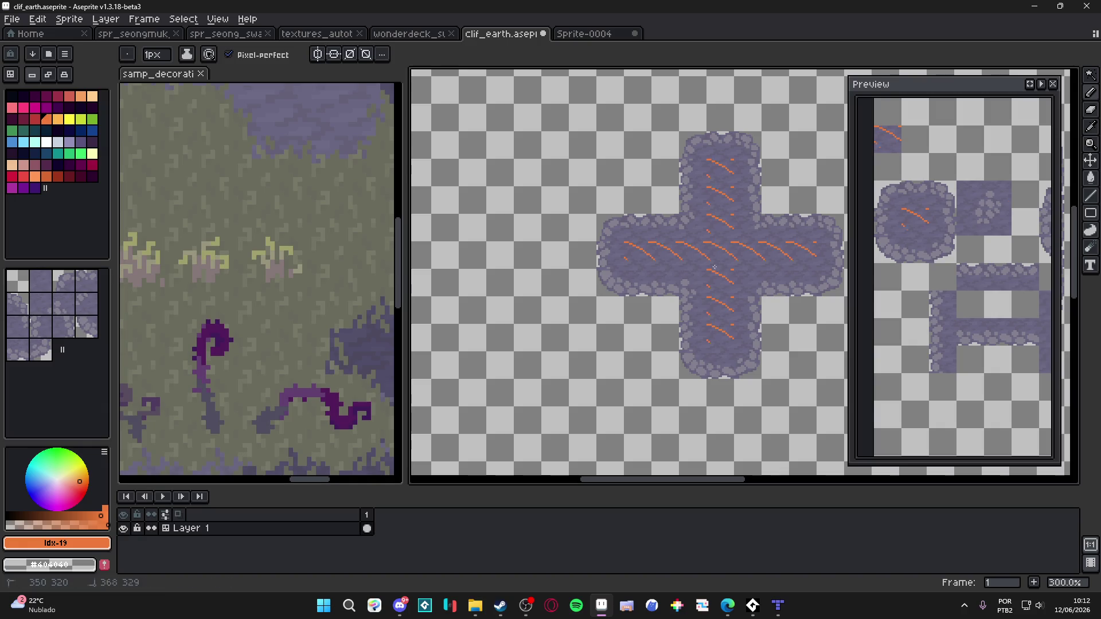
Undo the orange pencil strokes on the purple cross tiles
scroll(657, 347, "down", 2)
key("ctrl+z")
key("v")
key("b")
scroll(658, 347, "up", 3)
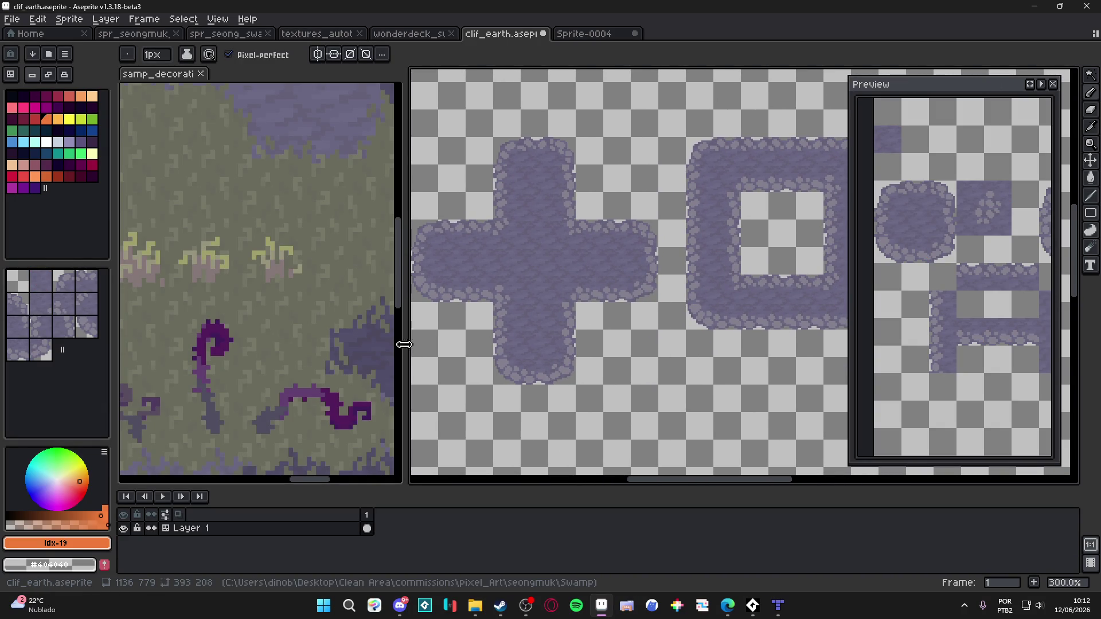
Widen the canvas beside the reference map, focus samp_decorations, then return to clif_earth
left_click_drag(406, 344, 302, 328)
scroll(496, 288, "down", 2)
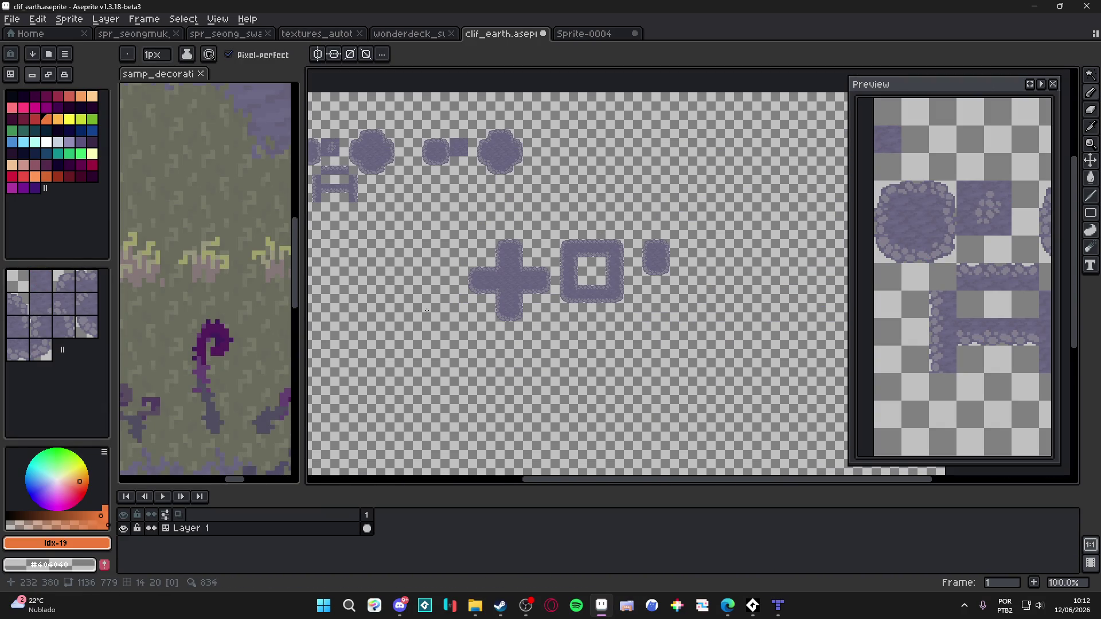
scroll(237, 335, "down", 4)
left_click(237, 335)
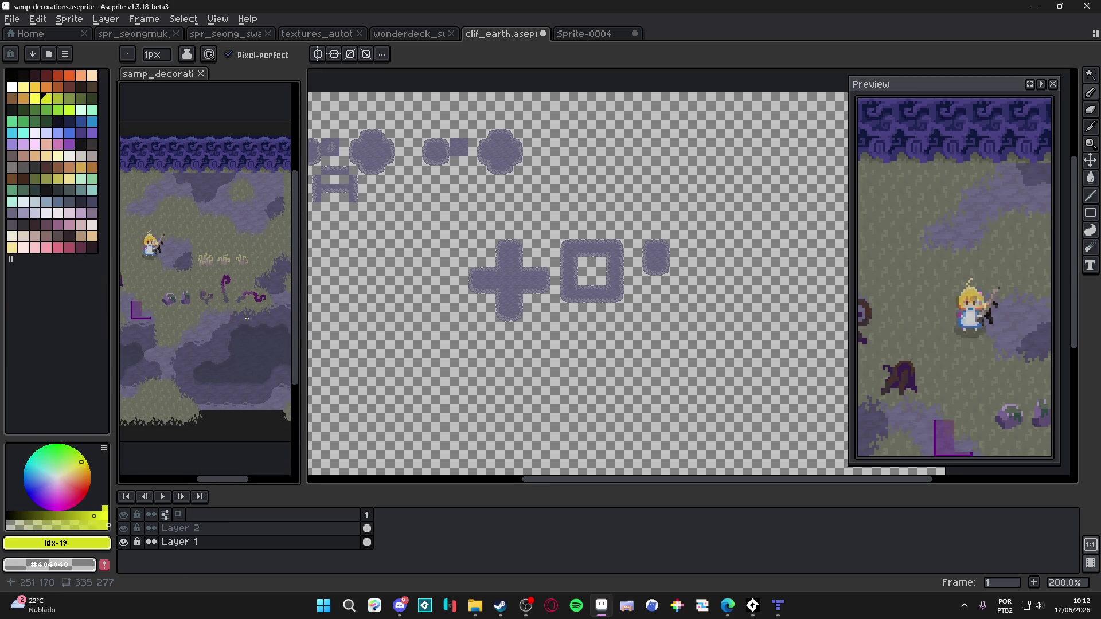
scroll(465, 329, "up", 4)
left_click(466, 329)
scroll(516, 370, "up", 5)
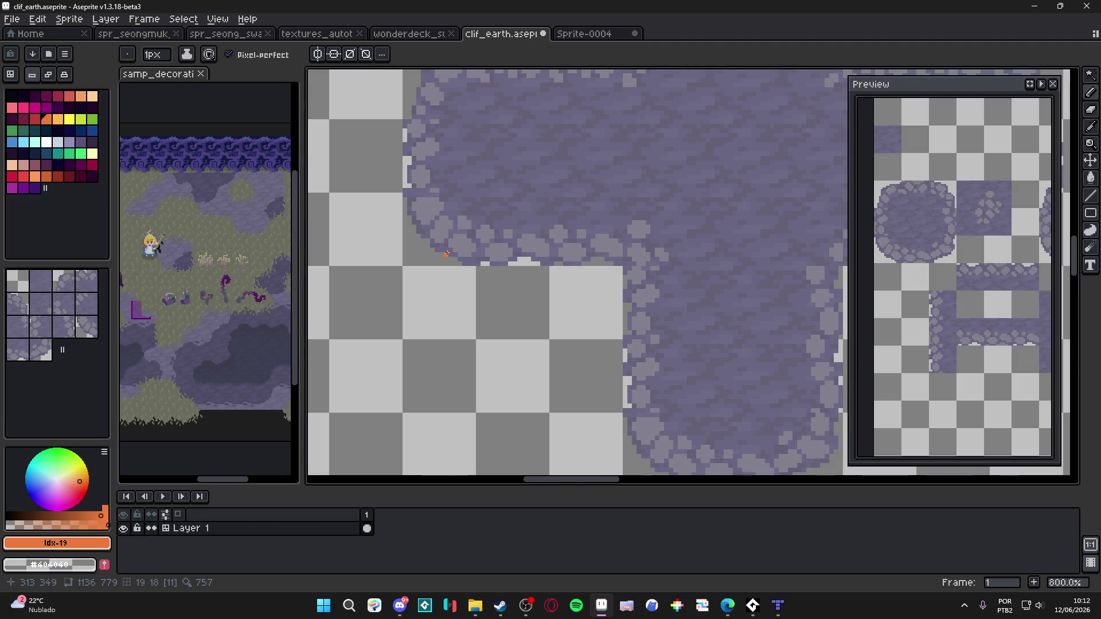
Show the tile grid over the purple cross tiles
scroll(441, 278, "down", 2)
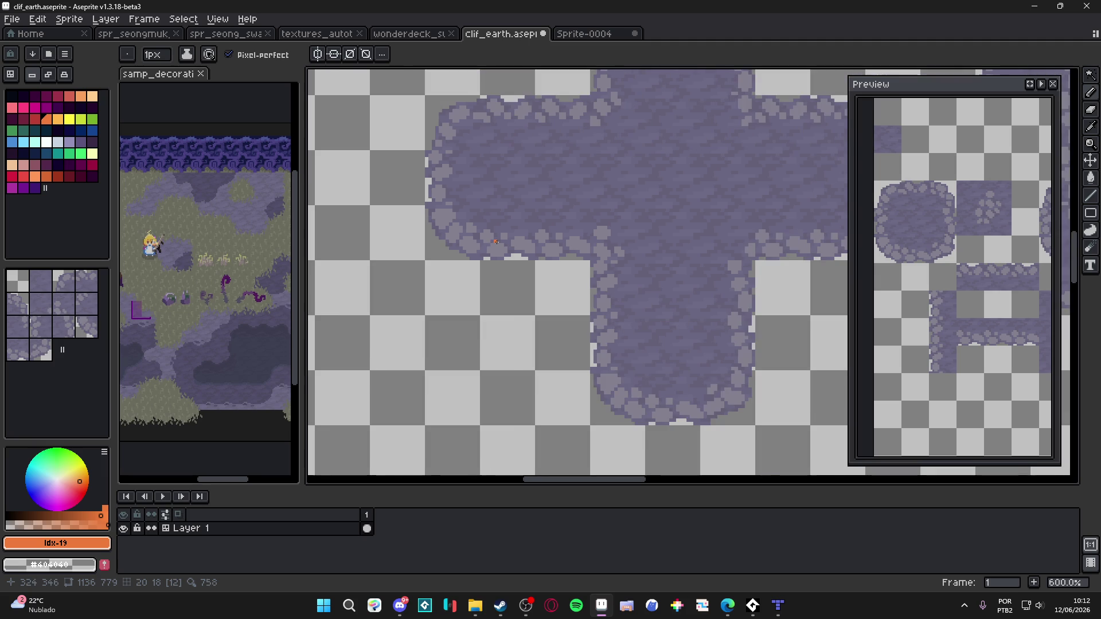
scroll(595, 201, "up", 2)
key("ctrl+apostrophe")
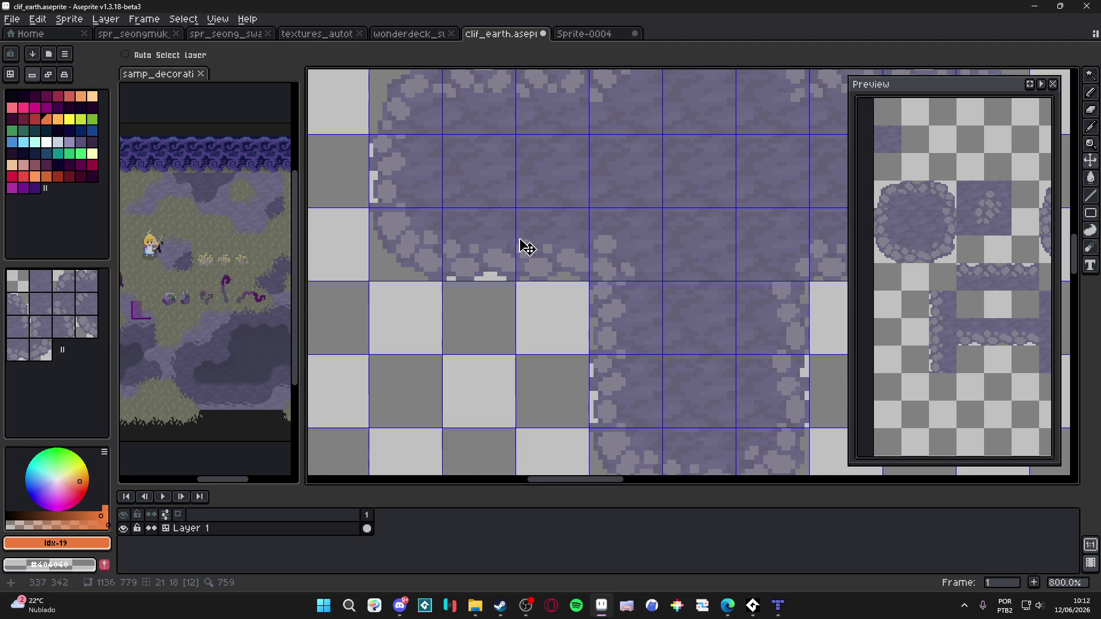
key("b")
scroll(422, 223, "up", 2)
scroll(497, 234, "down", 4)
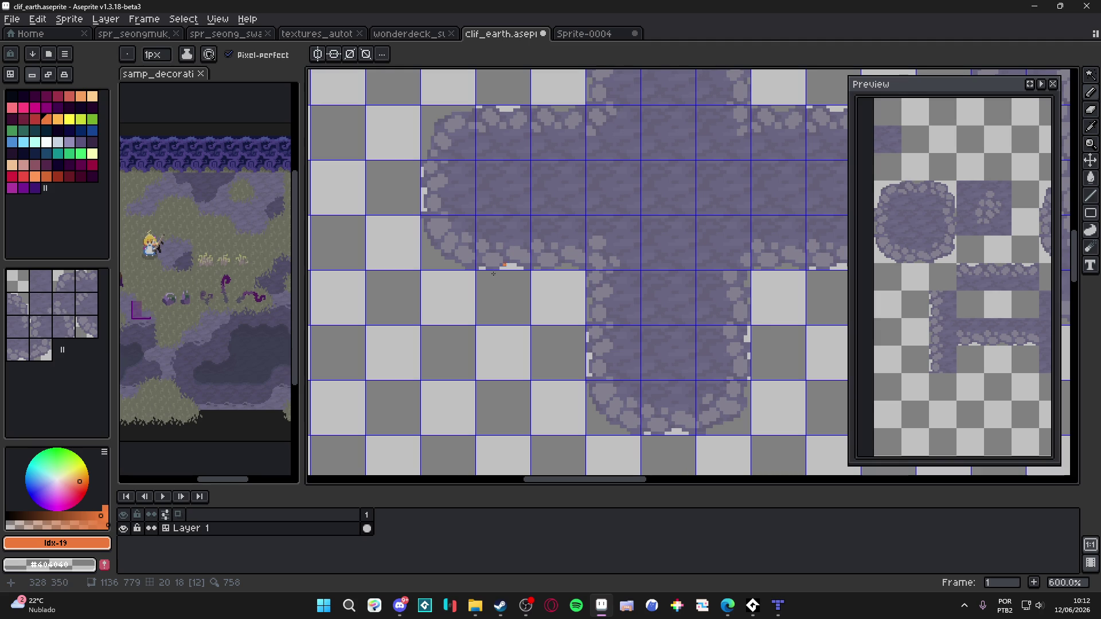
scroll(561, 237, "up", 1)
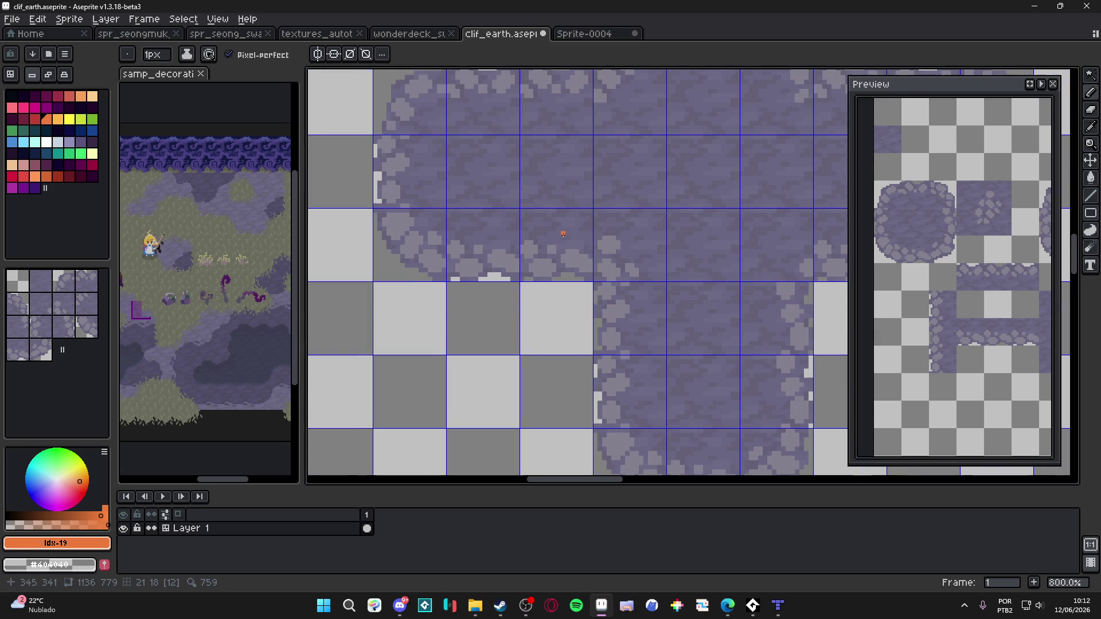
Copy a cross tile with the marquee, discard the nudged copy, and paste it below the left arm
key("v")
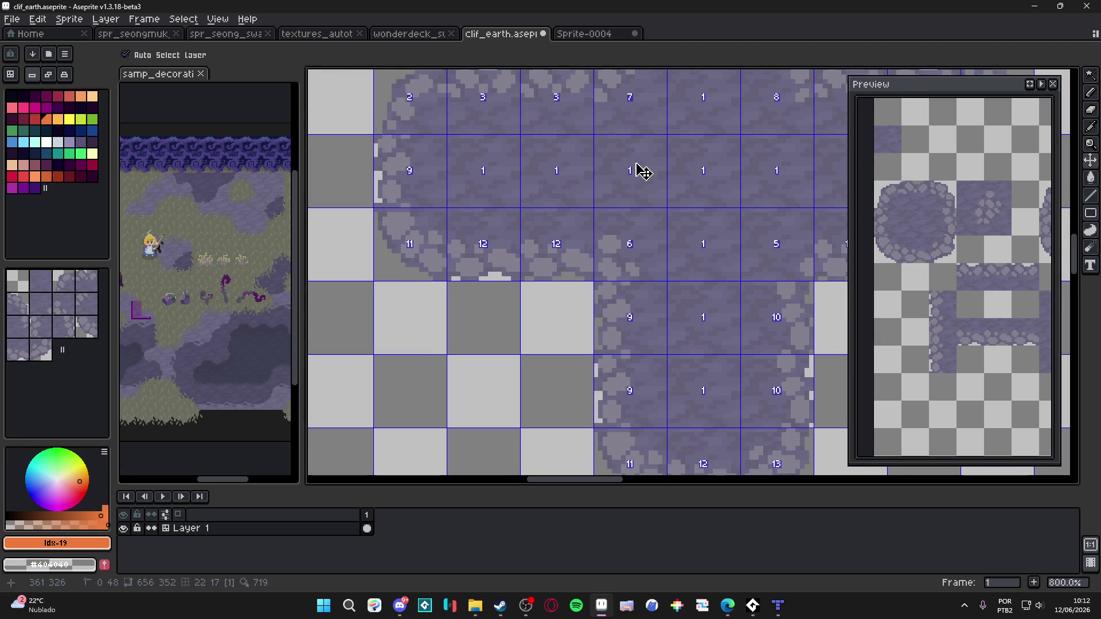
key("m")
left_click_drag(637, 167, 494, 322)
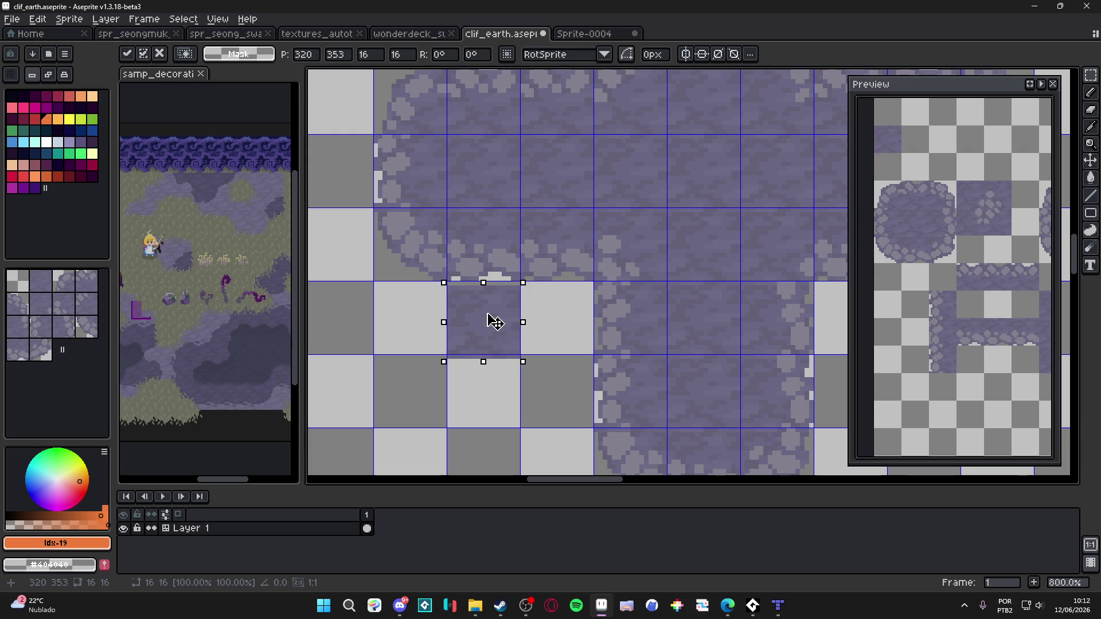
key("Up")
key("Delete")
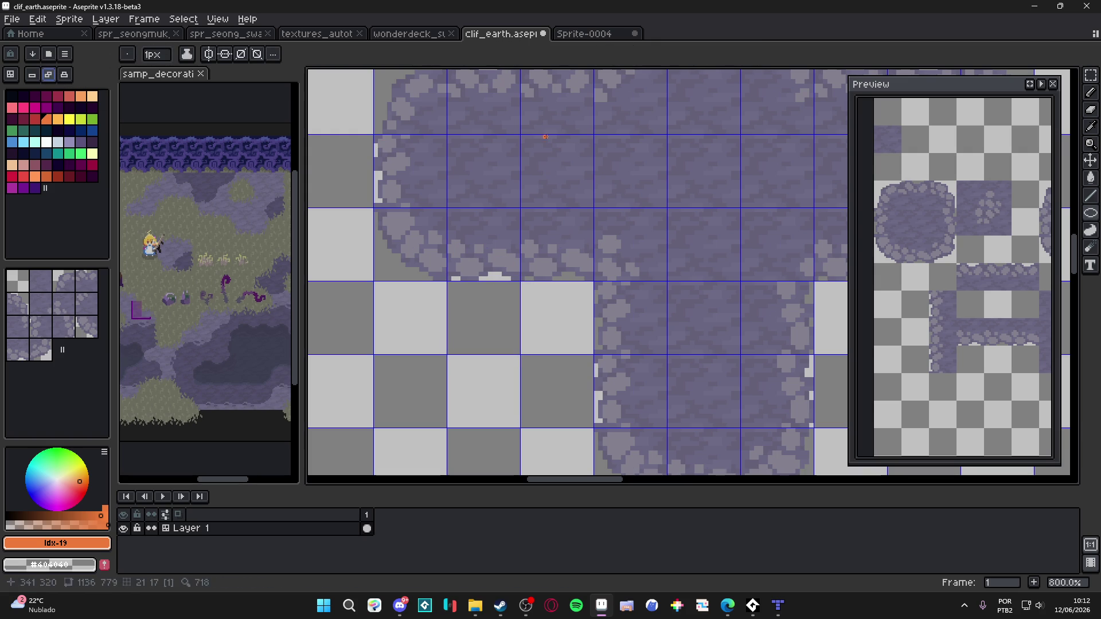
key("ctrl+v")
mouse_move(623, 201)
left_mouse_down()
mouse_move(432, 334)
mouse_move(480, 336)
left_mouse_up()
Commit the pasted tile, try a near-black Hue/Saturation darkening, then undo it
scroll(480, 336, "up", 5)
key("h")
key("ctrl+u")
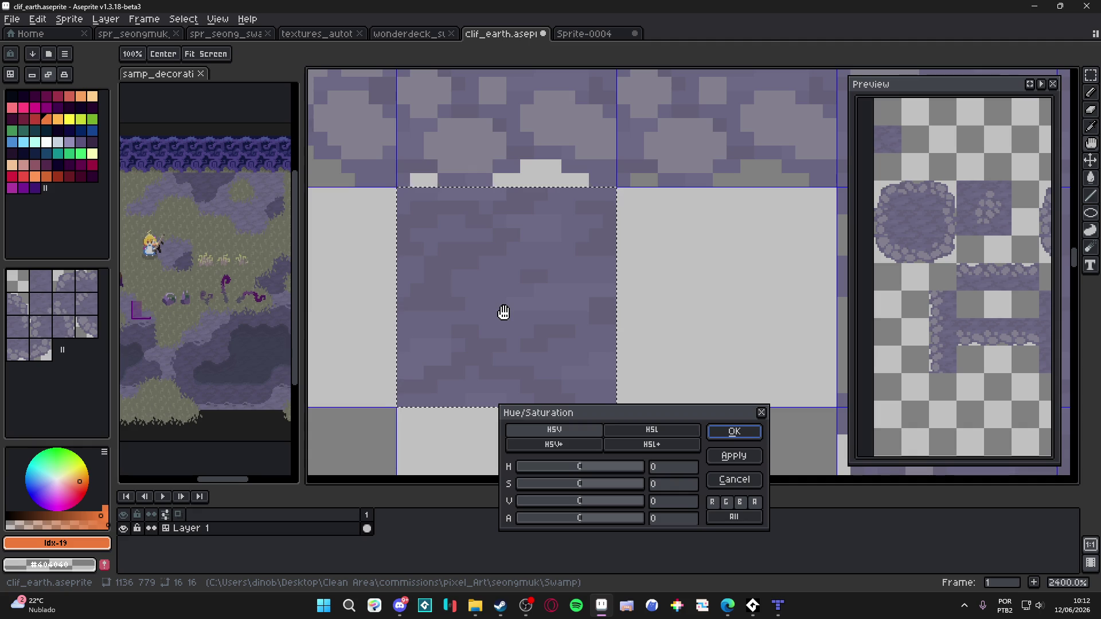
mouse_move(561, 503)
left_mouse_down()
mouse_move(541, 503)
mouse_move(554, 508)
mouse_move(585, 487)
mouse_move(572, 493)
left_mouse_up()
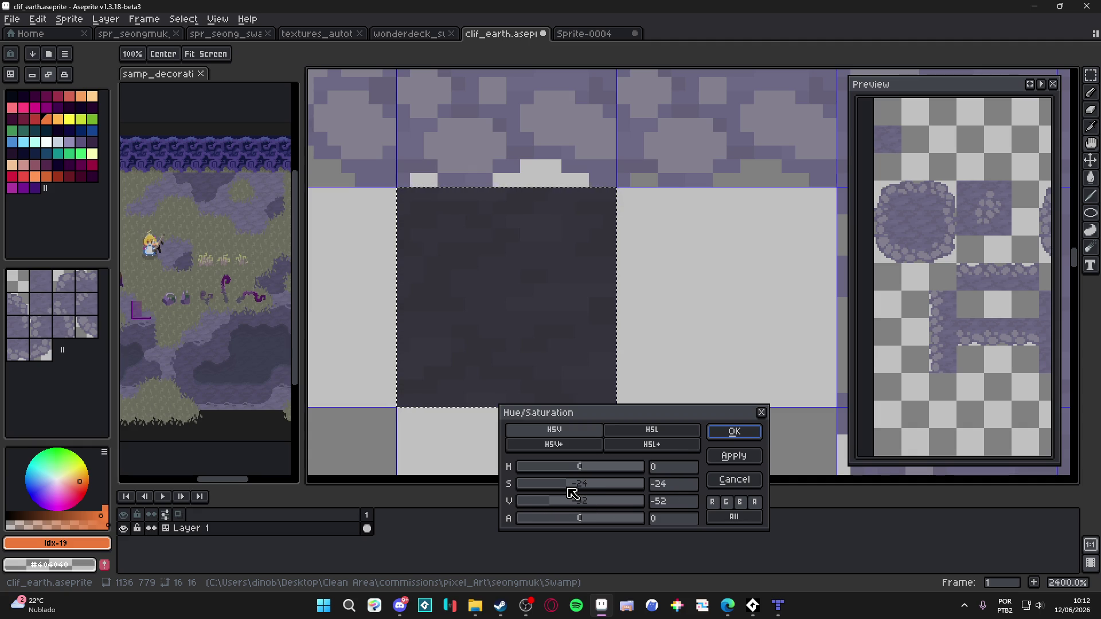
left_click(727, 434)
scroll(573, 321, "down", 6)
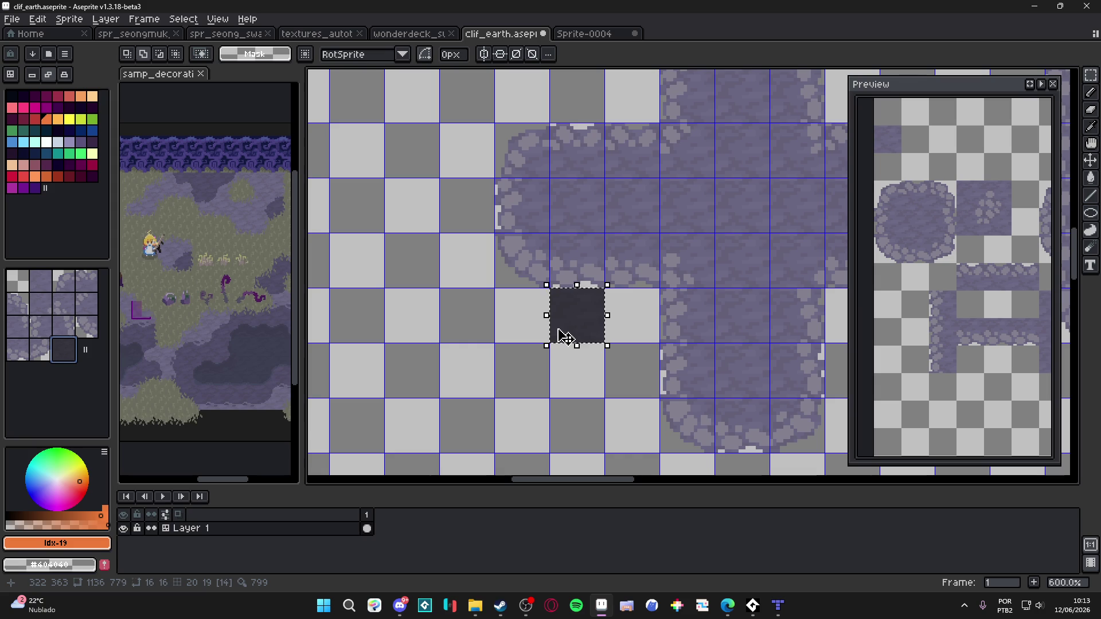
scroll(581, 328, "up", 4)
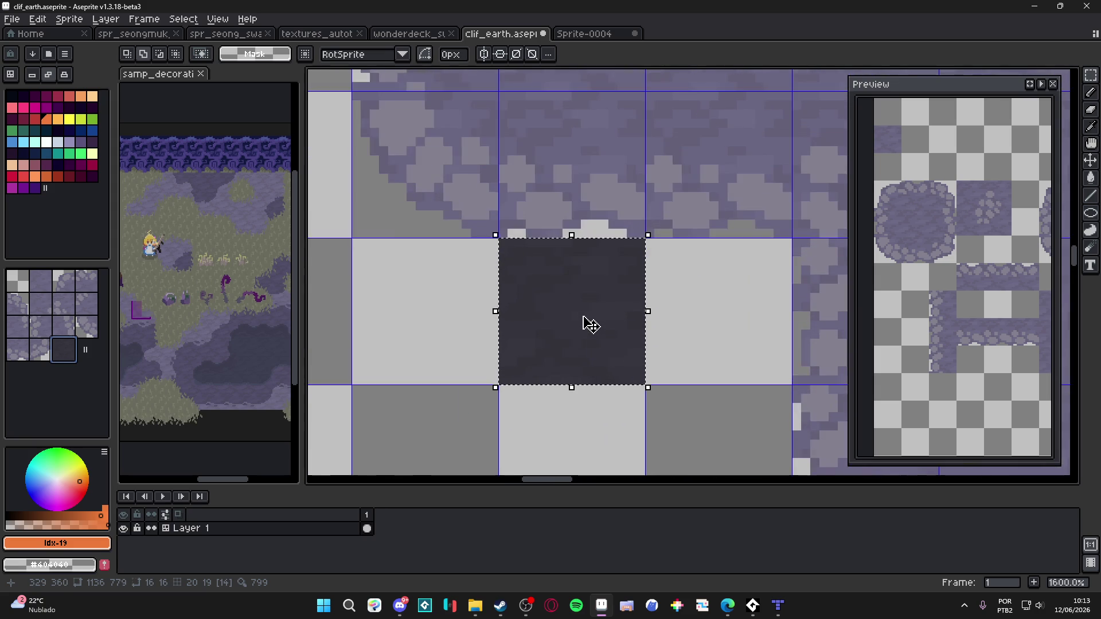
scroll(587, 321, "down", 3)
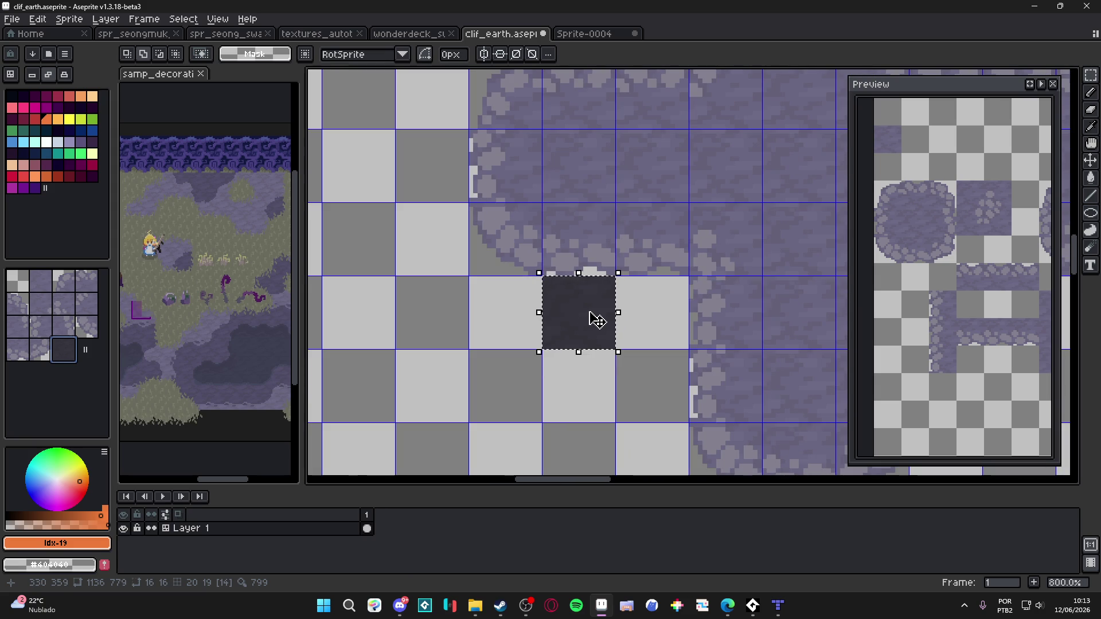
scroll(597, 320, "up", 2)
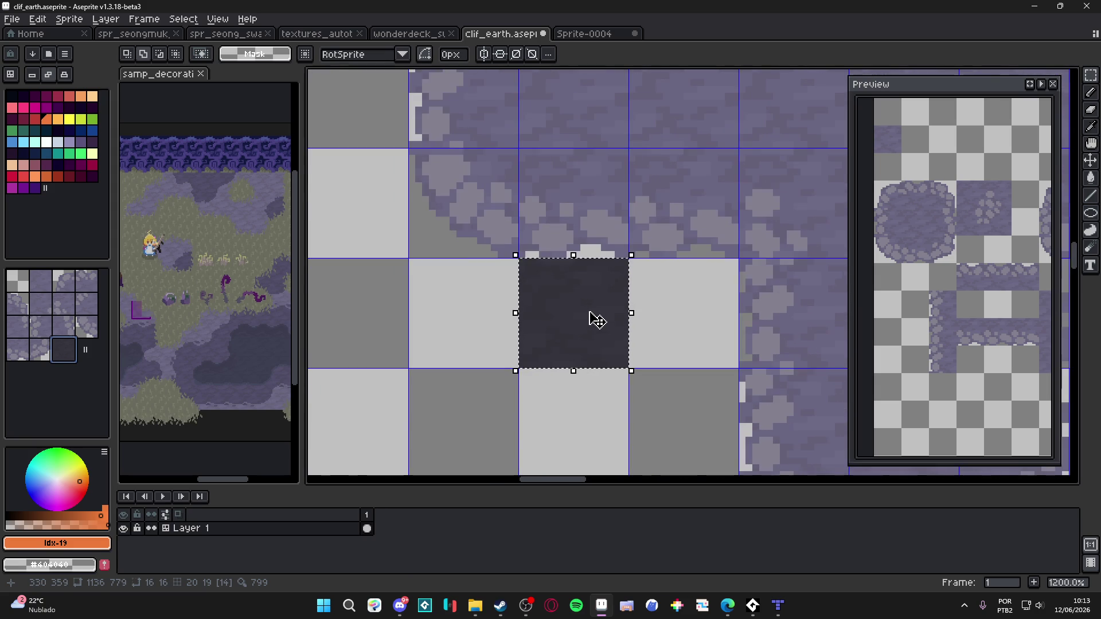
key("ctrl+z")
Reapply Hue/Saturation with saturation 11 and value −33 for a dusky purple tile
key("ctrl+u")
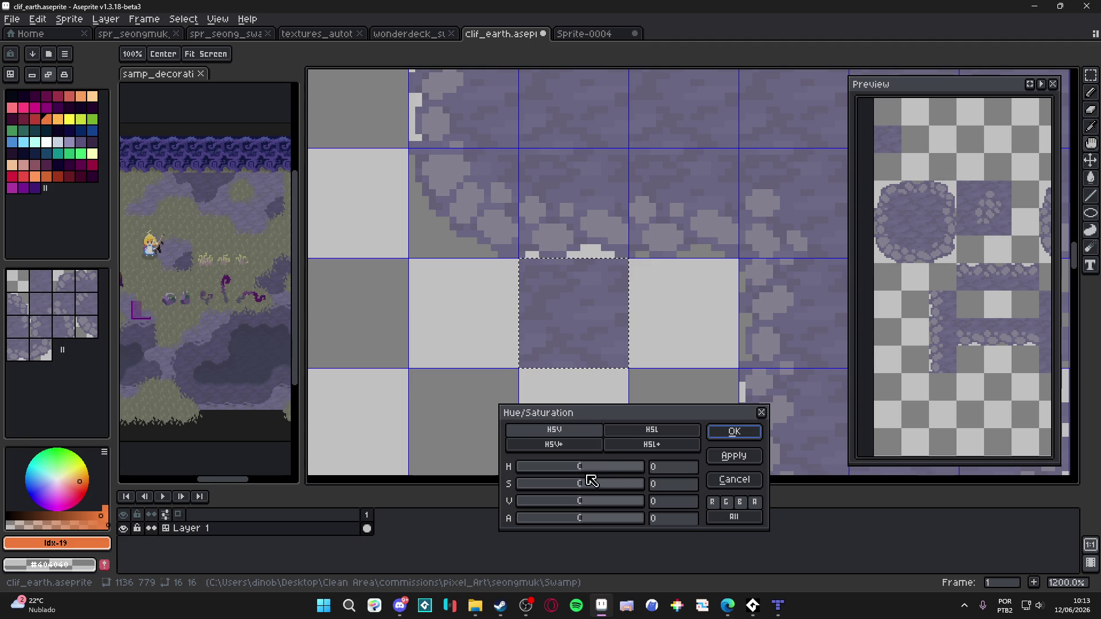
left_click(556, 485)
mouse_move(559, 492)
left_mouse_down()
mouse_move(596, 492)
mouse_move(586, 508)
mouse_move(567, 507)
left_mouse_up()
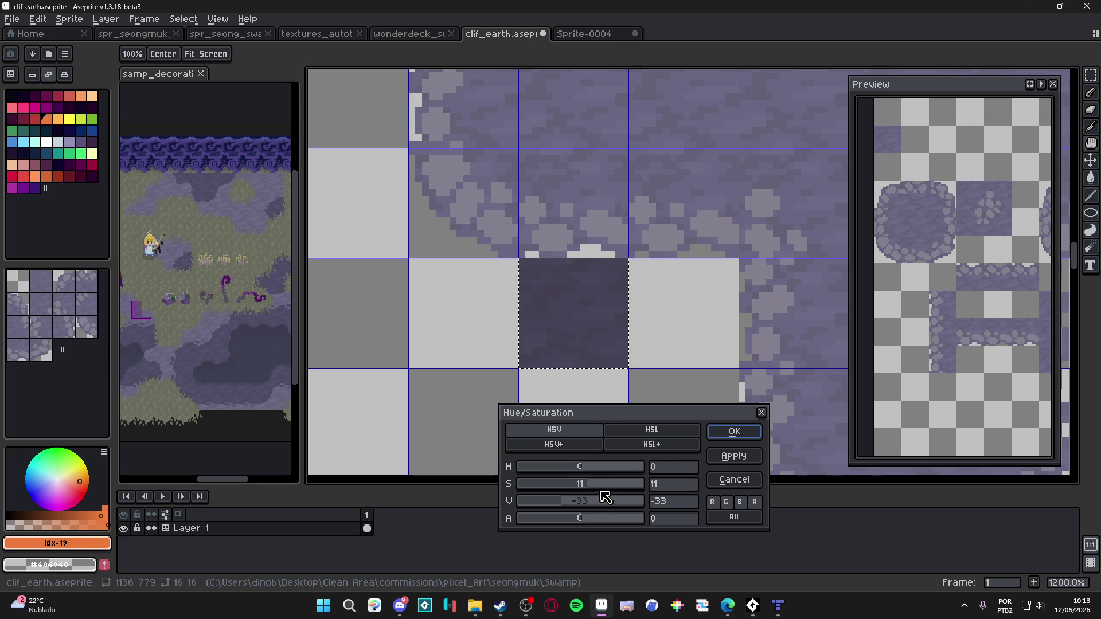
scroll(624, 337, "down", 3)
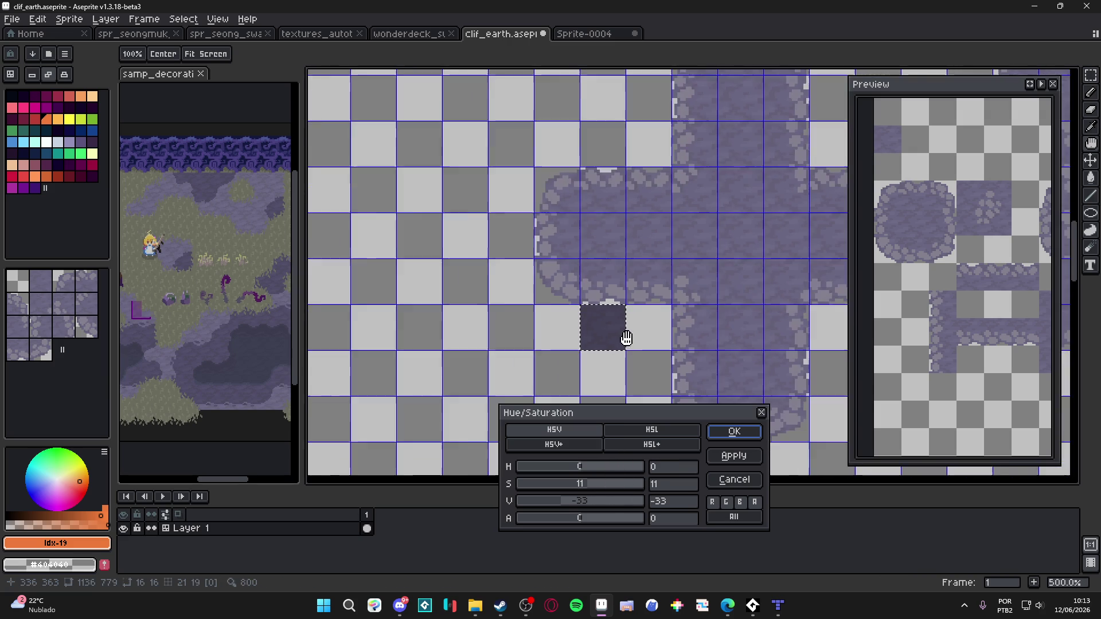
scroll(597, 307, "up", 2)
left_click_drag(499, 272, 575, 316)
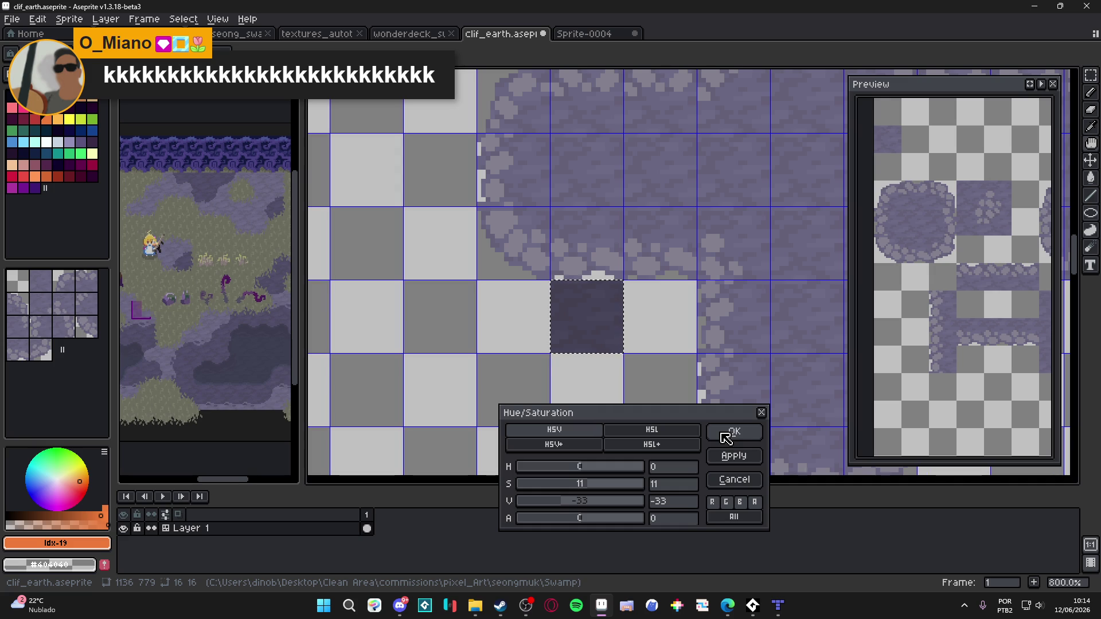
left_click(725, 438)
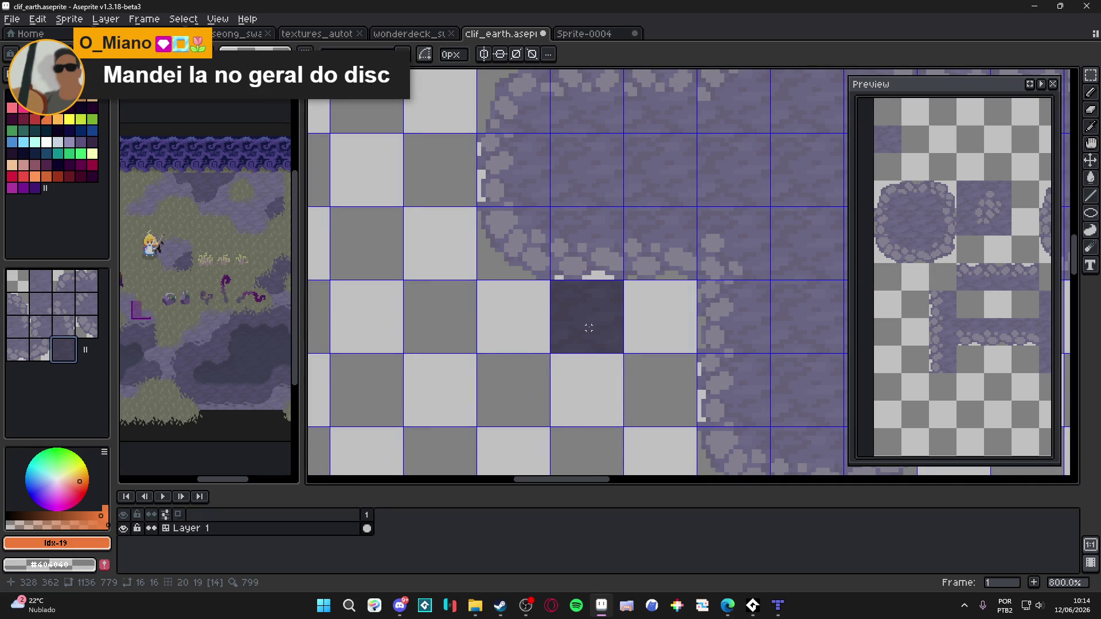
Fill the empty row beneath the left arm with the dark shadow tile
scroll(588, 327, "down", 2)
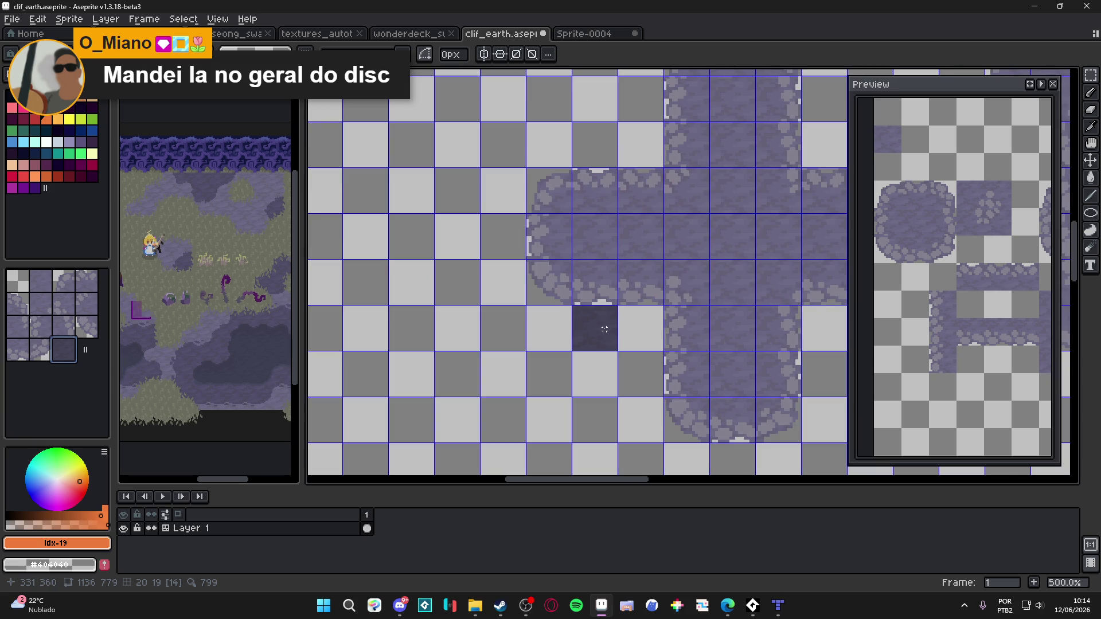
scroll(602, 333, "up", 2)
scroll(600, 341, "down", 3)
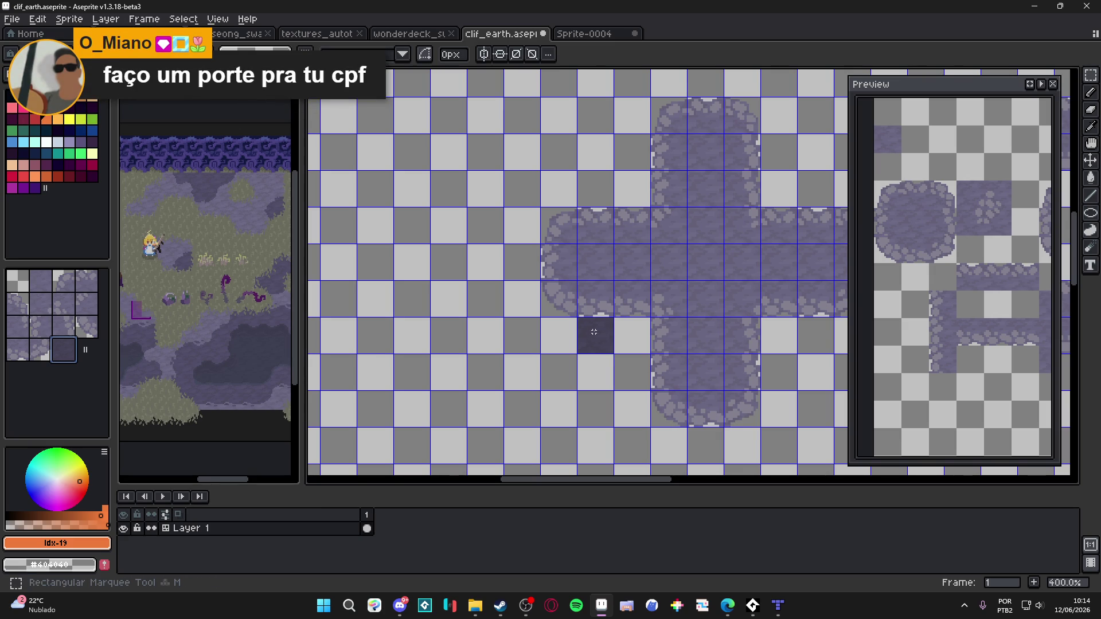
key("b")
key("m")
left_click_drag(554, 339, 640, 290)
key("g")
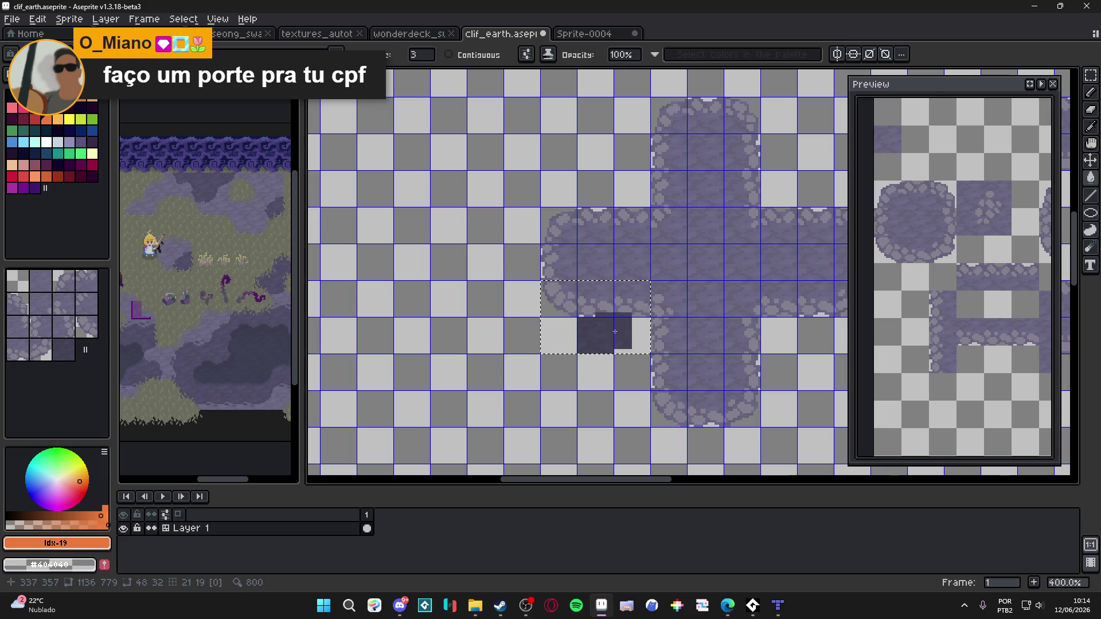
left_click(559, 335)
left_click_drag(685, 440, 595, 355)
key("ctrl+d")
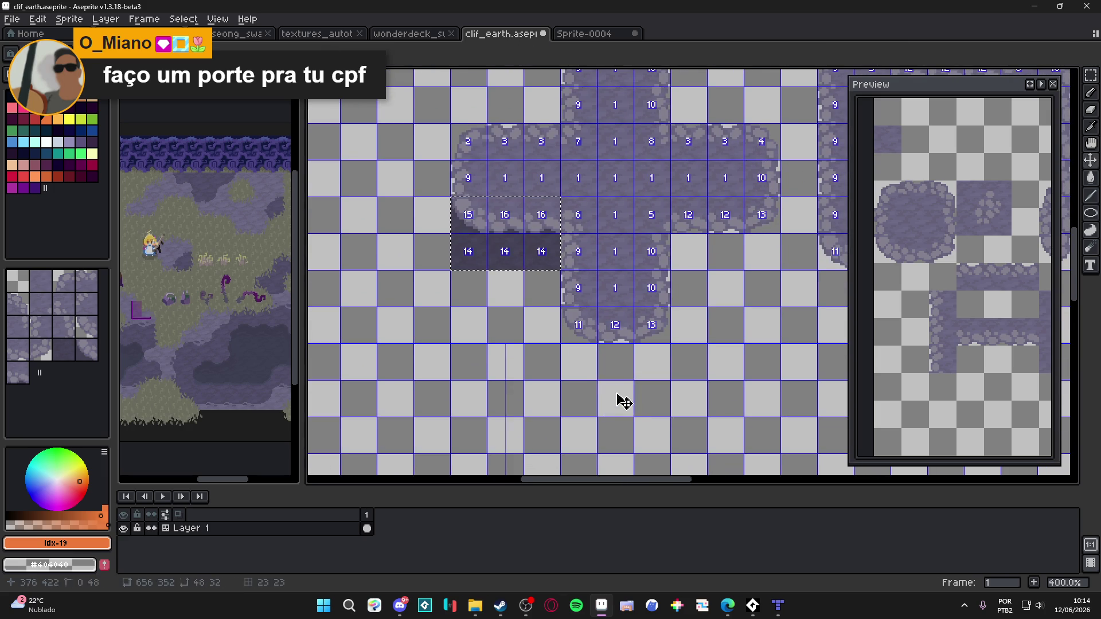
Add dark shadow tile rows below the stem and the right arm
key("m")
mouse_move(565, 274)
left_mouse_down()
mouse_move(654, 344)
mouse_move(654, 379)
left_mouse_up()
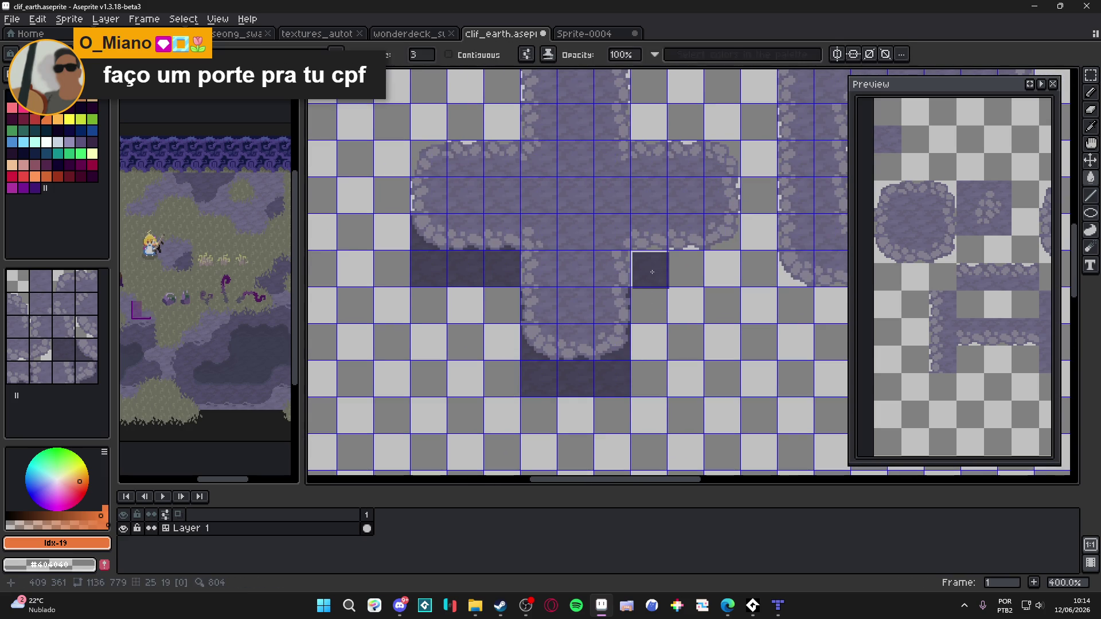
left_click_drag(652, 267, 732, 184)
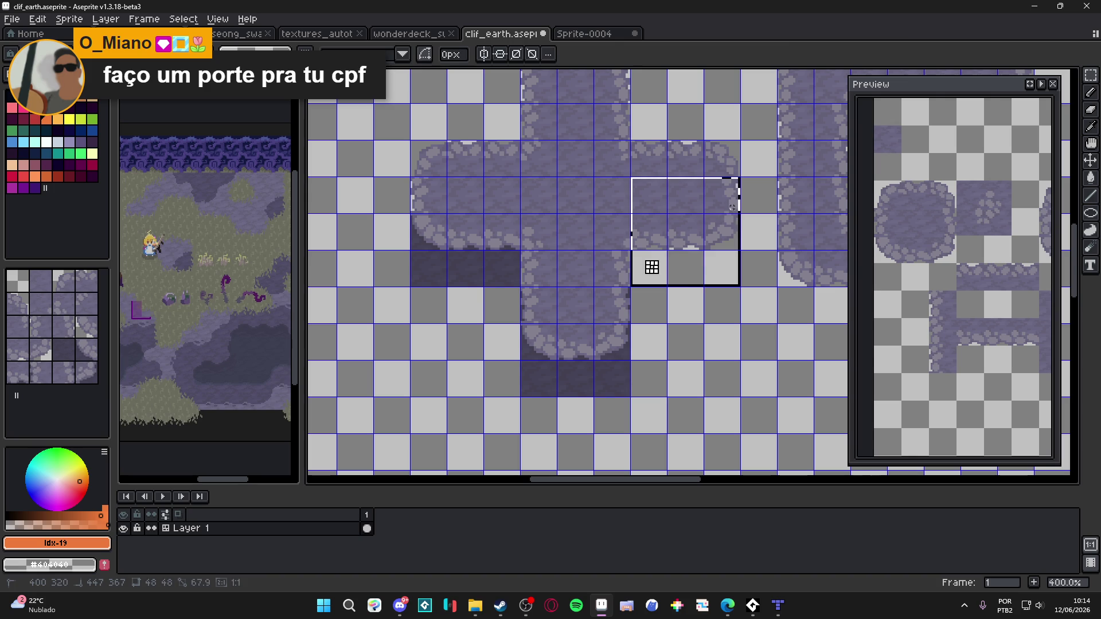
key("g")
left_click(700, 273)
scroll(627, 295, "right", 5)
scroll(616, 321, "down", 1)
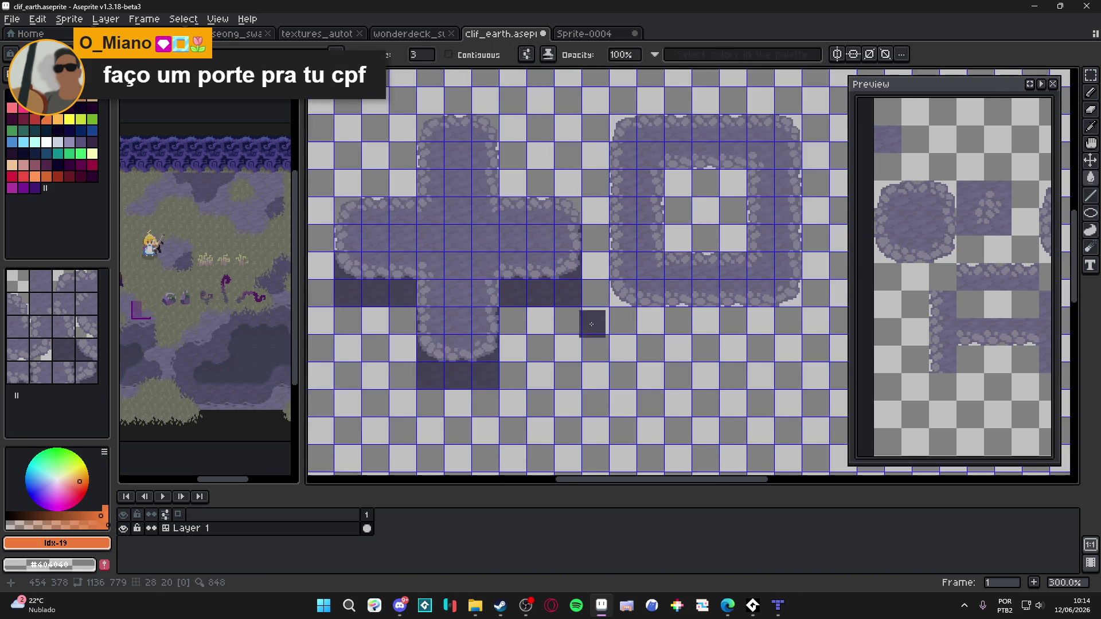
scroll(611, 312, "left", 1)
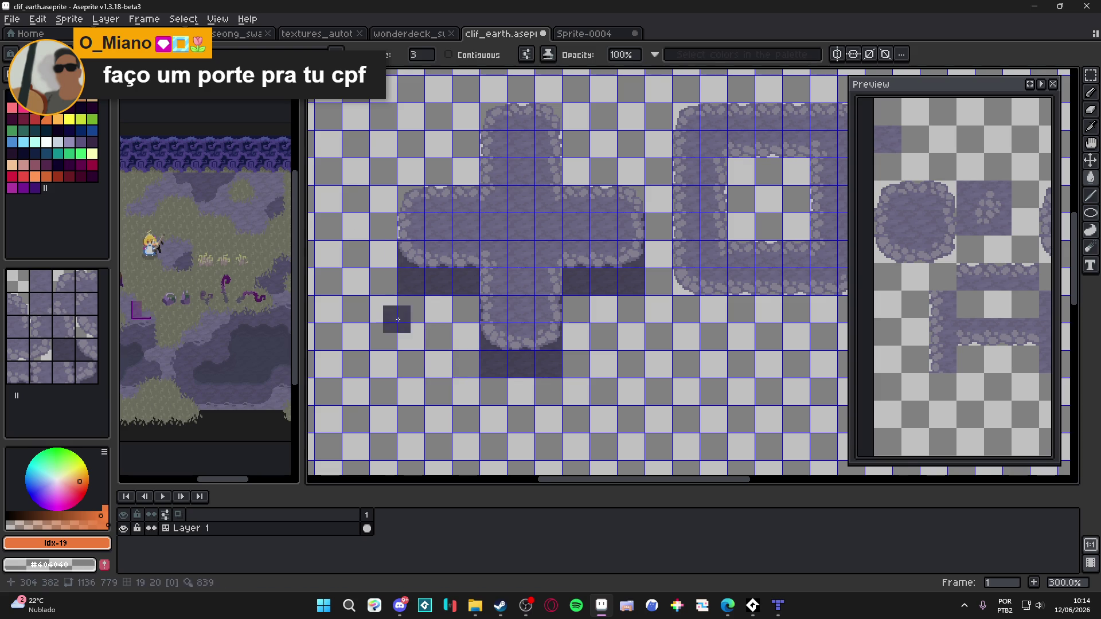
scroll(394, 270, "up", 6)
scroll(394, 270, "up", 3)
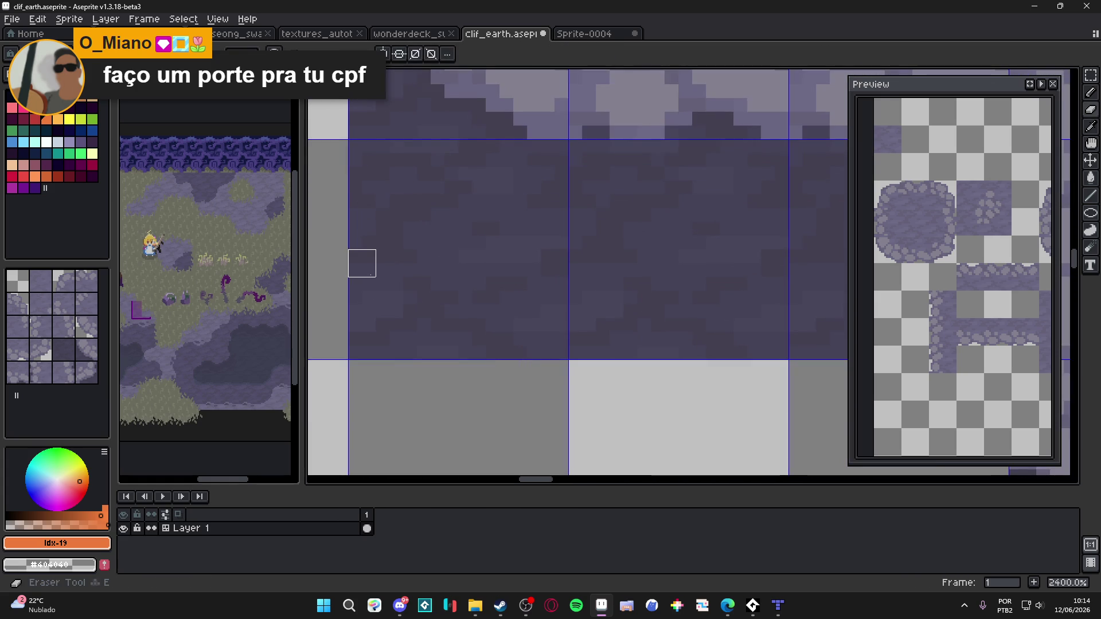
Erase a diagonal staircase notch from the dark shadow tile's corner
left_click(362, 262)
left_click(362, 291)
key("ctrl+z")
key("ctrl+z")
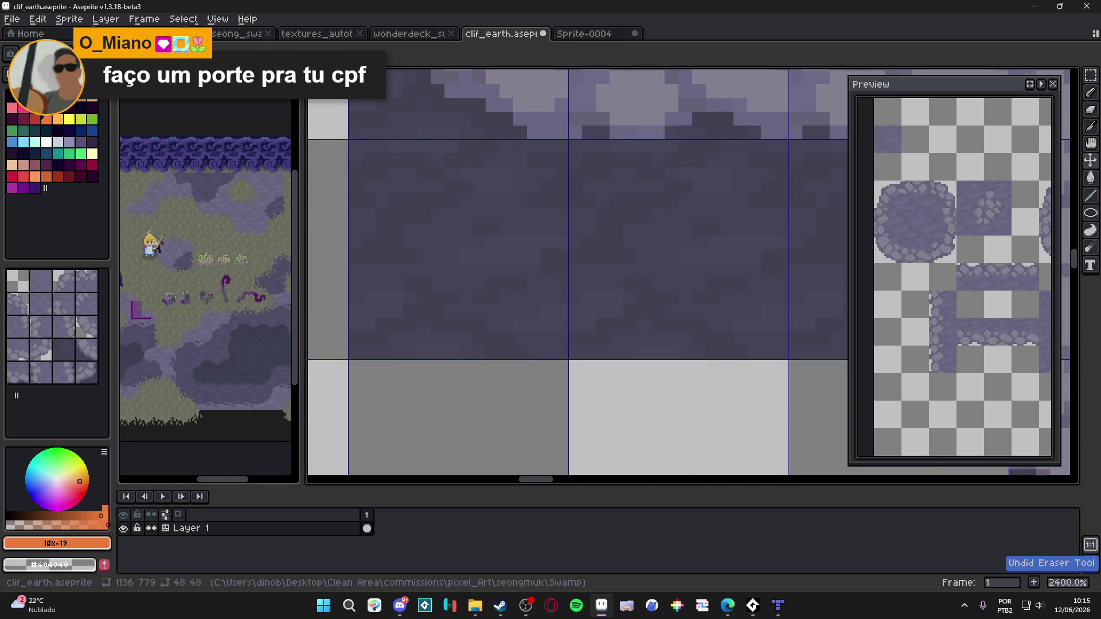
left_click(361, 291)
mouse_move(361, 277)
left_mouse_down()
mouse_move(417, 346)
mouse_move(444, 346)
mouse_move(418, 326)
mouse_move(445, 359)
mouse_move(472, 359)
mouse_move(386, 345)
mouse_move(361, 359)
mouse_move(430, 317)
mouse_move(382, 311)
mouse_move(431, 336)
mouse_move(383, 326)
mouse_move(369, 283)
left_mouse_up()
Touch up the staircase with shadow colour #423F50, removing one stray edge pixel
key("b")
left_click(426, 303, "alt")
scroll(445, 338, "down", 5)
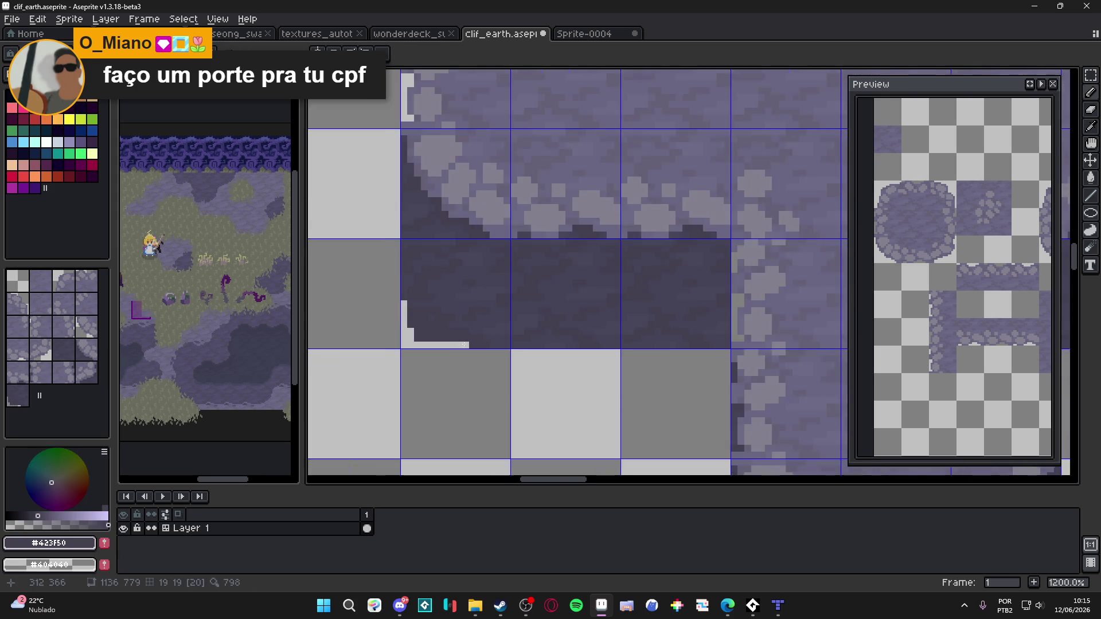
left_click_drag(459, 350, 445, 346)
scroll(465, 355, "down", 2)
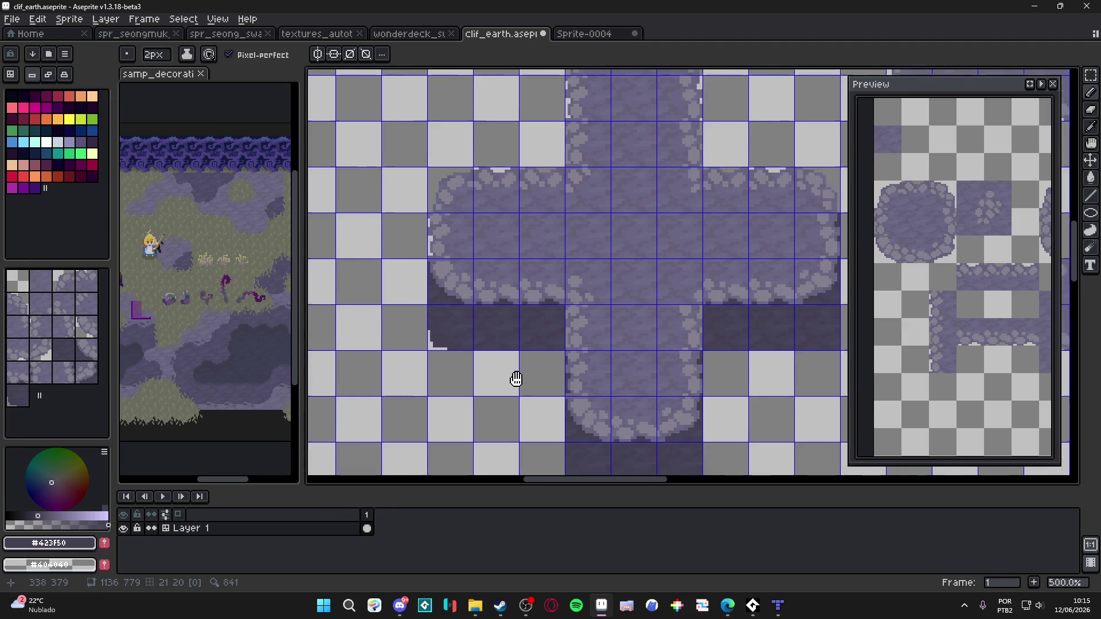
scroll(430, 338, "up", 6)
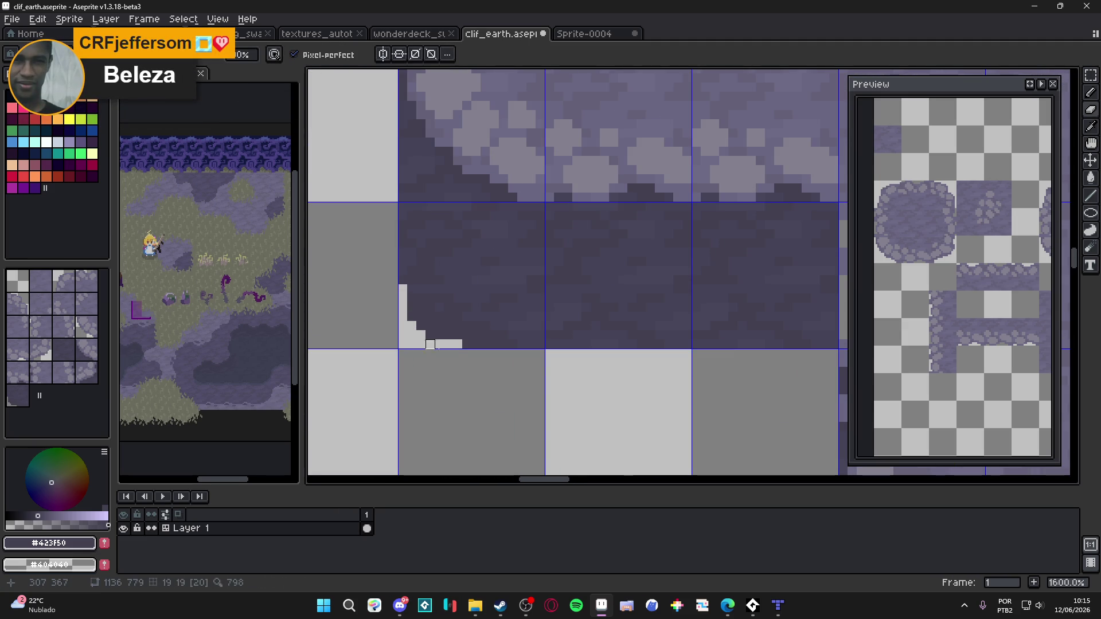
right_click(430, 334)
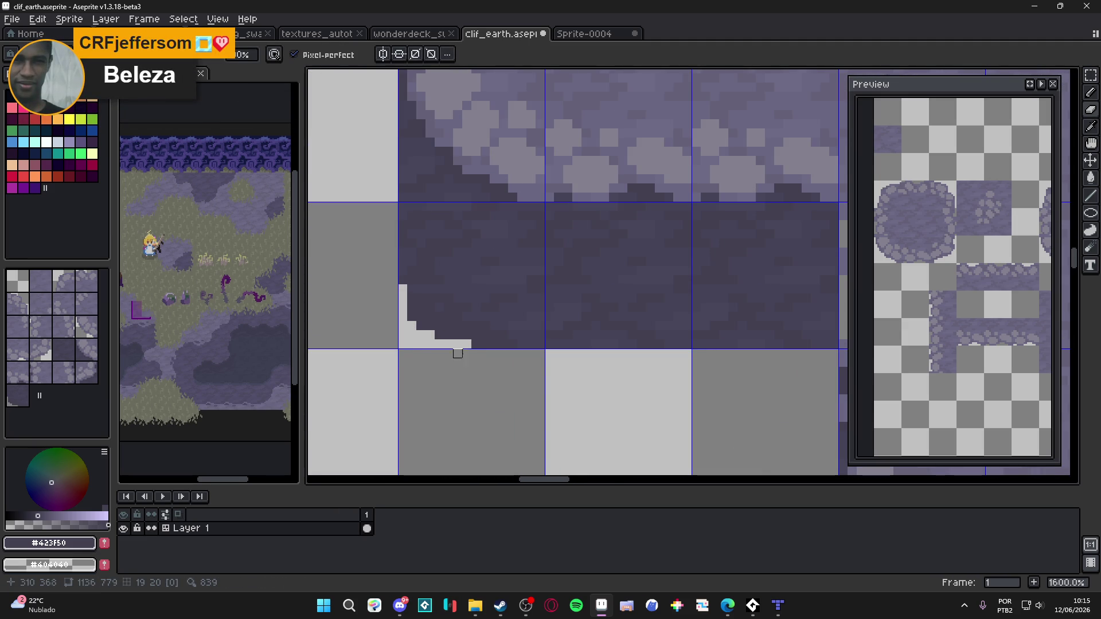
scroll(448, 344, "down", 4)
scroll(540, 371, "up", 6)
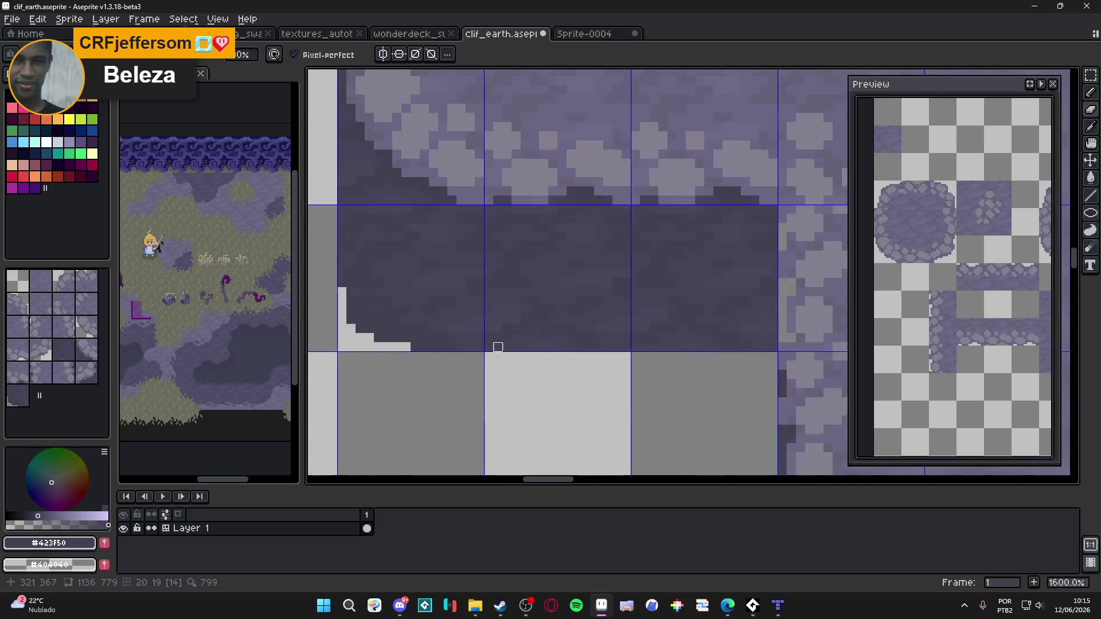
scroll(501, 344, "down", 8)
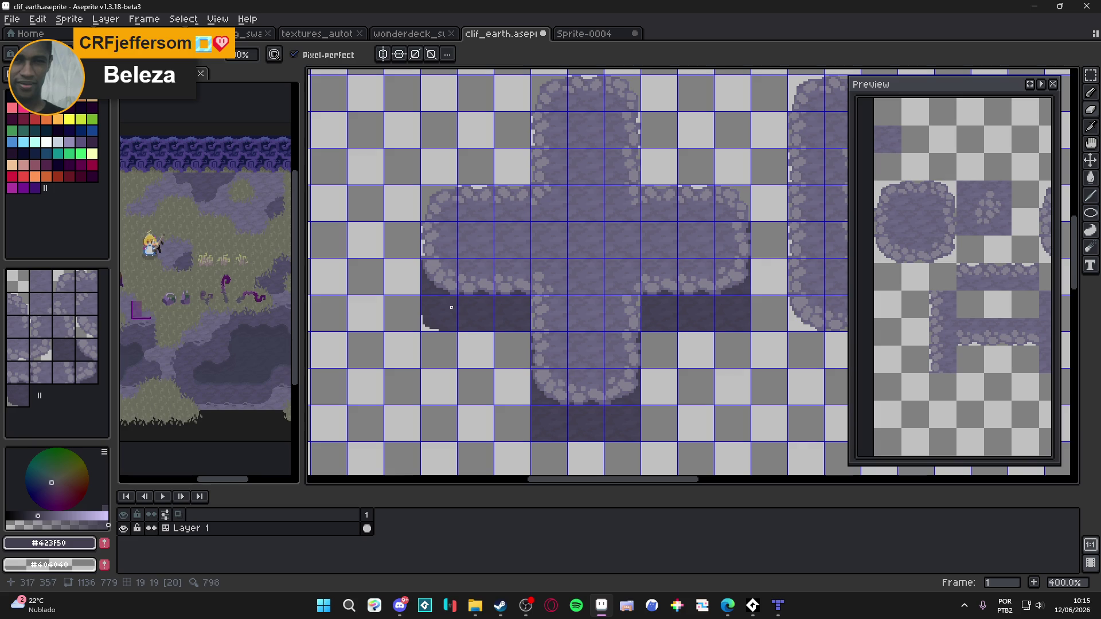
Choose tile 6 from the tileset after briefly selecting tile 20
left_click(17, 396)
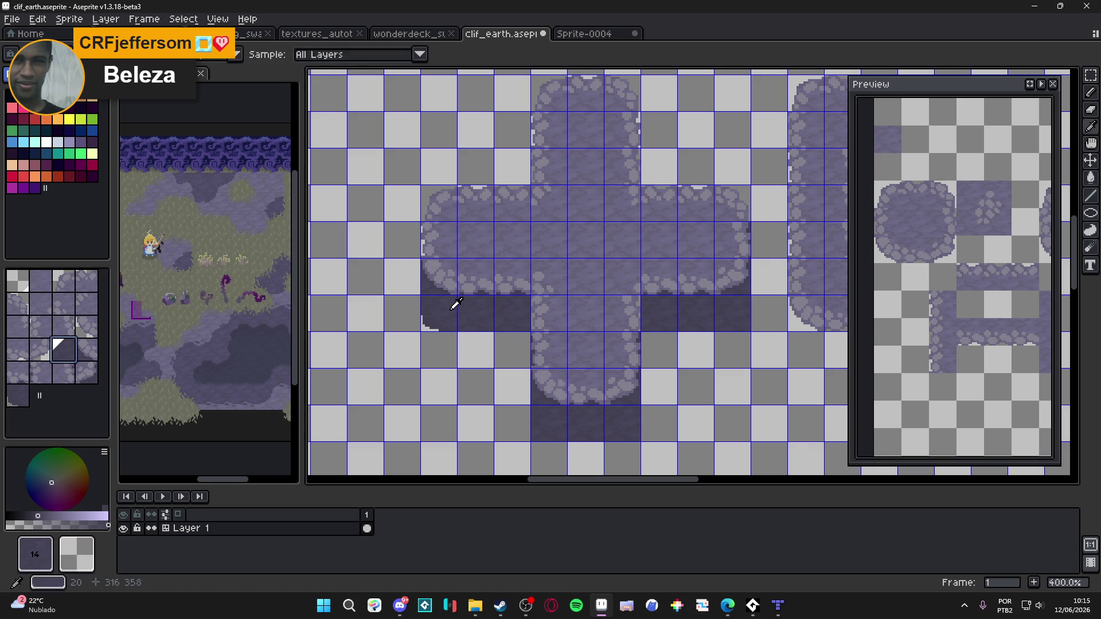
scroll(581, 452, "right", 5)
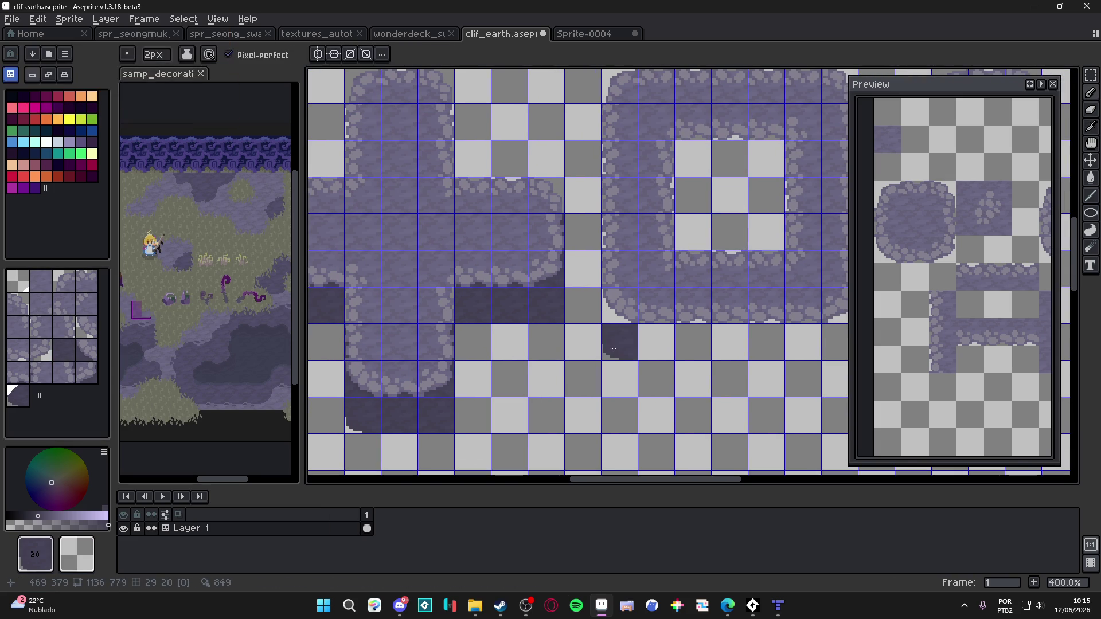
scroll(613, 347, "down", 2)
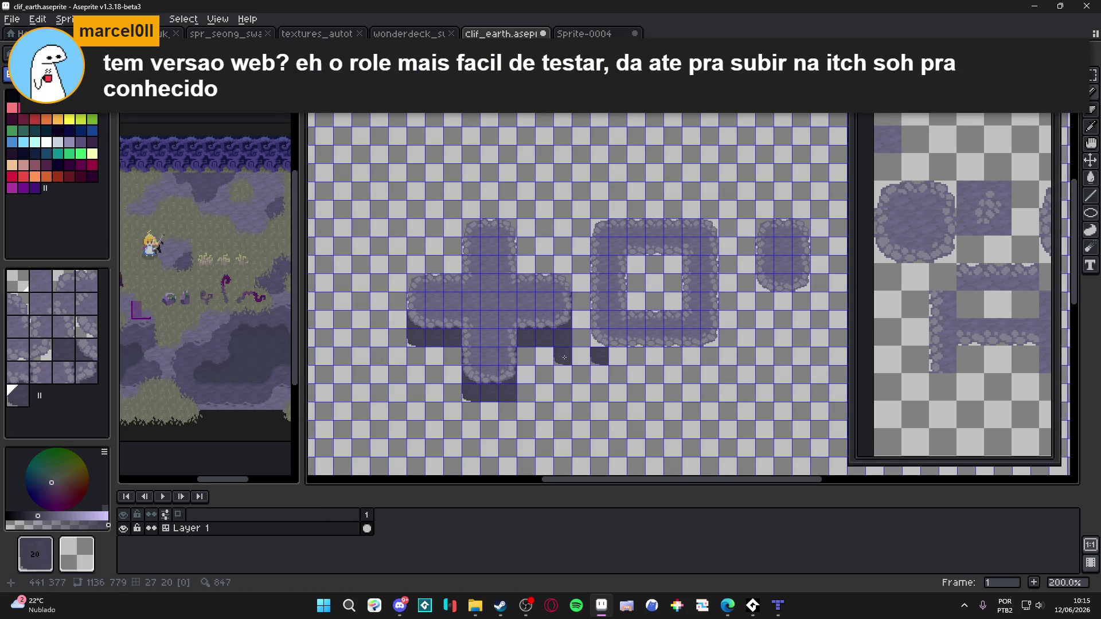
scroll(568, 339, "up", 5)
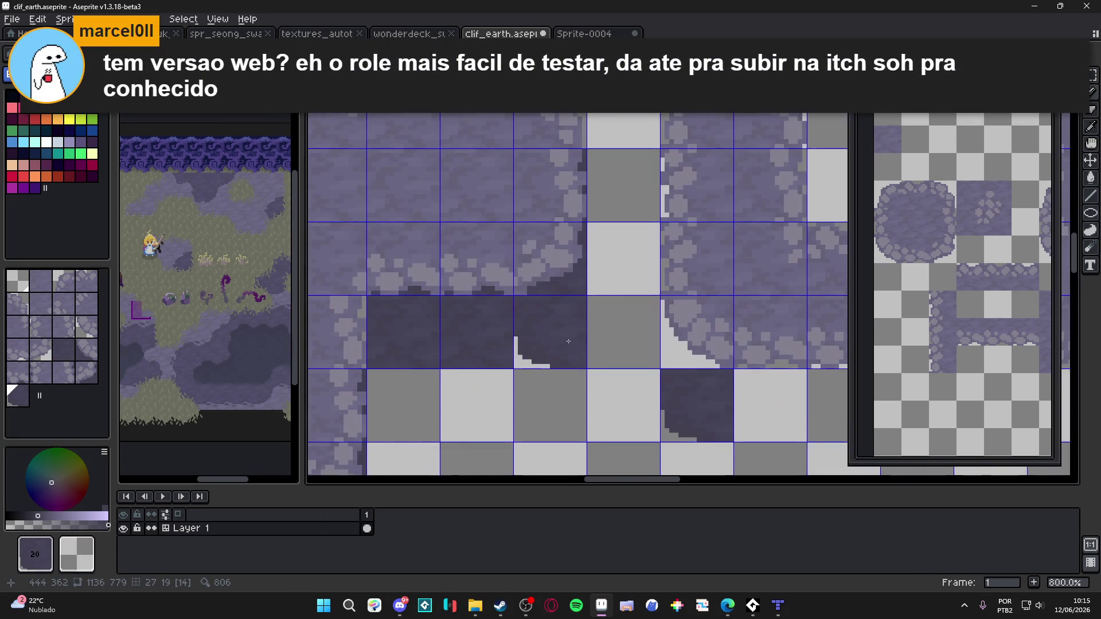
left_click(63, 302)
scroll(476, 333, "up", 3)
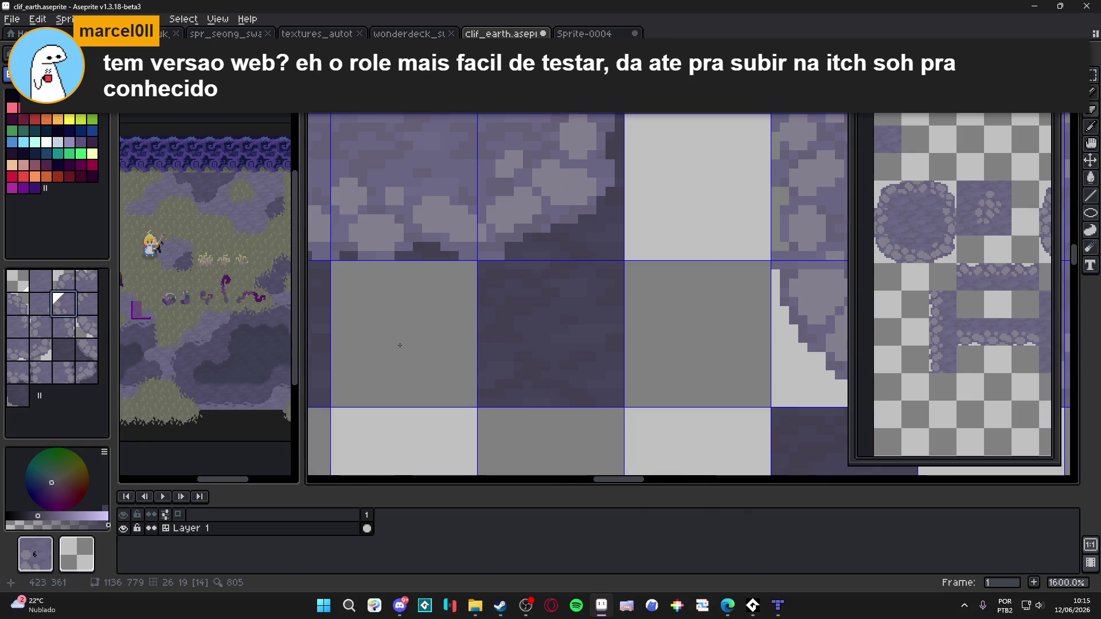
In pixel mode, paint the light stair pixels along the tile corner's staircase
key("space+Tab")
mouse_move(617, 366)
left_mouse_down()
mouse_move(666, 359)
mouse_move(657, 378)
left_mouse_up()
key("ctrl+z")
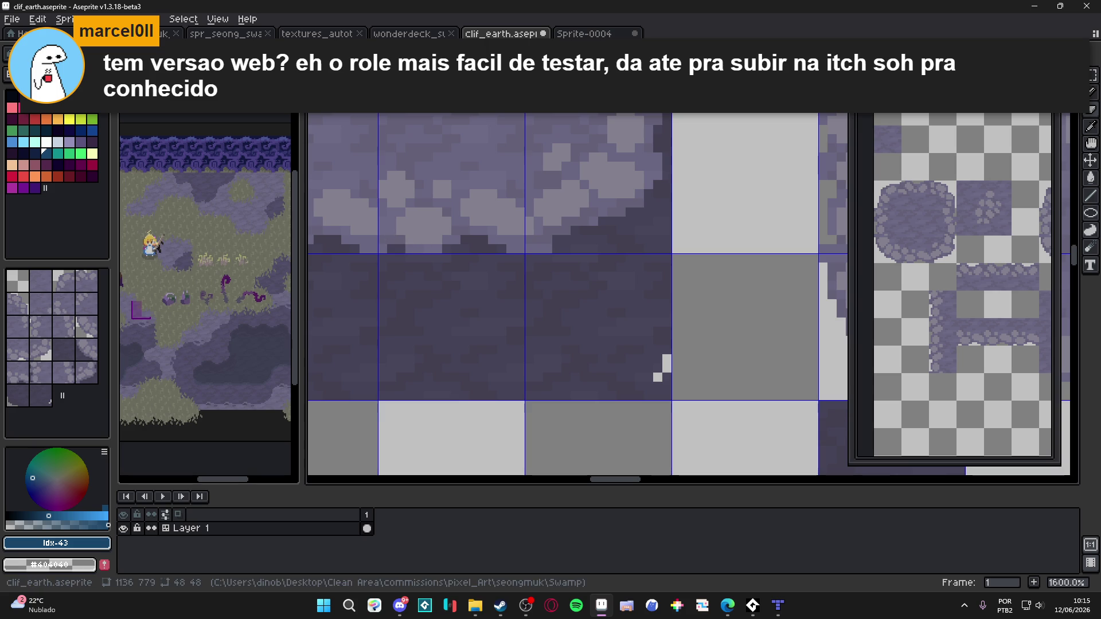
scroll(666, 362, "up", 2)
mouse_move(652, 390)
left_mouse_down()
mouse_move(597, 417)
mouse_move(630, 416)
left_mouse_up()
left_click(653, 402)
scroll(666, 417, "up", 1)
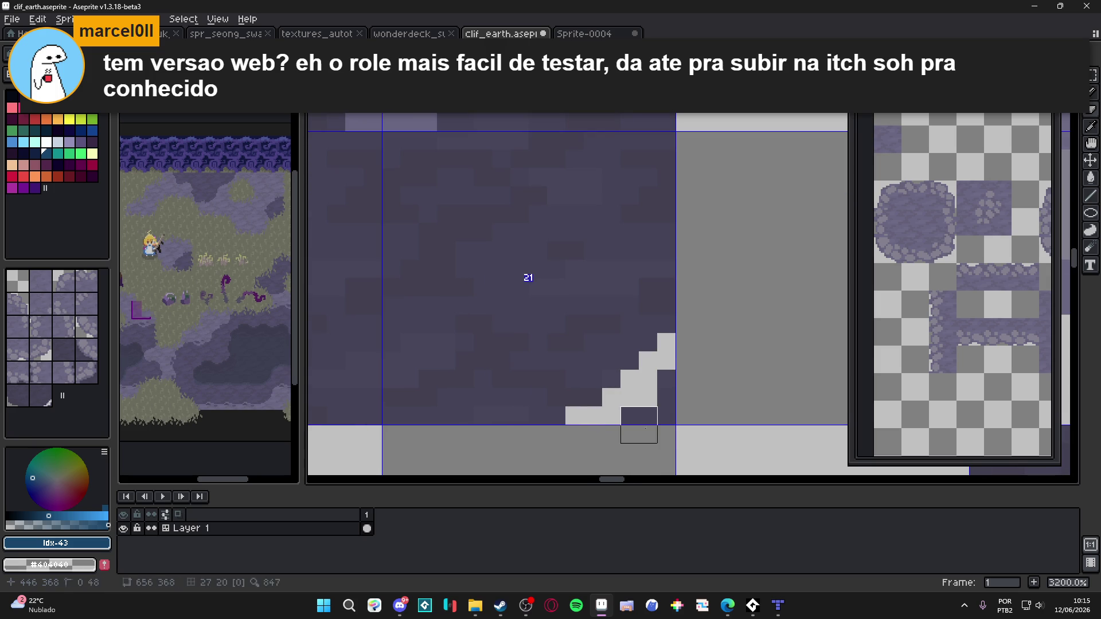
left_click(666, 324)
left_click(602, 406)
left_click(547, 425)
scroll(565, 425, "down", 8)
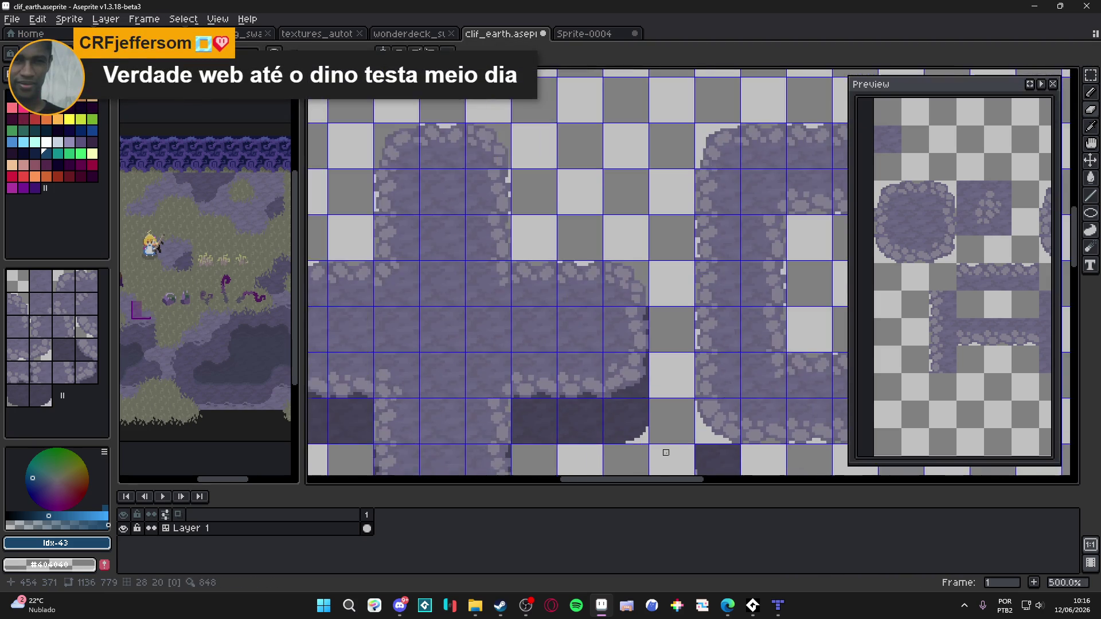
Return to tile mode and stamp dark tile 21 into an empty cell
scroll(618, 367, "down", 1)
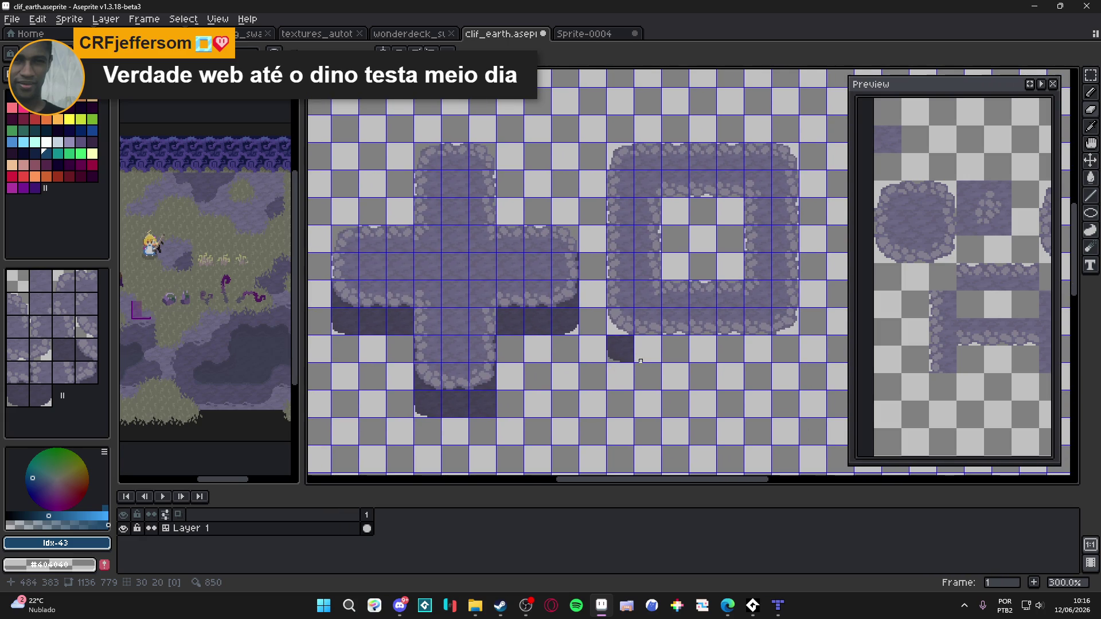
scroll(541, 359, "down", 2)
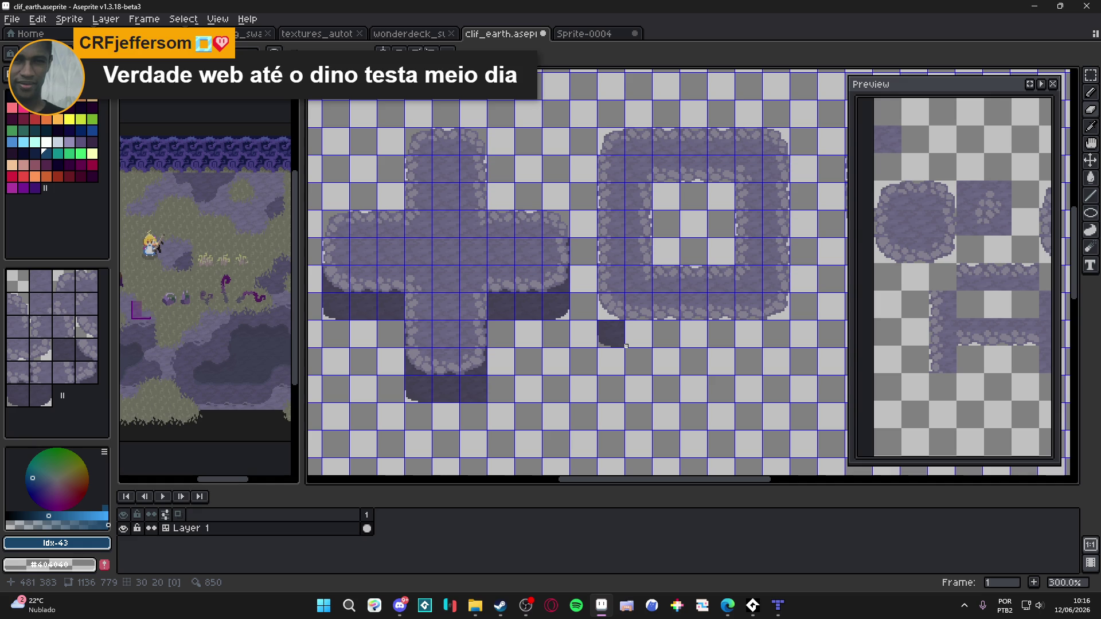
scroll(481, 402, "up", 5)
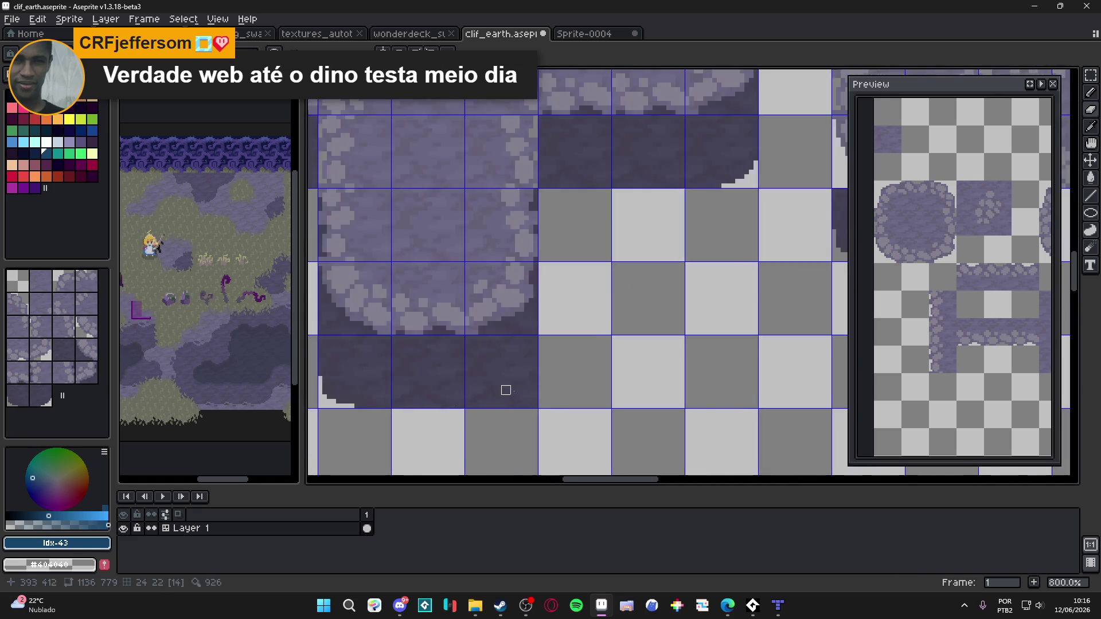
scroll(498, 388, "down", 5)
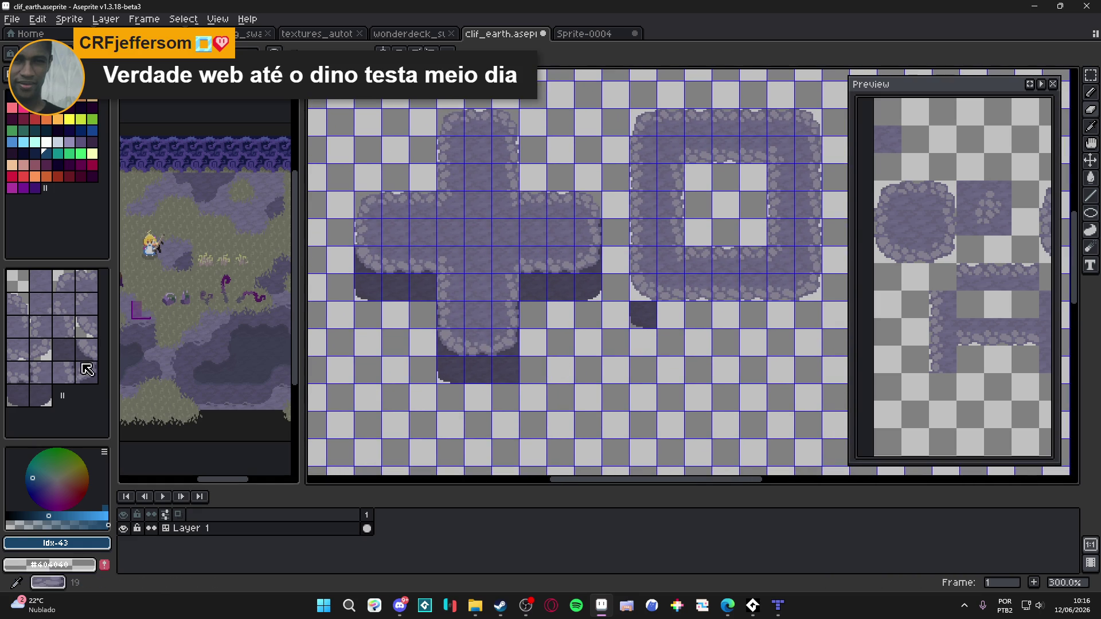
key("space+Tab")
left_click(725, 390)
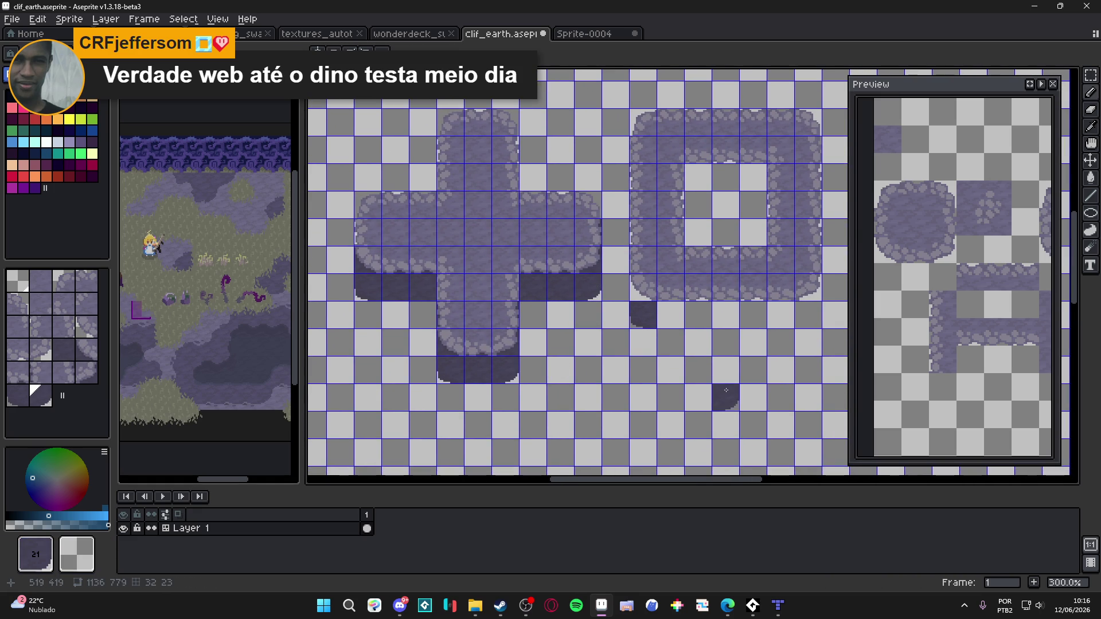
Paint a tile-14 shadow band under the O, capped with rounded tile 21
scroll(682, 378, "right", 1)
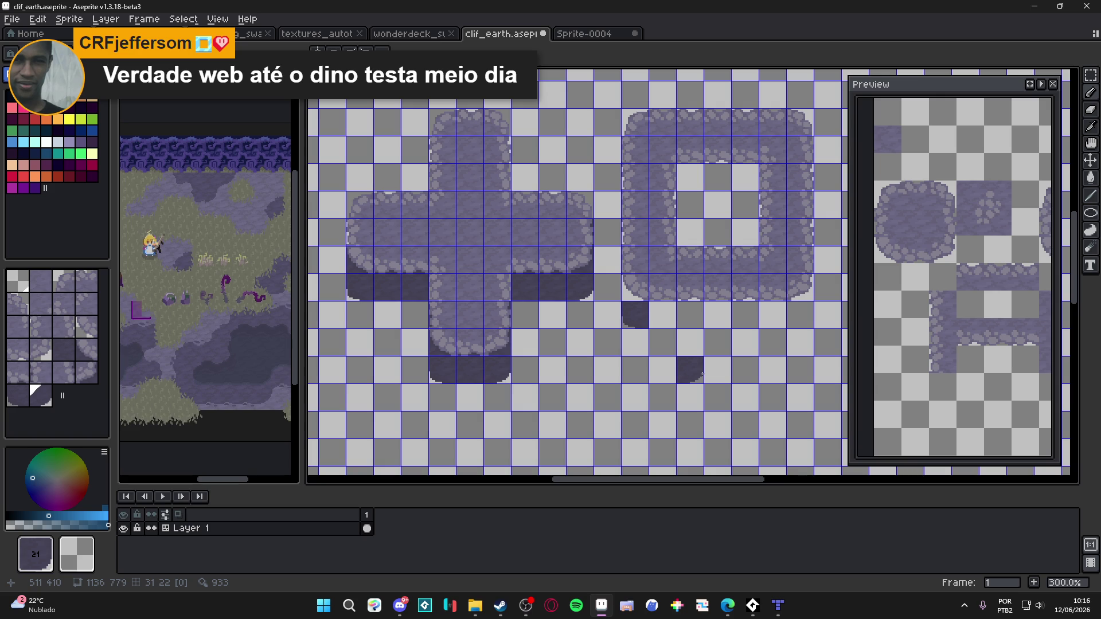
left_click_drag(700, 376, 689, 383)
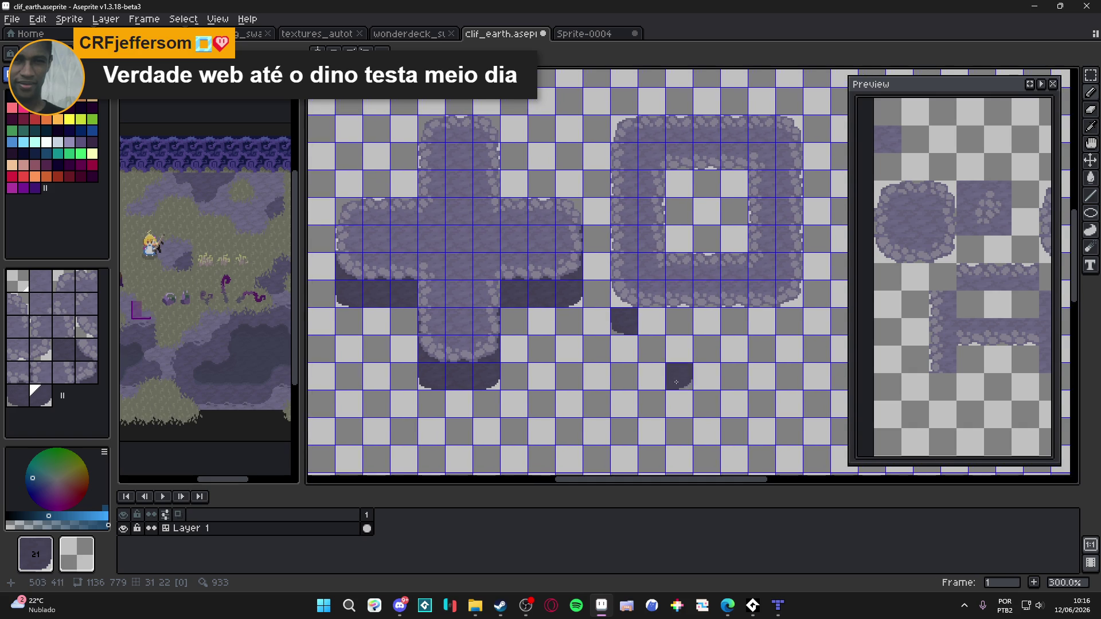
left_click(358, 262, "alt")
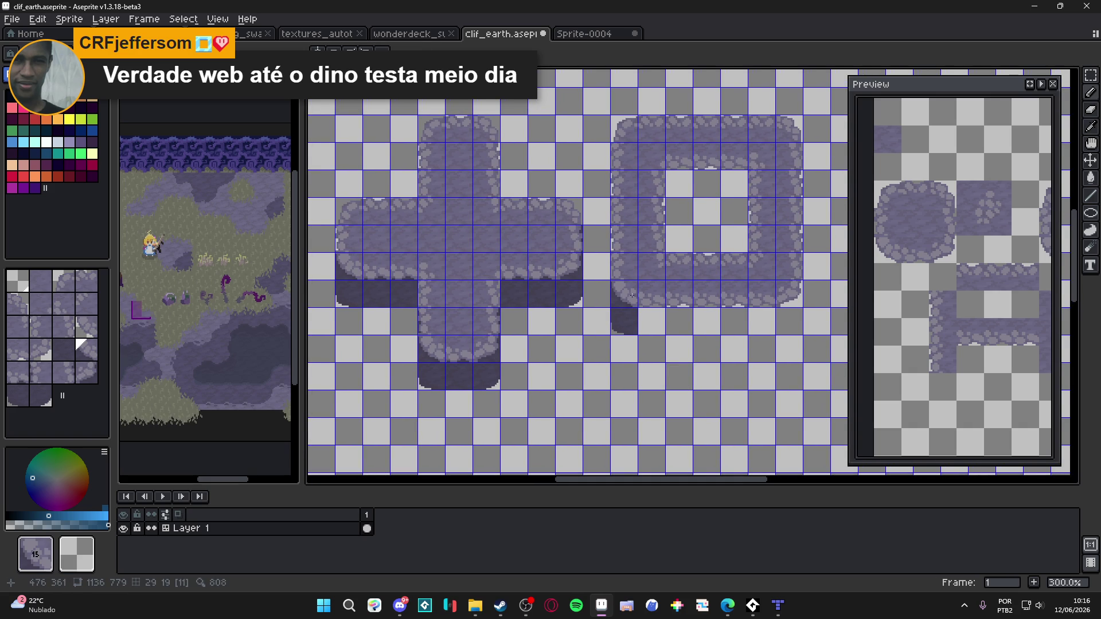
left_click(798, 283, "alt")
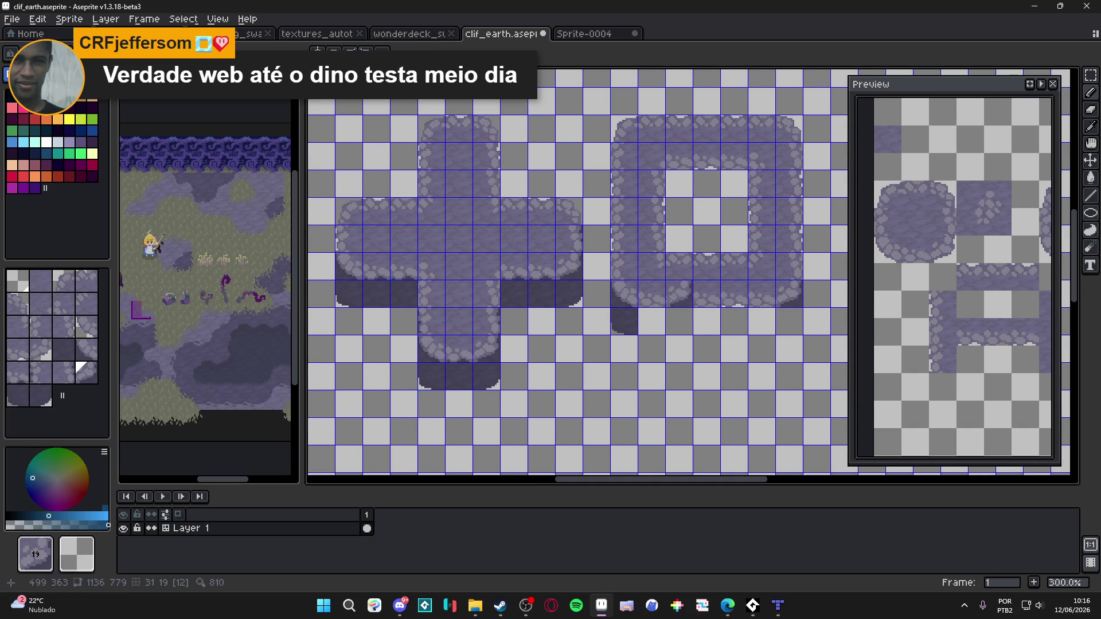
left_click(553, 263, "alt")
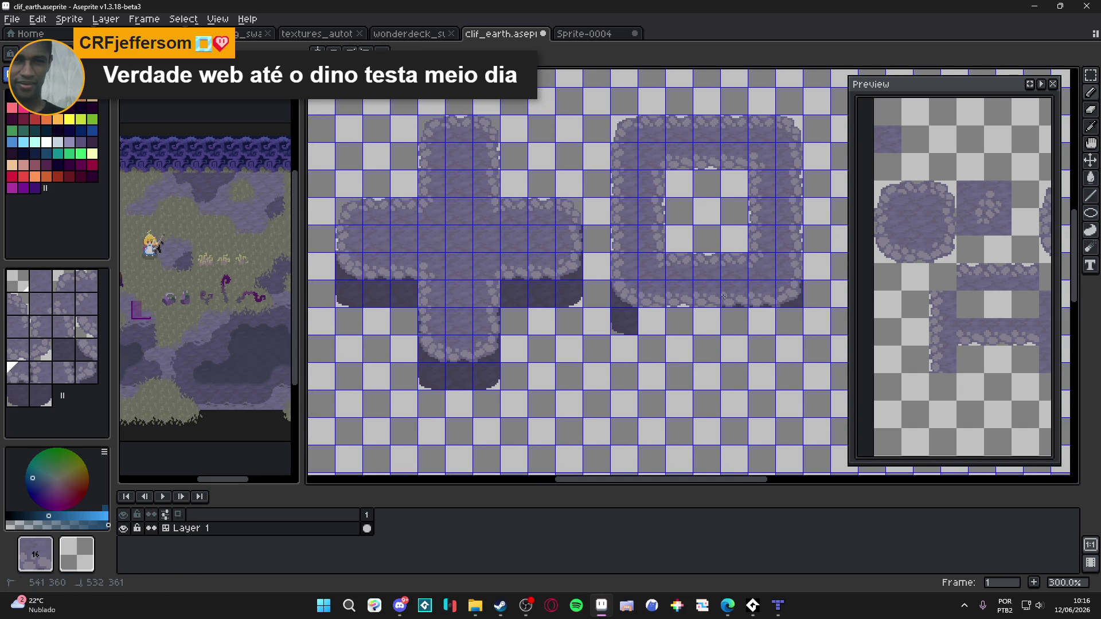
left_click(560, 290, "alt")
left_click_drag(652, 321, 763, 322)
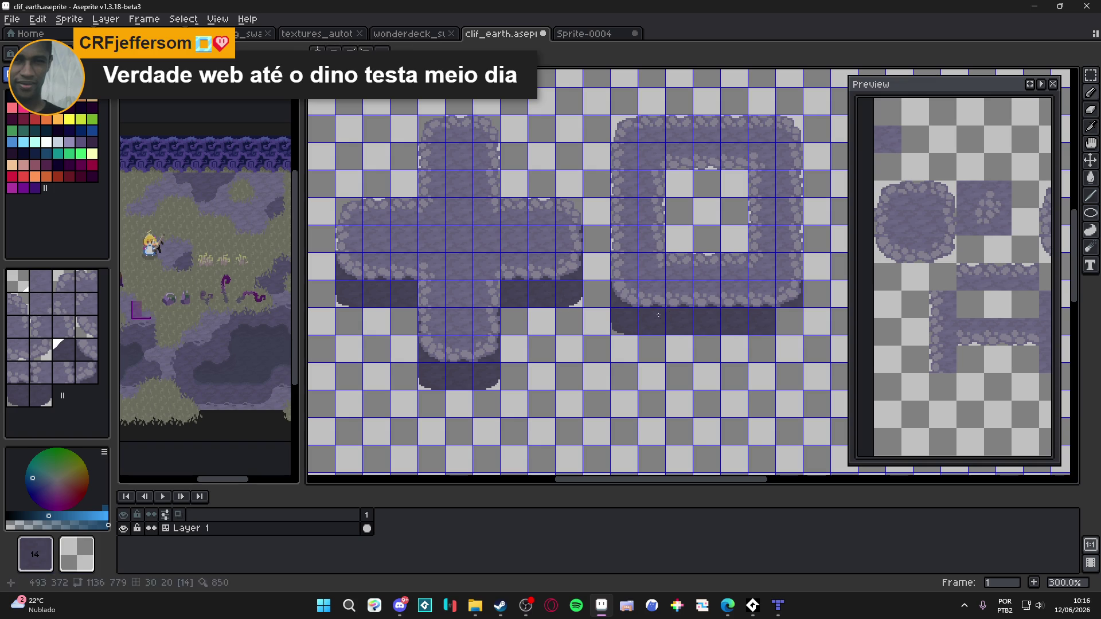
left_click(563, 291, "alt")
left_click(789, 322)
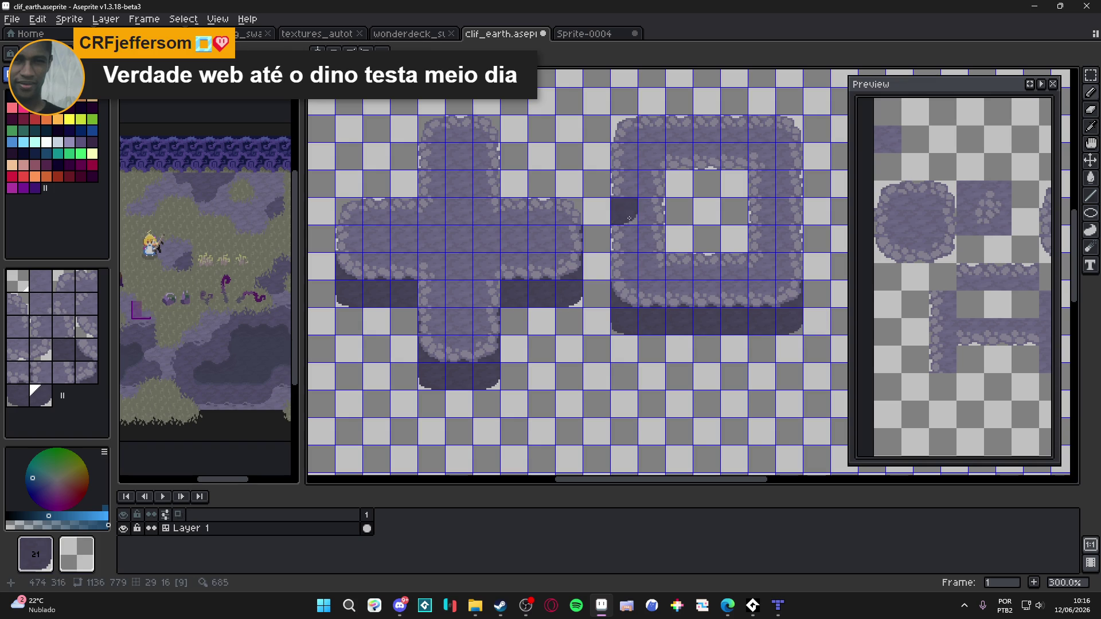
Paint tile 14 across the hole's top row and select a 2x3-tile area at the O's top-left
left_click(550, 289, "alt")
left_click_drag(680, 184, 734, 183)
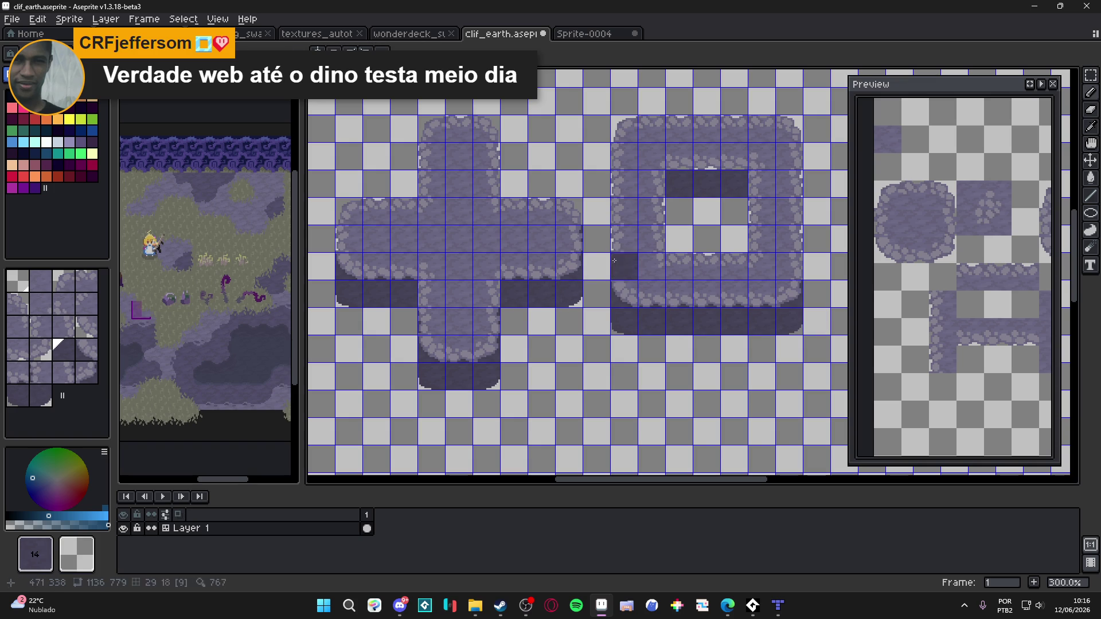
left_click(380, 263, "alt")
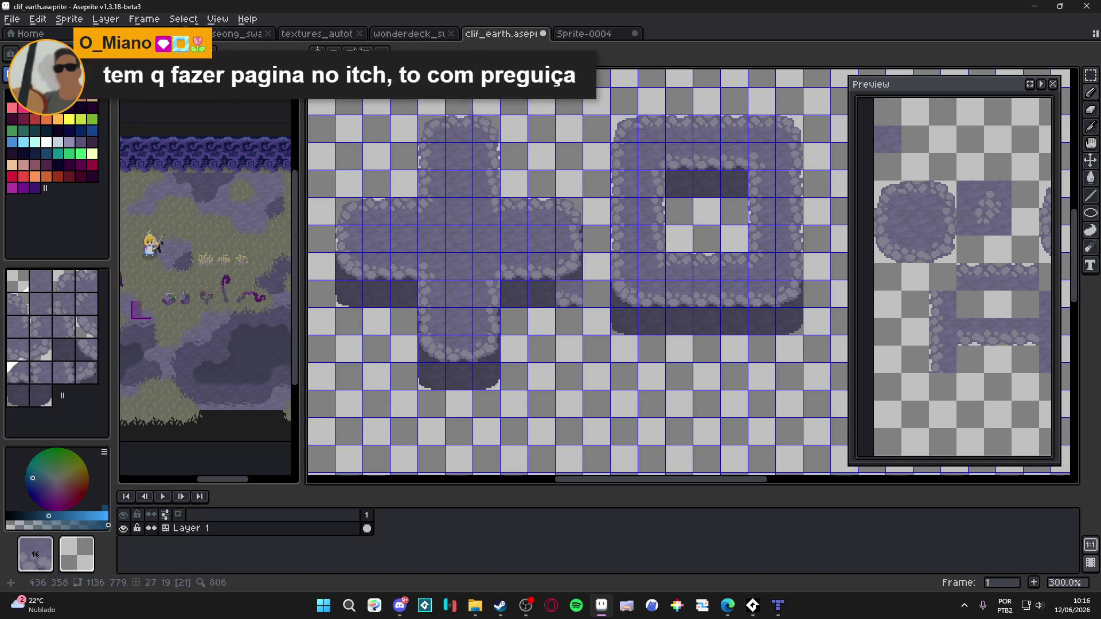
scroll(579, 330, "down", 2)
scroll(579, 329, "left", 1)
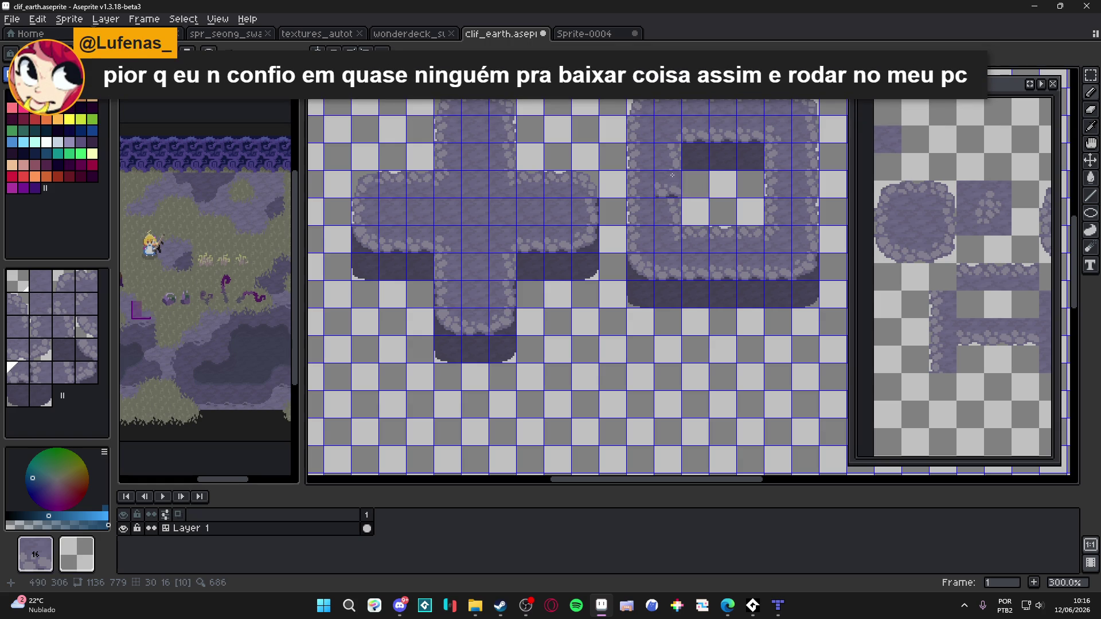
key("m")
left_click_drag(629, 145, 674, 209)
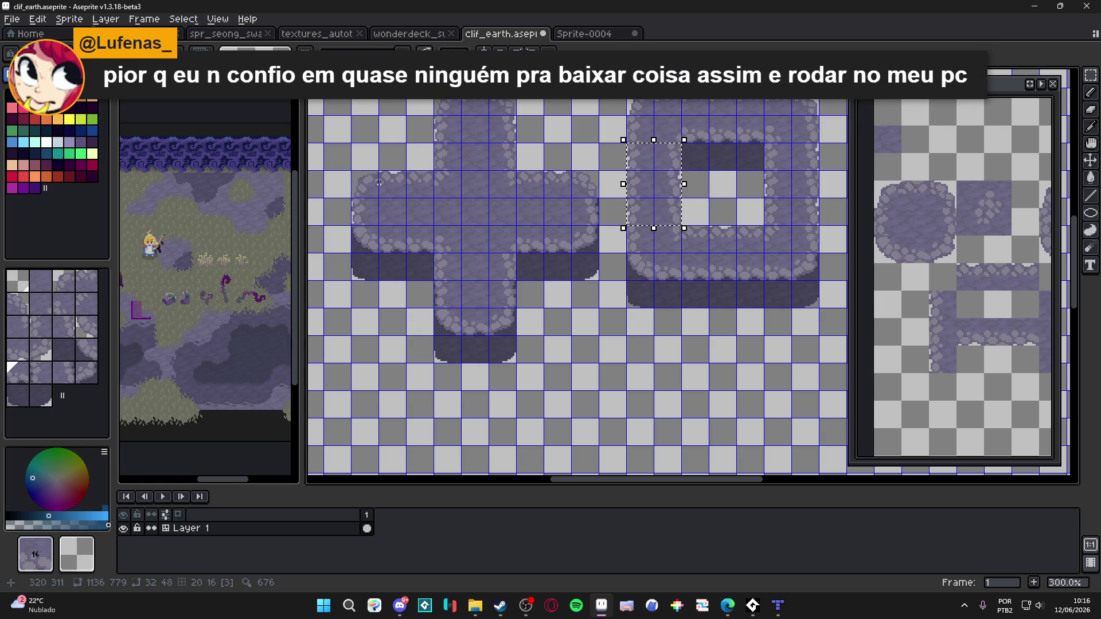
Clear the selection and sample the dark shadow purple #454257 as the pencil colour
key("b")
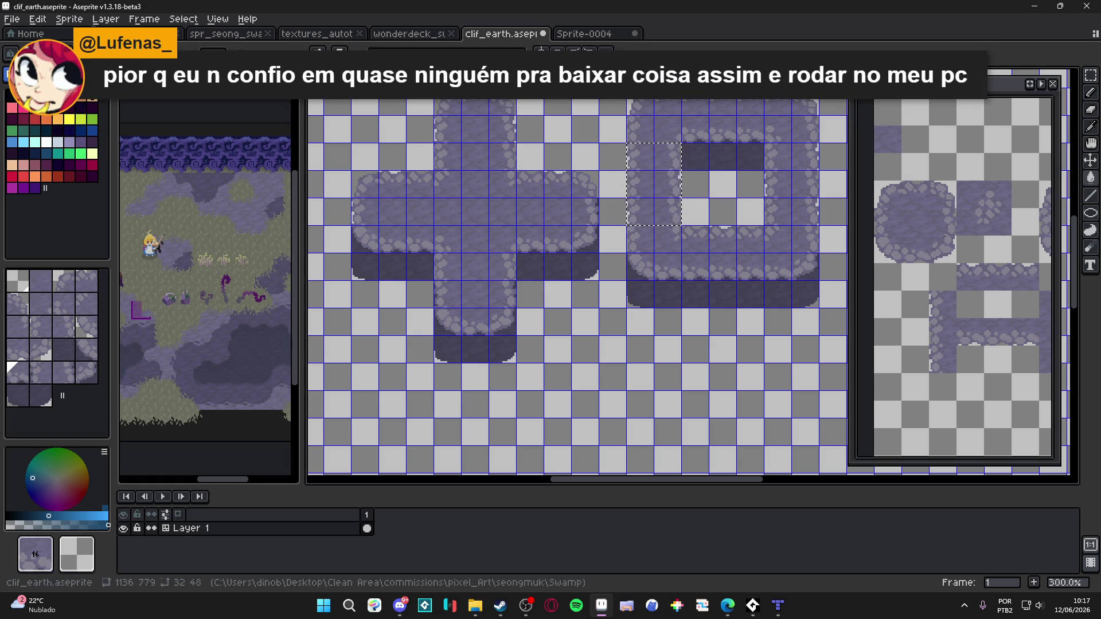
key("ctrl+d")
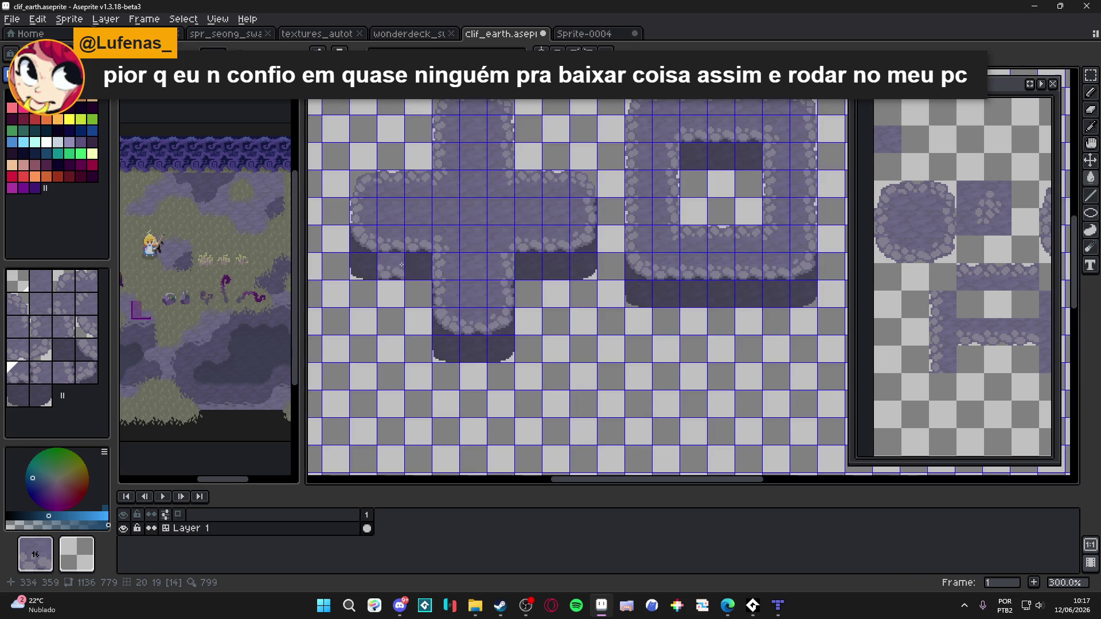
key("b")
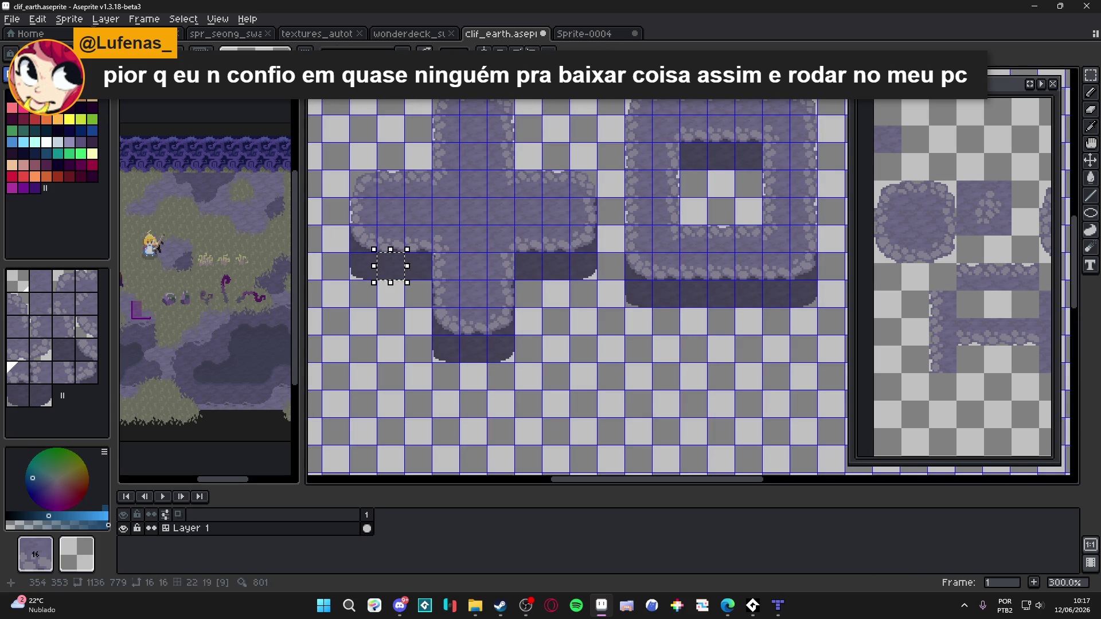
left_click(69, 119)
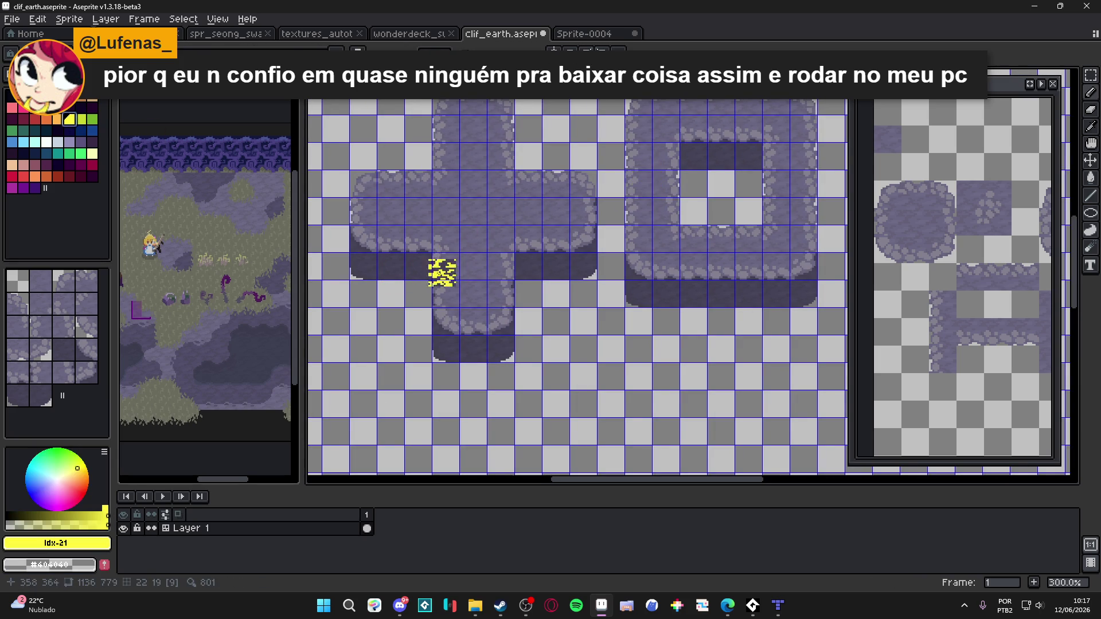
left_click(395, 257, "alt")
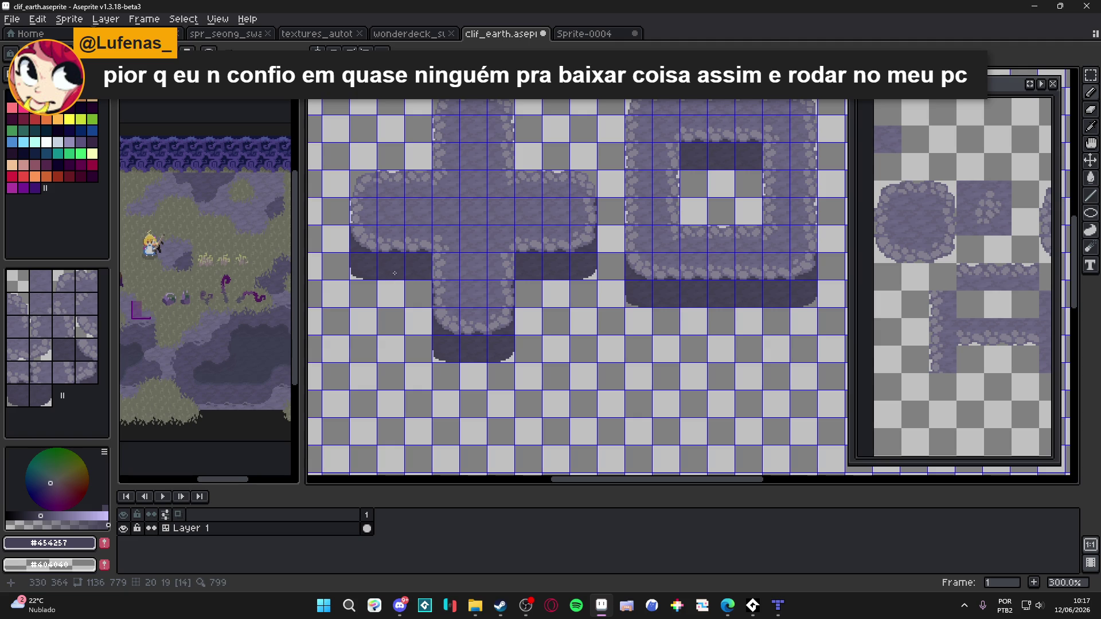
scroll(642, 151, "up", 2)
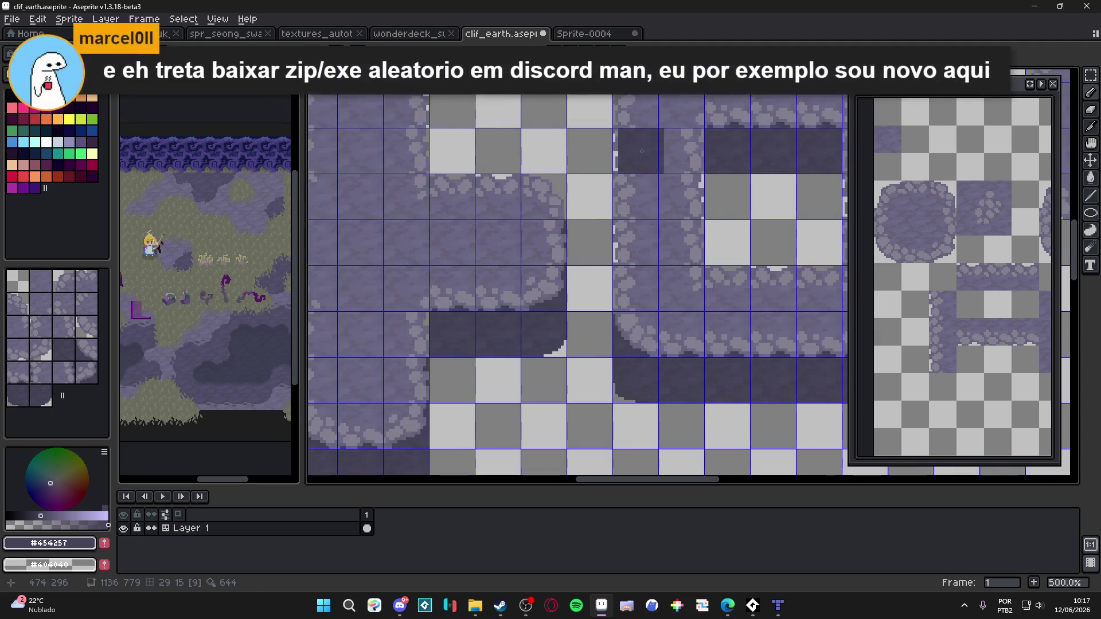
Hide the tile grid overlay and pan to bring the plus and square tiles into view
mouse_move(642, 151)
left_mouse_down()
mouse_move(683, 200)
mouse_move(682, 252)
left_mouse_up()
scroll(637, 186, "up", 2)
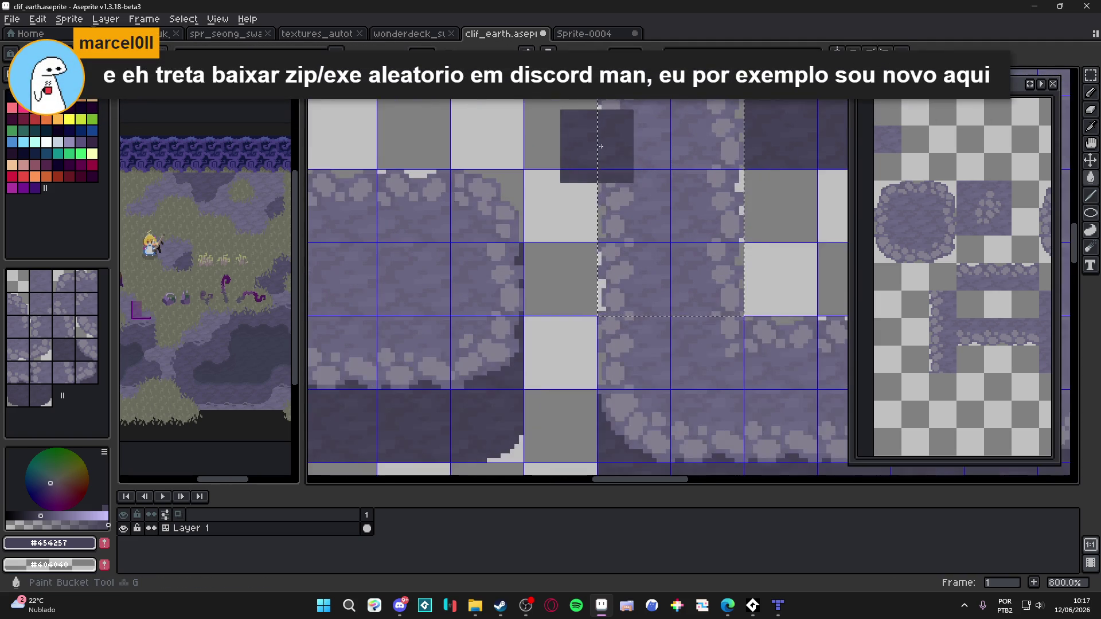
scroll(570, 247, "down", 2)
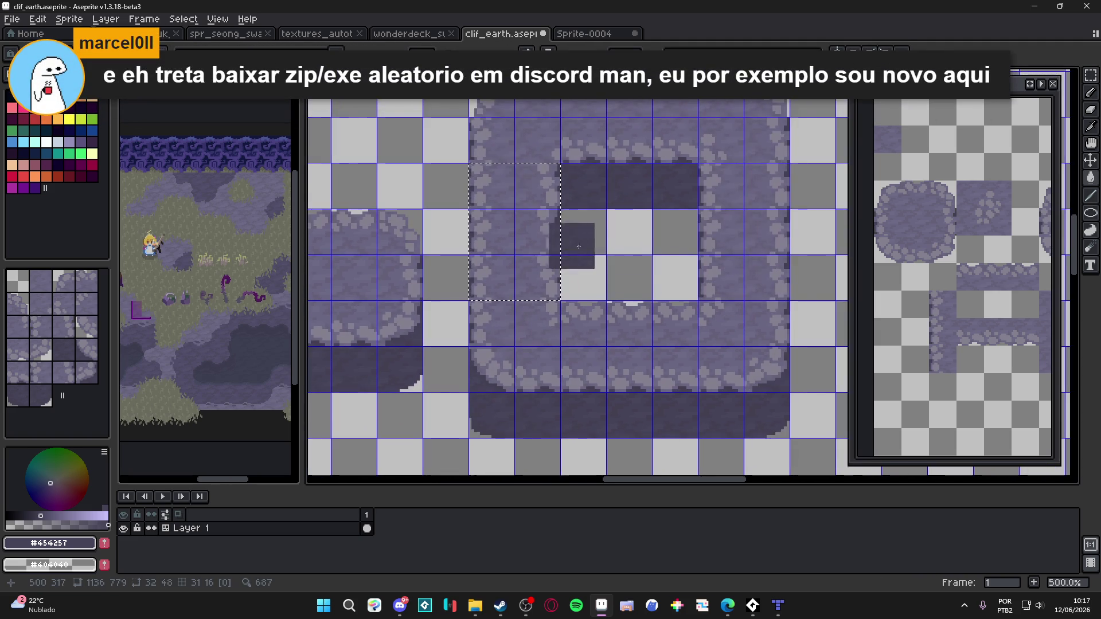
scroll(681, 266, "down", 1)
key("ctrl+d")
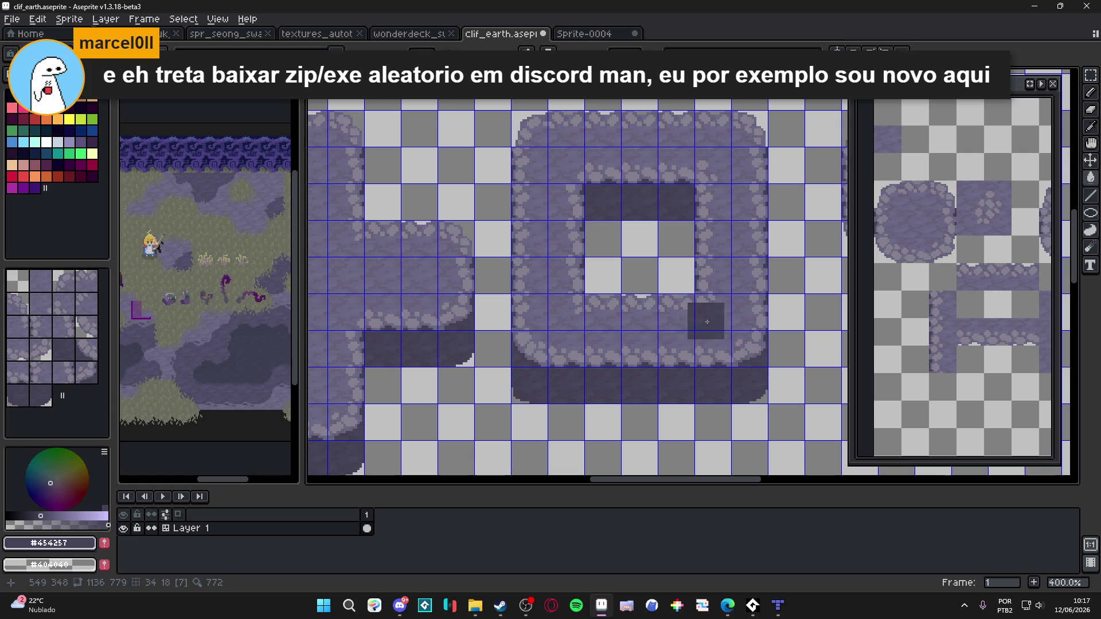
scroll(718, 364, "down", 1)
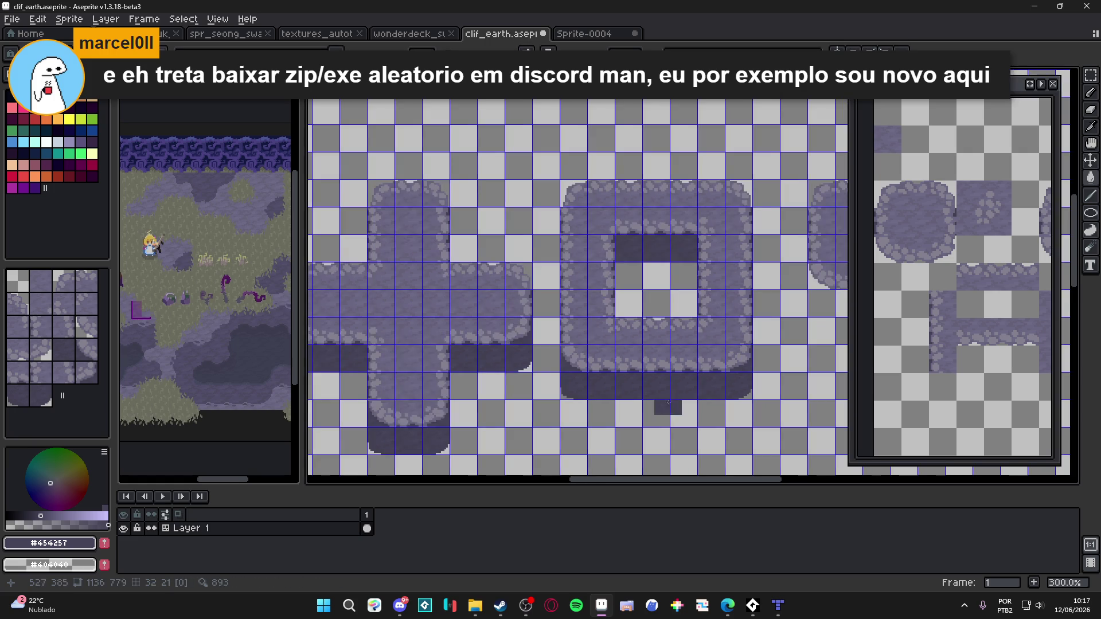
key("ctrl+'")
mouse_move(589, 399)
left_mouse_down()
mouse_move(621, 385)
mouse_move(606, 374)
left_mouse_up()
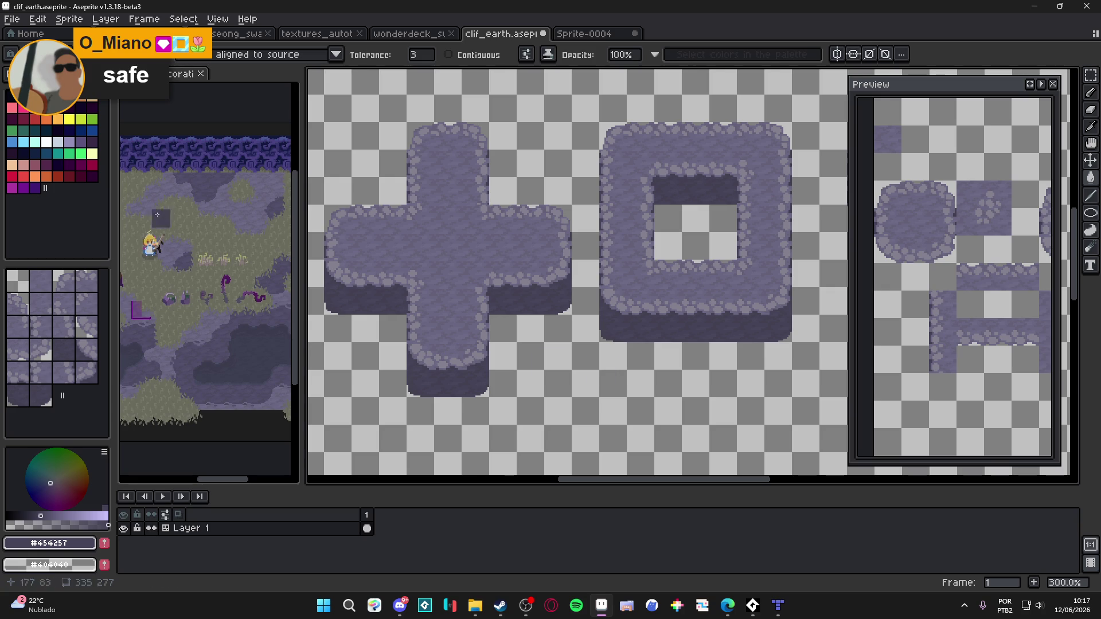
Pick the lighter lavender colour and switch to pixel editing, zoomed in on the plus tile
left_click(172, 235, "alt")
left_click_drag(549, 379, 568, 346)
key("Tab")
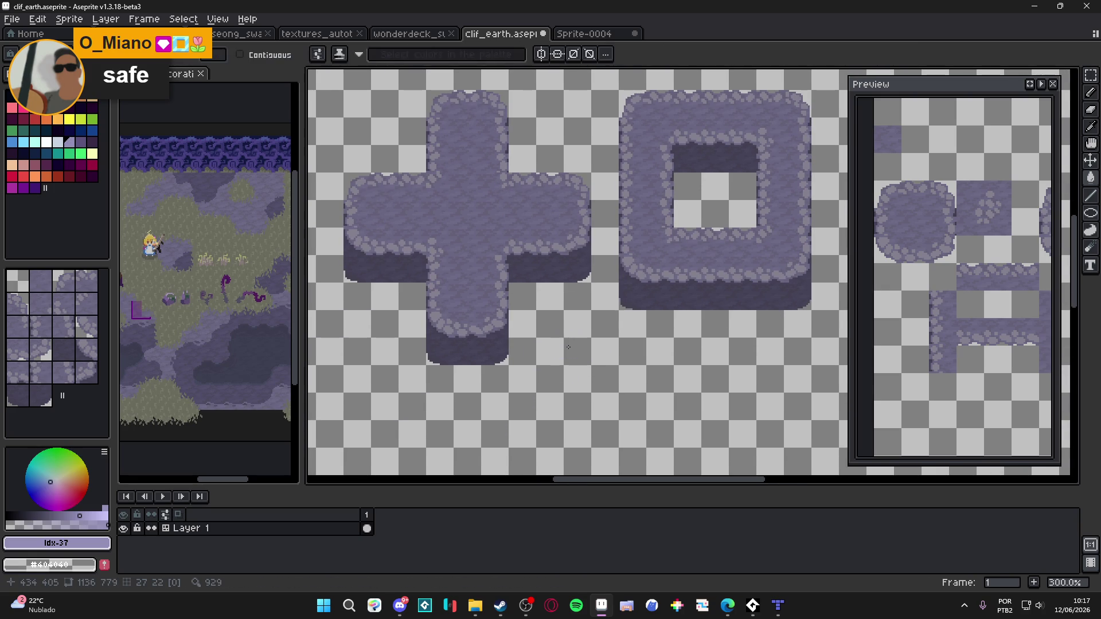
scroll(538, 341, "down", 2)
scroll(541, 342, "up", 1)
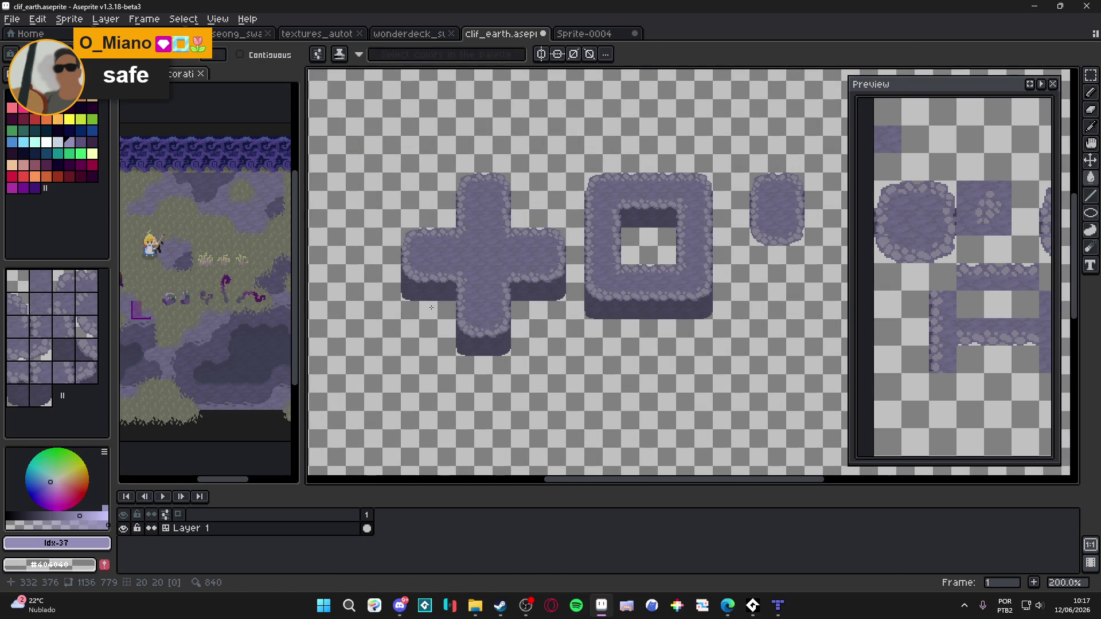
scroll(435, 315, "up", 2)
scroll(453, 304, "up", 1)
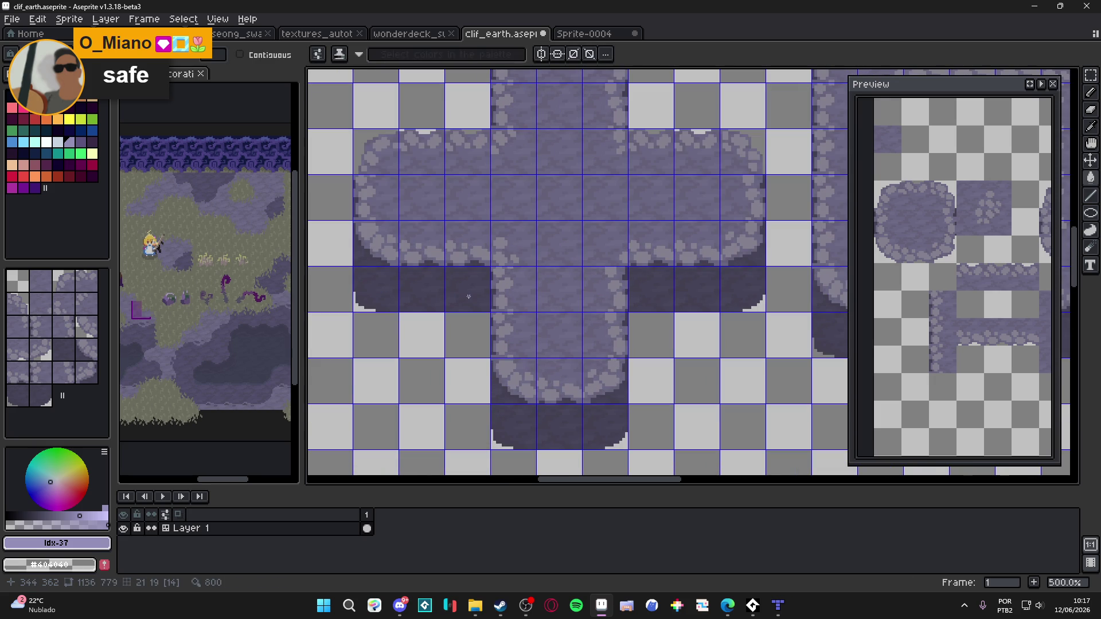
Select the dark shadow strip under the plus's left arm and make Layer 1 active
left_click(468, 296)
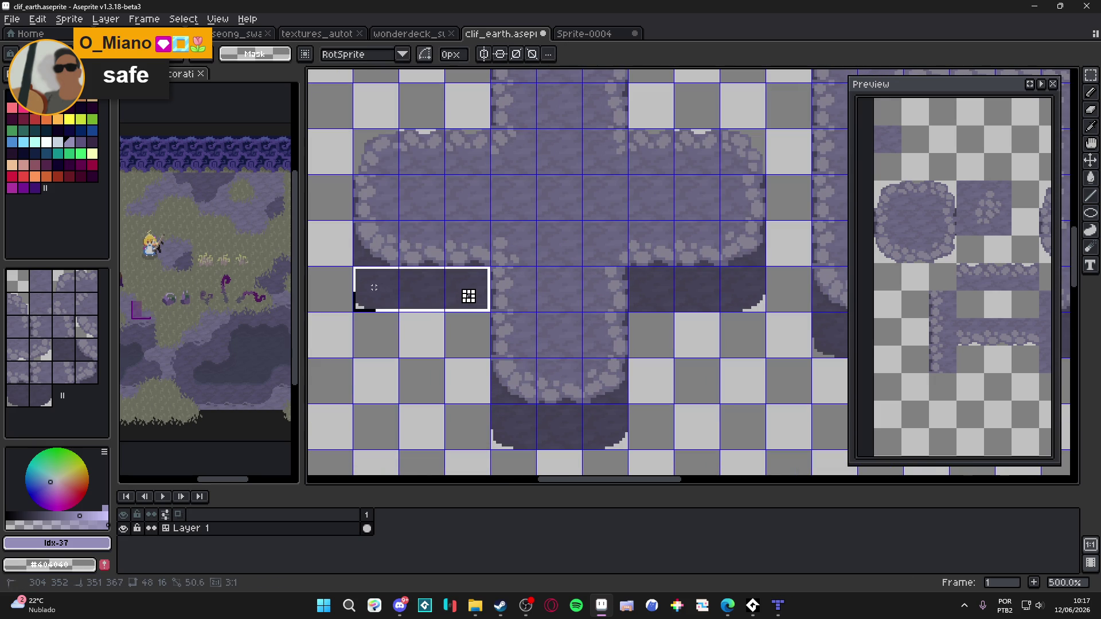
left_click_drag(468, 296, 470, 296)
key("alt+Tab")
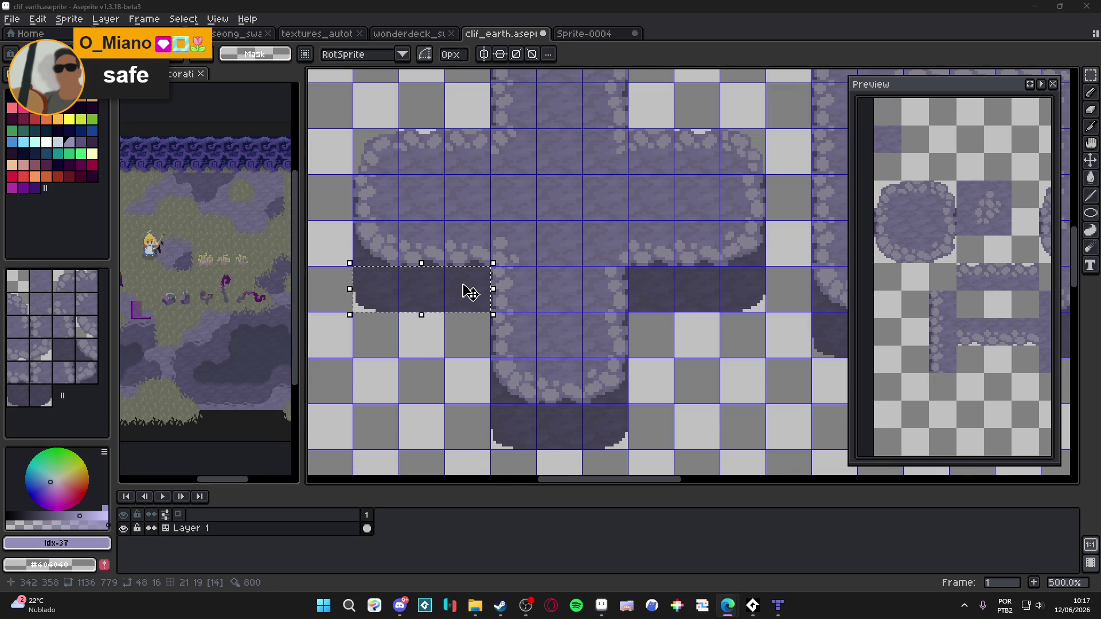
left_click(207, 533)
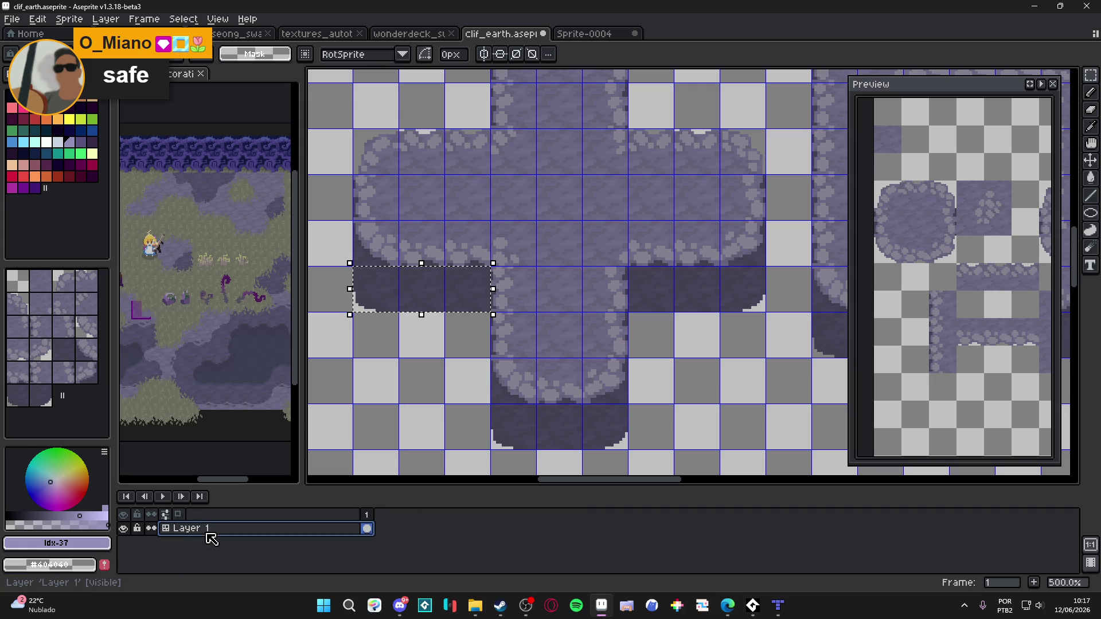
Add Layer 2 and try a dark vertical gradient fill on the strip, then undo it
key("shift+n")
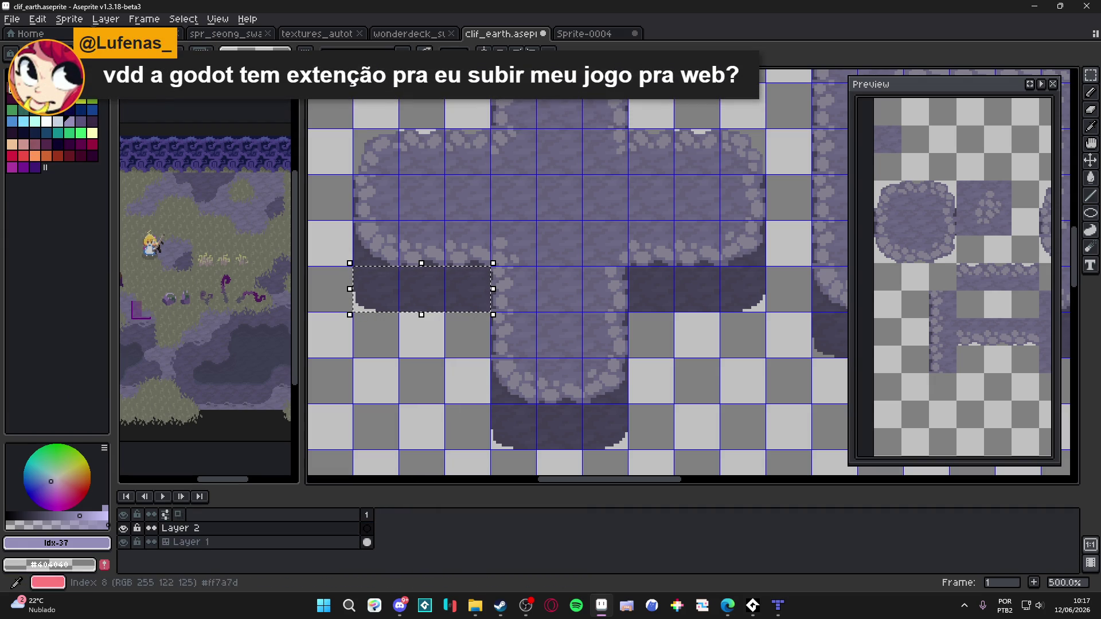
left_click(12, 86)
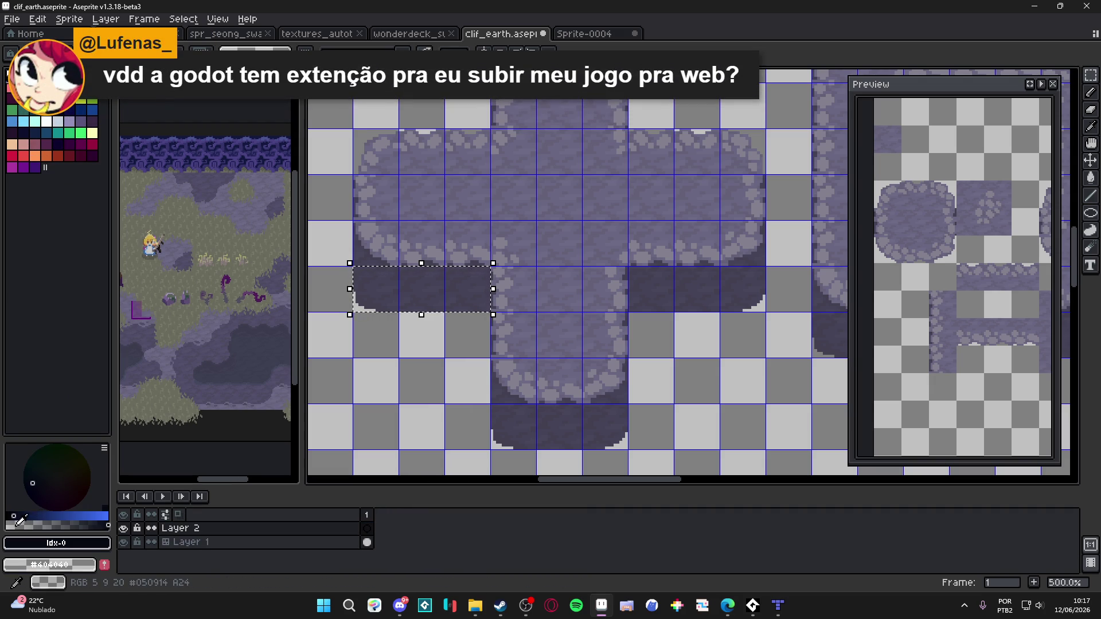
left_click(1090, 178)
left_click_drag(425, 305, 426, 274)
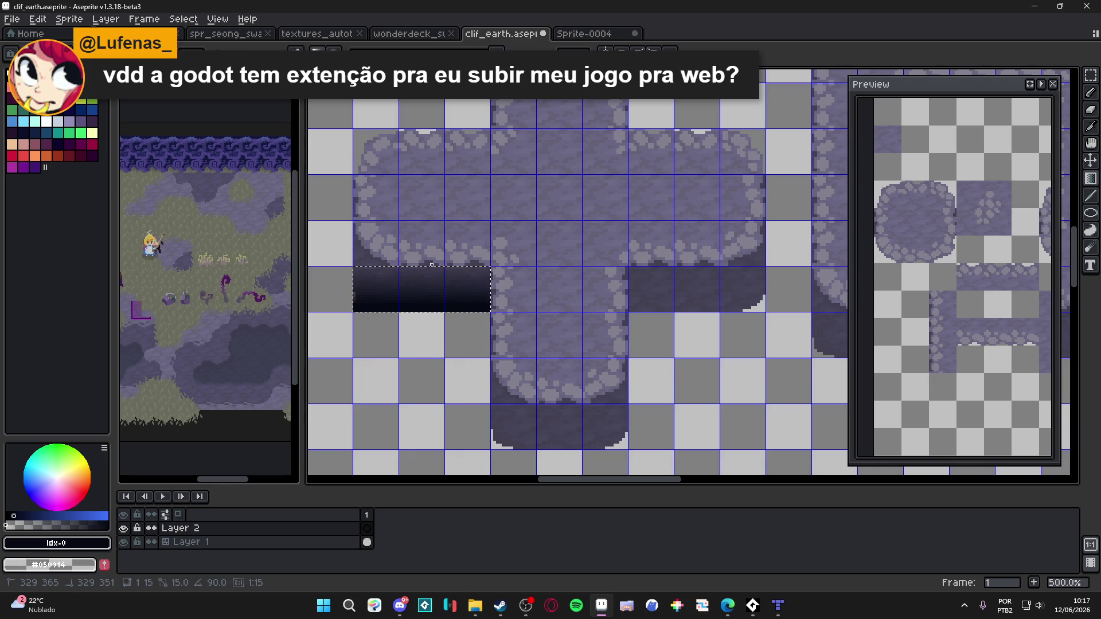
left_click_drag(431, 265, 432, 268)
key("ctrl+z")
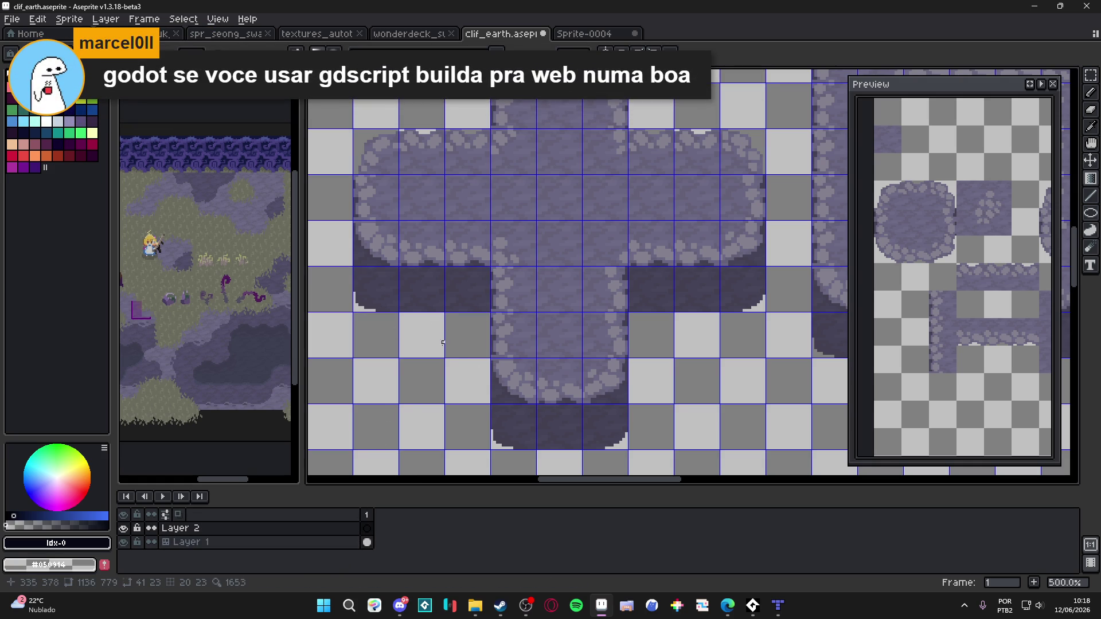
Reselect the left-arm shadow strip on Layer 1, then return to gradient fill on Layer 2
left_click(351, 543)
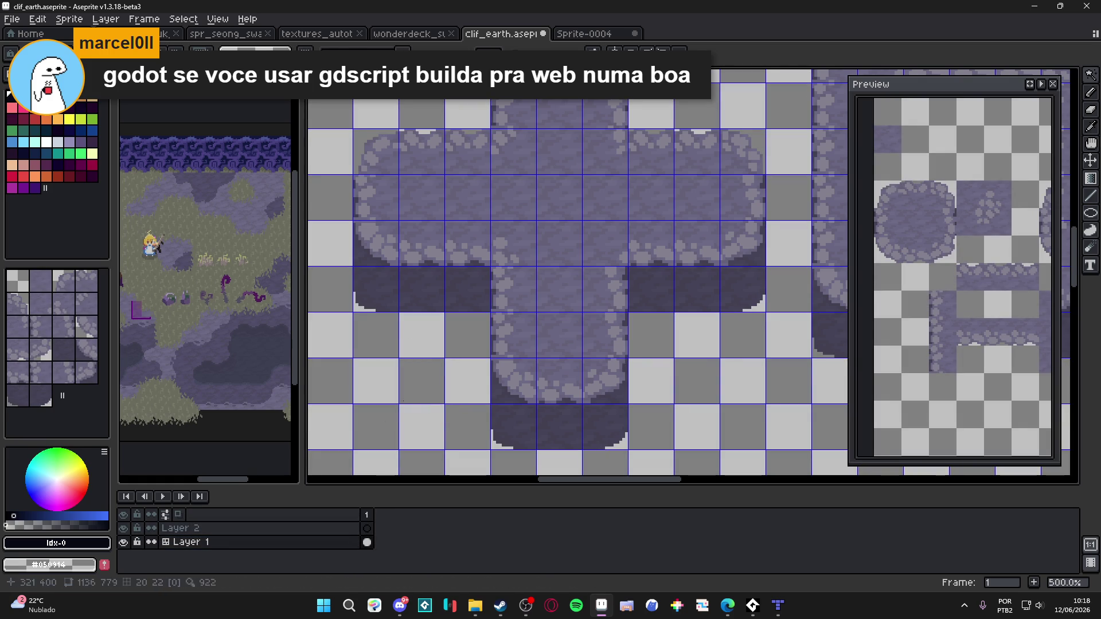
key("m")
mouse_move(358, 271)
left_mouse_down()
mouse_move(465, 293)
mouse_move(455, 295)
left_mouse_up()
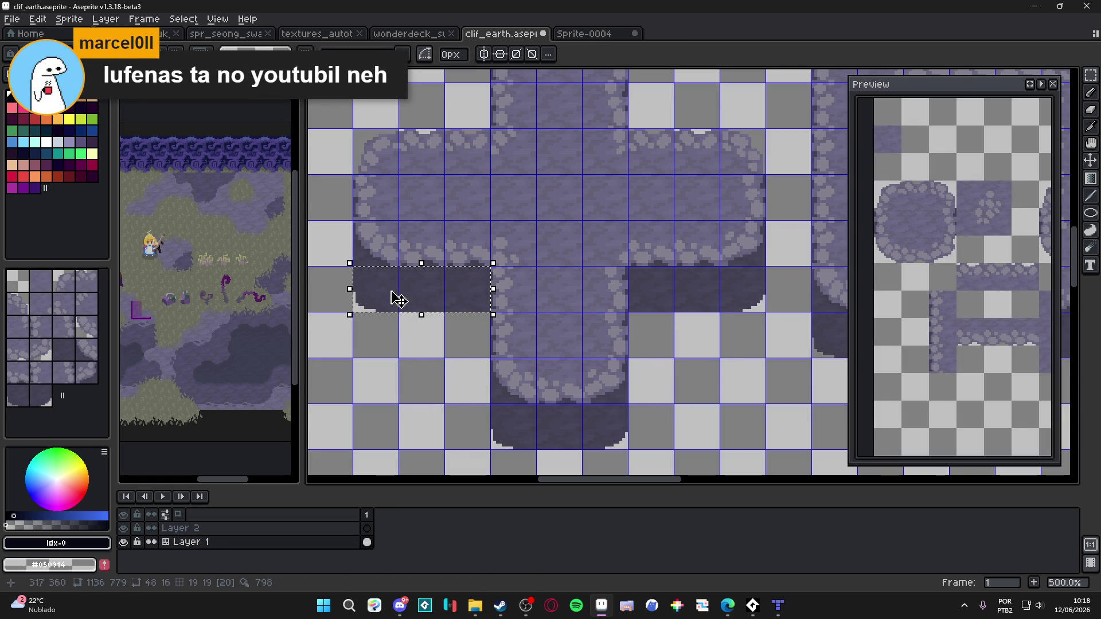
left_click(1090, 196)
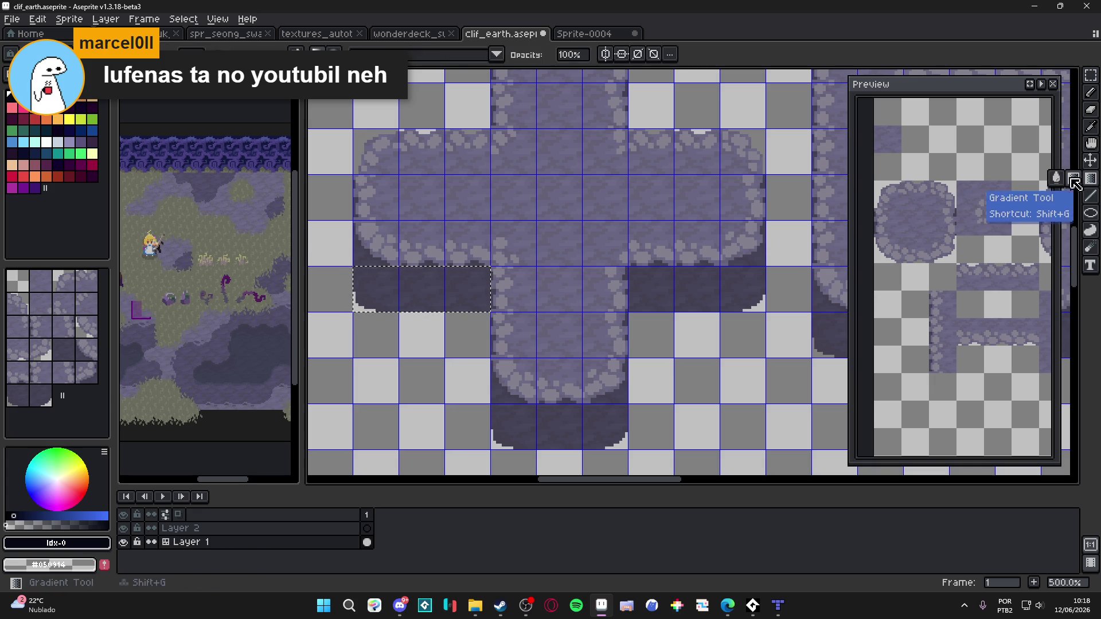
left_click(367, 528)
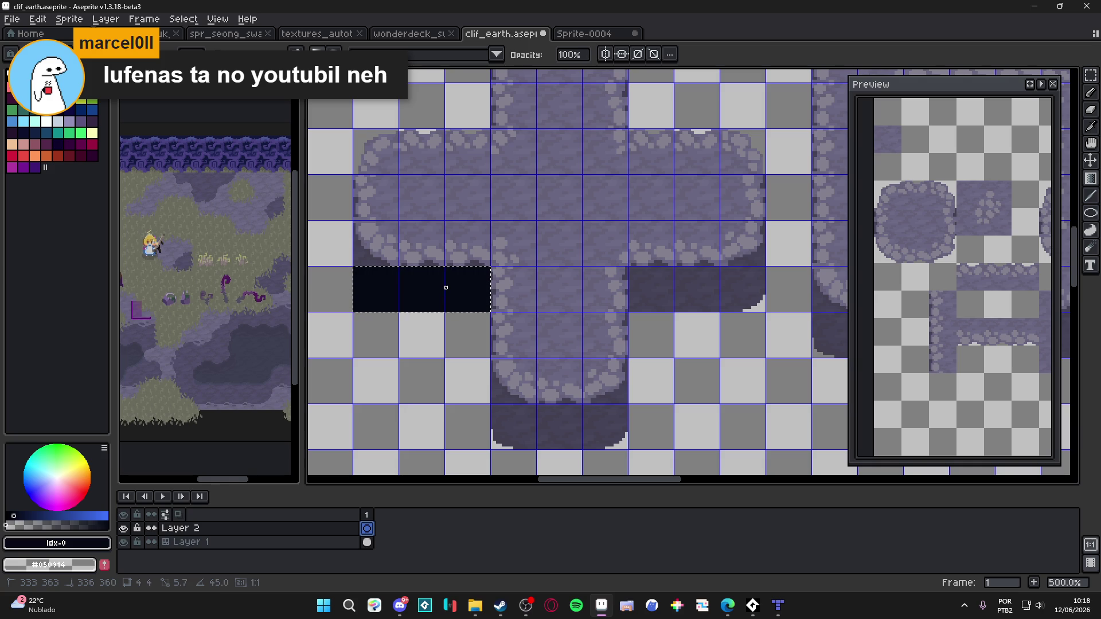
Fill the strip with a purple-to-near-black gradient on Layer 2 and deselect
key("ctrl+z")
key("ctrl+y")
key("ctrl+z")
key("ctrl+y")
key("ctrl+z")
key("ctrl+y")
key("ctrl+z")
left_click_drag(405, 423, 420, 276)
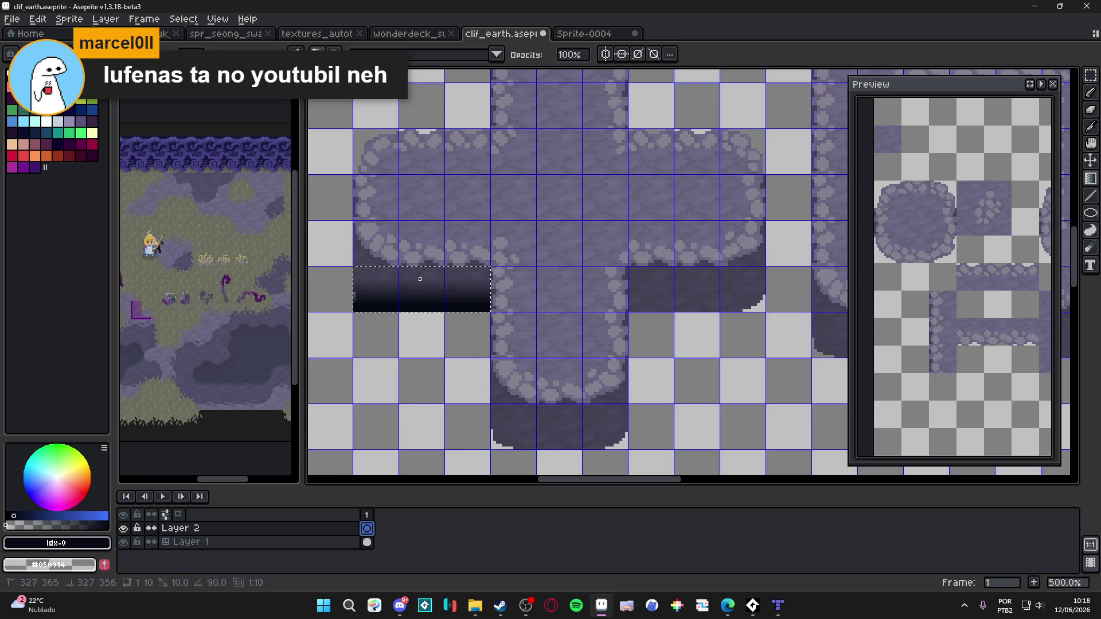
key("ctrl+d")
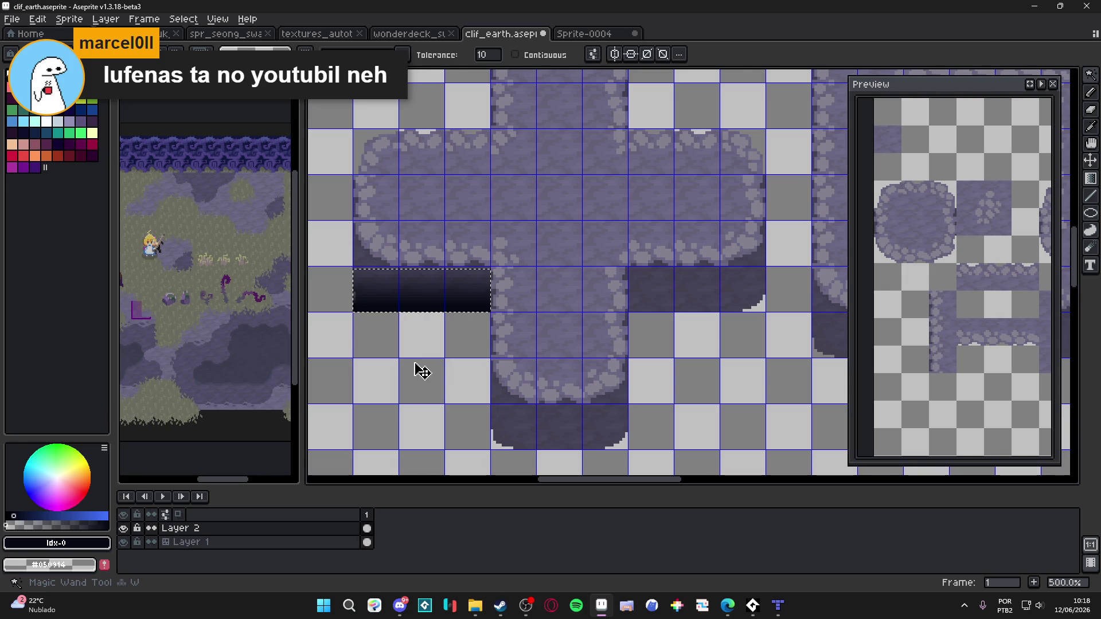
Select the purple tile pixels on Layer 1 and Layer 2, clearing each selection
left_click(367, 542)
left_click(426, 354)
key("ctrl+d")
key("Up")
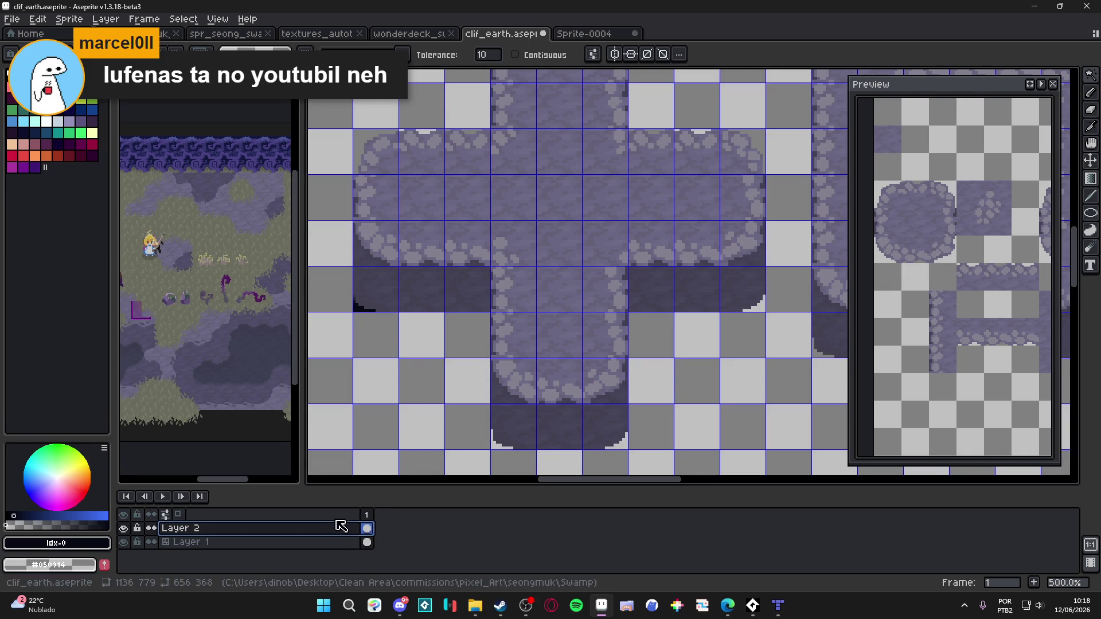
left_click(367, 528, "ctrl")
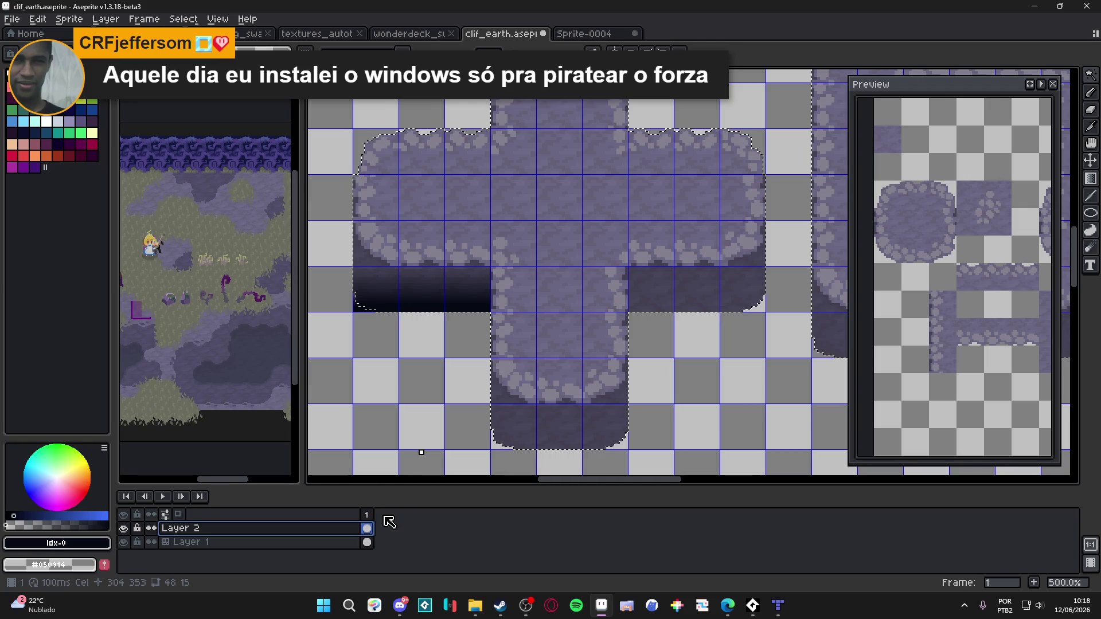
key("ctrl+d")
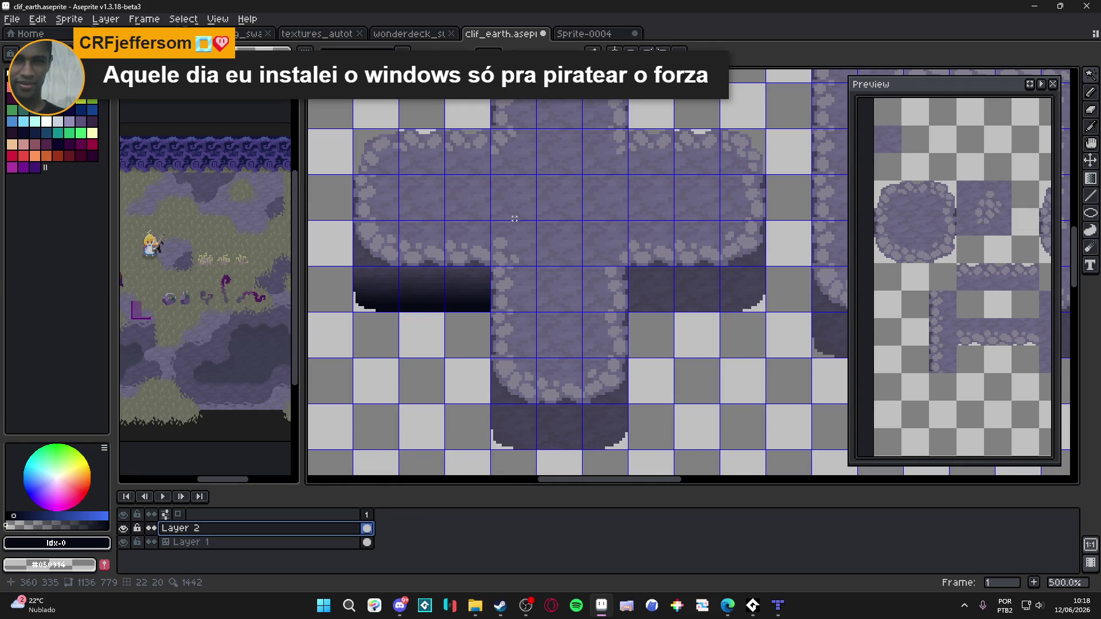
Hide the grid overlay, zoom to 300% and clear the Layer 2 range selection
scroll(514, 211, "down", 2)
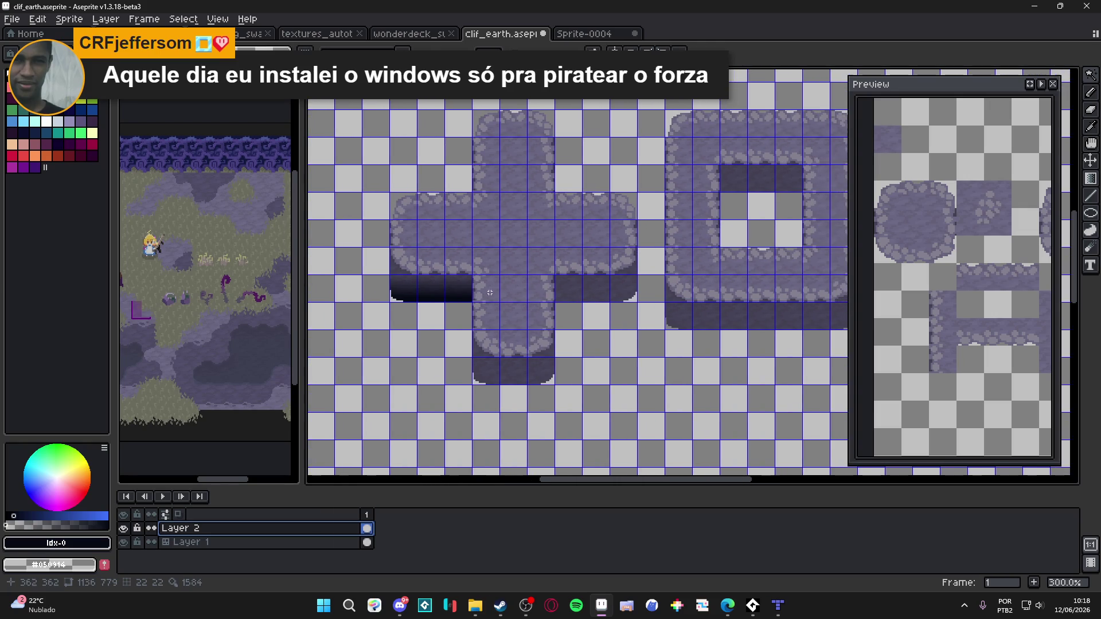
key("ctrl+apostrophe")
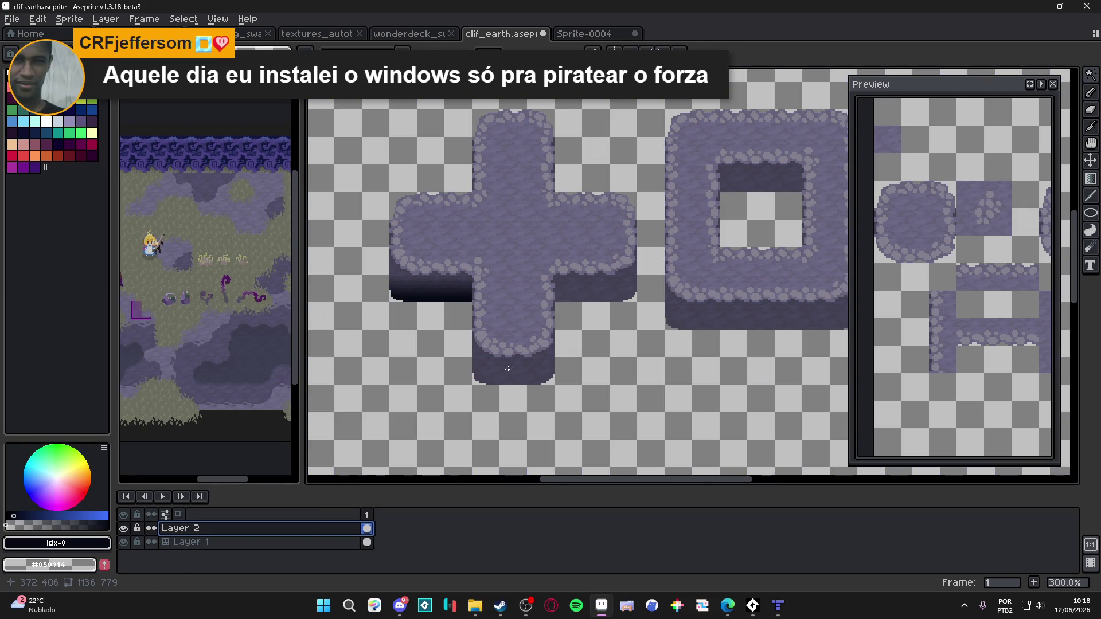
scroll(498, 349, "down", 1)
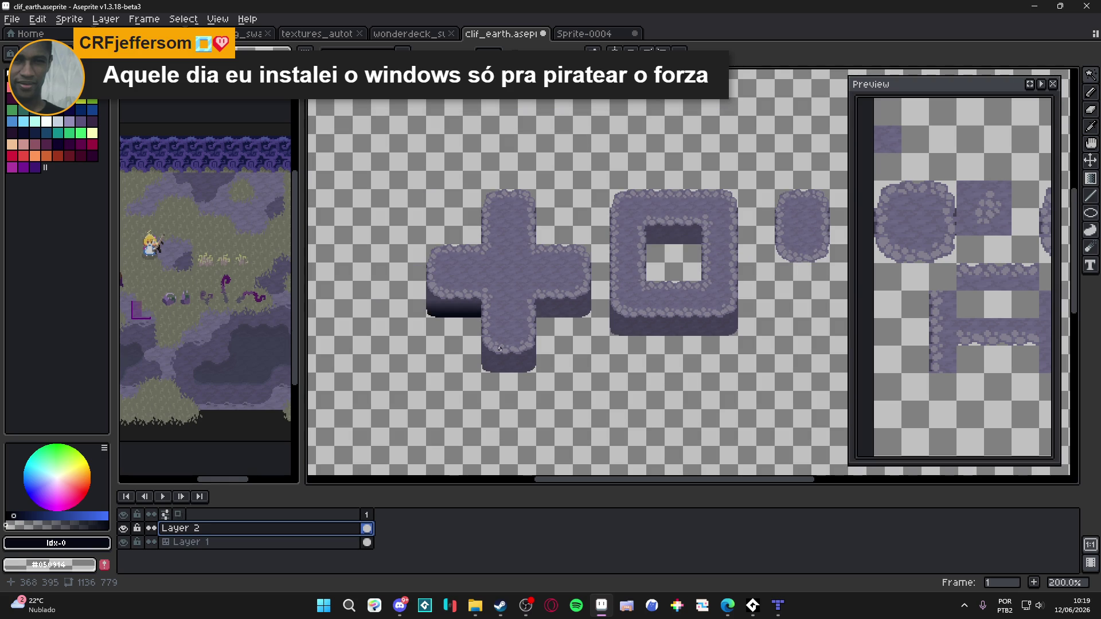
scroll(502, 335, "up", 1)
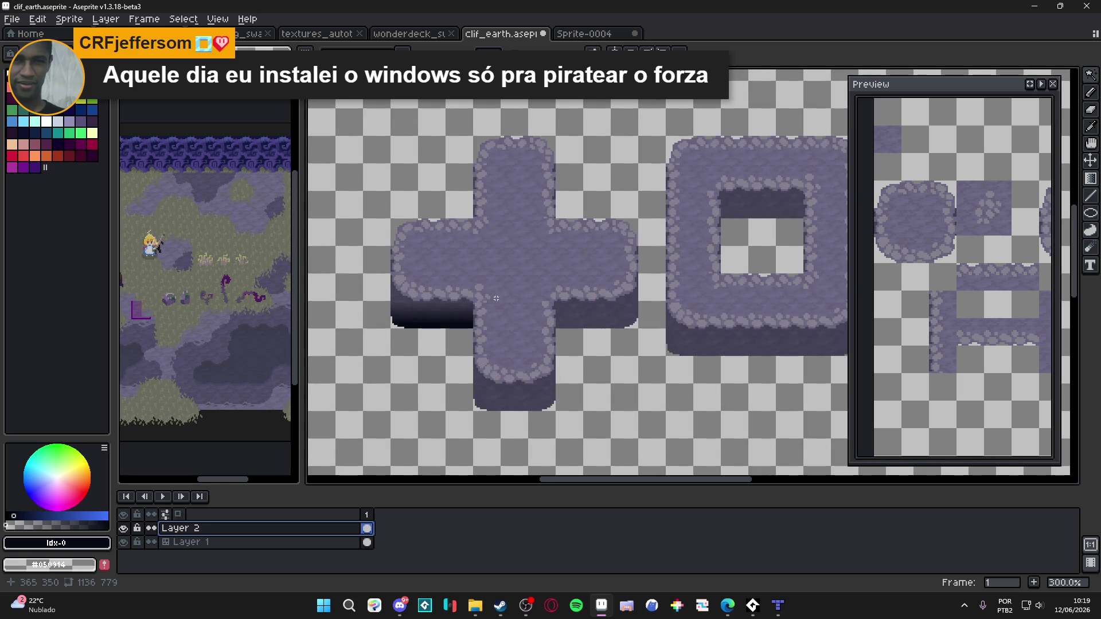
left_click(456, 310)
key("ctrl+d")
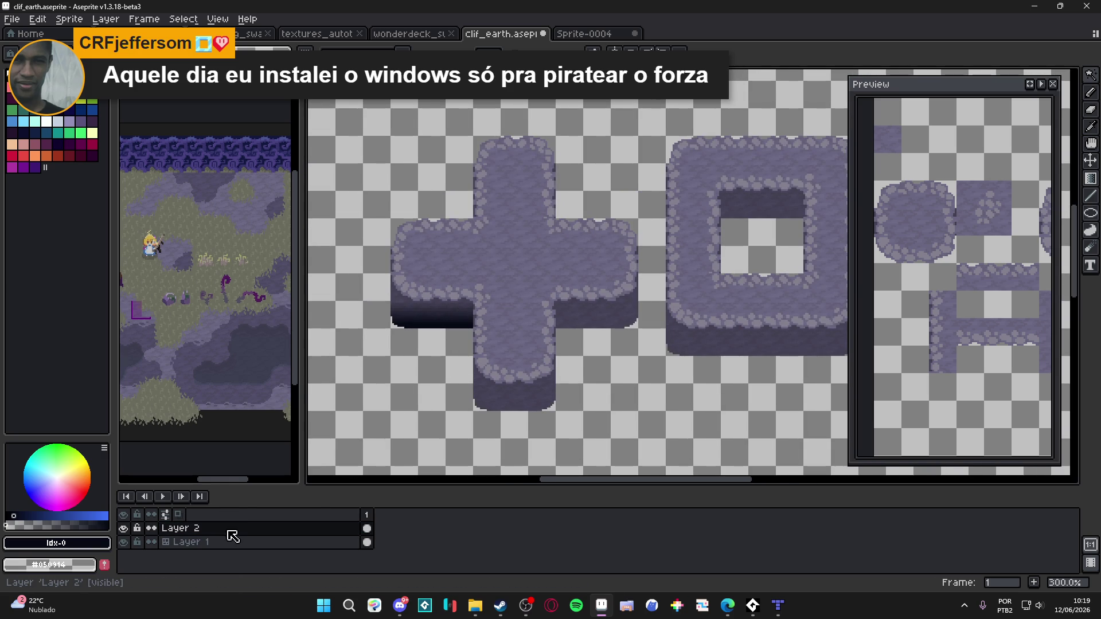
Convert Layer 2 into a tilemap layer with a 16×16 tileset
right_click(232, 536)
mouse_move(275, 531)
left_click(361, 556)
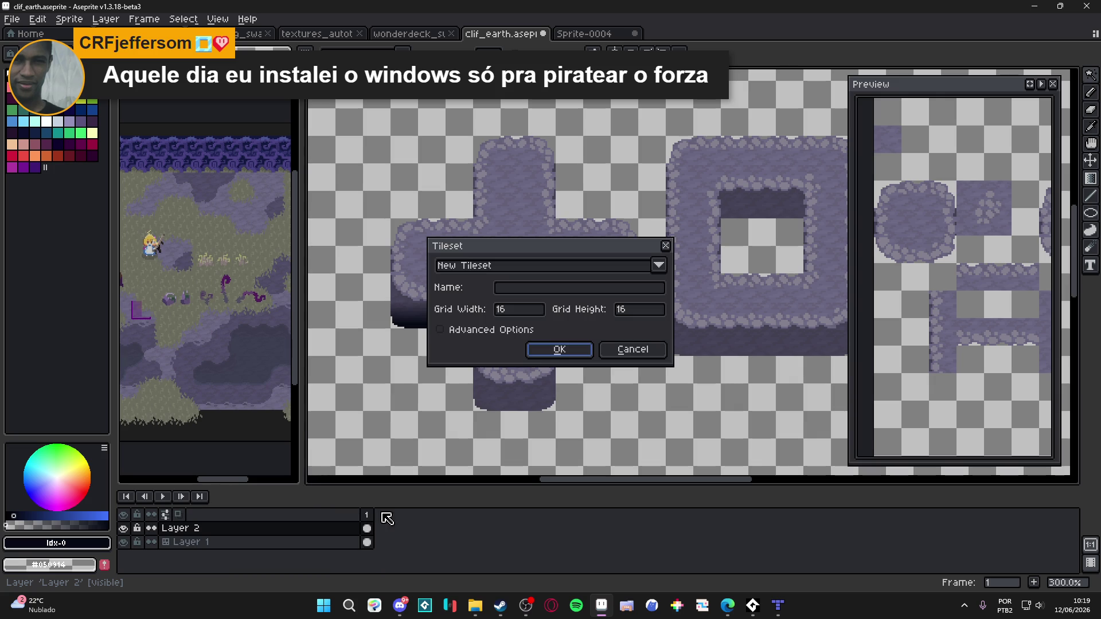
left_click(534, 351)
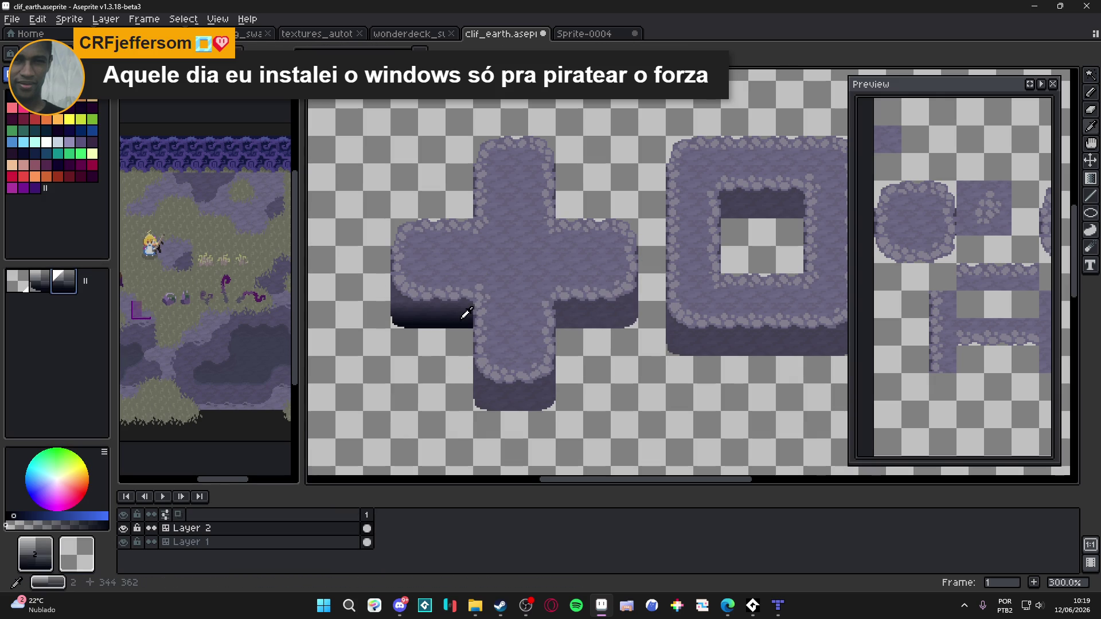
Paint dark shadow tiles under the cross's right arm and bottom arm
left_click(569, 316)
left_click(596, 317)
left_click(617, 323)
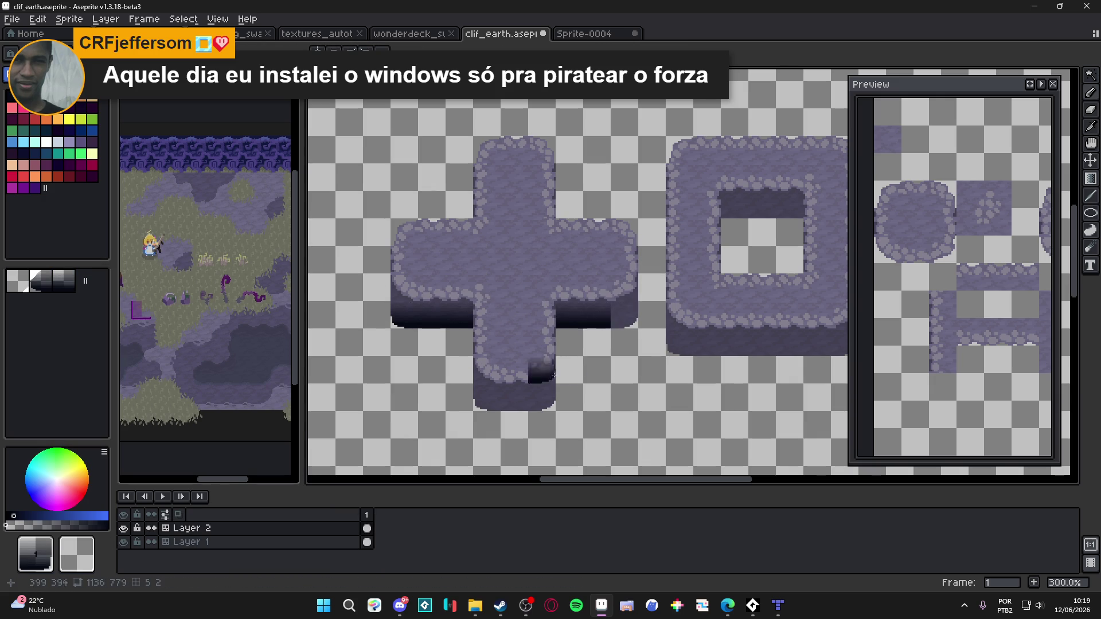
left_click_drag(569, 343, 556, 325)
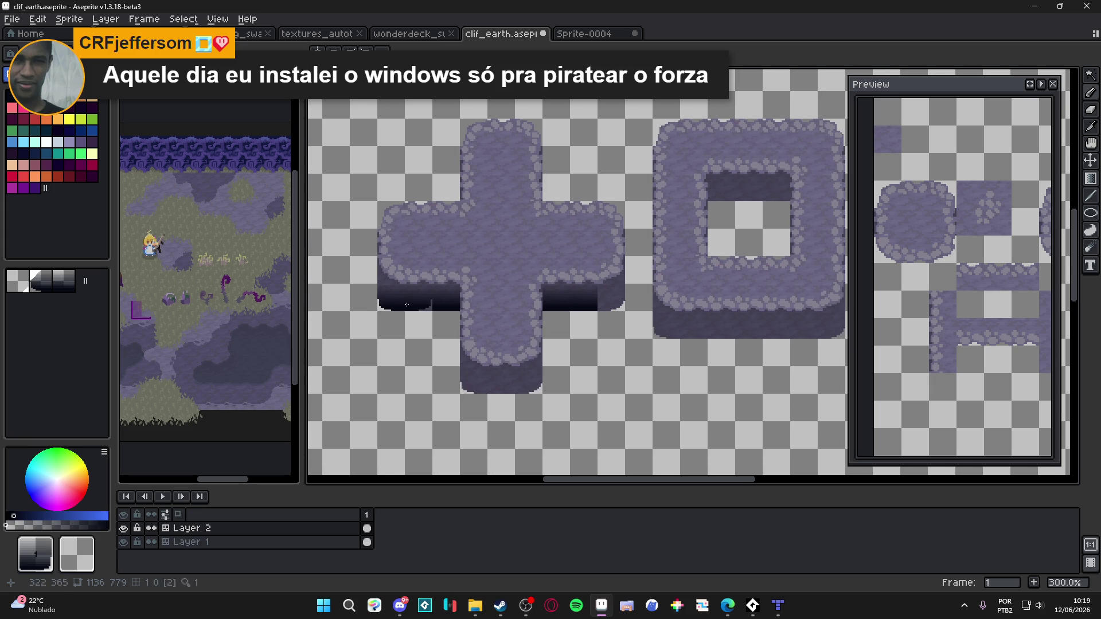
left_click(473, 382)
left_click(501, 381)
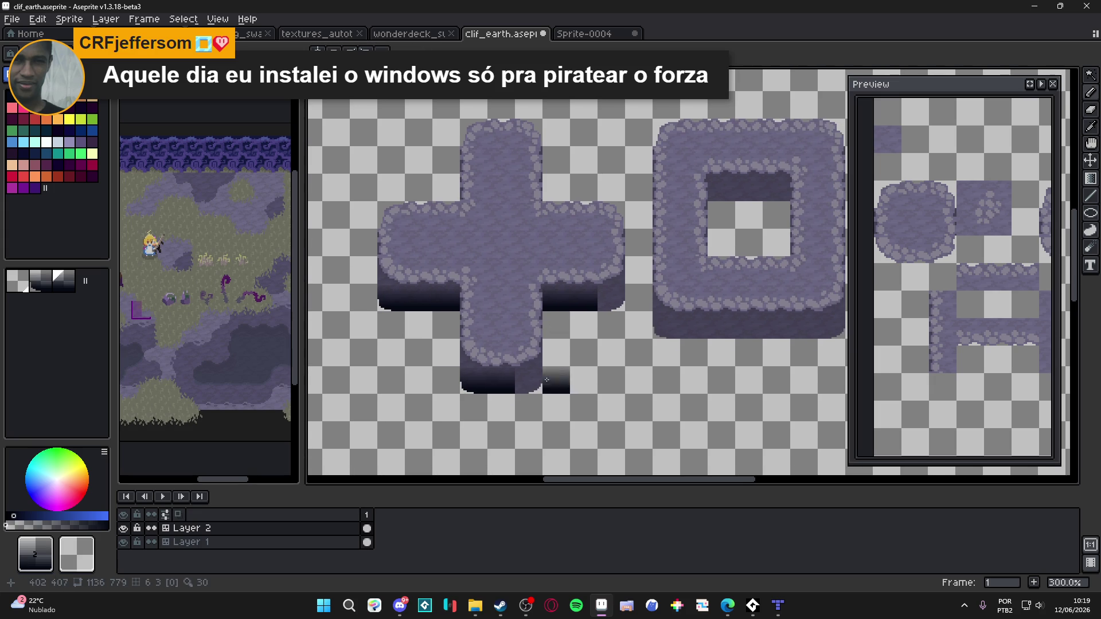
left_click_drag(501, 381, 389, 373)
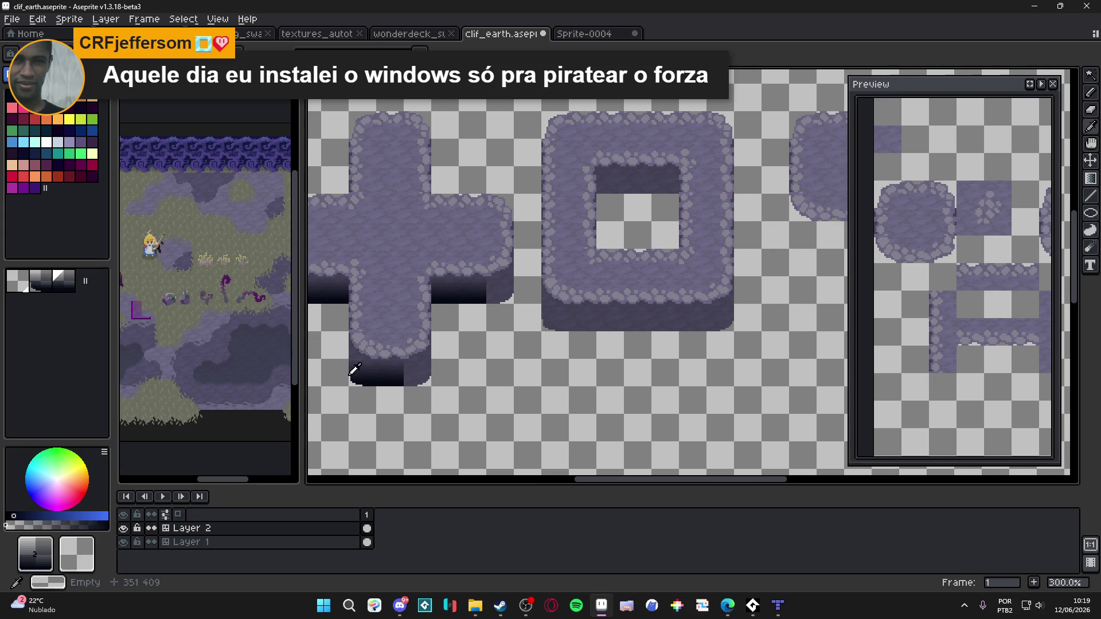
Shade the square's bottom row and the top row of its hole with shadow tiles
left_click(556, 317)
left_click_drag(583, 318, 693, 318)
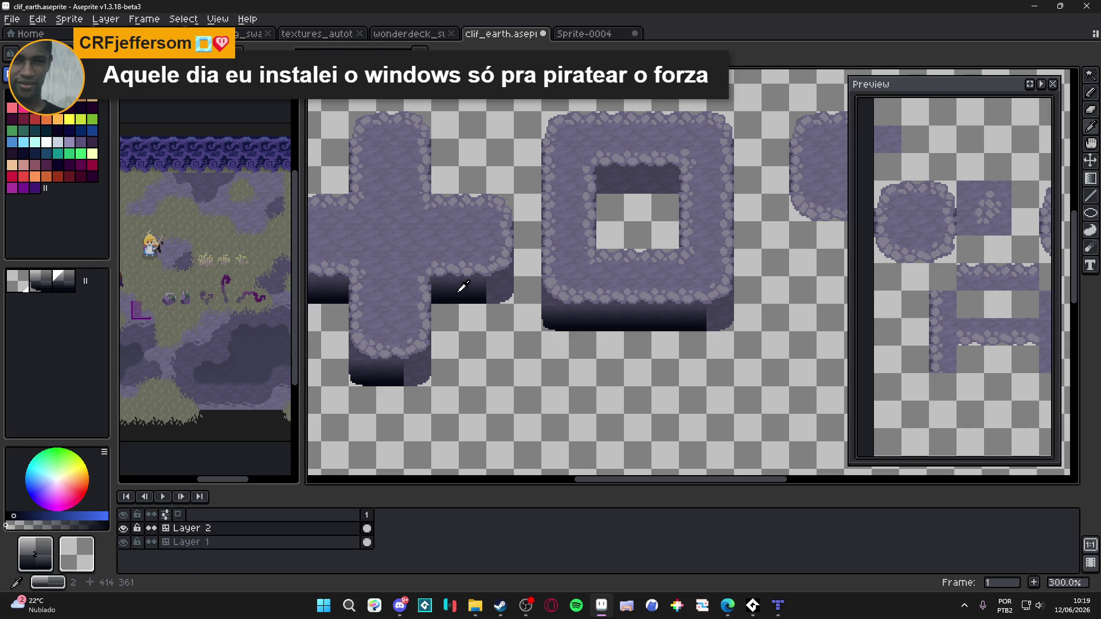
left_click_drag(614, 178, 665, 180)
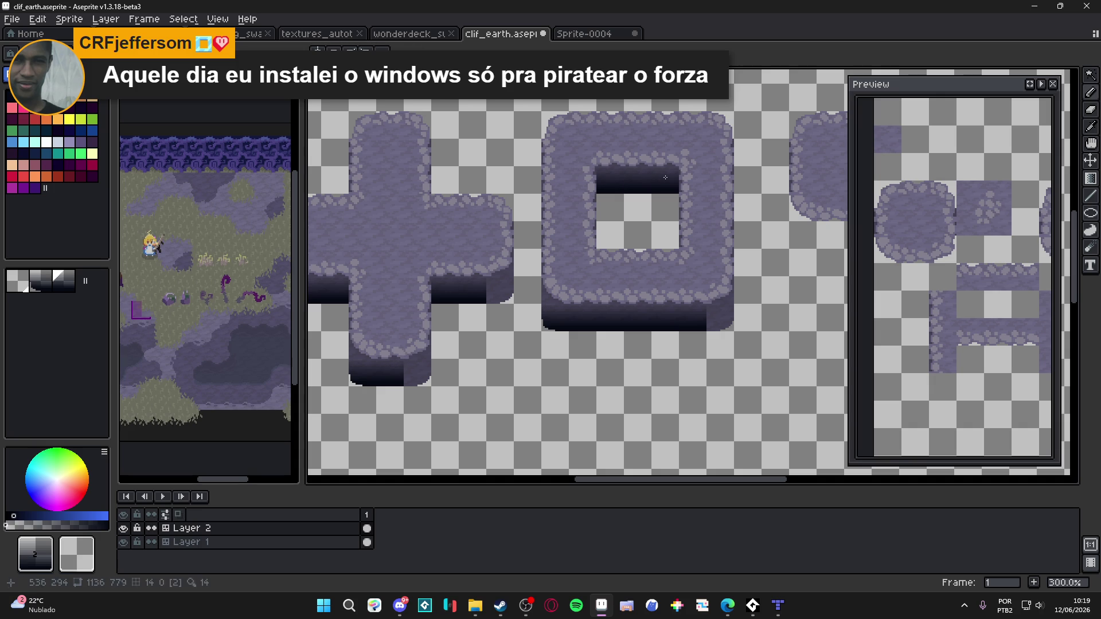
scroll(640, 326, "down", 1)
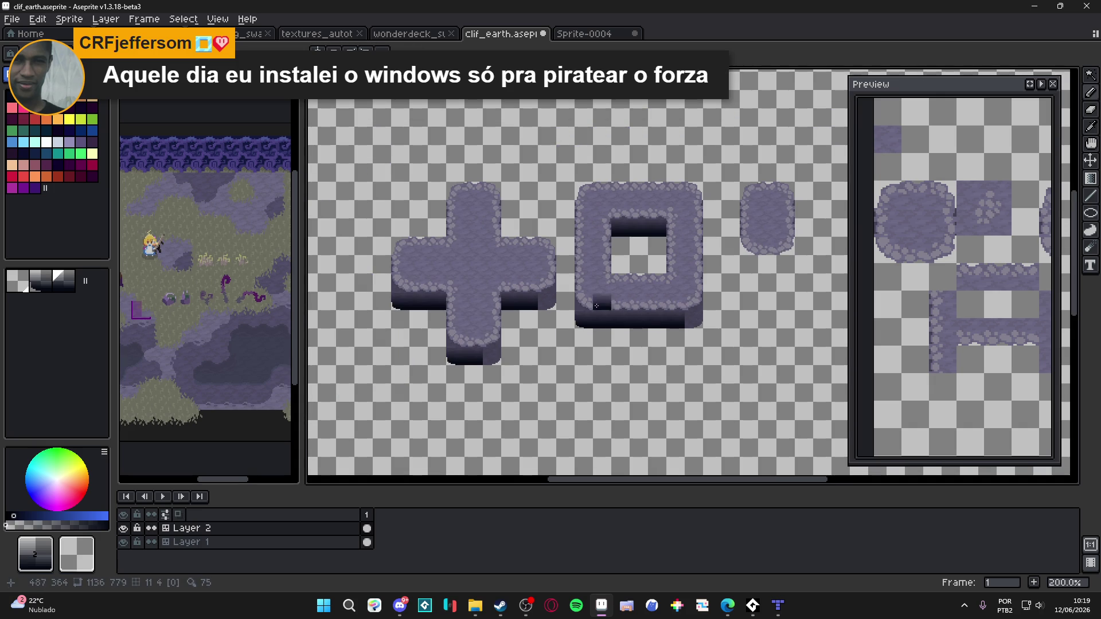
scroll(540, 347, "up", 1)
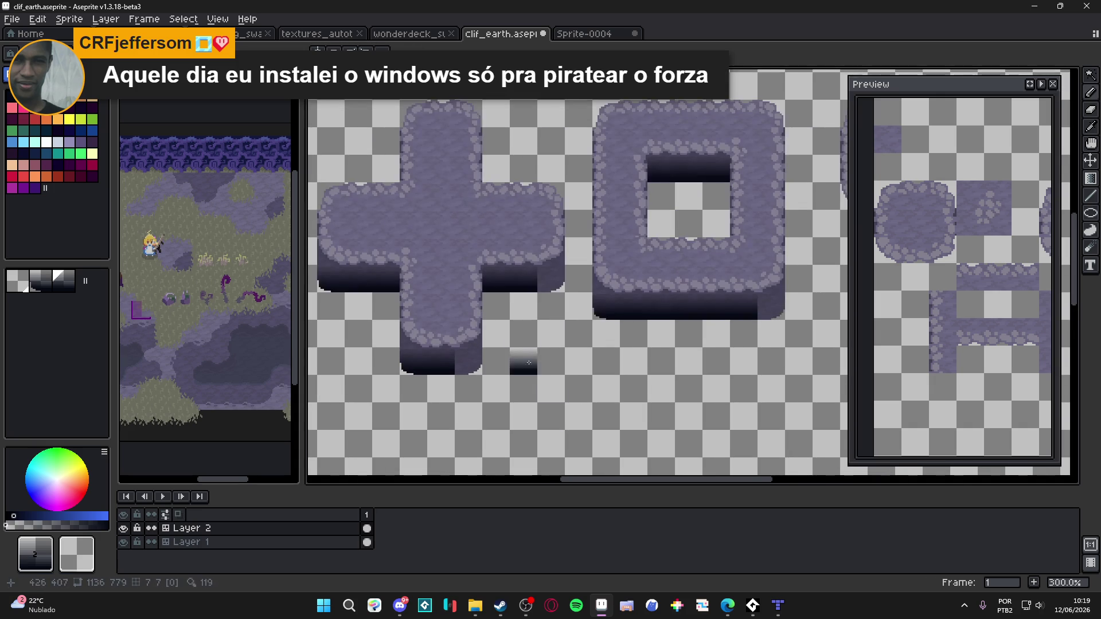
scroll(573, 361, "left", 2)
scroll(610, 367, "down", 1)
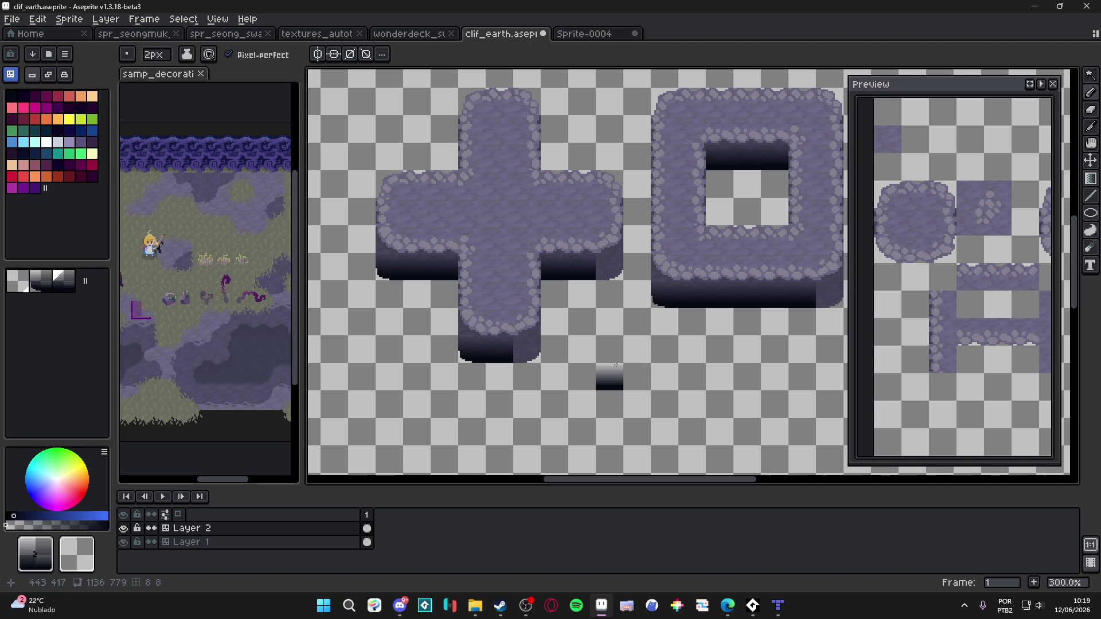
Square off the shadow's bottom-left corner and smooth the lower arm's notched edge with tile 1
left_click_drag(659, 373, 434, 390)
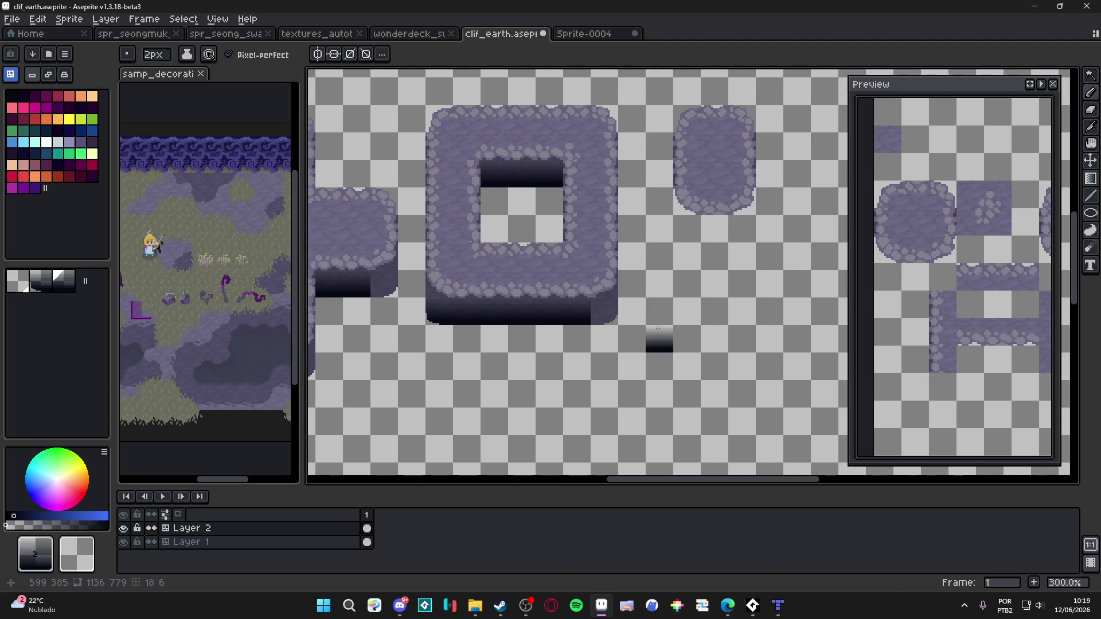
left_click_drag(548, 305, 618, 310)
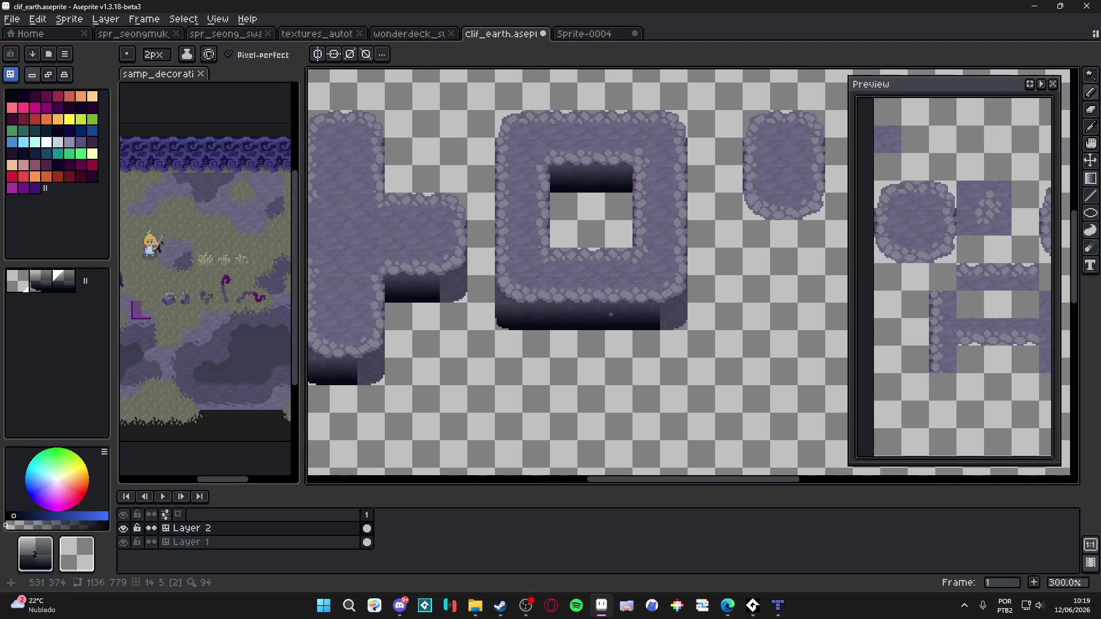
left_click(497, 327)
scroll(516, 314, "down", 1)
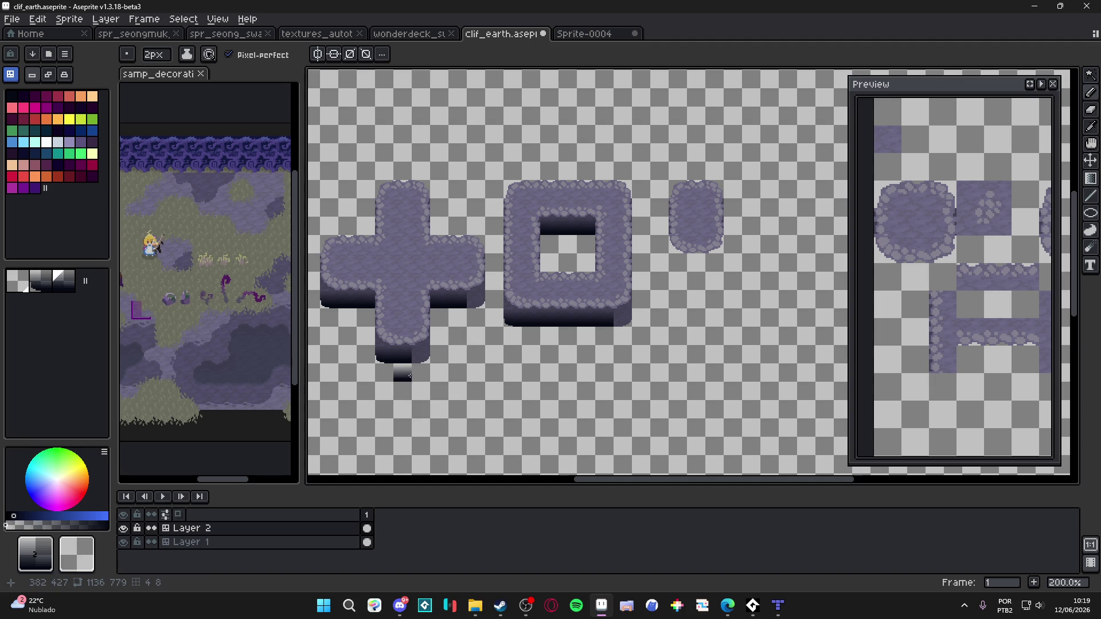
scroll(396, 367, "up", 2)
left_click(369, 328, "alt")
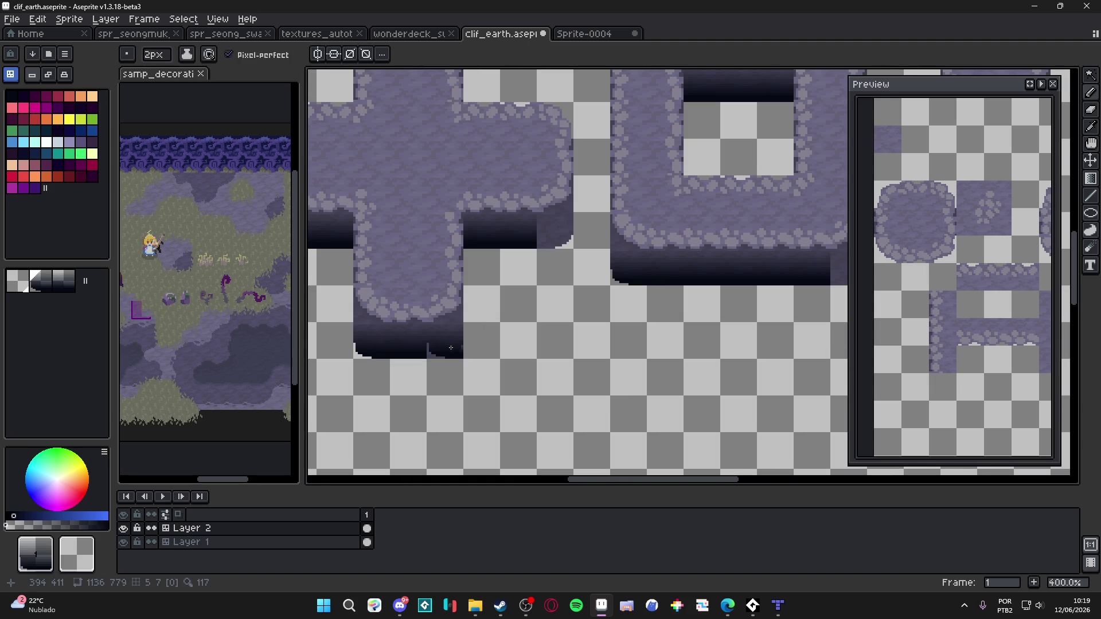
left_click(450, 346)
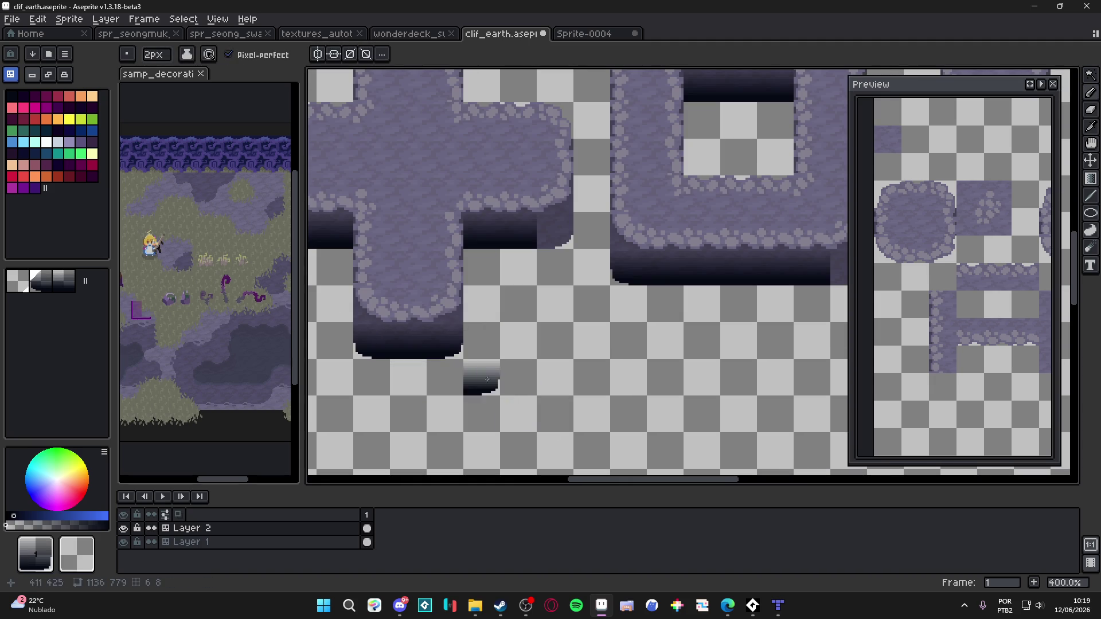
scroll(454, 348, "up", 8)
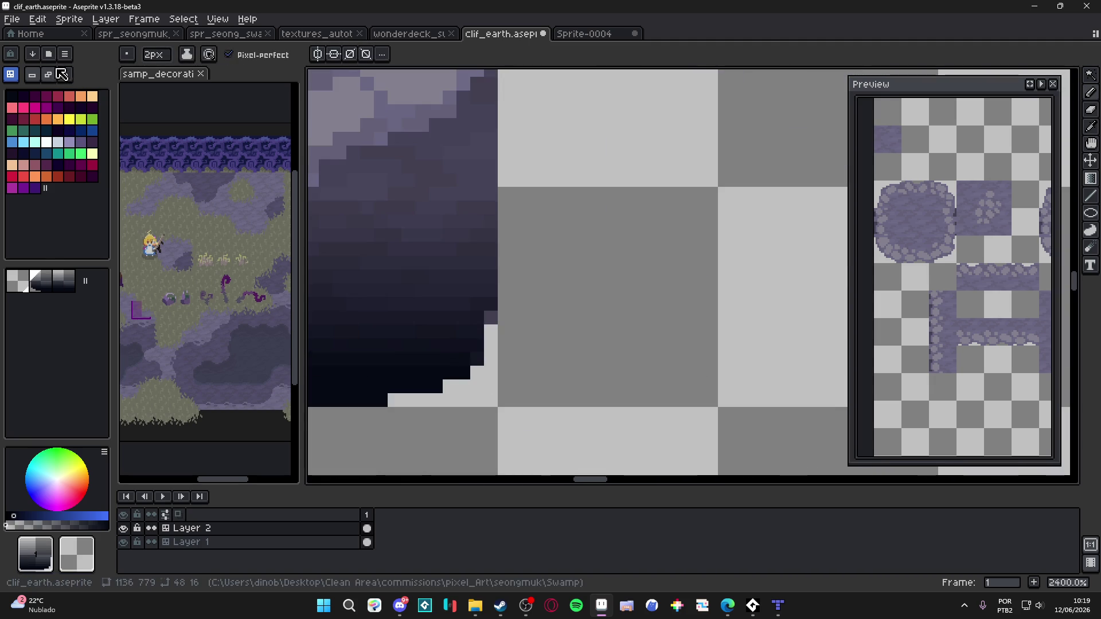
In pixel mode, try a one-pixel eraser on the shadow's stepped corner, then undo
left_click(10, 74)
scroll(496, 351, "up", 1)
key("minus")
left_click(487, 360)
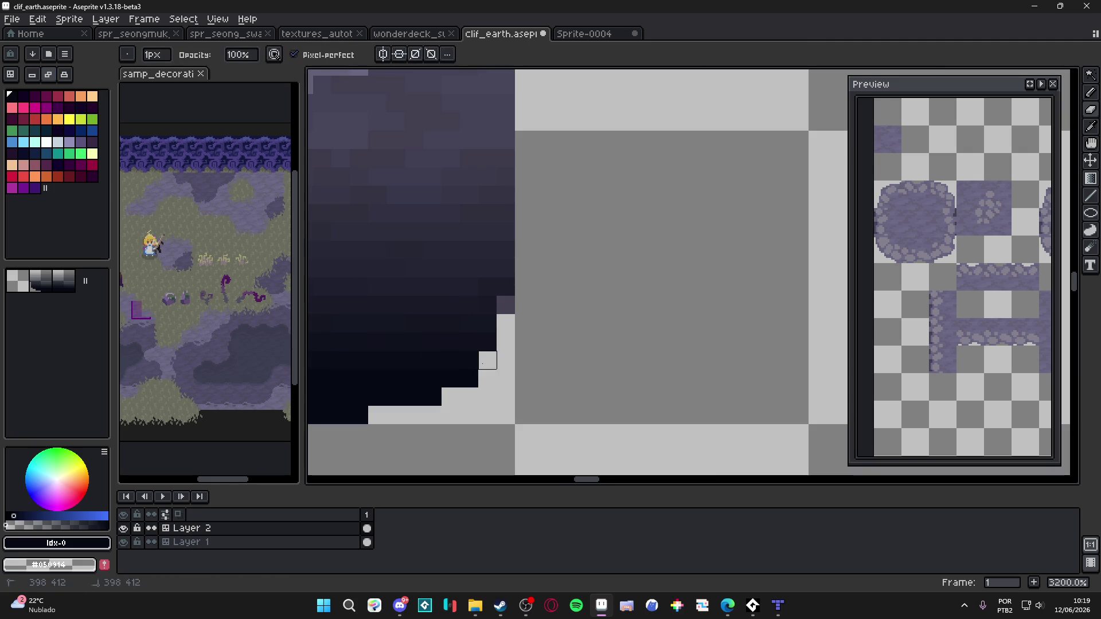
left_click_drag(469, 379, 451, 310)
left_click(469, 360)
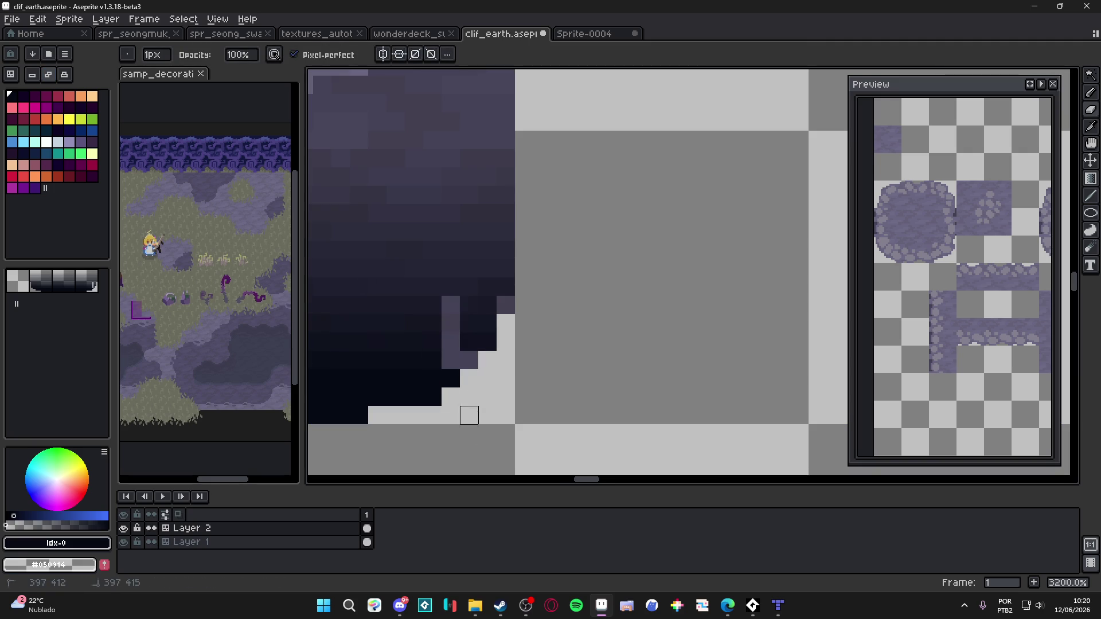
key("ctrl+z")
Try erasing other shadow columns and the bottom row, undoing each stroke
key("ctrl+z")
left_click(469, 378)
left_click_drag(450, 378, 450, 268)
key("ctrl+z")
mouse_move(432, 396)
left_mouse_down()
mouse_move(432, 378)
mouse_move(340, 379)
left_mouse_up()
key("ctrl+z")
key("ctrl+z")
mouse_move(377, 415)
left_mouse_down()
mouse_move(322, 415)
mouse_move(467, 386)
left_mouse_up()
key("ctrl+z")
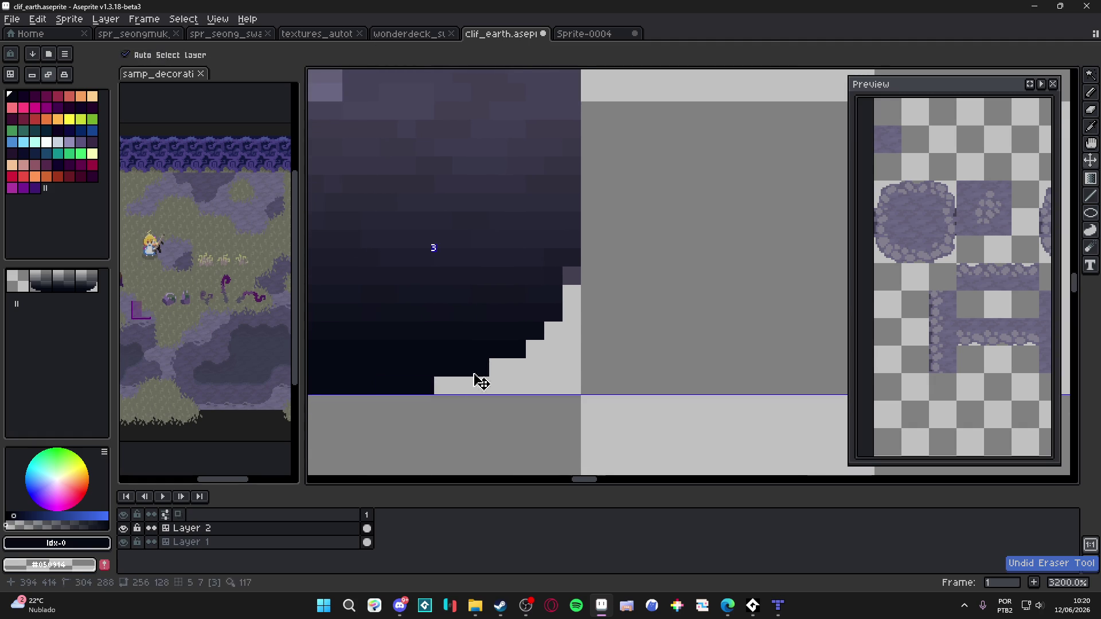
Pick the dark shadow colour #181a27 and switch to the pencil
left_click(564, 265, "alt")
key("b")
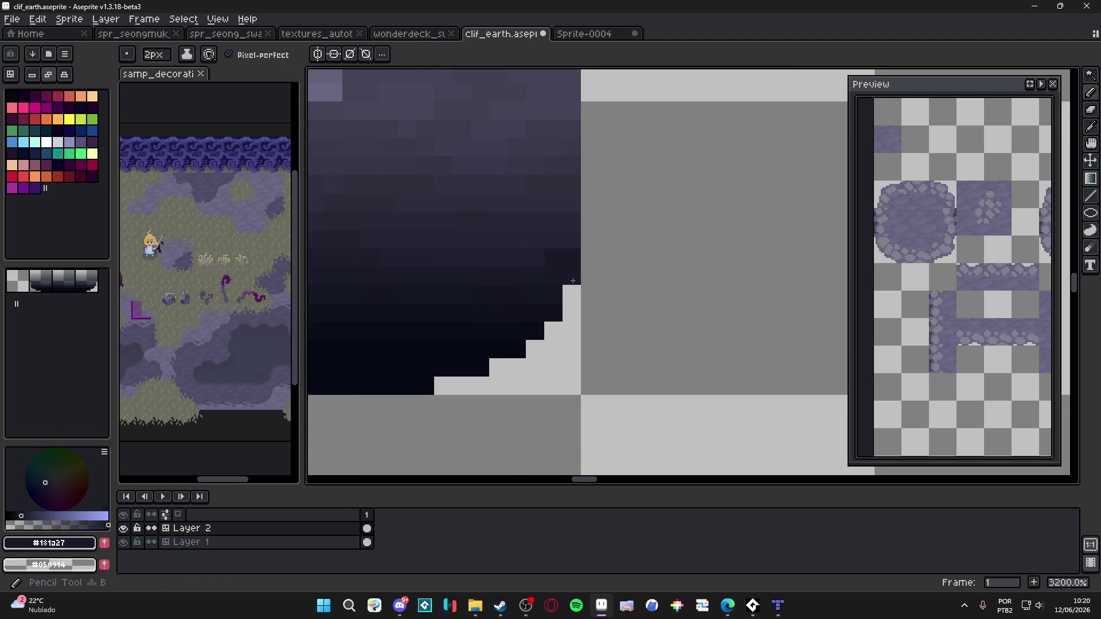
scroll(572, 282, "down", 6)
scroll(571, 280, "up", 5)
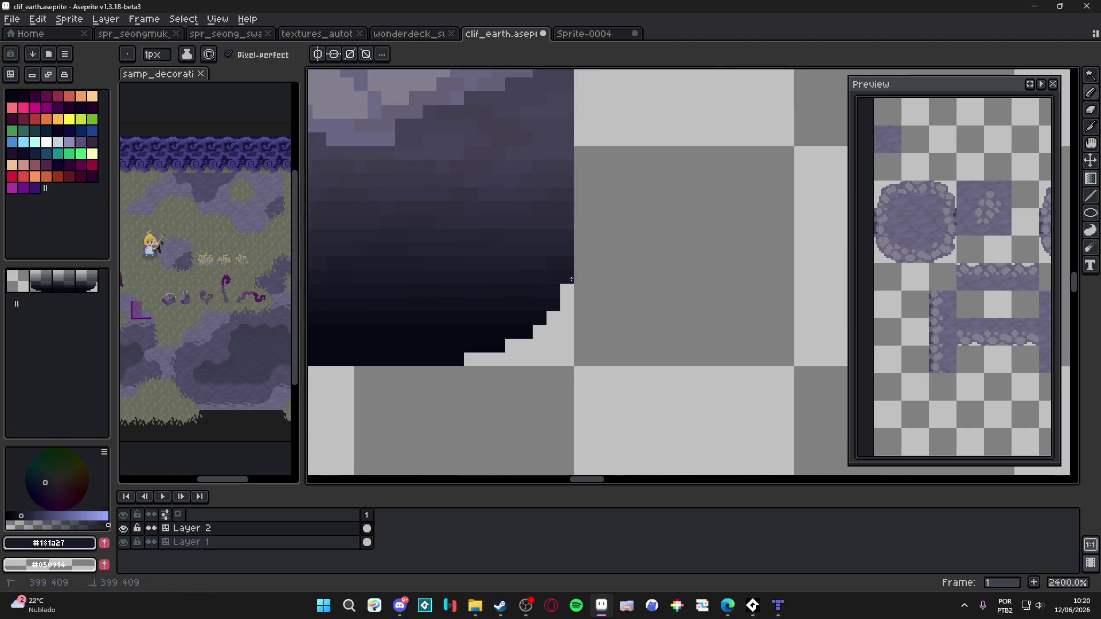
scroll(394, 263, "down", 7)
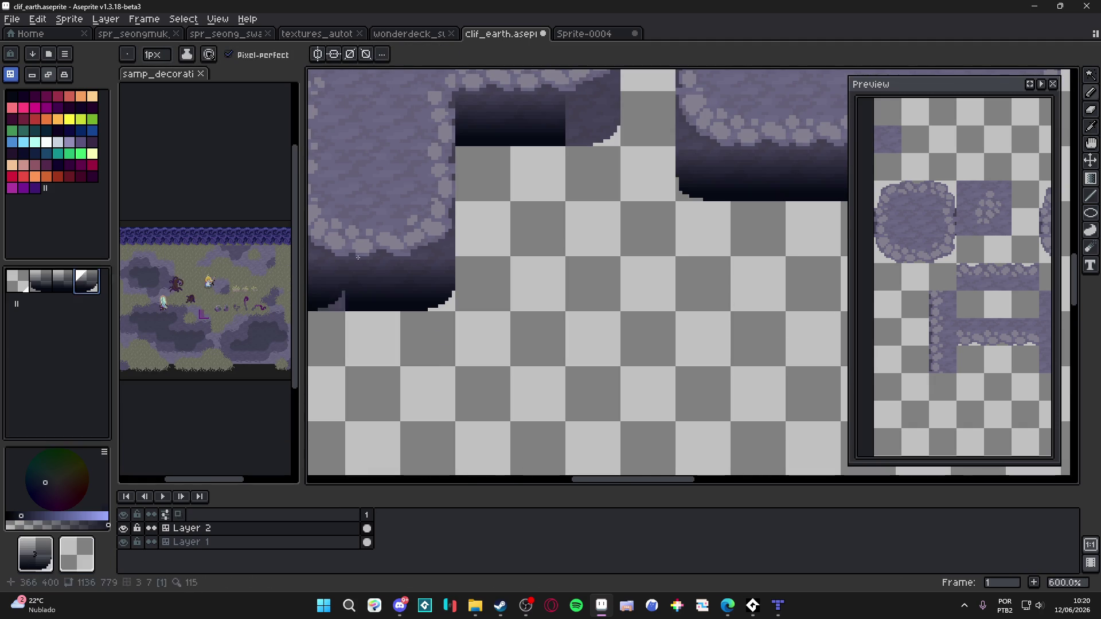
Zoom out and pan to bring the square with the hole into view
left_click_drag(677, 242, 506, 312)
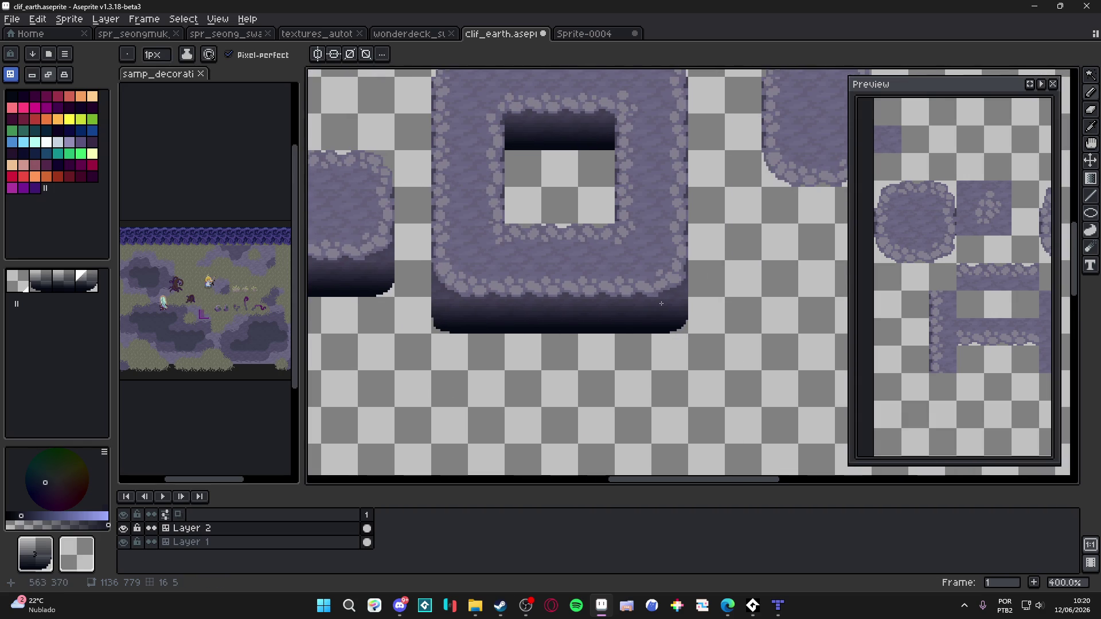
scroll(665, 319, "down", 2)
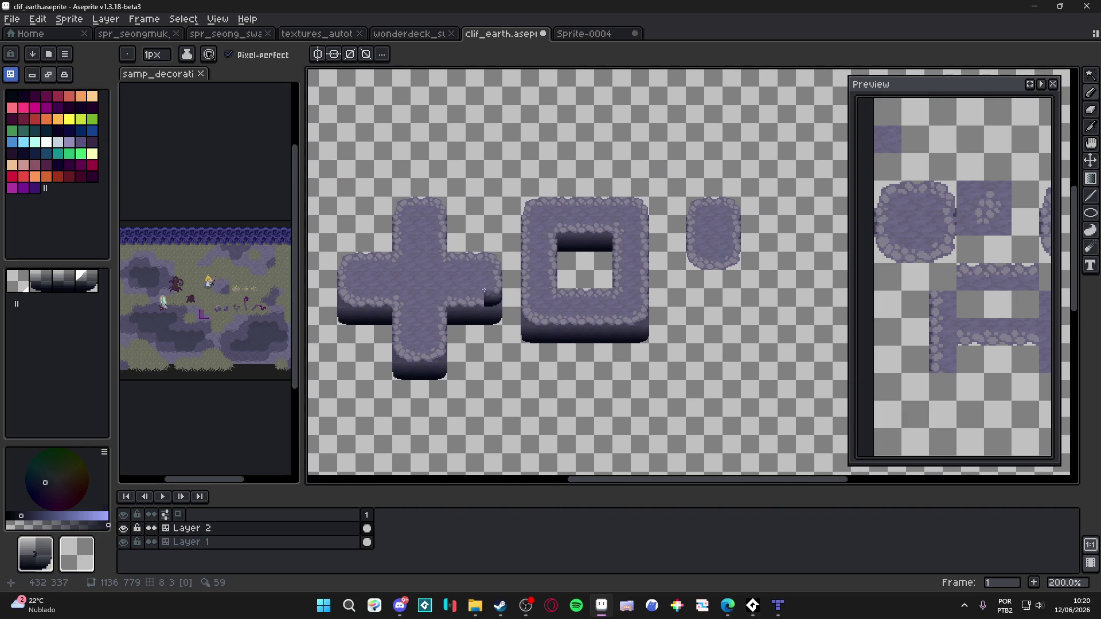
scroll(551, 270, "down", 1)
scroll(559, 350, "up", 1)
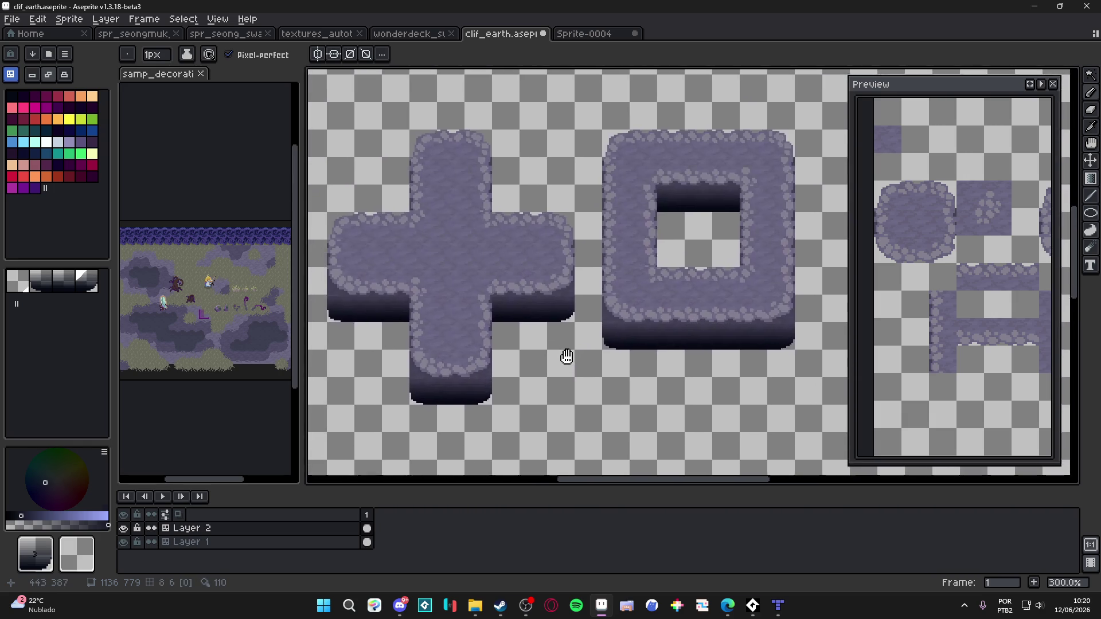
scroll(714, 294, "down", 1)
scroll(746, 330, "up", 1)
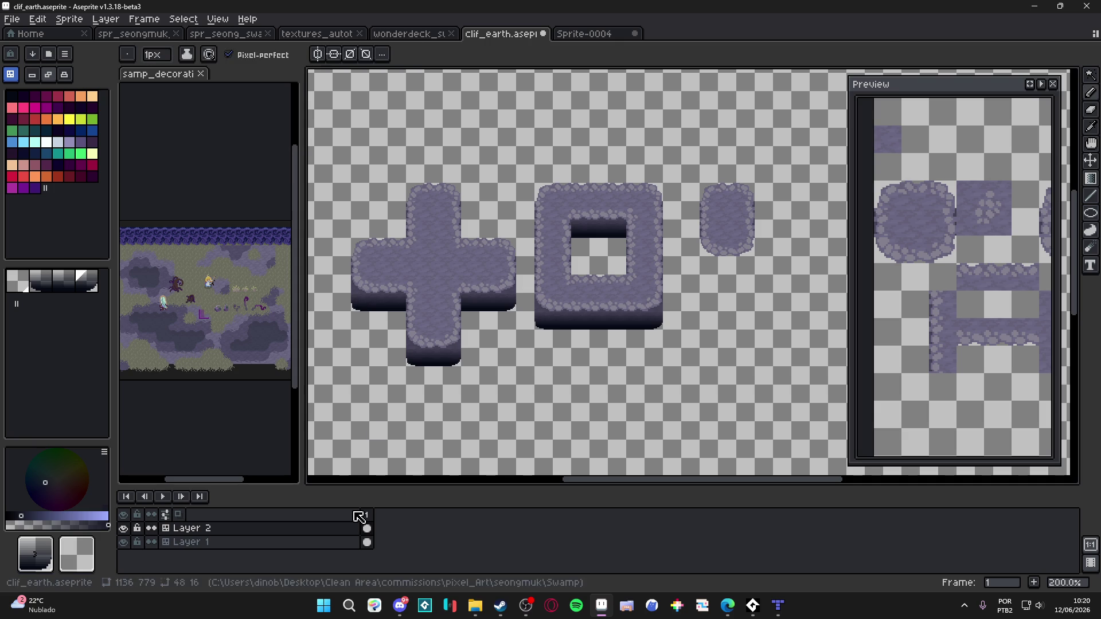
Convert Layer 2 and Layer 1 to normal layers via Convert To > Layer
right_click(328, 537)
left_click(314, 536)
right_click(315, 536)
mouse_move(387, 524)
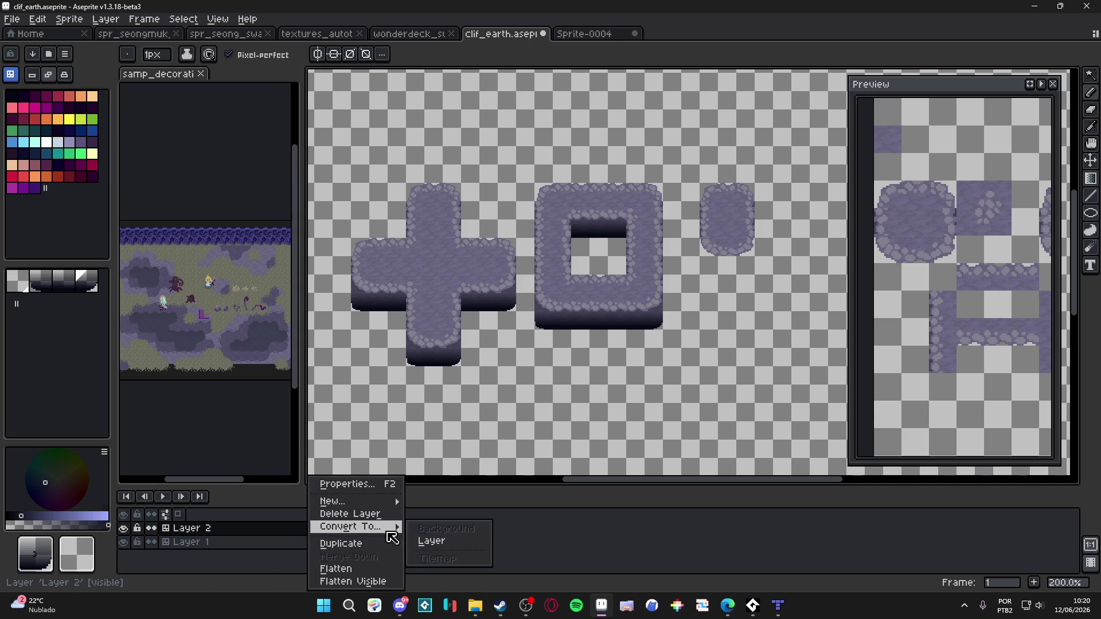
left_click(442, 540)
right_click(286, 543)
left_click(402, 539)
Delete Layer 2 and convert Layer 1 into a tilemap layer with a new tileset
left_click(274, 533)
right_click(274, 533)
left_click(309, 514)
right_click(315, 528)
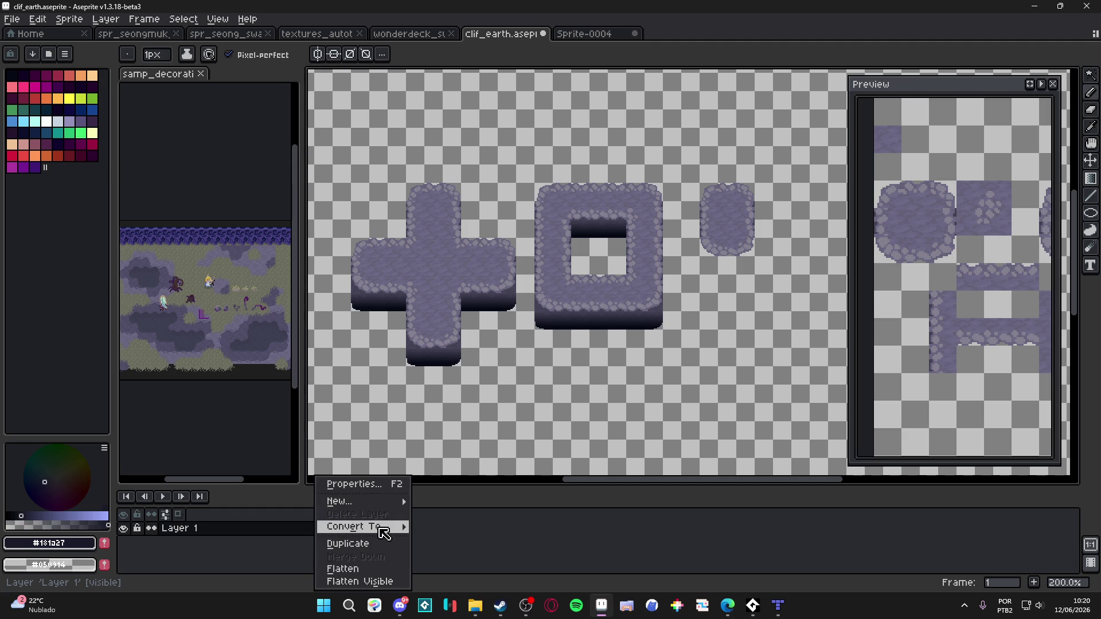
left_click(462, 559)
left_click(570, 351)
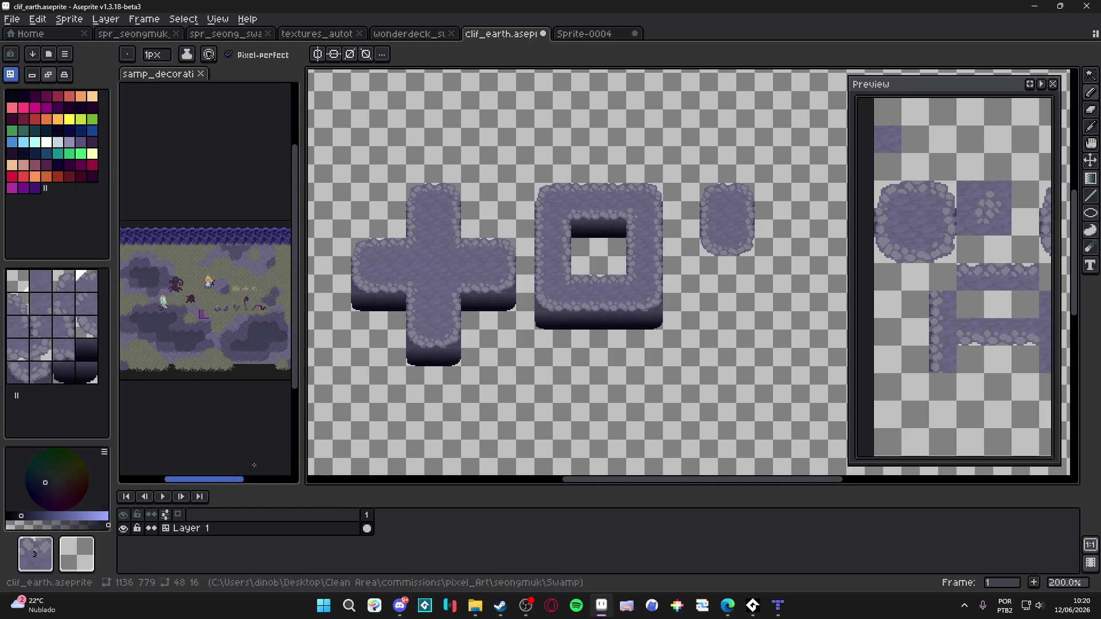
Pick a dark shadow tile from the canvas and paint it under the small blob
scroll(436, 275, "down", 1)
scroll(413, 299, "up", 1)
scroll(390, 321, "up", 1)
key("i")
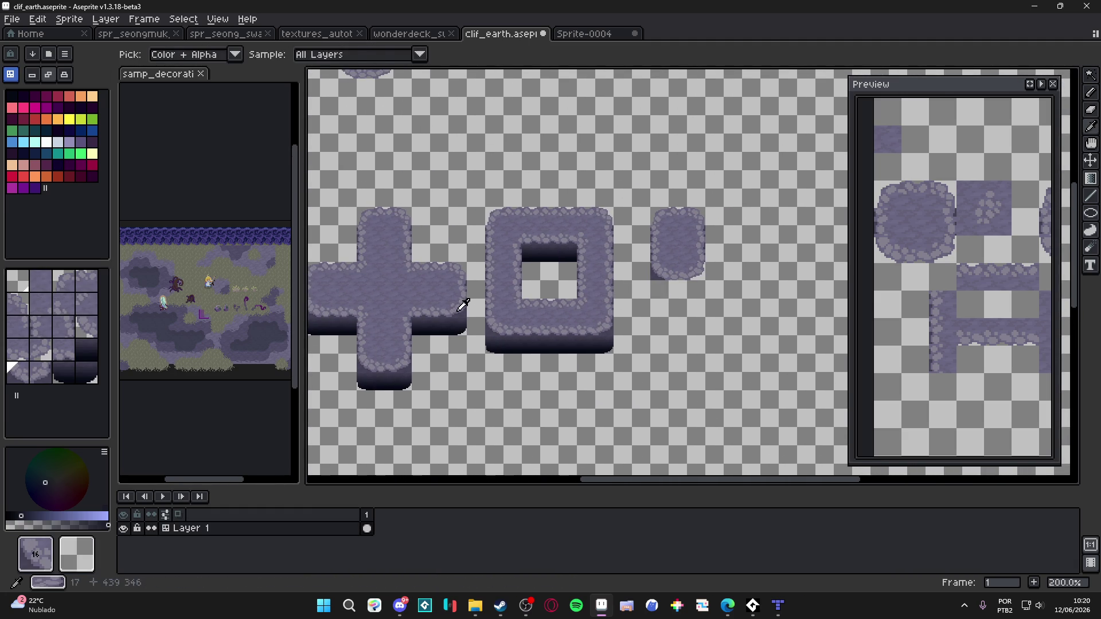
left_click(461, 302, "alt")
left_click(361, 376, "alt")
left_click(659, 289)
Extend the shadow under the blob's right side, undo the stray ring tile, and select Layer 1
left_click(408, 381, "alt")
left_click(695, 290)
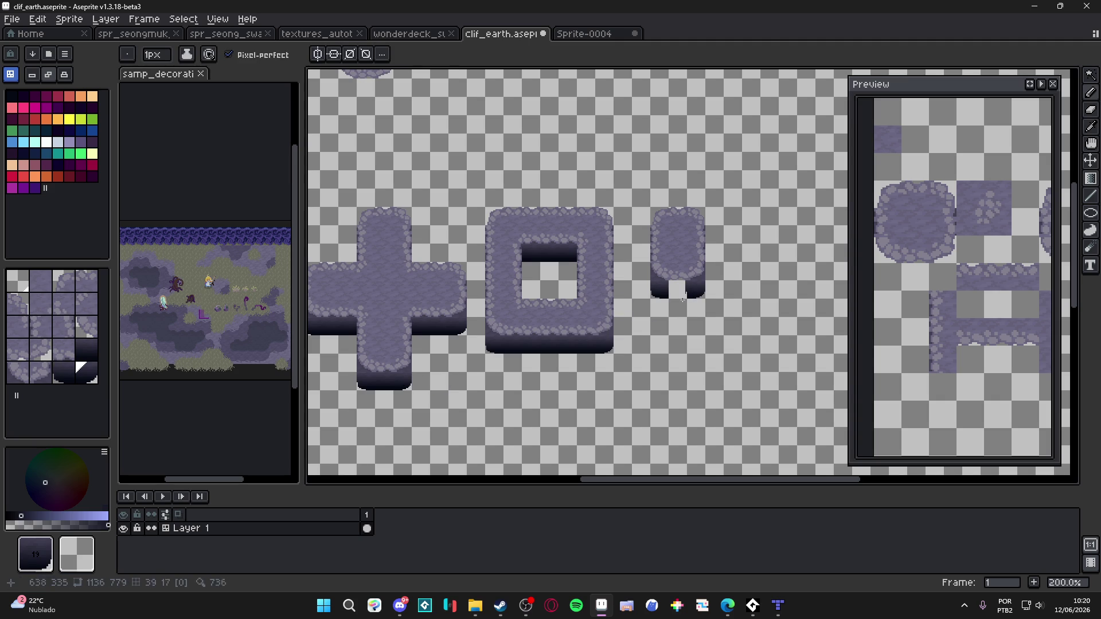
left_click(409, 367, "alt")
left_click(617, 292)
left_click_drag(619, 294, 675, 285)
key("ctrl+z")
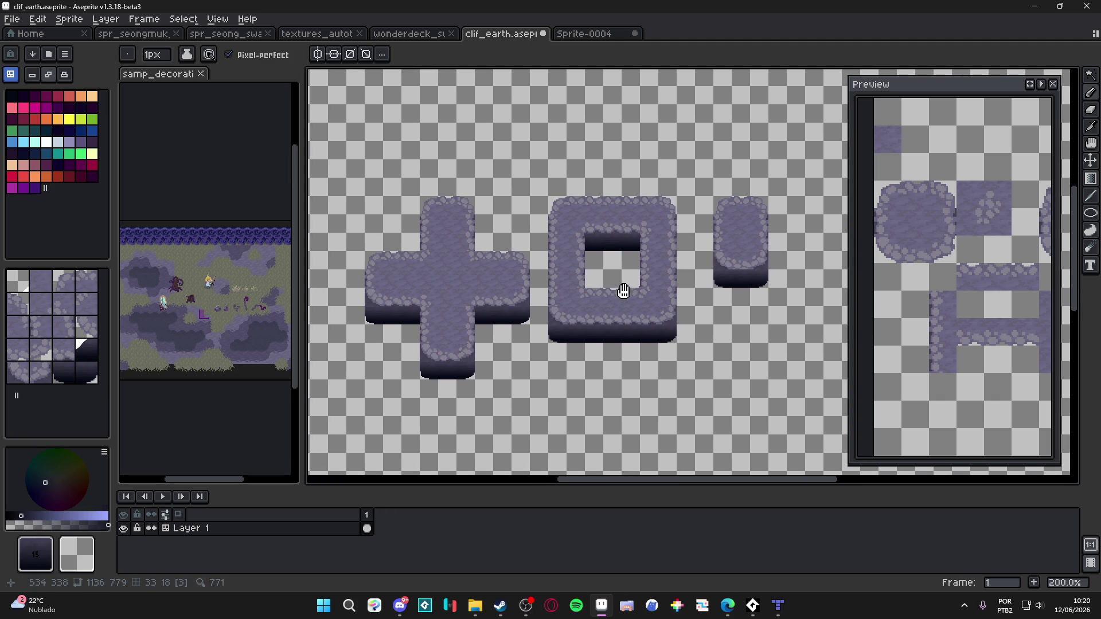
left_click(280, 526)
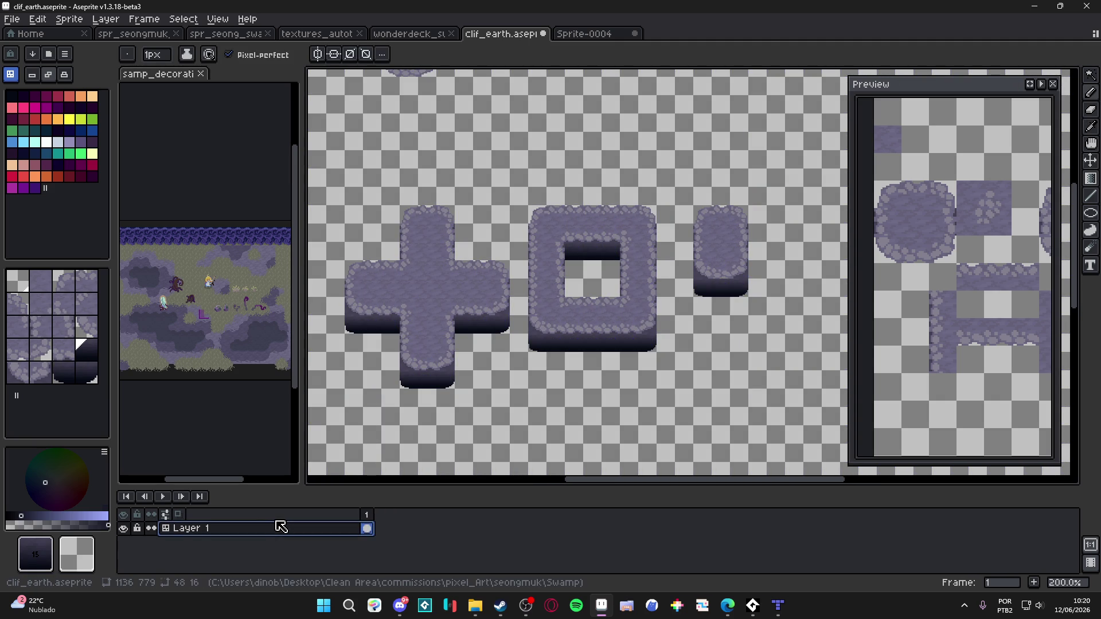
Add Layer 2 beneath Layer 1 and flood-fill it with dark navy #050914
key("shift+n")
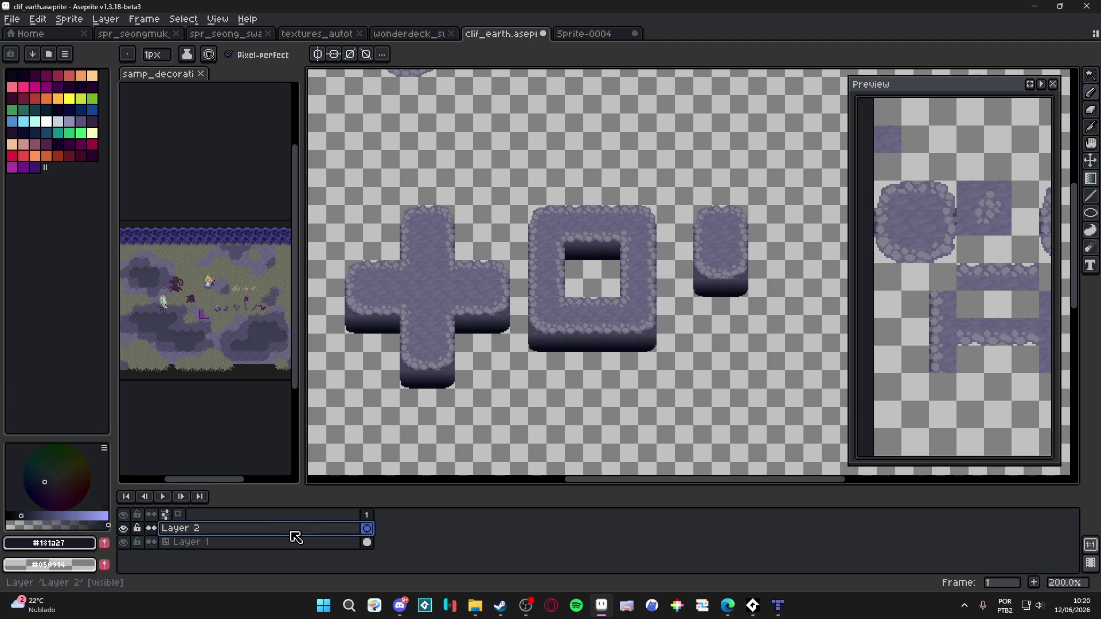
left_click_drag(230, 528, 230, 543)
key("i")
scroll(445, 353, "up", 4)
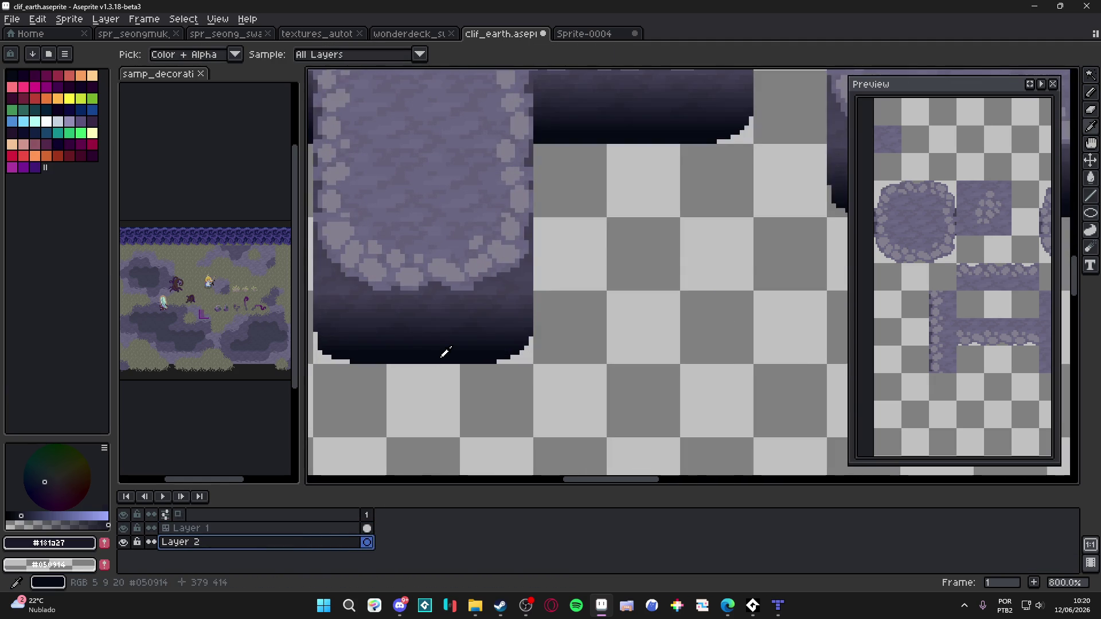
left_click(444, 352)
key("g")
scroll(588, 411, "down", 5)
left_click(587, 412)
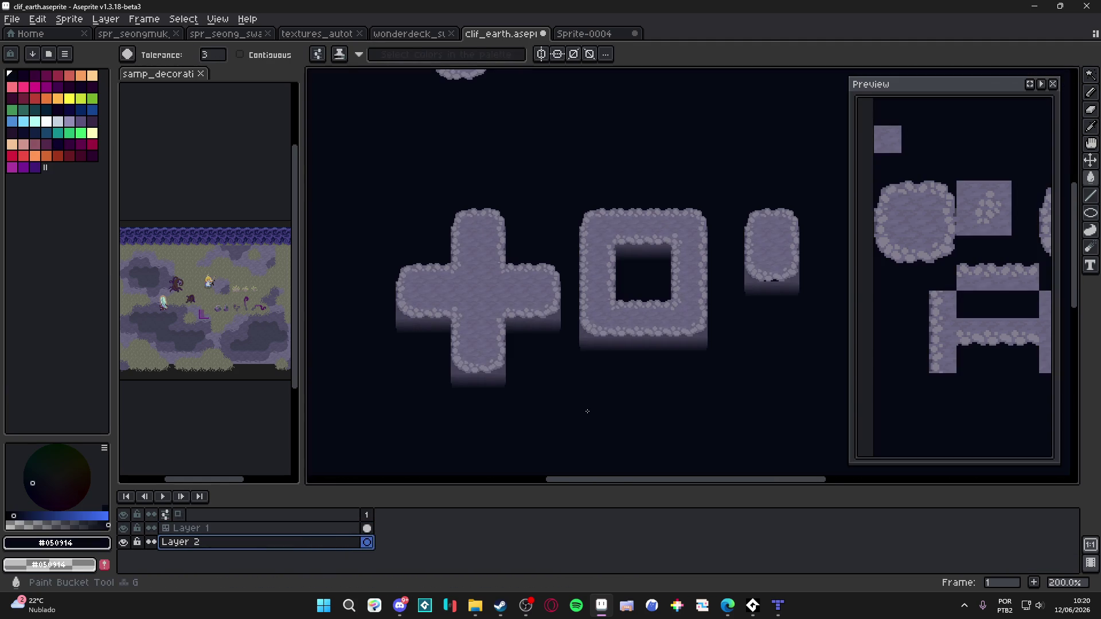
Reposition the canvas and take a screen snip of the tile shapes
mouse_move(587, 411)
left_mouse_down()
mouse_move(558, 408)
mouse_move(568, 383)
left_mouse_up()
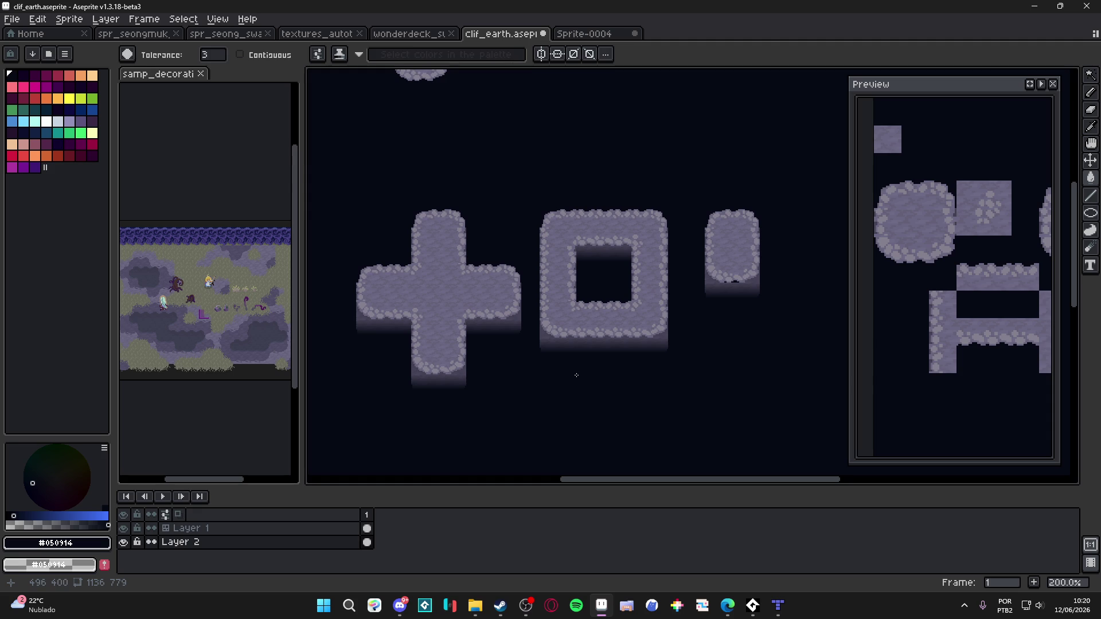
left_click_drag(576, 375, 617, 388)
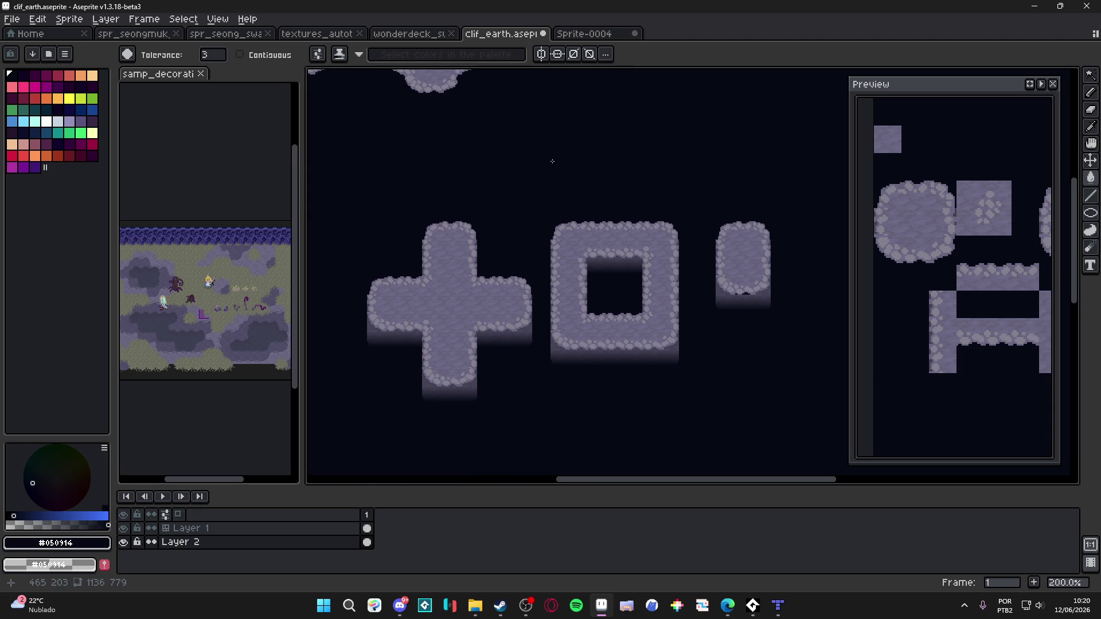
key("super+shift+s")
left_click_drag(324, 109, 806, 453)
Switch to the Move tool, then back to the Brush, and reselect Layer 1
scroll(768, 373, "up", 7)
key("v")
scroll(733, 340, "down", 7)
key("b")
scroll(511, 325, "up", 1)
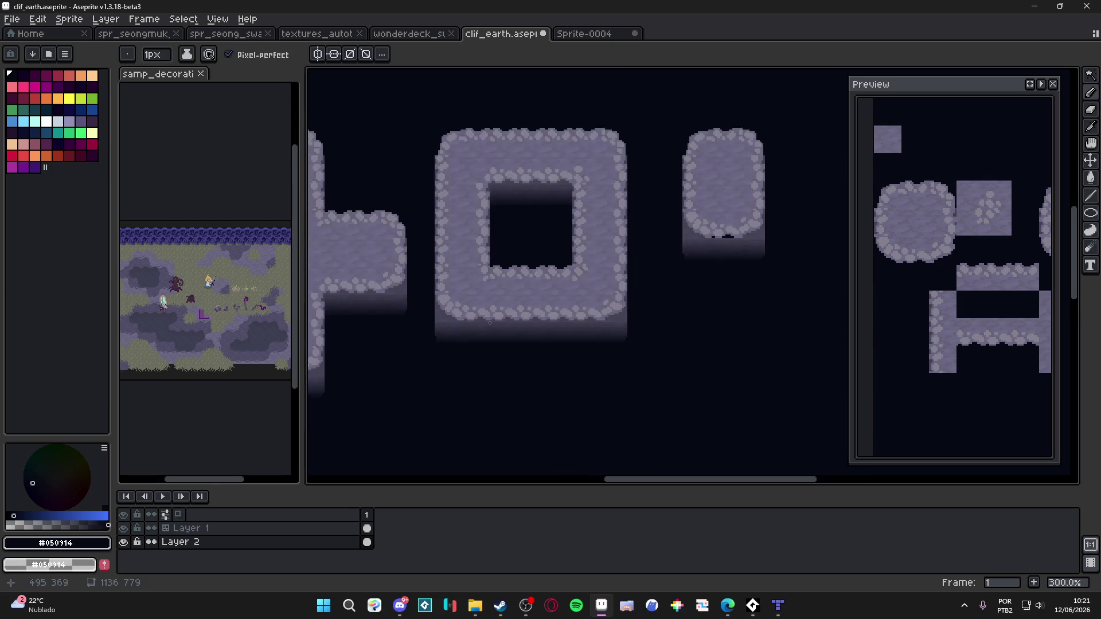
scroll(511, 326, "down", 1)
scroll(421, 318, "up", 1)
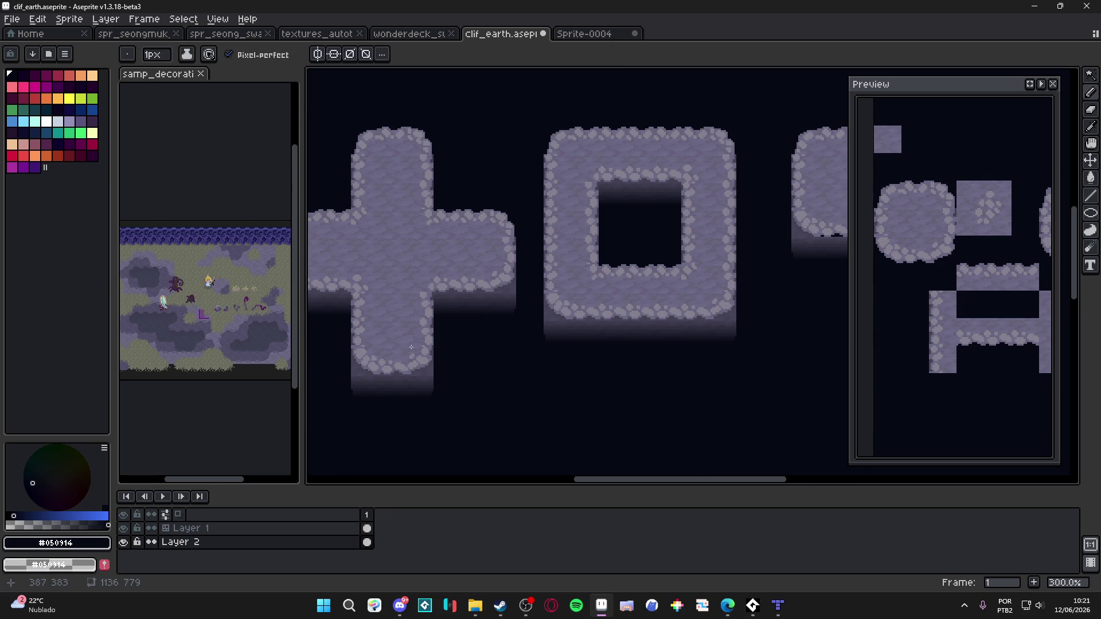
left_click(263, 528)
Reframe the canvas, snip the tile shapes again, and leave Aseprite
left_click_drag(639, 308, 496, 326)
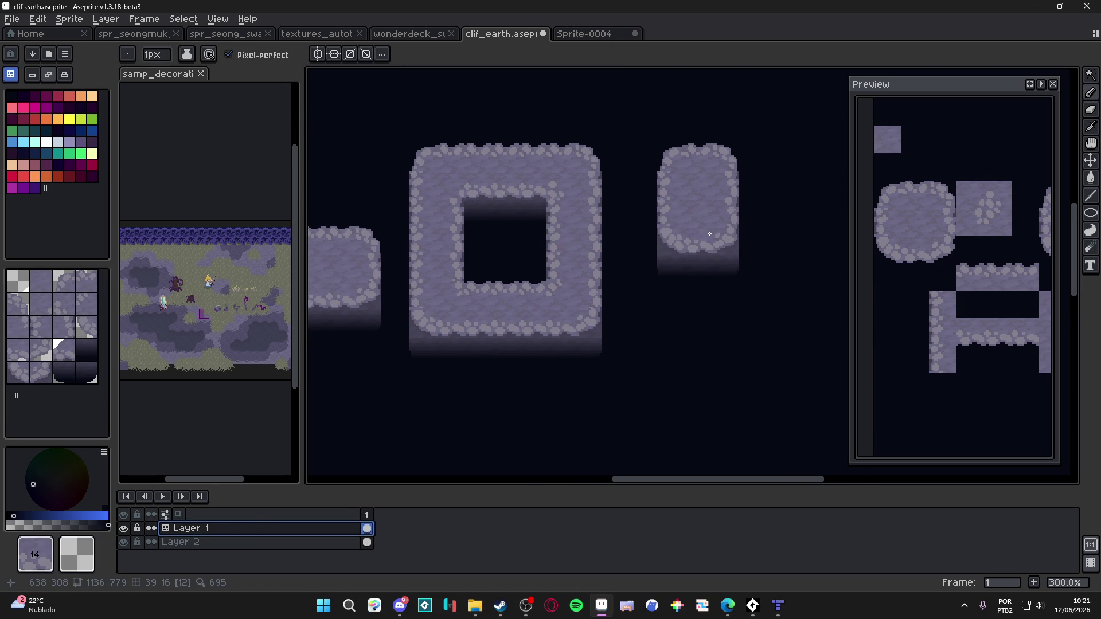
scroll(677, 304, "down", 1)
left_click_drag(631, 389, 645, 386)
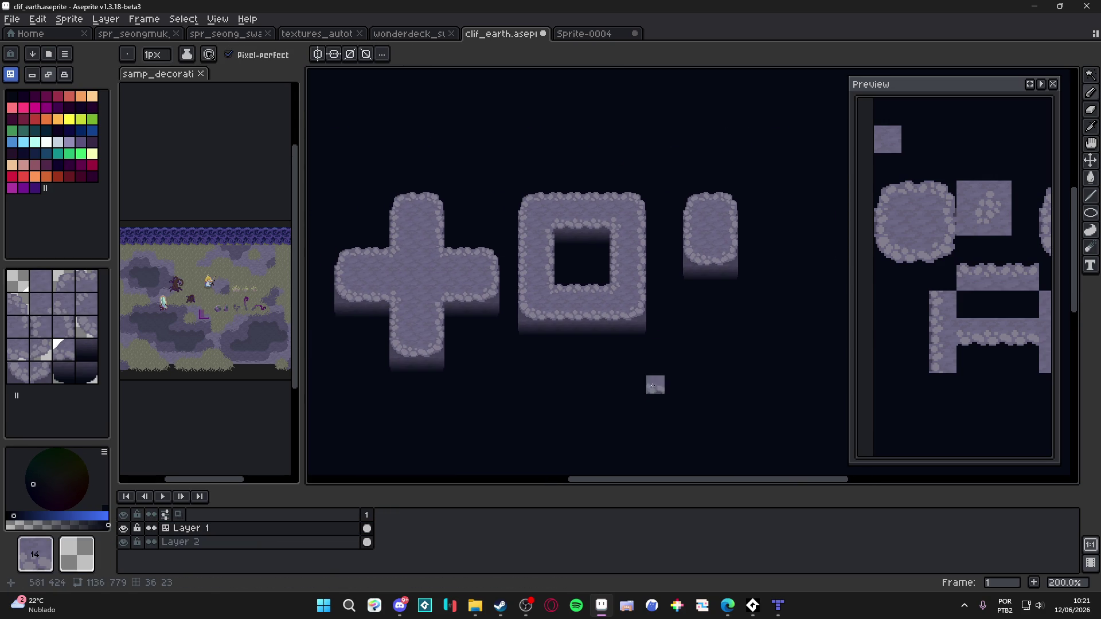
scroll(649, 412, "left", 2)
scroll(592, 187, "up", 1)
scroll(591, 187, "down", 1)
left_click_drag(579, 184, 429, 79)
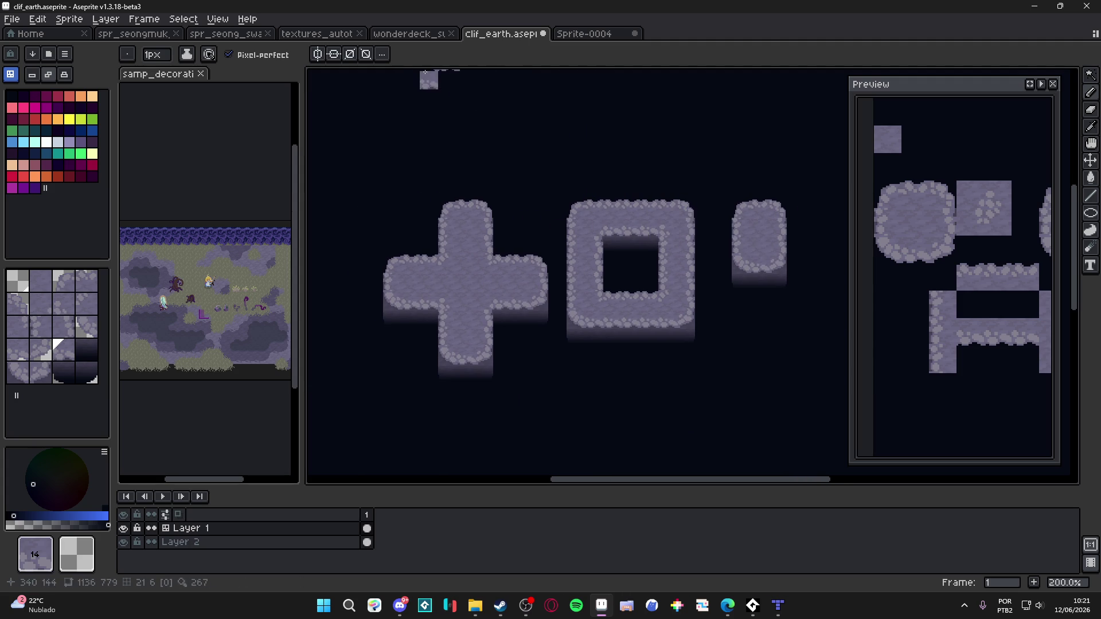
key("super+shift+s")
mouse_move(343, 90)
left_mouse_down()
mouse_move(738, 331)
mouse_move(829, 437)
left_mouse_up()
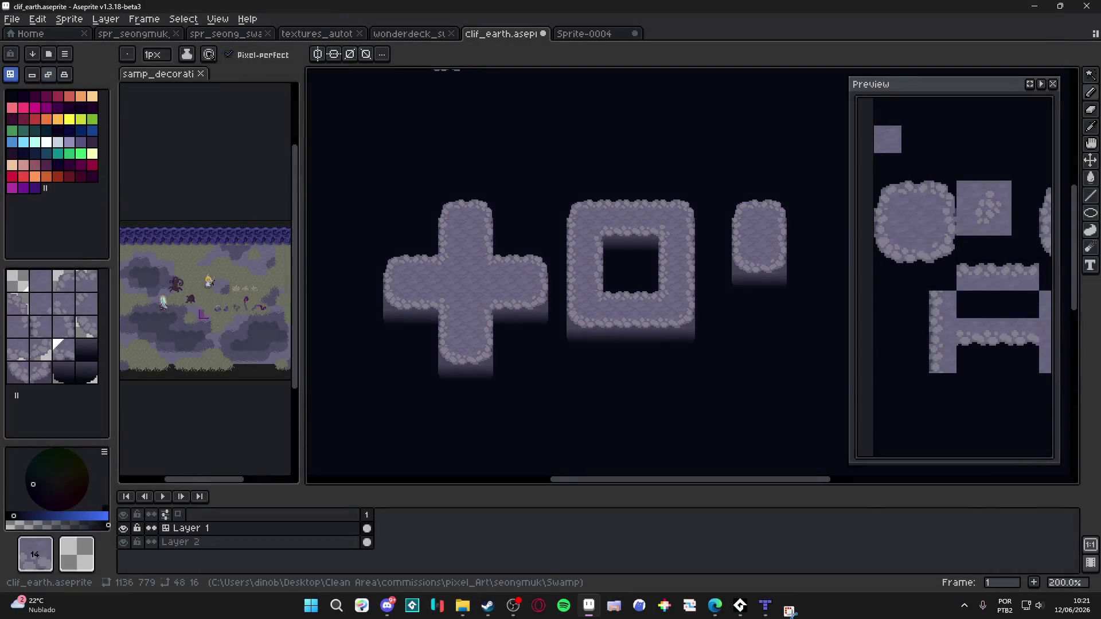
key("alt+Tab")
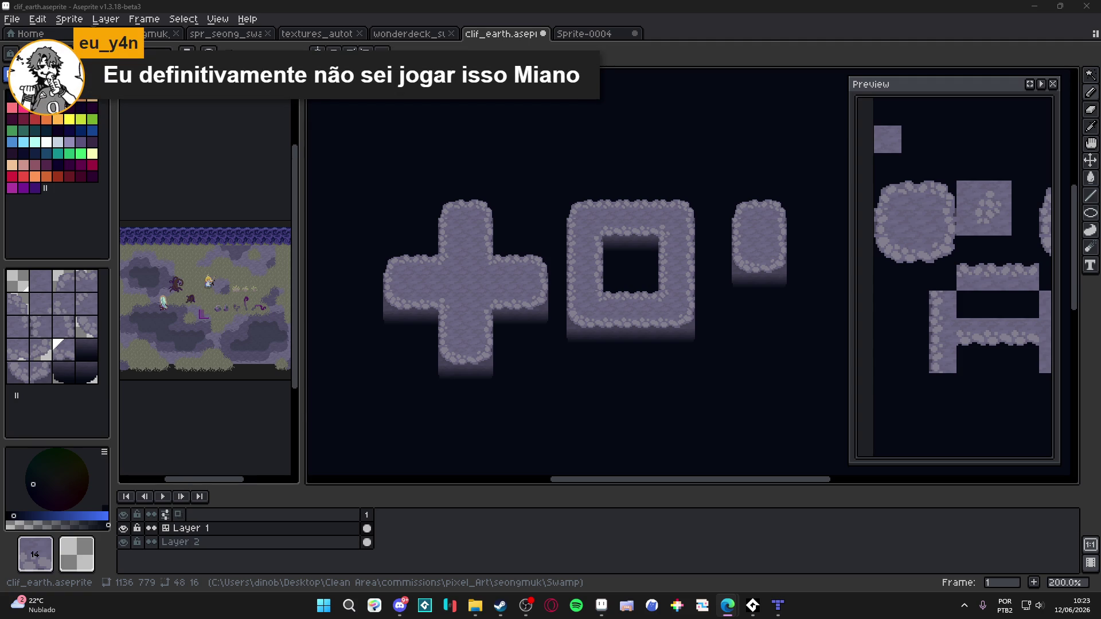
In Discord's #dinolandia_geral channel, download the spooky.zip attachment, keeping the flagged file
left_click(399, 605)
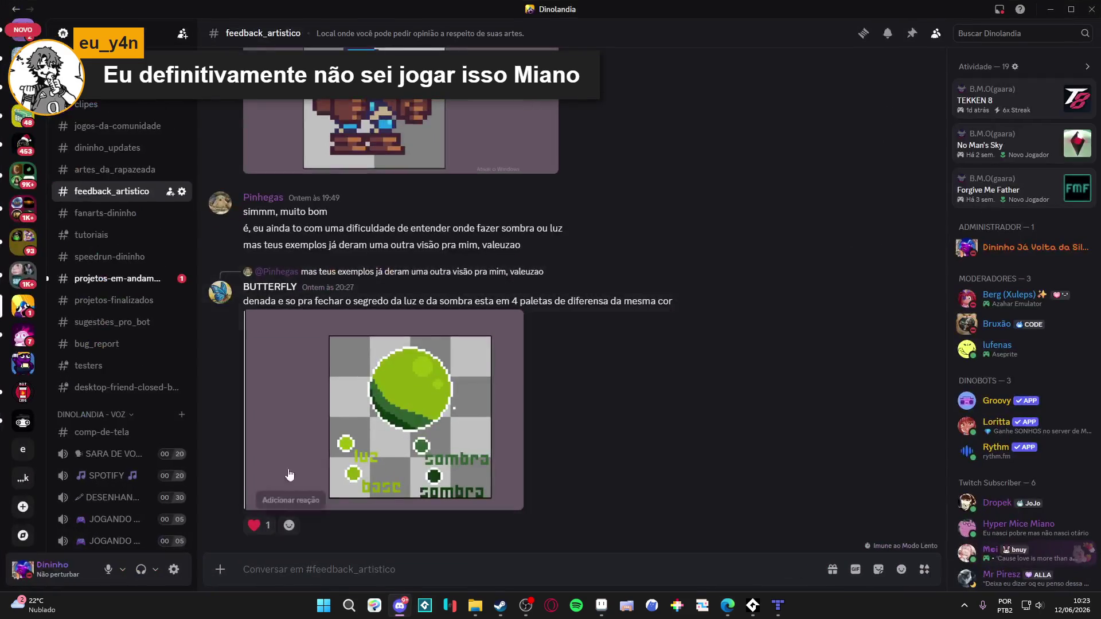
left_click(95, 279)
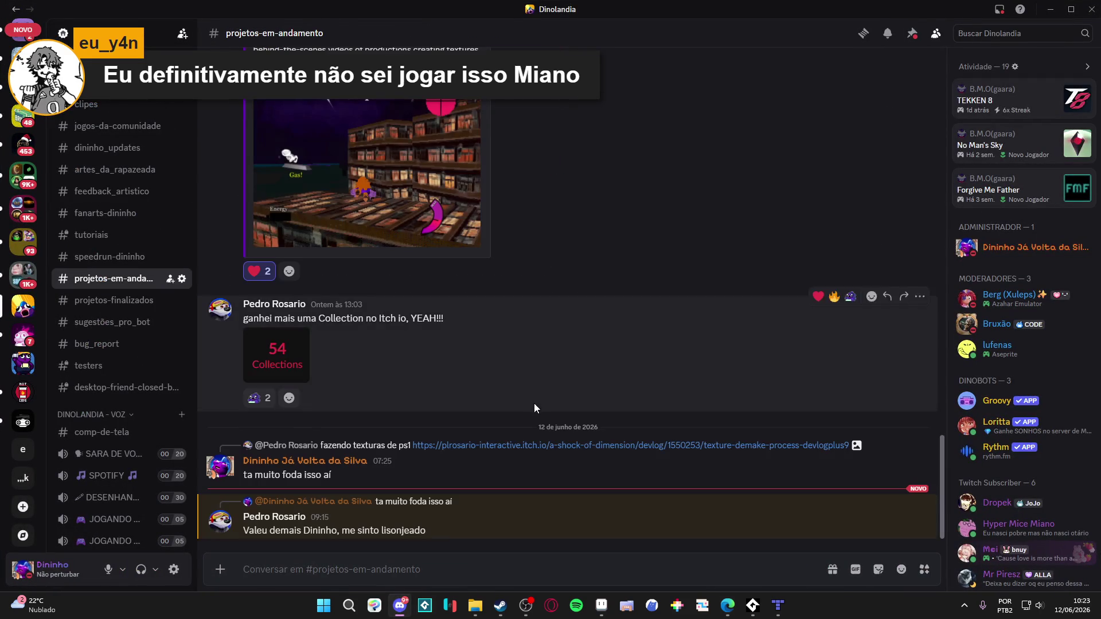
scroll(92, 239, "up", 5)
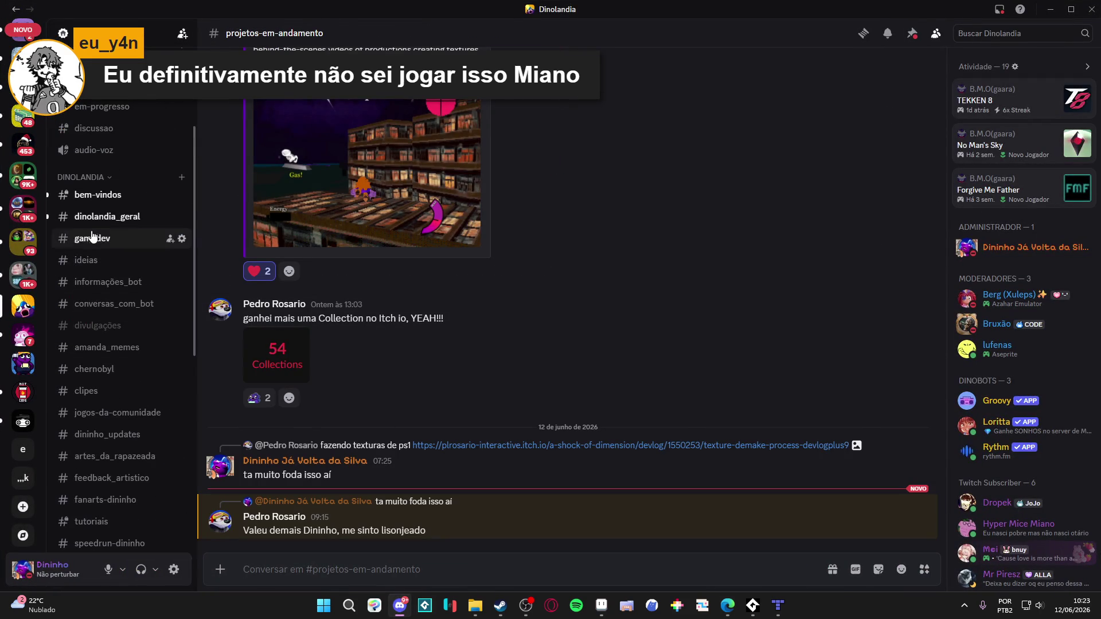
left_click(109, 217)
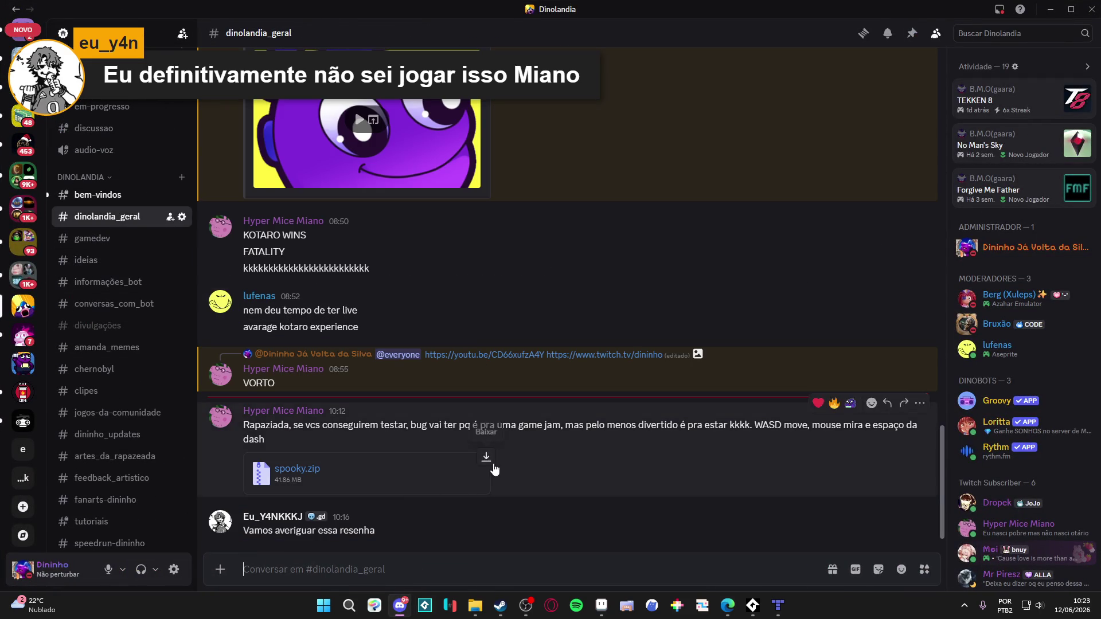
left_click(486, 457)
left_click(585, 347)
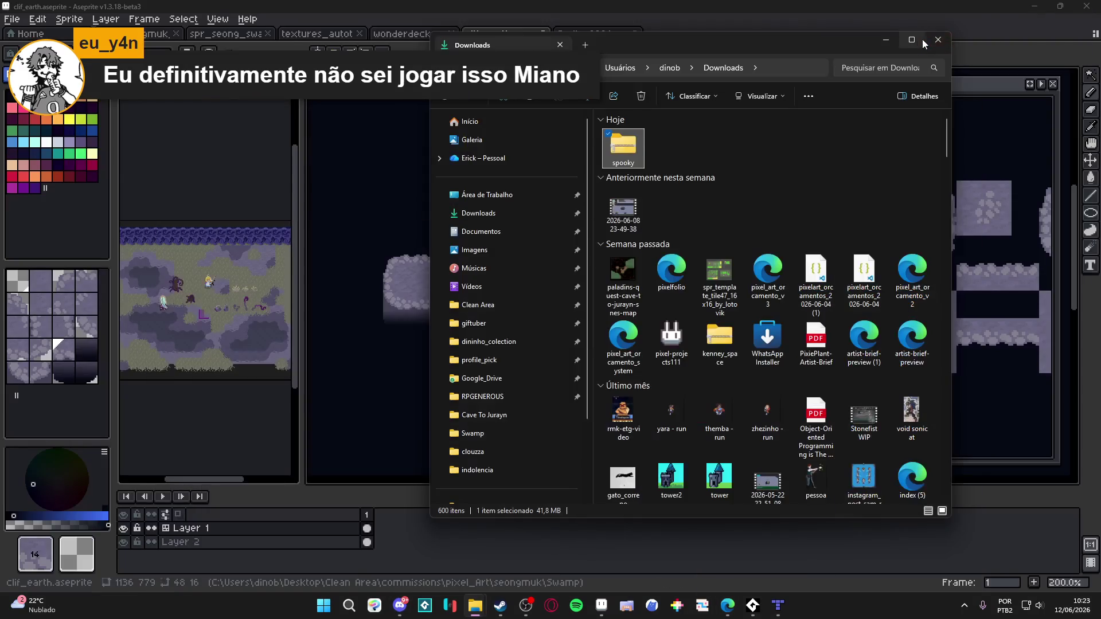
Clear the other windows away and open the games folder on the desktop
left_click(914, 40)
left_click(1029, 6)
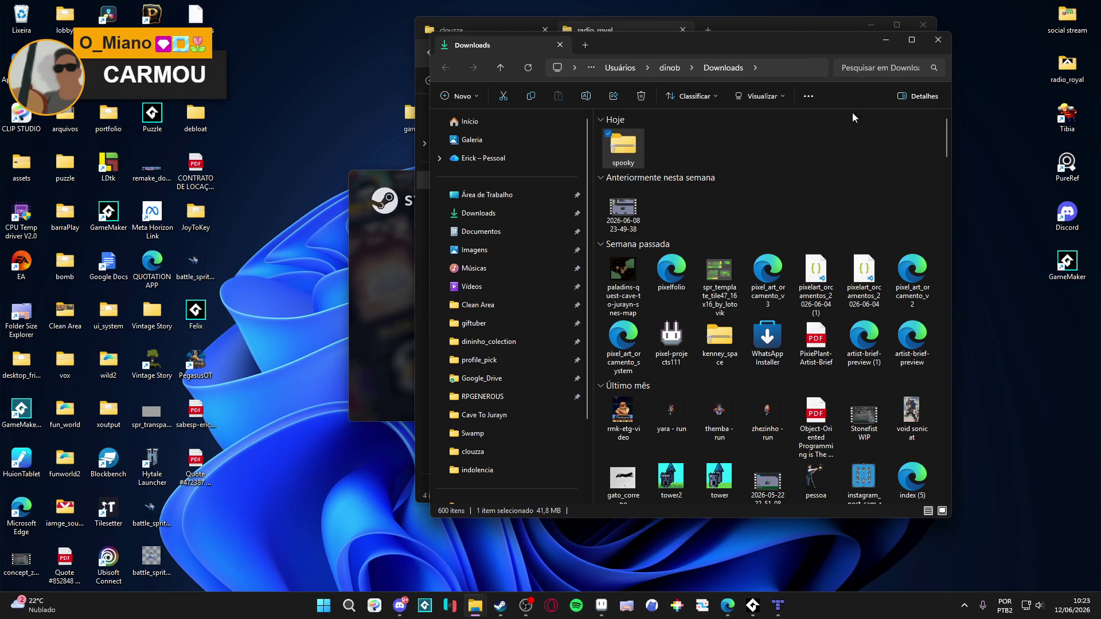
left_click_drag(769, 43, 853, 166)
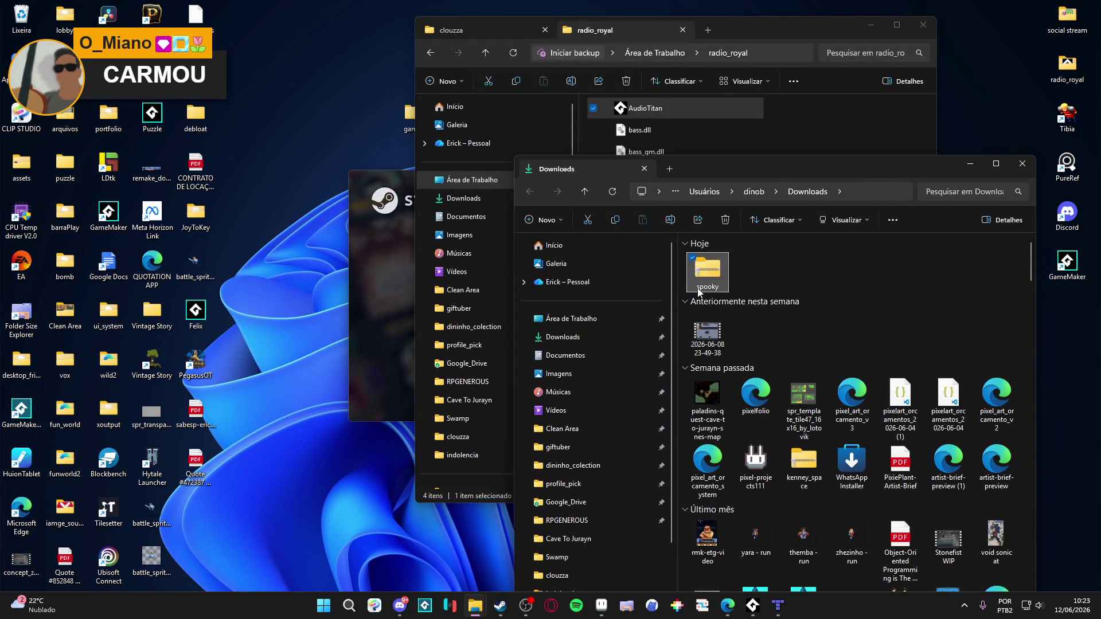
left_click(871, 25)
left_click(414, 118)
double_click(414, 122)
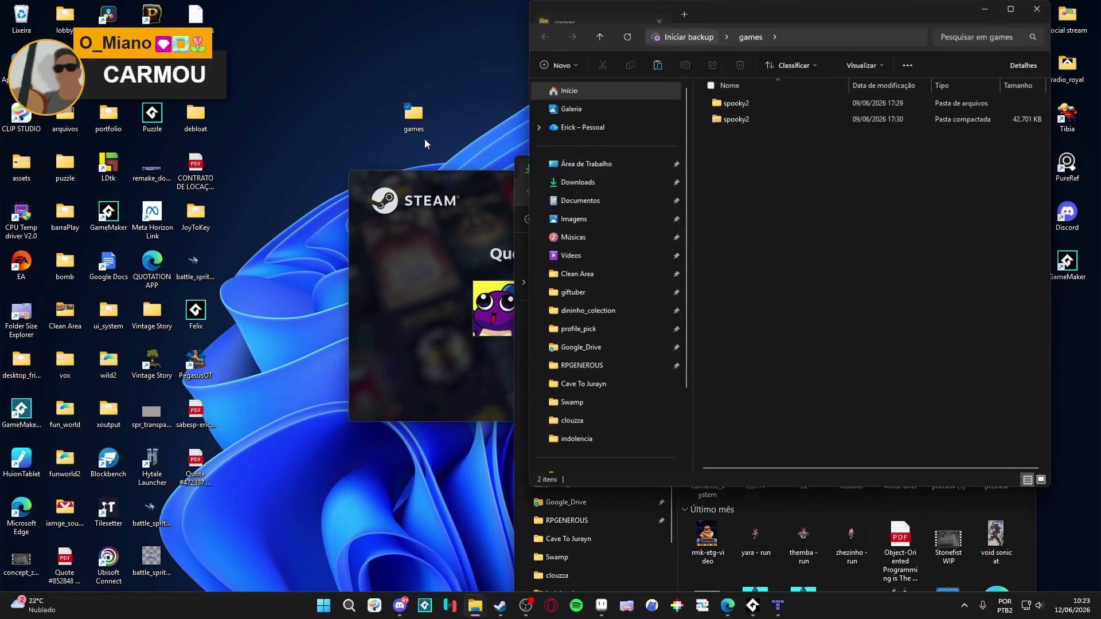
Permanently delete the old spooky2 items, paste spooky.zip and extract it with 7-Zip
key("ctrl+a")
key("shift+Delete")
key("Return")
key("ctrl+v")
right_click(742, 103)
mouse_move(909, 212)
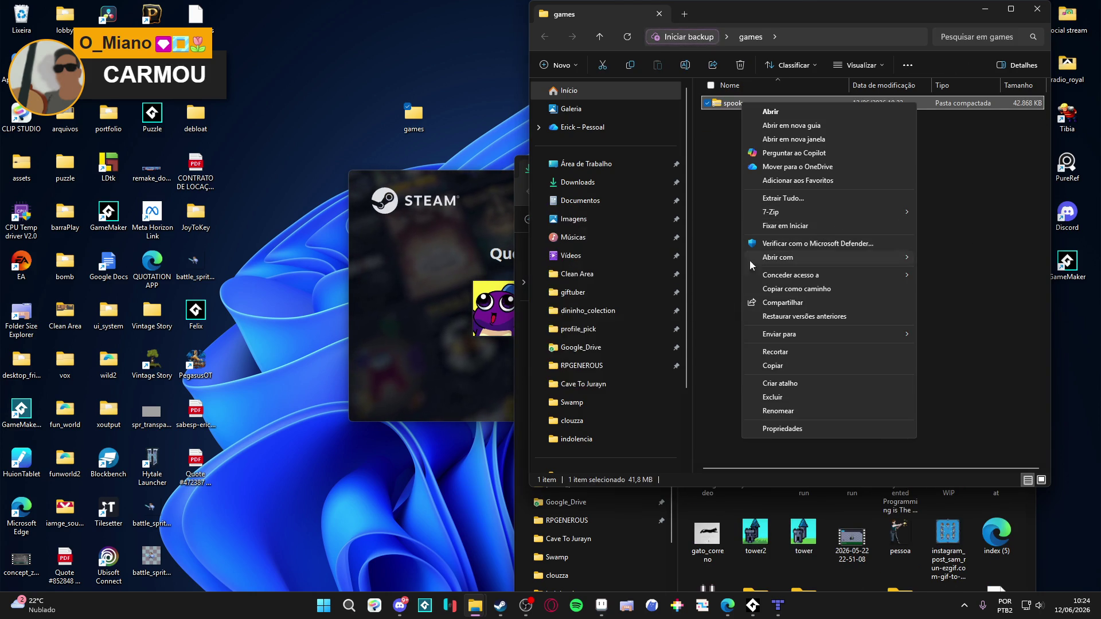
left_click(610, 259)
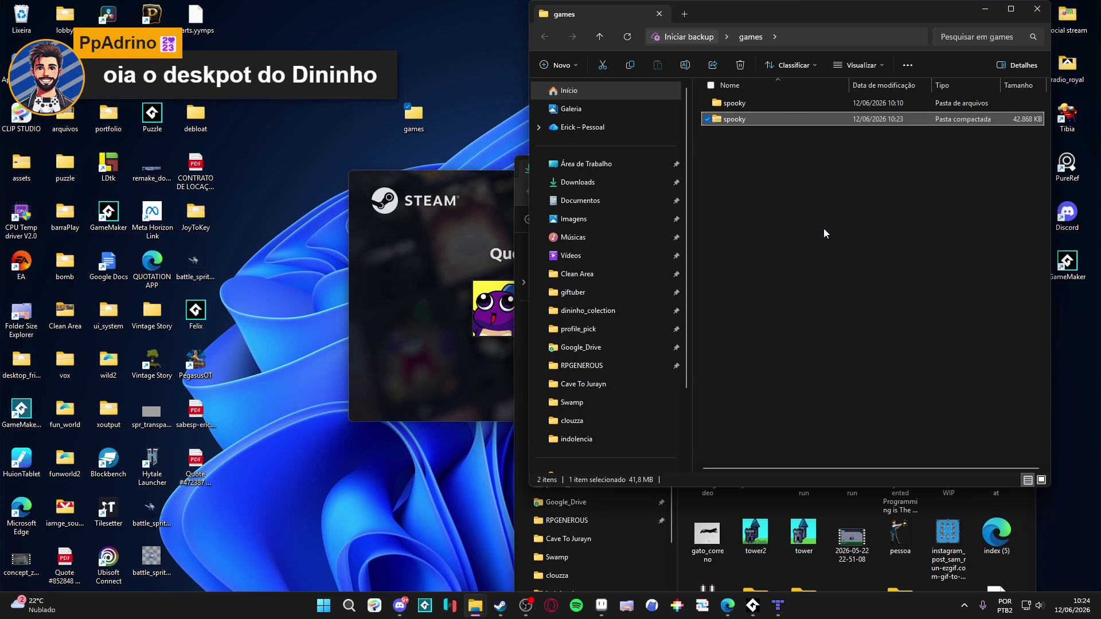
Choose the first Steam profile, then open the extracted spooky folder and select the game
left_click(482, 216)
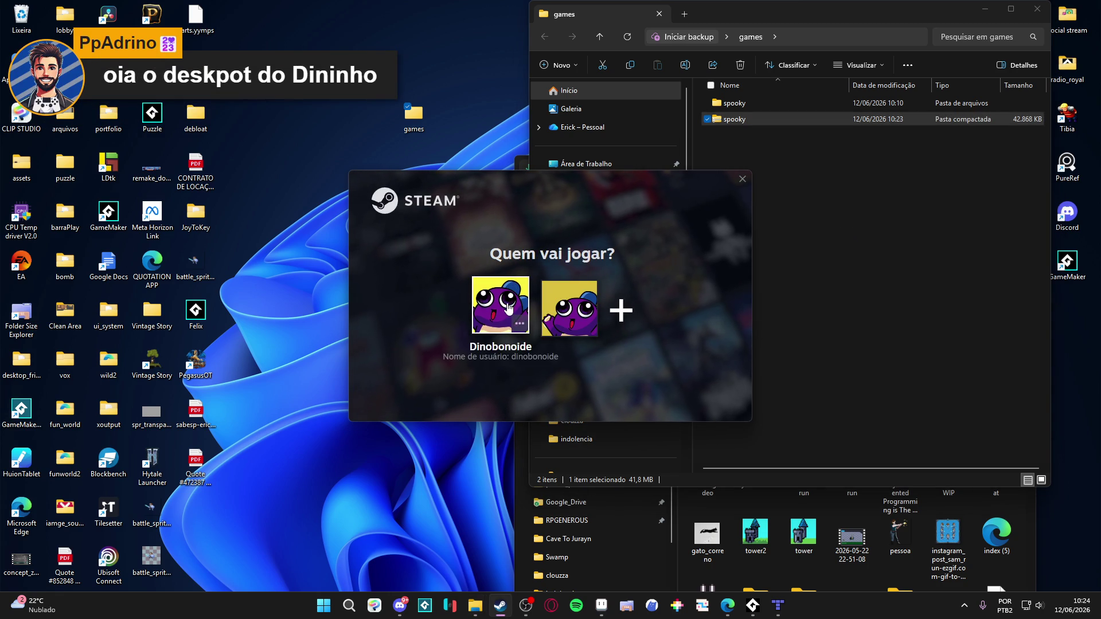
left_click(501, 309)
left_click(768, 119)
double_click(745, 104)
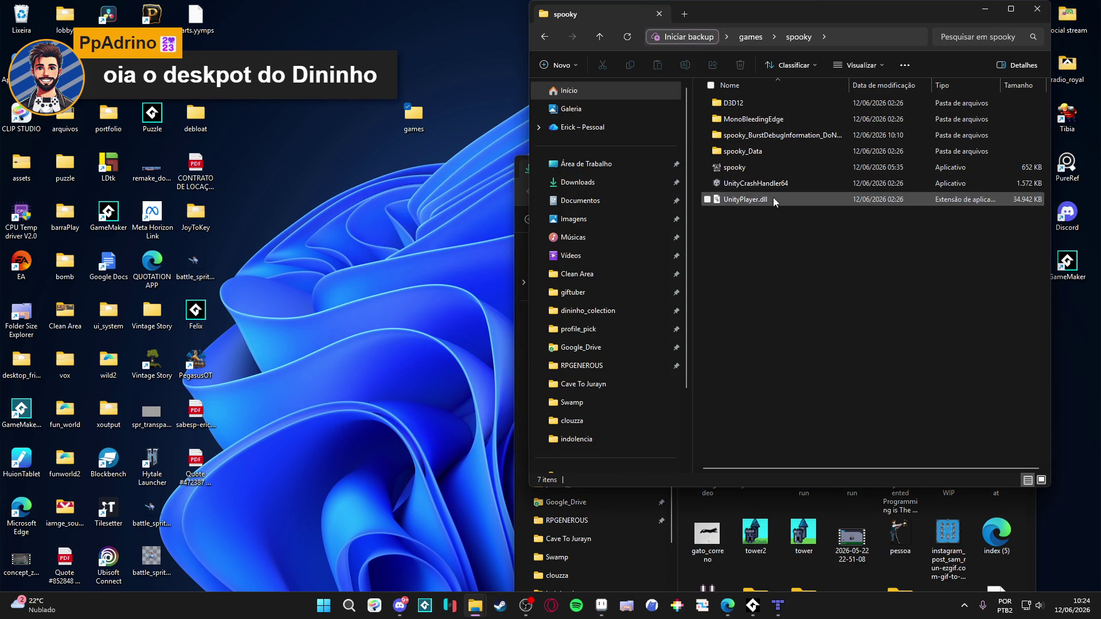
left_click(756, 167)
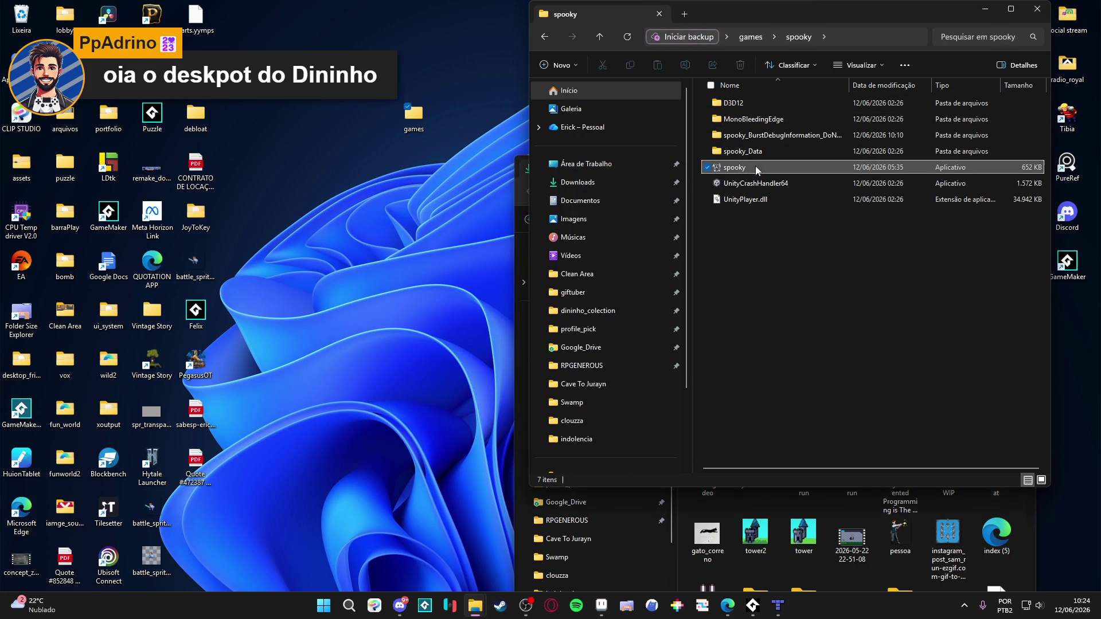
left_click(778, 605)
left_click(753, 605)
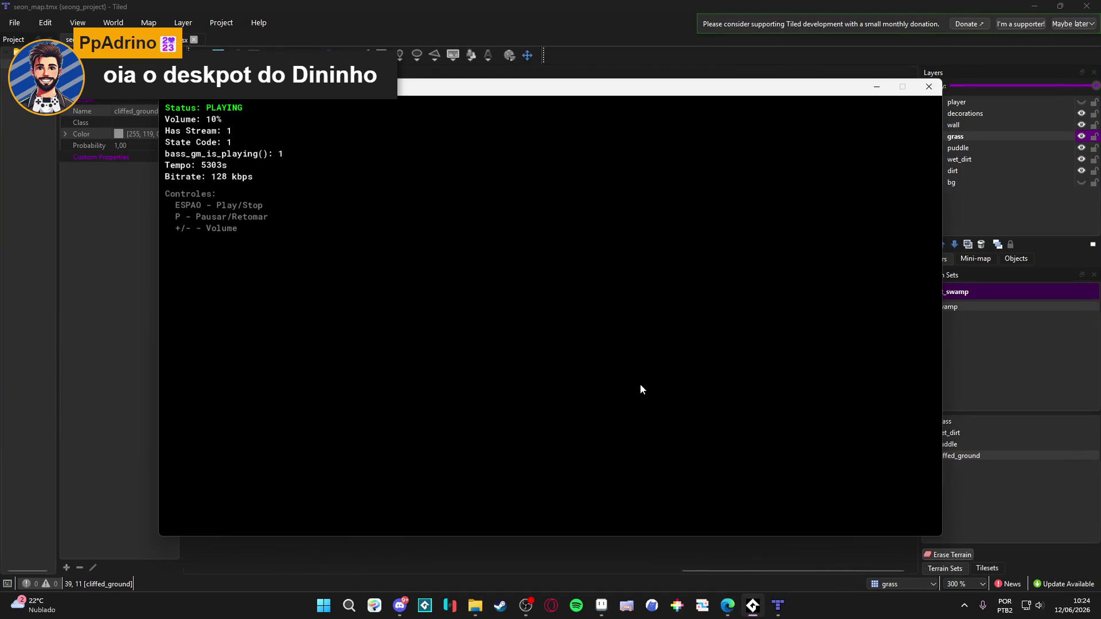
Close the music console, minimize Tiled, and relaunch the spooky game from its folder
left_click(876, 87)
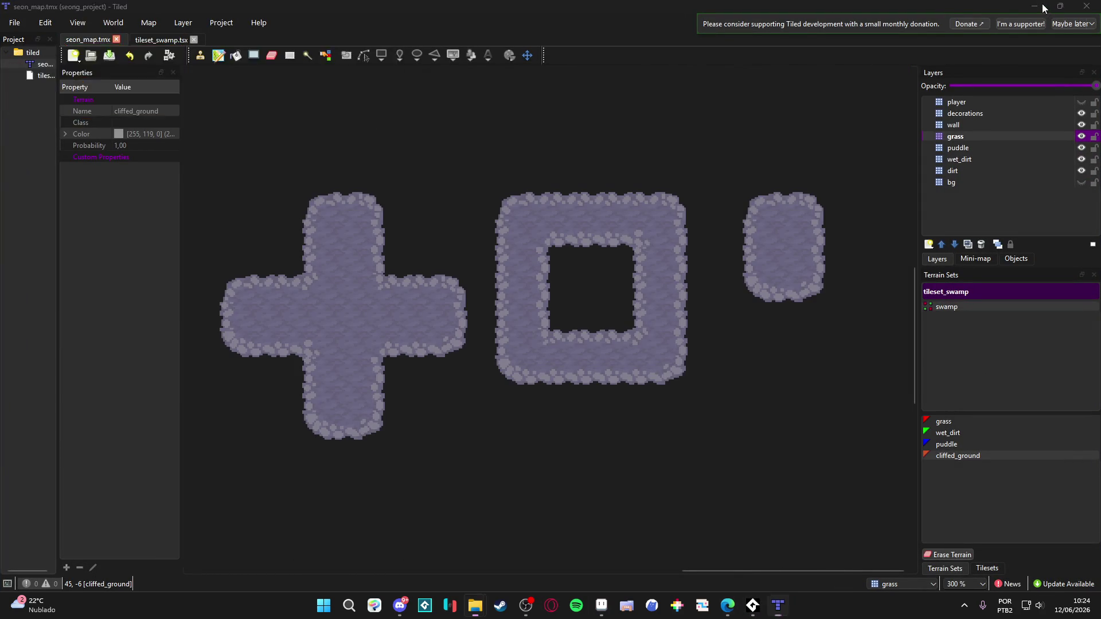
left_click(1041, 4)
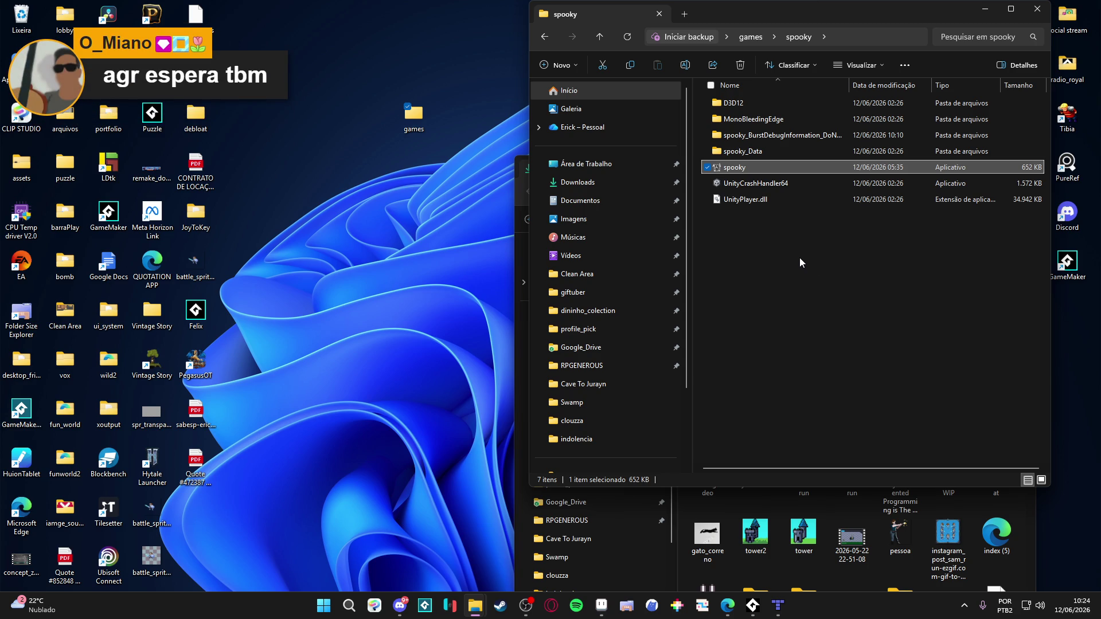
double_click(750, 168)
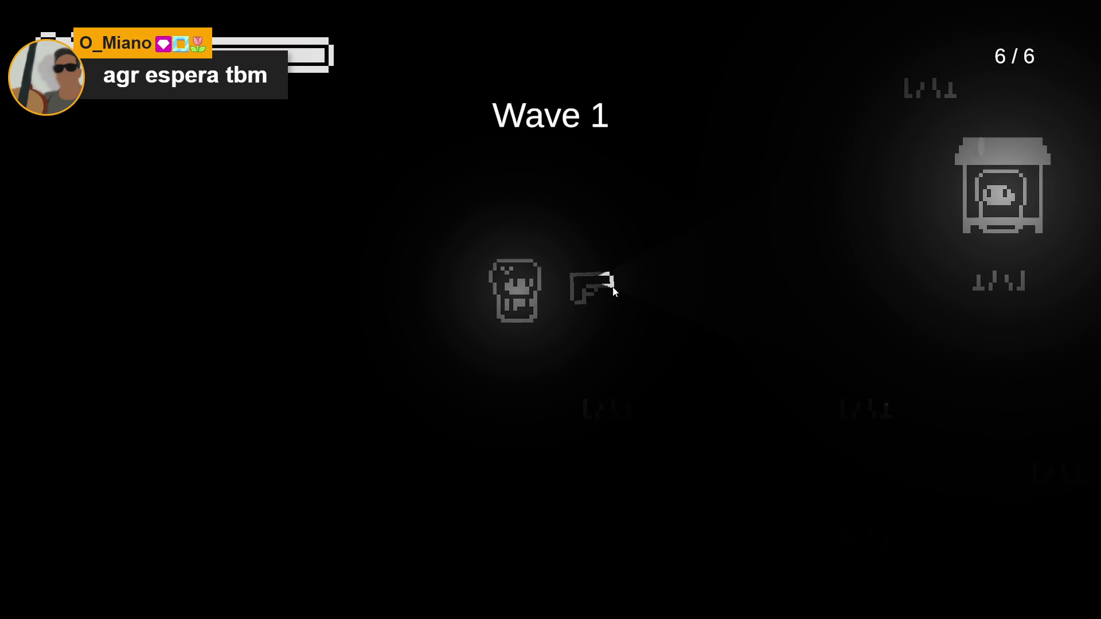
Walk to the vendor, open its shop, reroll the upgrade offers once, then close it
key("w+d")
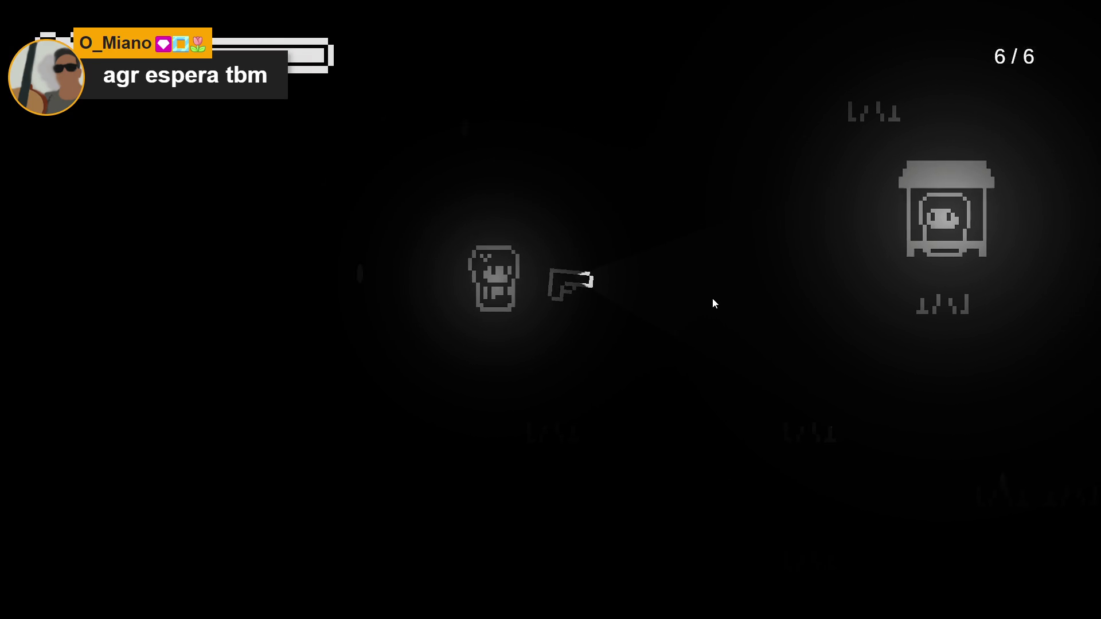
left_click(668, 266)
key("d")
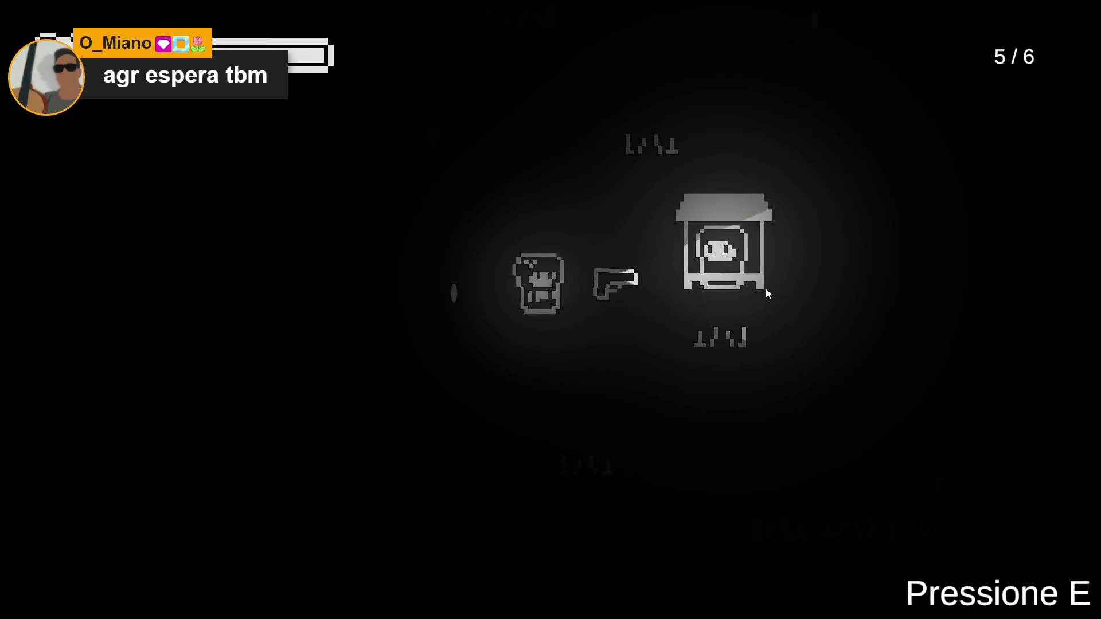
key("d")
key("e")
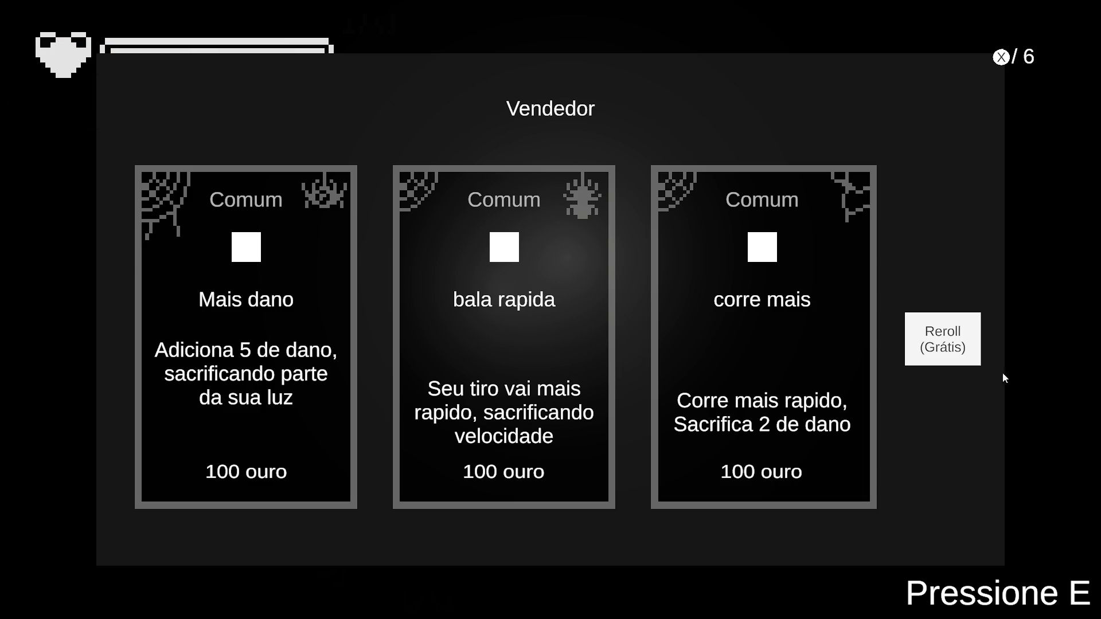
left_click(961, 353)
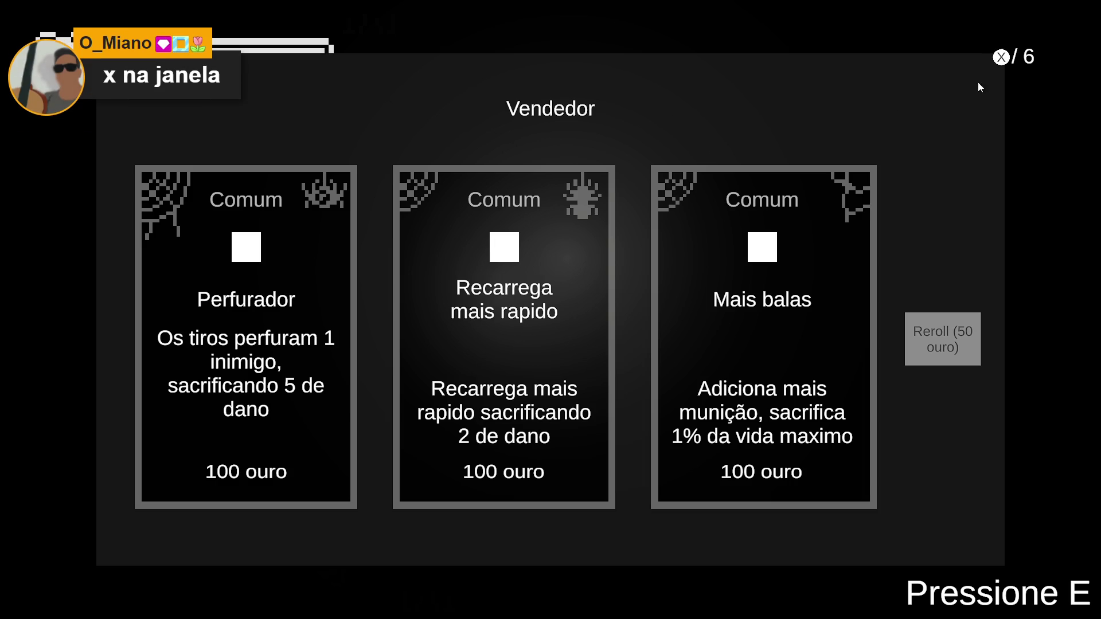
left_click(1001, 57)
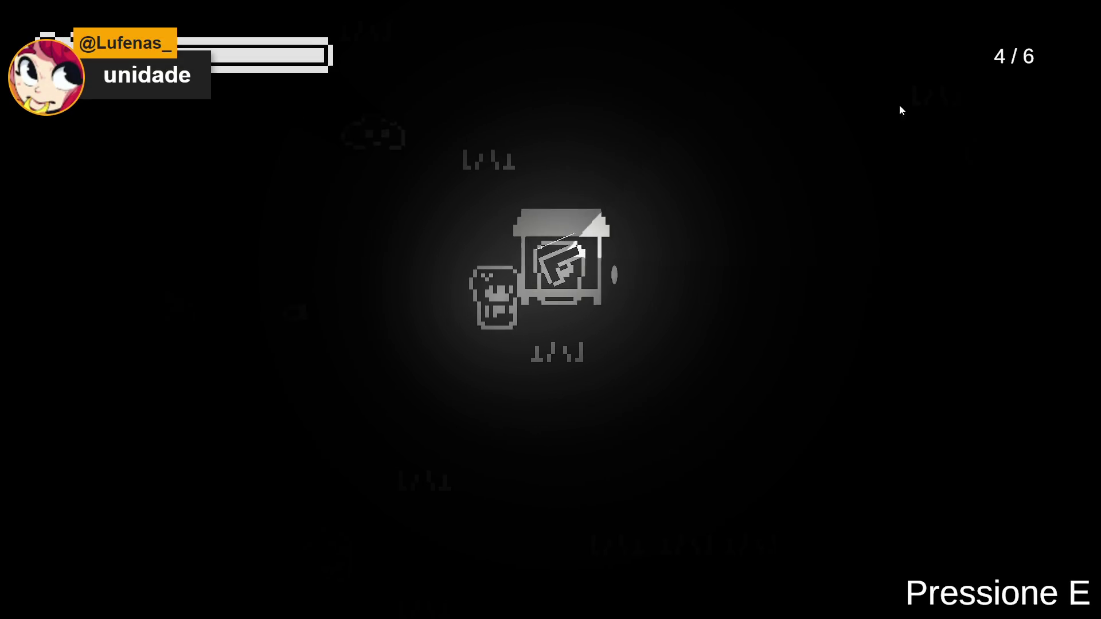
Shoot the approaching ghosts, reloading with R between bursts
key("r")
left_click(510, 334)
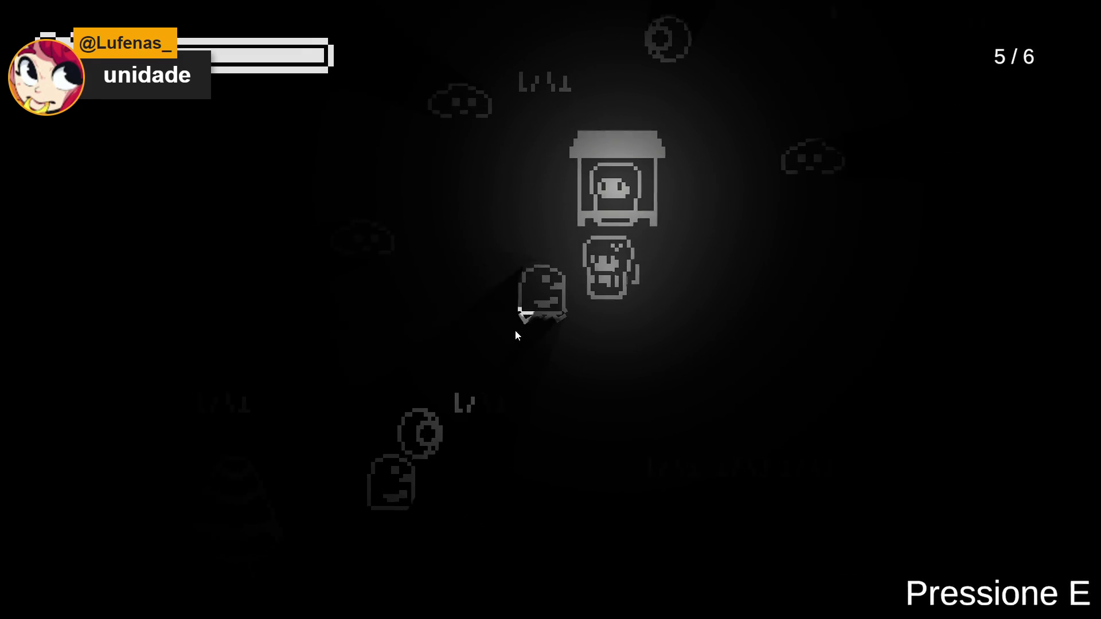
left_click(528, 287)
left_click(527, 291)
left_click(528, 295)
left_click(522, 299)
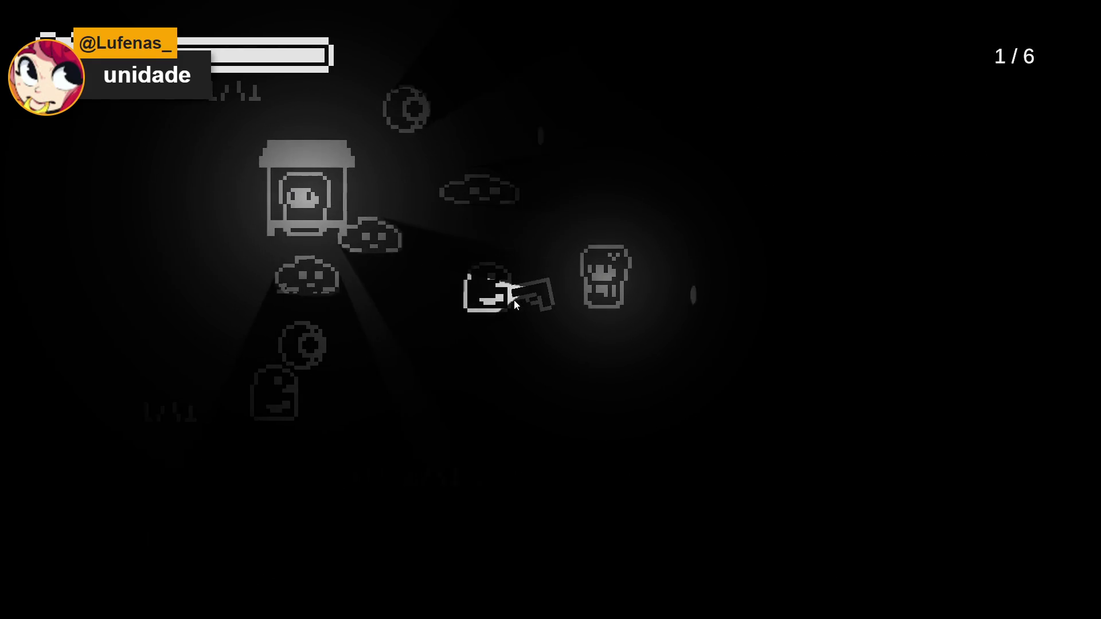
left_click(512, 297)
key("r")
left_click(489, 297)
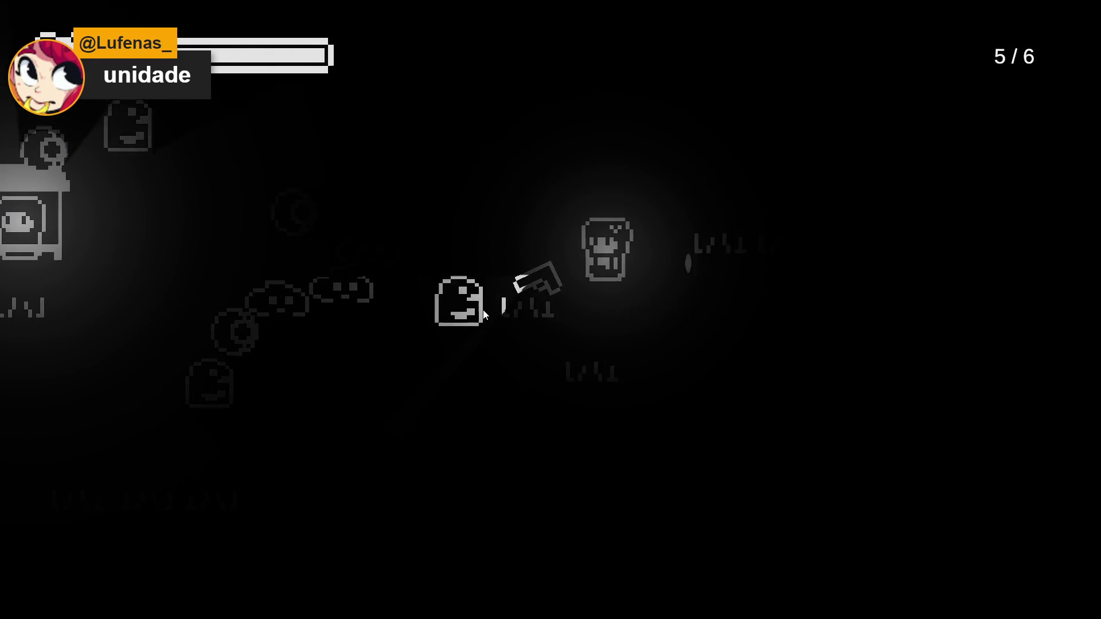
left_click(498, 299)
left_click(497, 304)
left_click(493, 344)
left_click(494, 348)
left_click(504, 353)
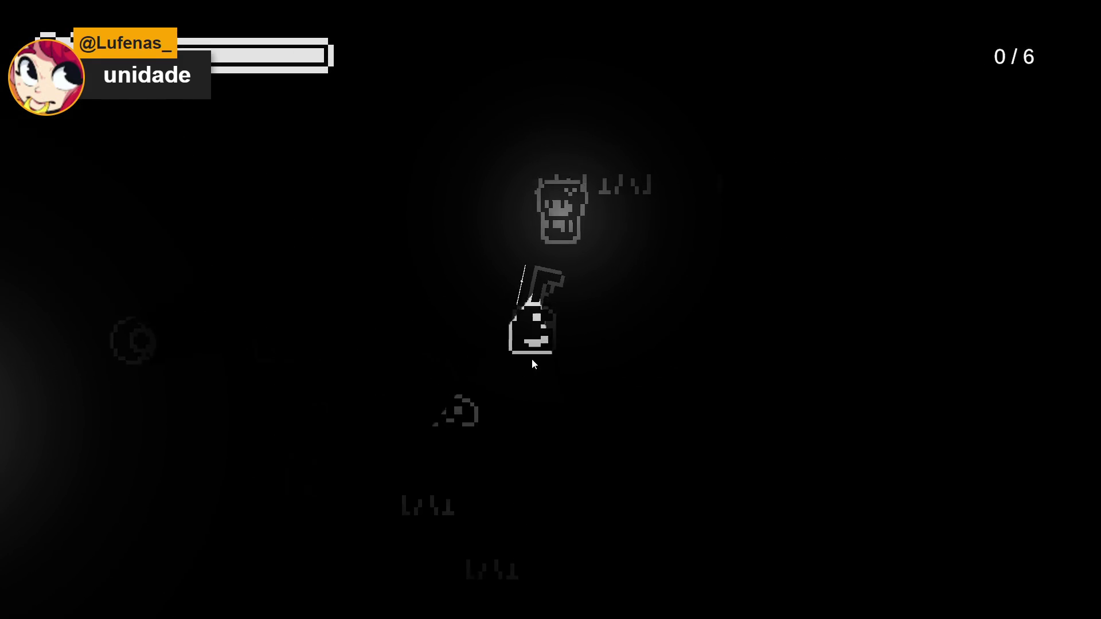
key("r")
left_click(574, 345)
left_click(577, 343)
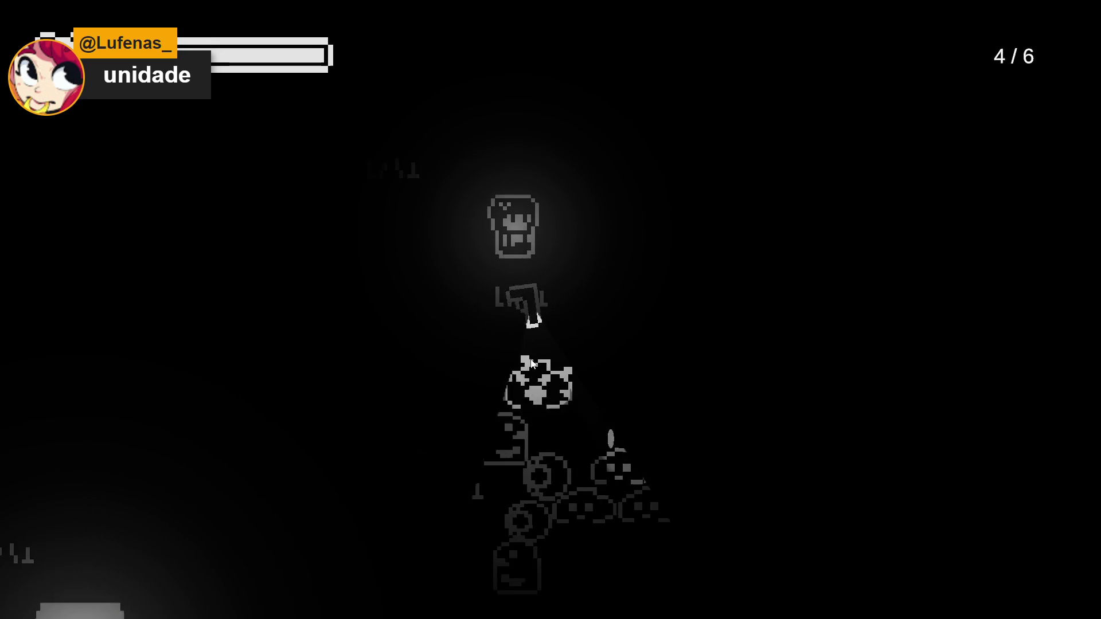
left_click(539, 318)
left_click(545, 313)
left_click(597, 379)
left_click(614, 392)
key("r")
left_click(616, 313)
left_click(659, 273)
left_click(711, 250)
left_click(716, 237)
left_click(705, 232)
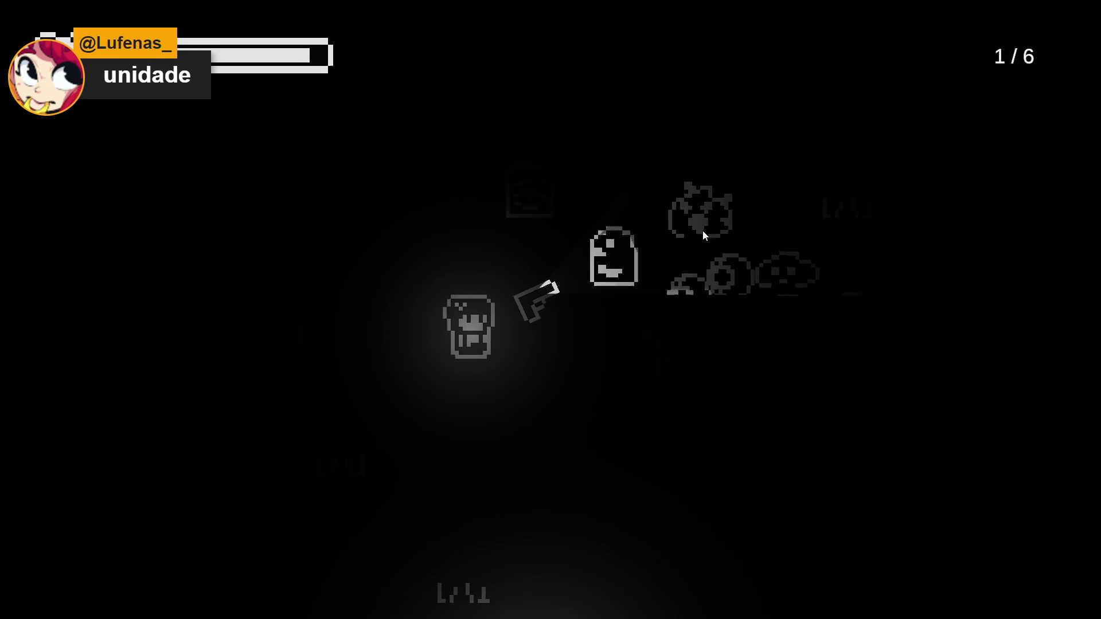
left_click(685, 224)
key("r")
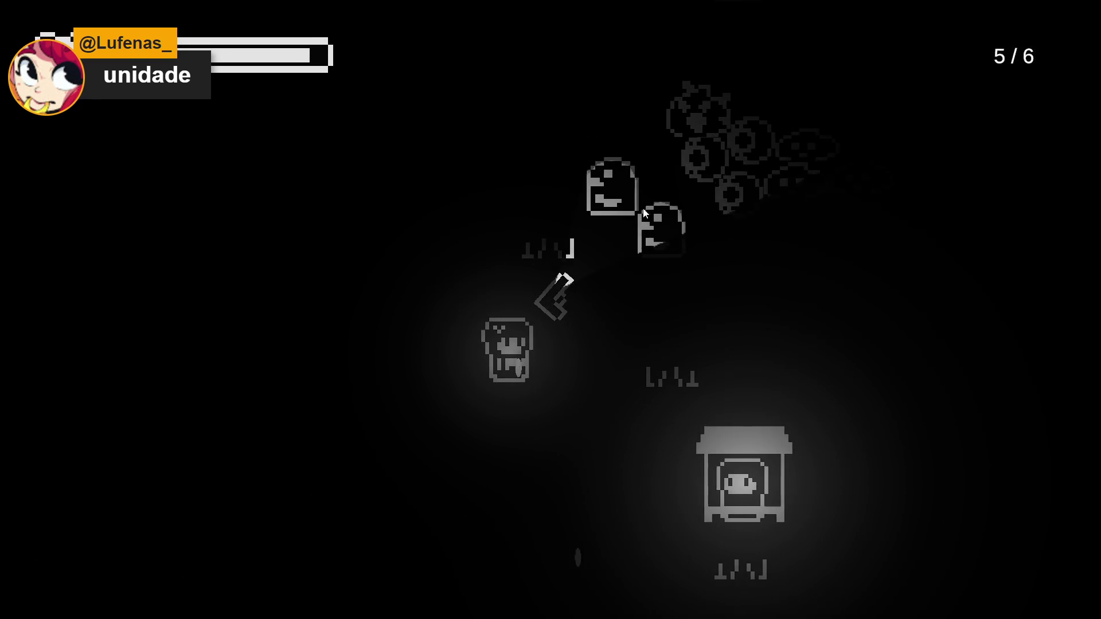
left_click(648, 214)
left_click(630, 210)
left_click(602, 202)
left_click(585, 196)
left_click(576, 203)
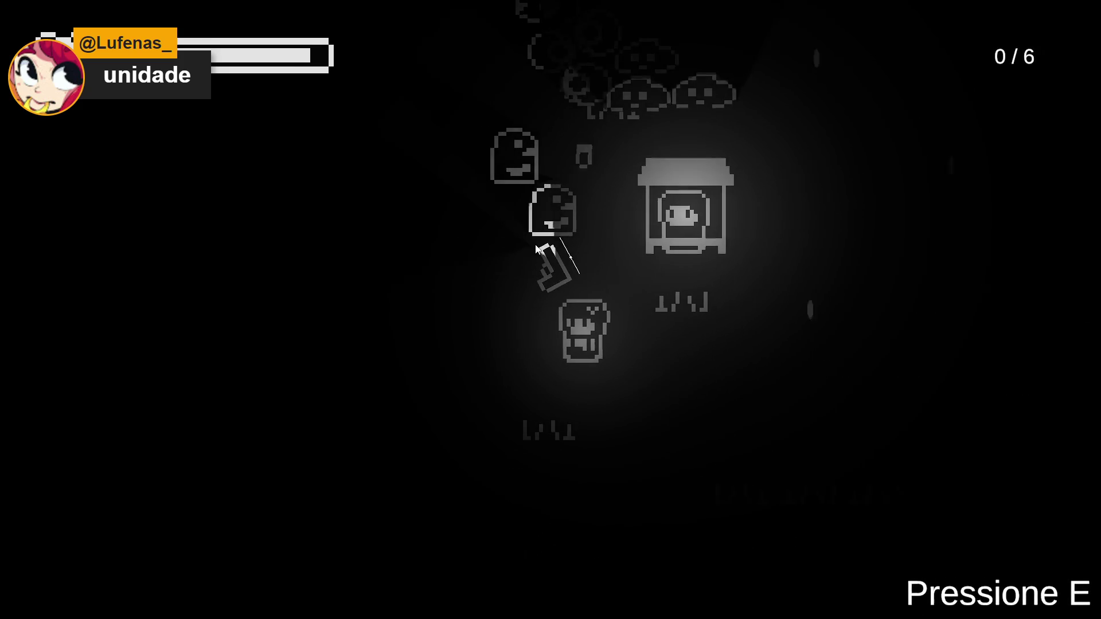
key("r")
left_click(526, 260)
left_click(525, 257)
left_click(513, 271)
left_click(482, 284)
left_click(464, 292)
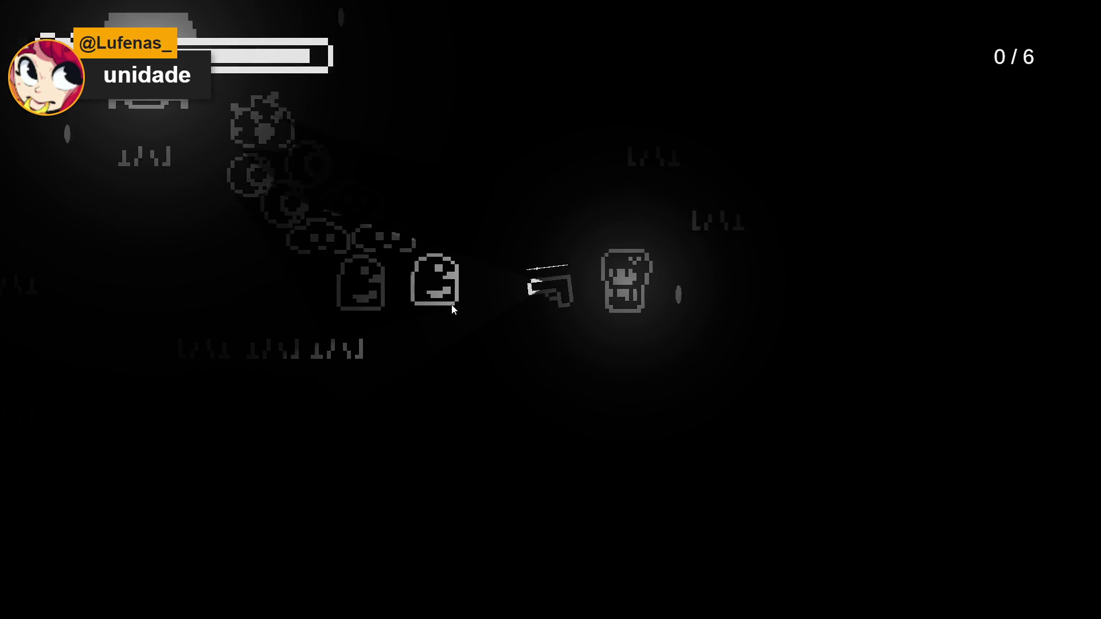
key("r")
left_click(441, 297)
left_click(439, 304)
left_click(438, 301)
left_click(437, 298)
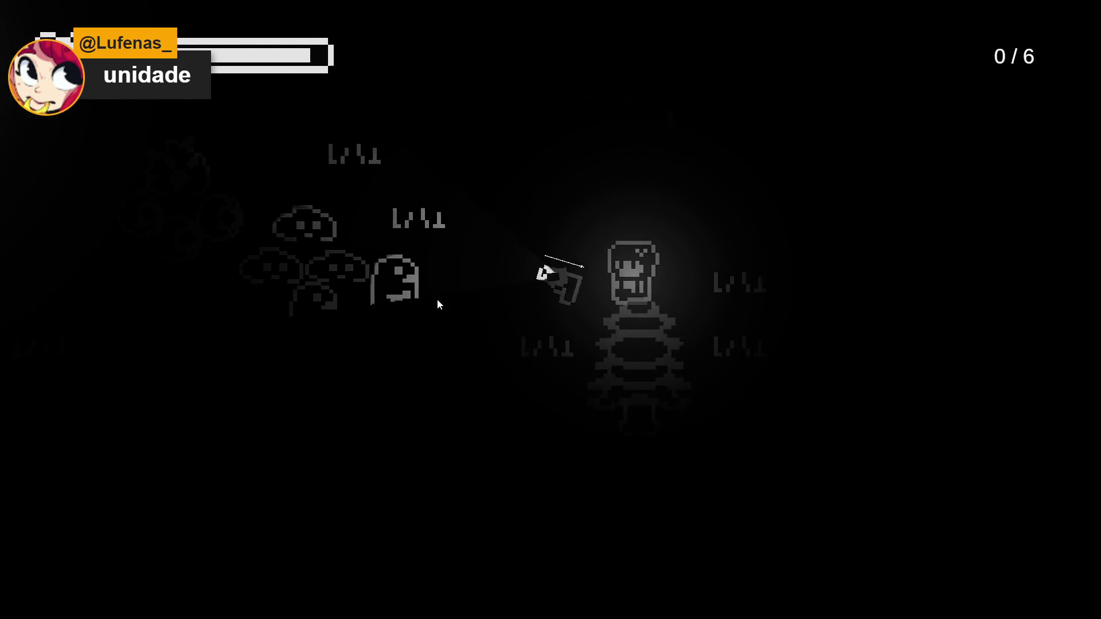
left_click(431, 313)
key("r")
left_click(453, 372)
left_click(472, 382)
left_click(473, 385)
left_click(473, 393)
left_click(472, 395)
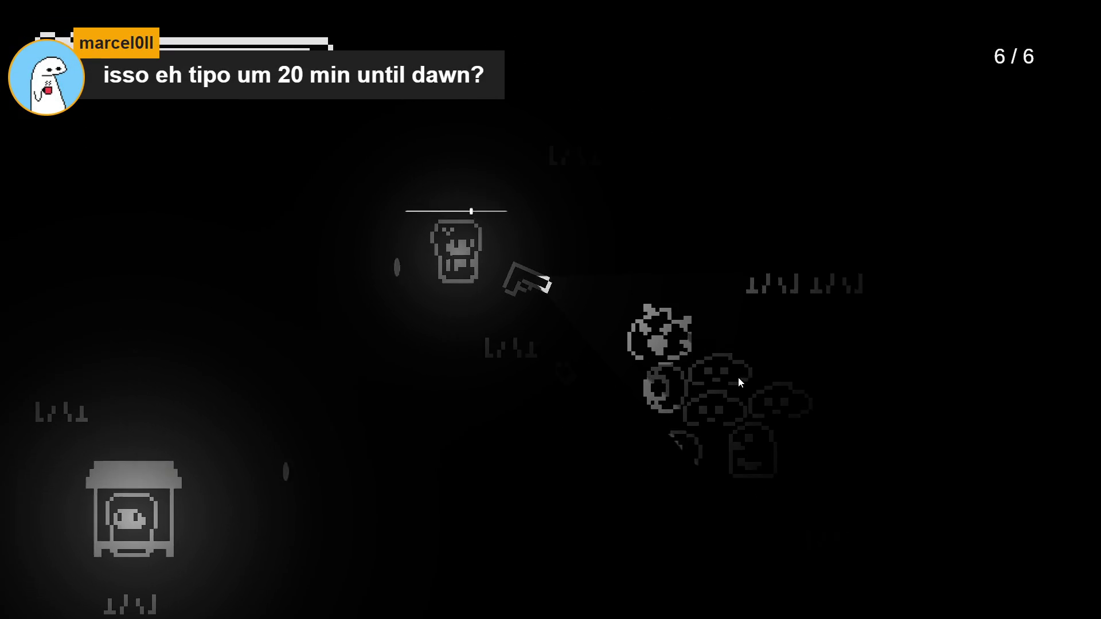
Clear the remaining ghost swarm to finish Wave 1, then reopen the vendor shop
left_click(745, 373)
left_click(765, 360)
left_click(781, 344)
left_click(787, 333)
left_click(789, 325)
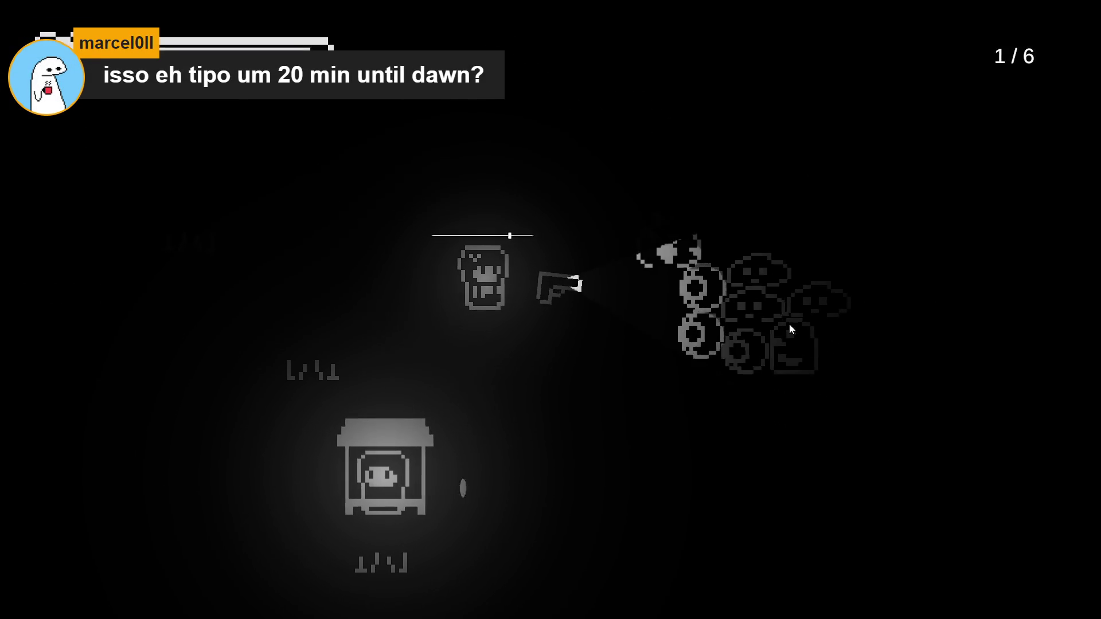
left_click(792, 314)
left_click(745, 283)
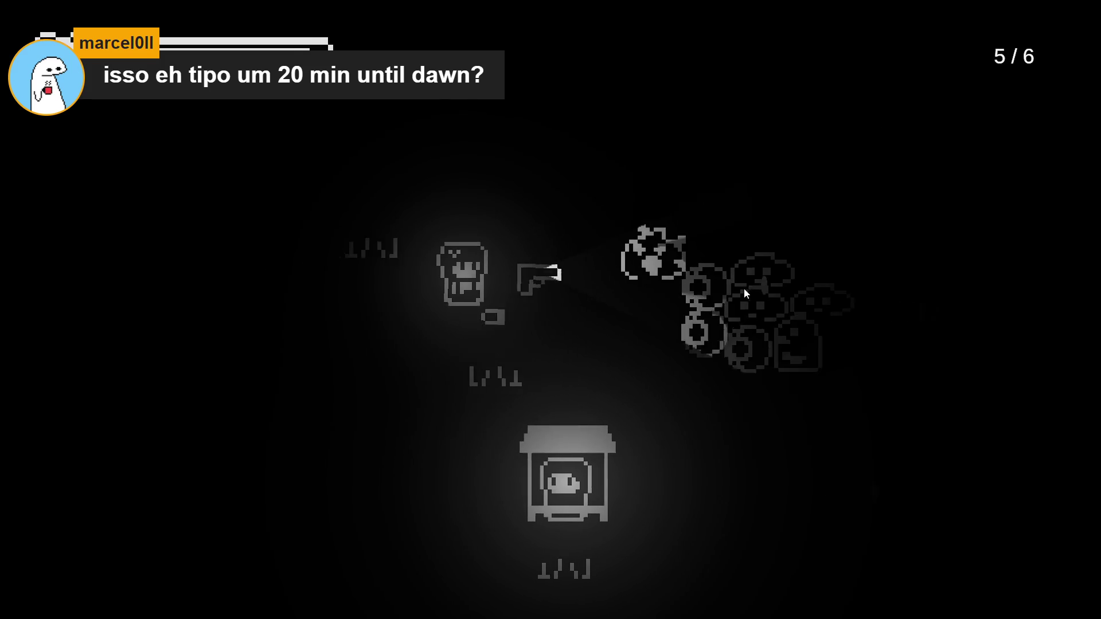
left_click(745, 298)
left_click(744, 318)
left_click(743, 325)
left_click(743, 318)
left_click(744, 319)
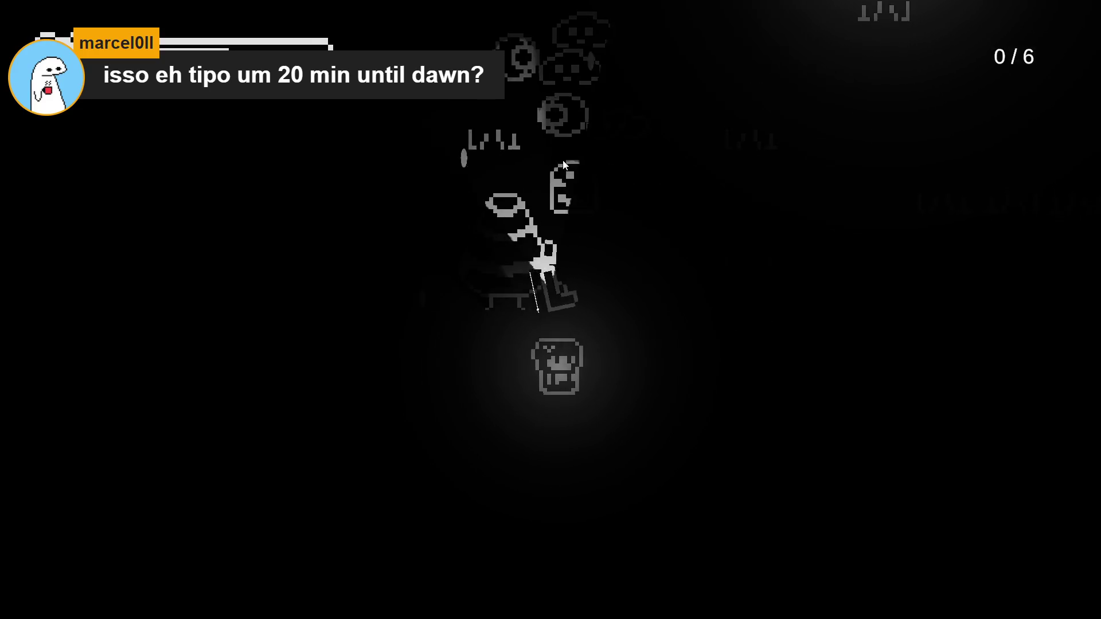
left_click(459, 190)
left_click(427, 199)
left_click(413, 205)
left_click(407, 218)
left_click(402, 232)
left_click(401, 236)
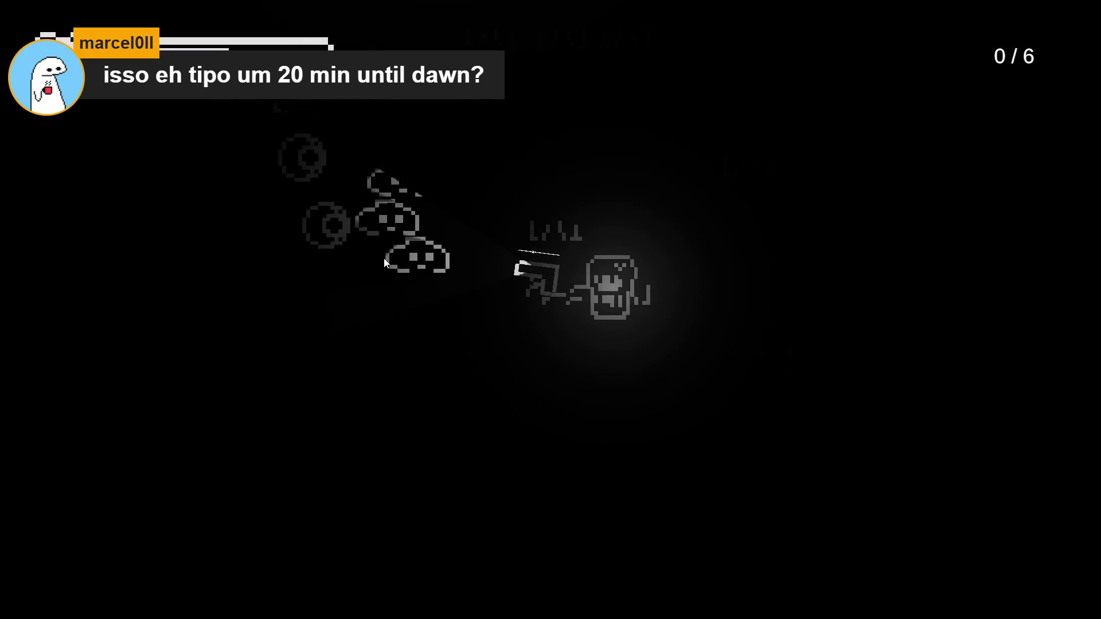
left_click(387, 310)
left_click(397, 339)
left_click(398, 339)
left_click(397, 339)
left_click(401, 344)
left_click(426, 365)
left_click(479, 439)
left_click(475, 449)
left_click(474, 450)
left_click(471, 452)
left_click(470, 452)
left_click(470, 453)
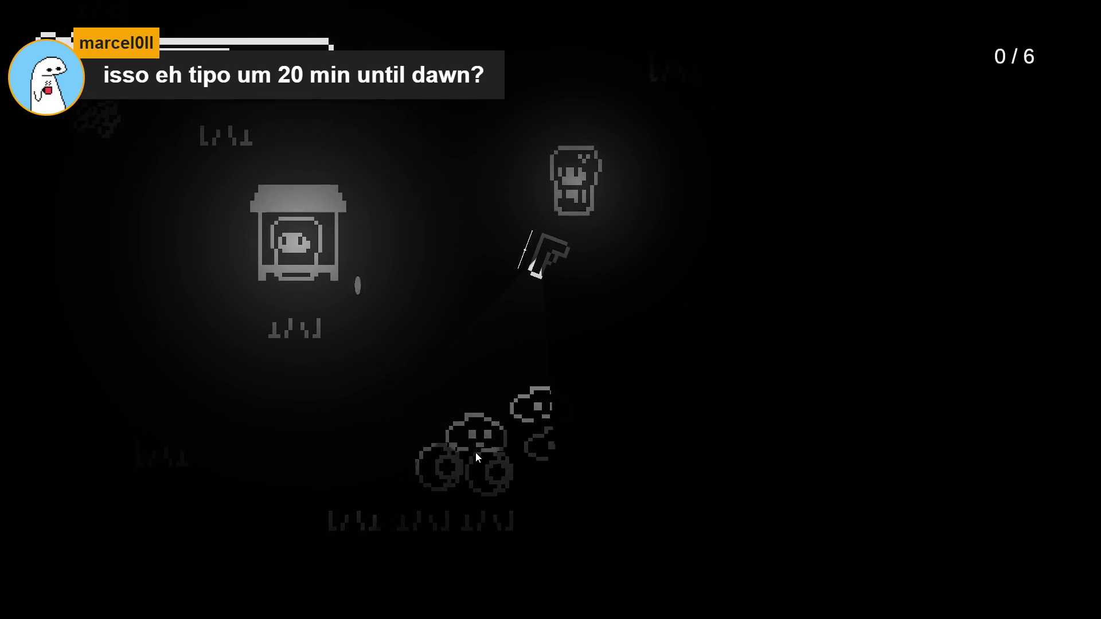
left_click(586, 449)
left_click(598, 454)
left_click(616, 461)
left_click(622, 465)
left_click(629, 467)
left_click(632, 473)
left_click(701, 419)
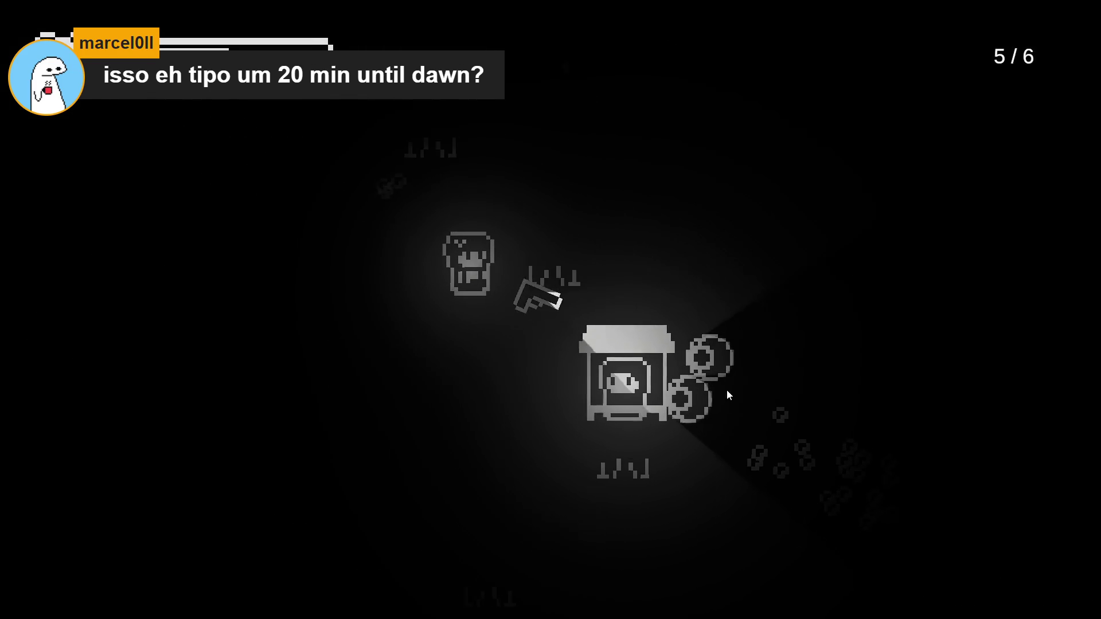
left_click(724, 382)
left_click(729, 354)
left_click(717, 328)
left_click(704, 310)
left_click(694, 299)
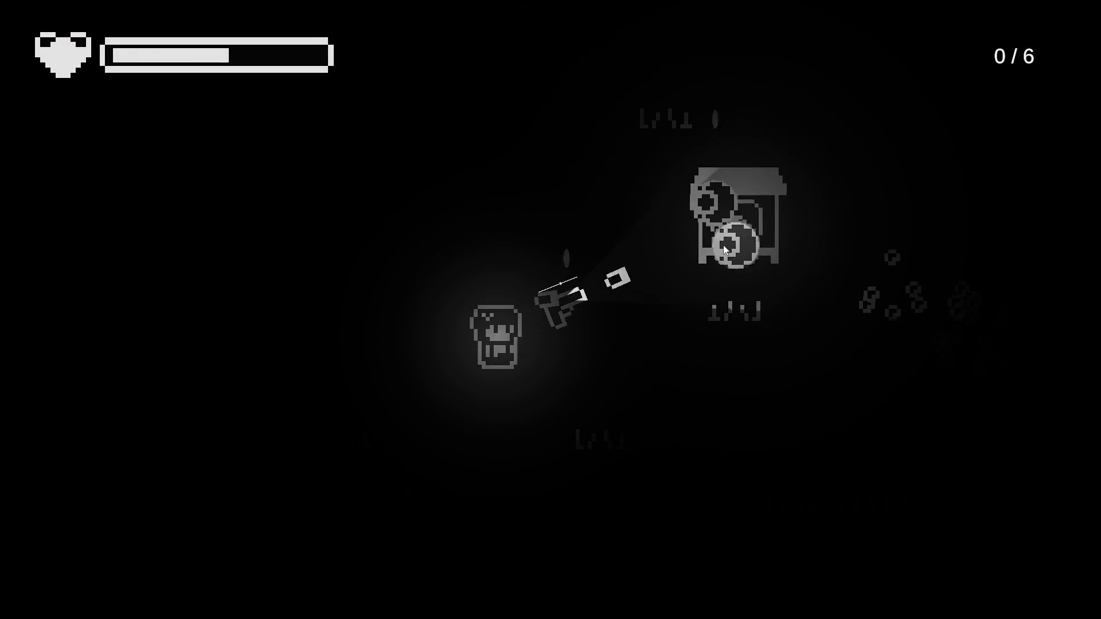
left_click(691, 202)
left_click(680, 196)
left_click(674, 190)
left_click(667, 181)
left_click(664, 175)
left_click(664, 172)
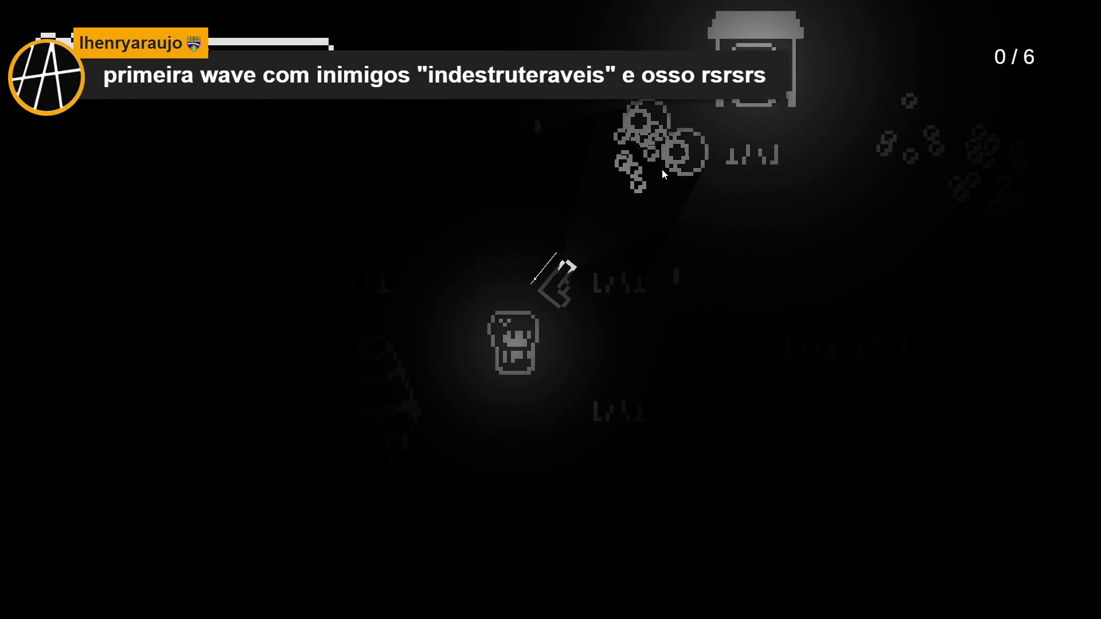
left_click(667, 169)
left_click(678, 170)
left_click(685, 182)
left_click(687, 195)
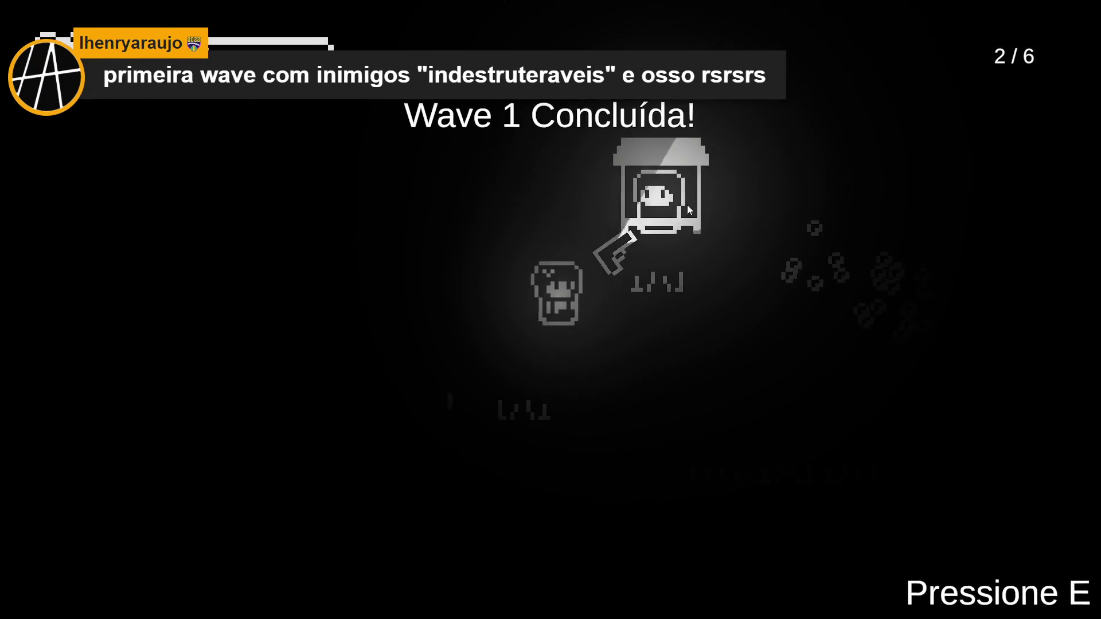
key("e")
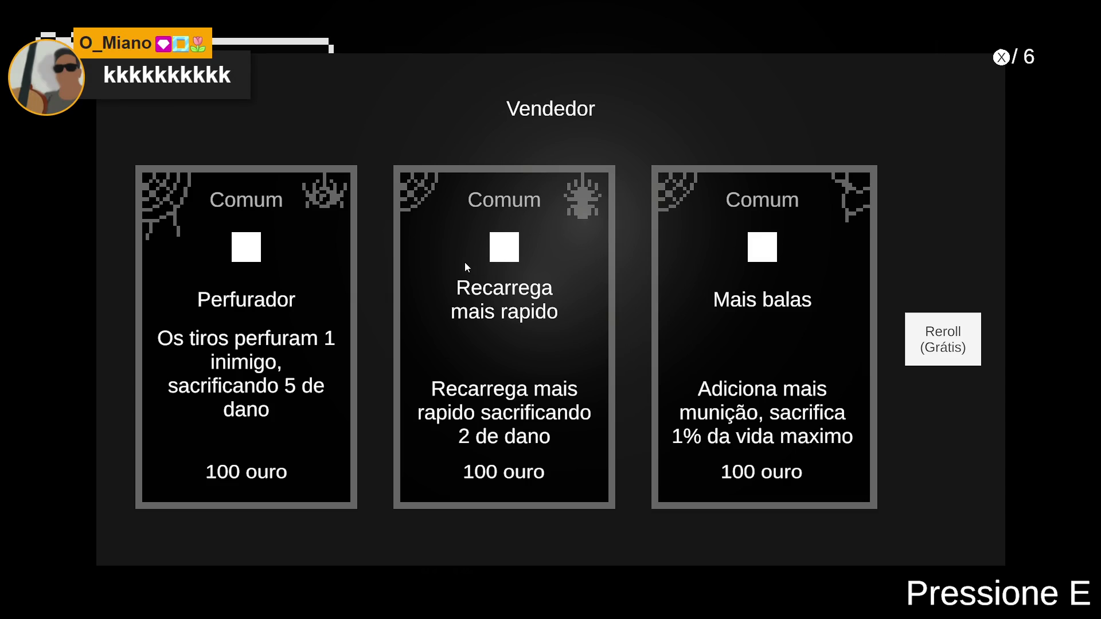
Quit the spooky game window with Alt+F4
key("alt+F4")
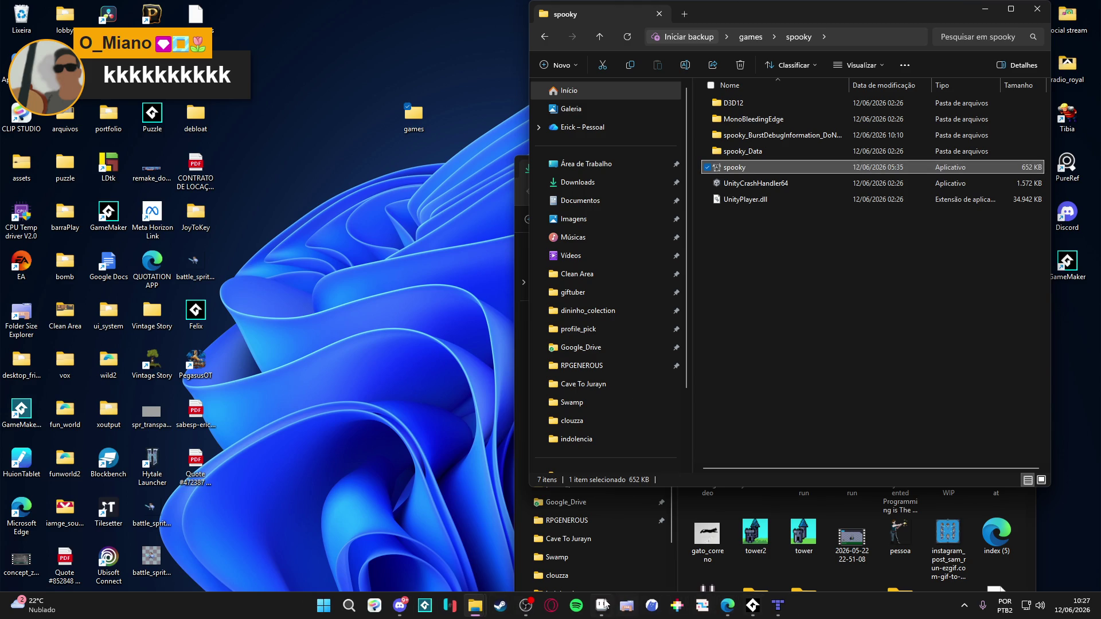
Bring Aseprite with clif_earth.aseprite back in front from the taskbar
left_click(600, 606)
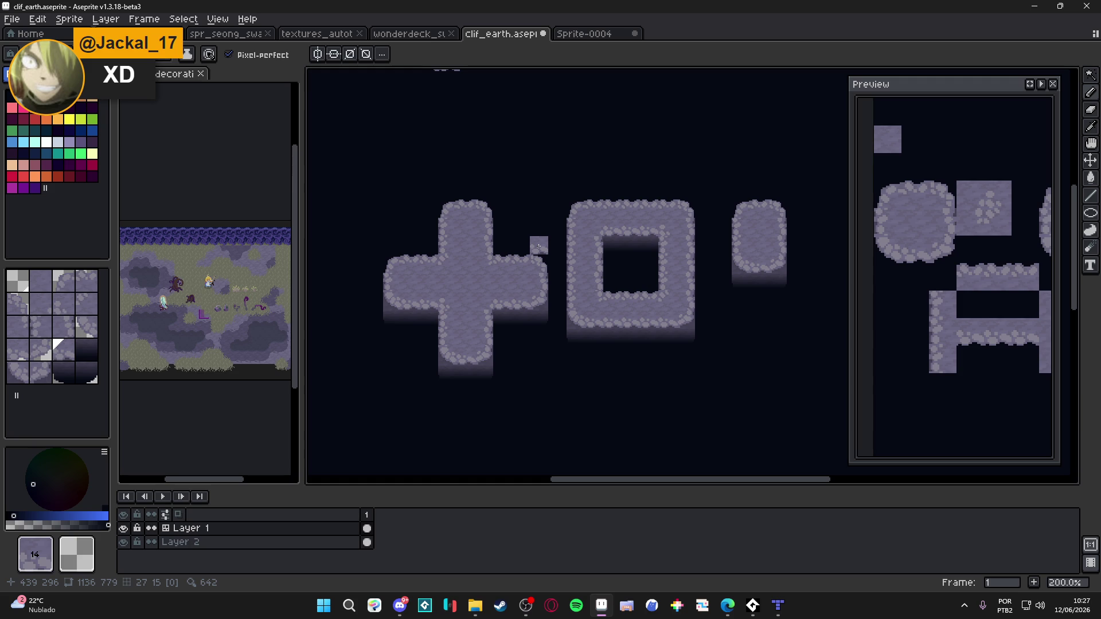
Hide Layer 2 so the cliff tiles show on transparency, then switch to Edge's Spooky Tales page
left_click(123, 542)
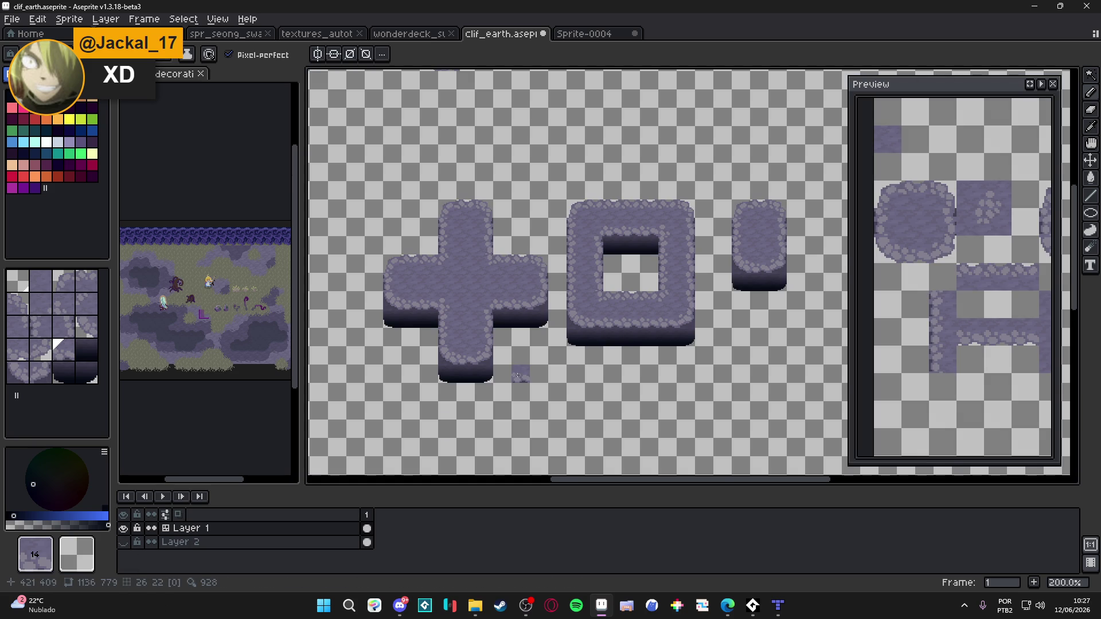
scroll(668, 319, "up", 3)
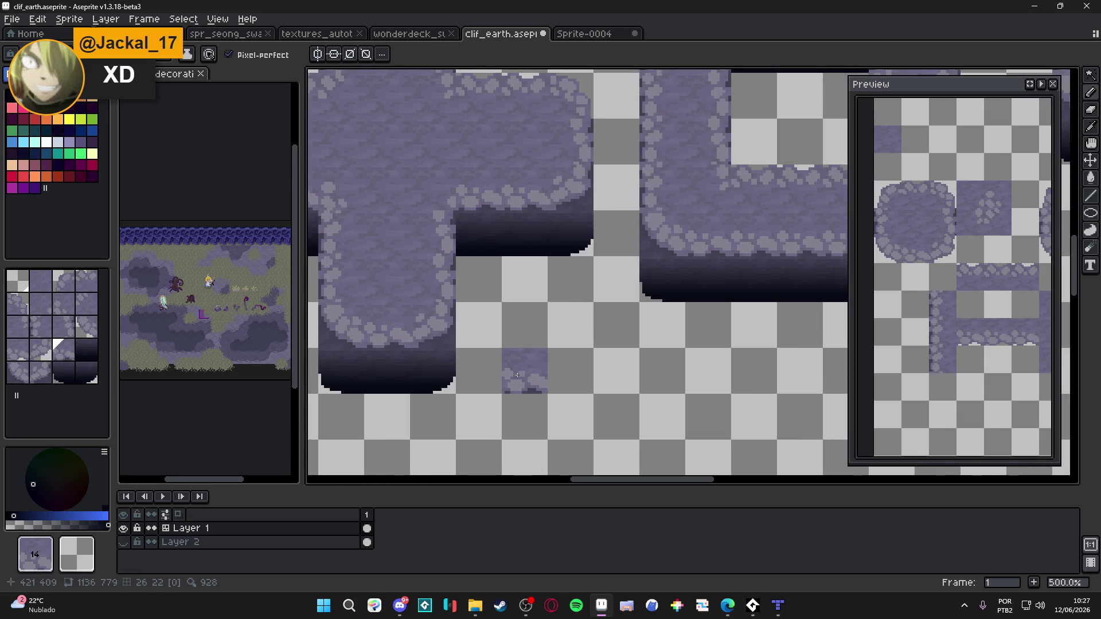
scroll(516, 375, "down", 3)
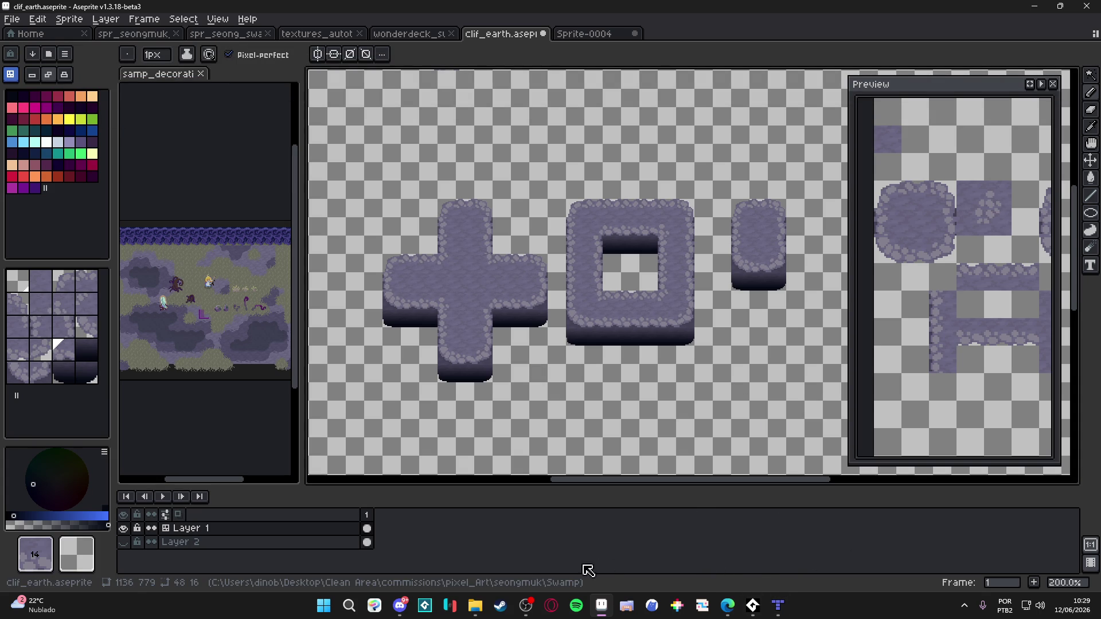
left_click(728, 605)
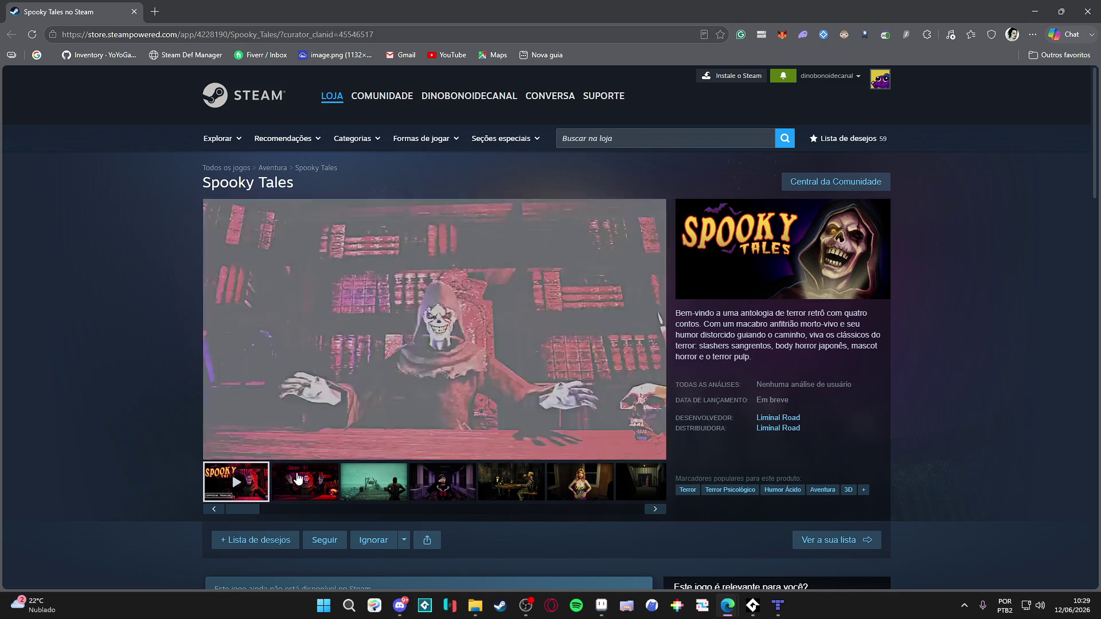
Browse the Spooky Tales screenshots, then return to Aseprite with Alt+Tab
left_click(298, 486)
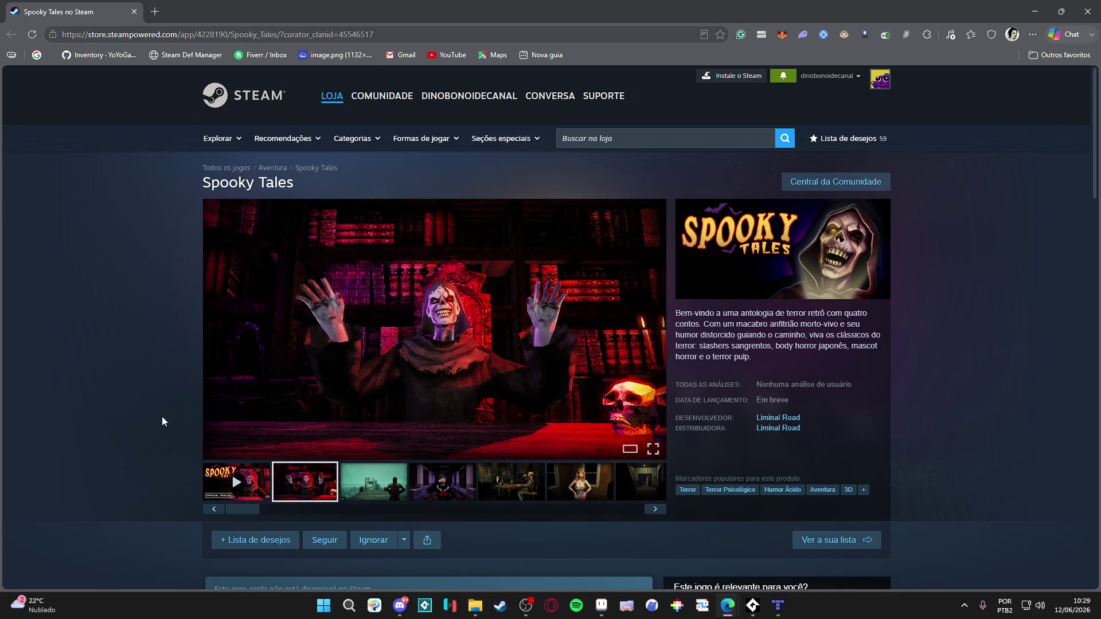
left_click(373, 485)
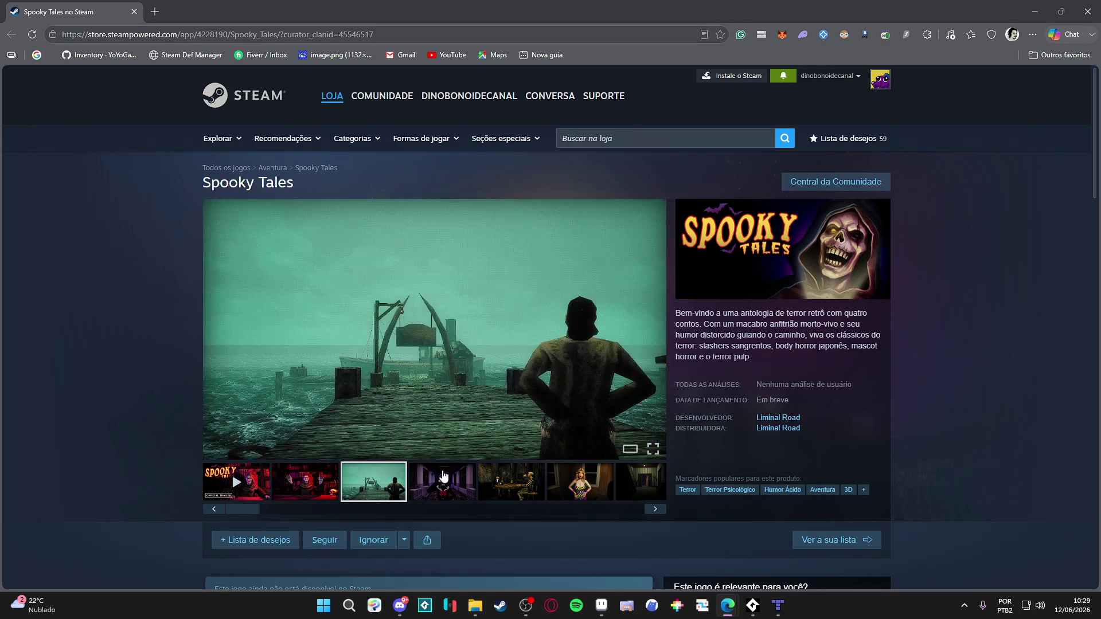
left_click(446, 476)
left_click(481, 490)
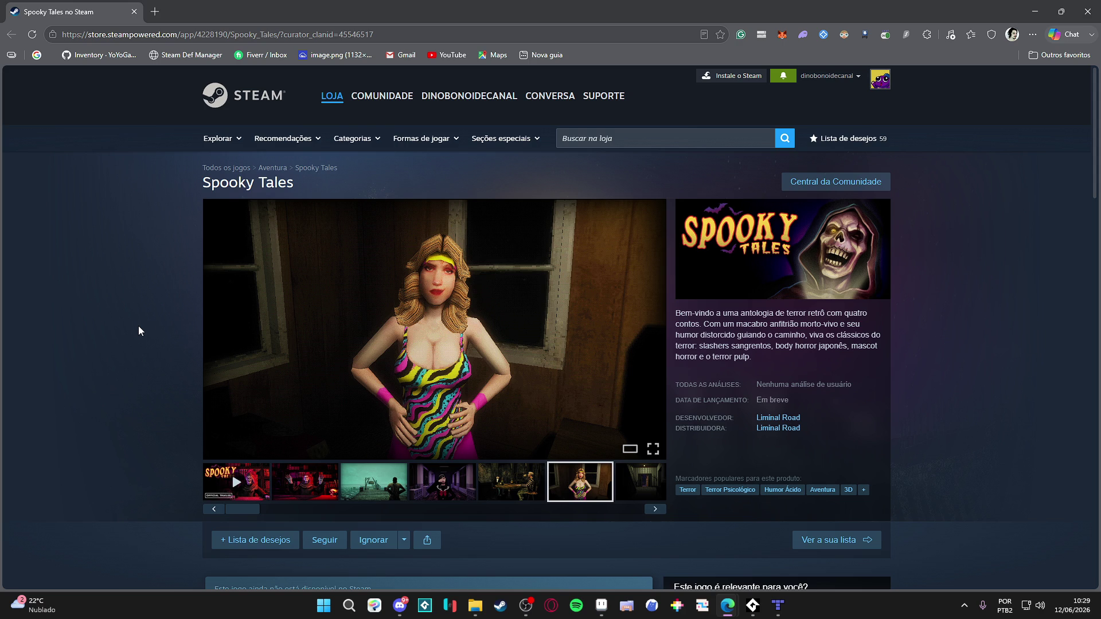
key("alt+Tab")
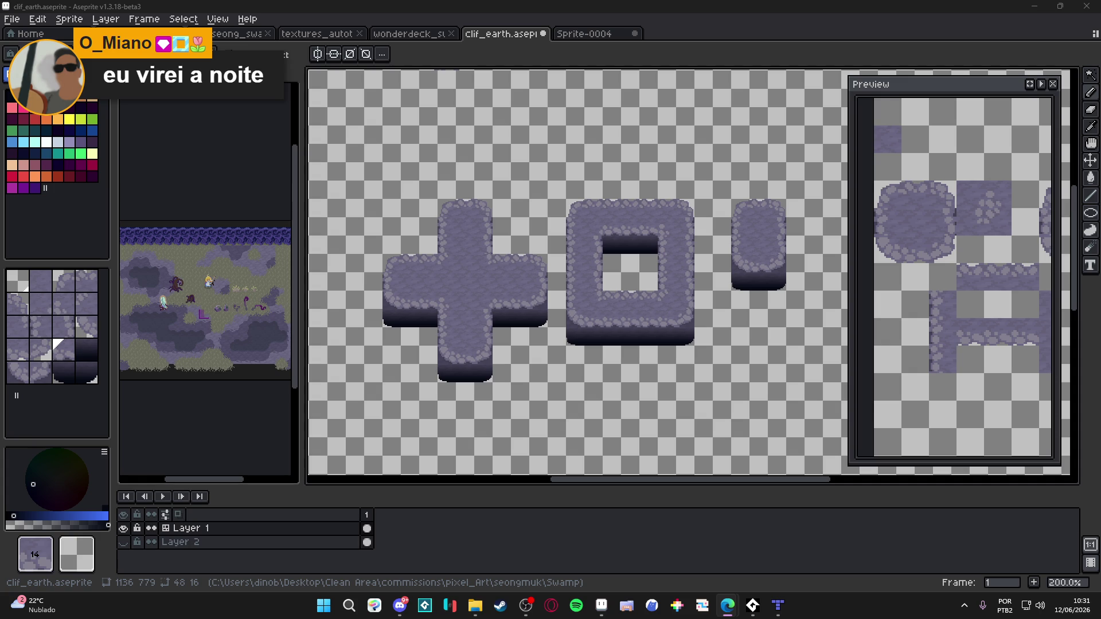
Create a new 16x16 sprite from the File menu
mouse_move(727, 606)
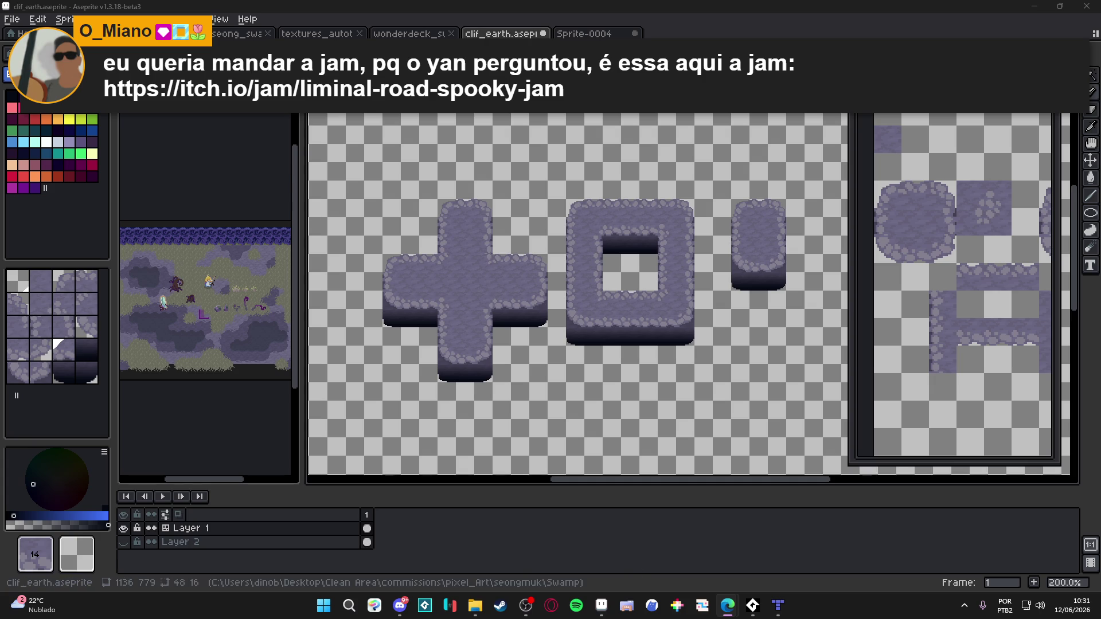
left_click(25, 25)
left_click(23, 33)
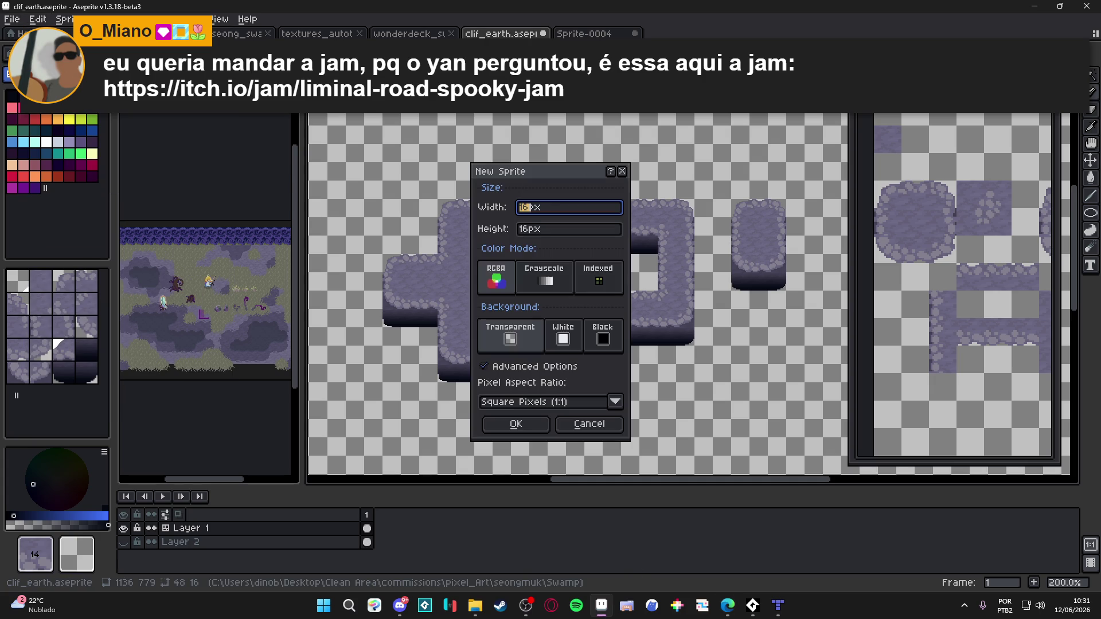
left_click(516, 423)
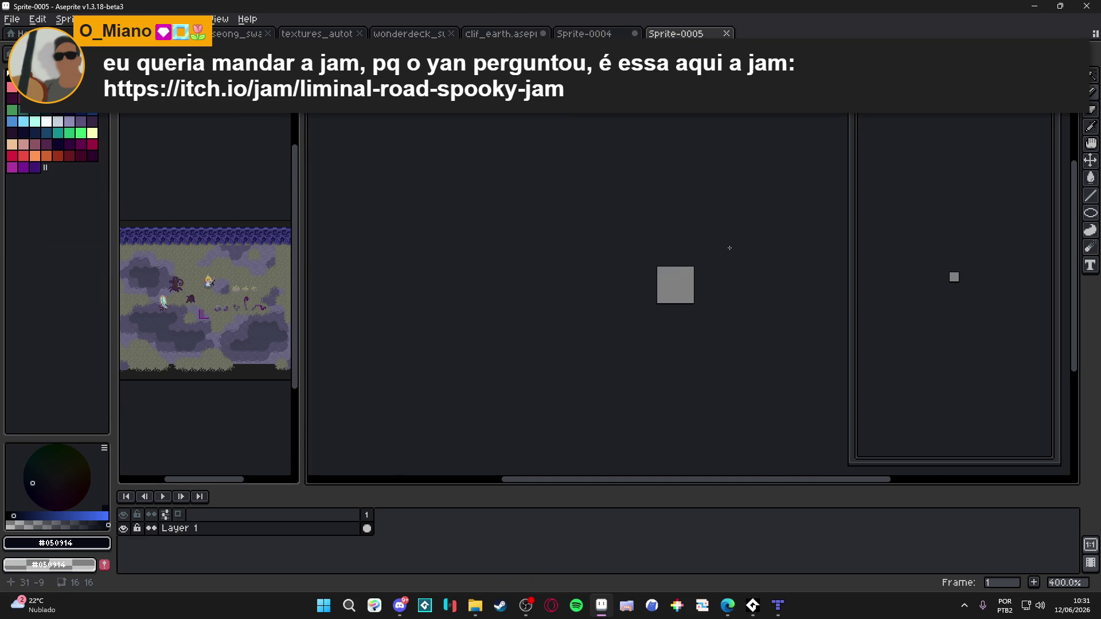
Enlarge the Sprite-0005 canvas to 44x34 px, then bring up Discord
left_click_drag(686, 307, 484, 359)
scroll(527, 305, "up", 5)
scroll(556, 305, "down", 3)
key("ctrl+alt+c")
mouse_move(560, 241)
left_mouse_down()
mouse_move(587, 239)
mouse_move(751, 118)
left_mouse_up()
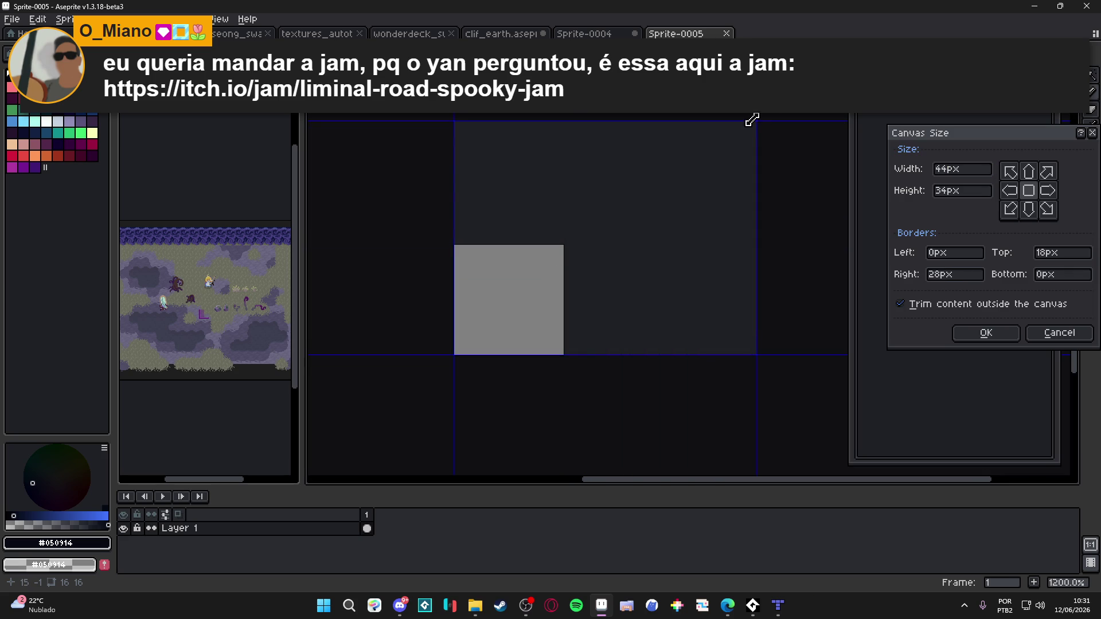
left_click(978, 337)
left_click(400, 605)
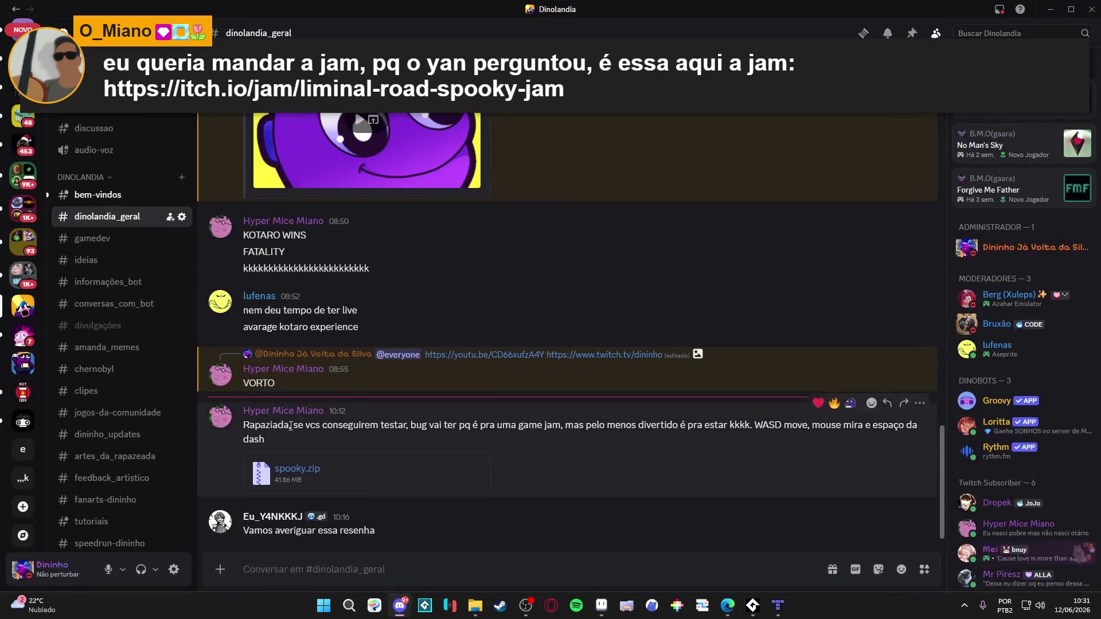
Glance at Discord's #feedback_artistico sphere example, then minimize Discord
scroll(132, 356, "down", 2)
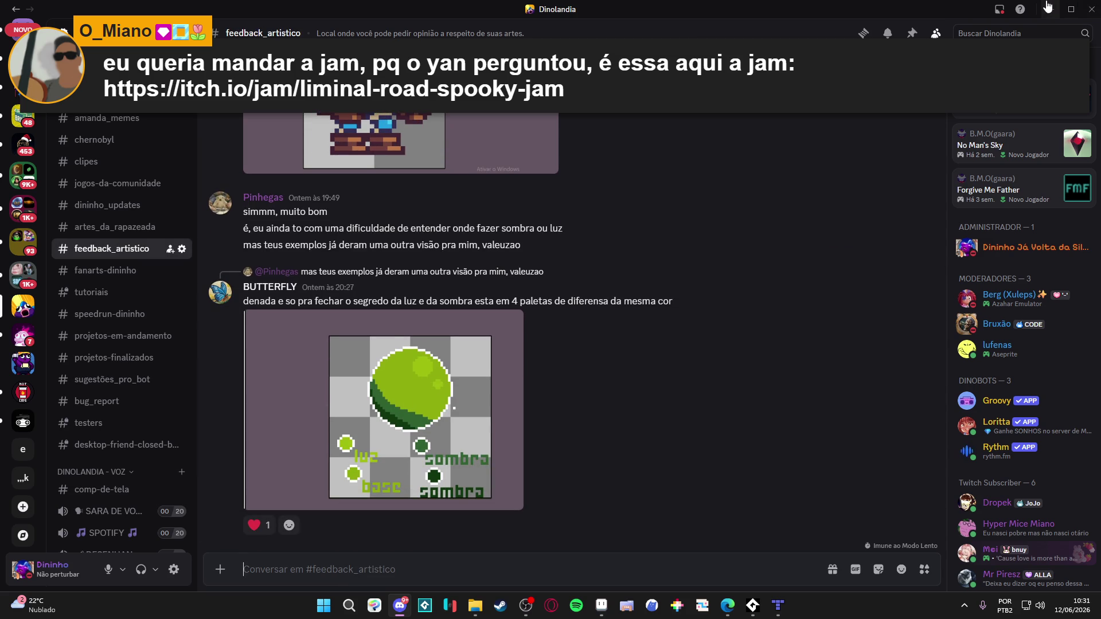
left_click(1046, 5)
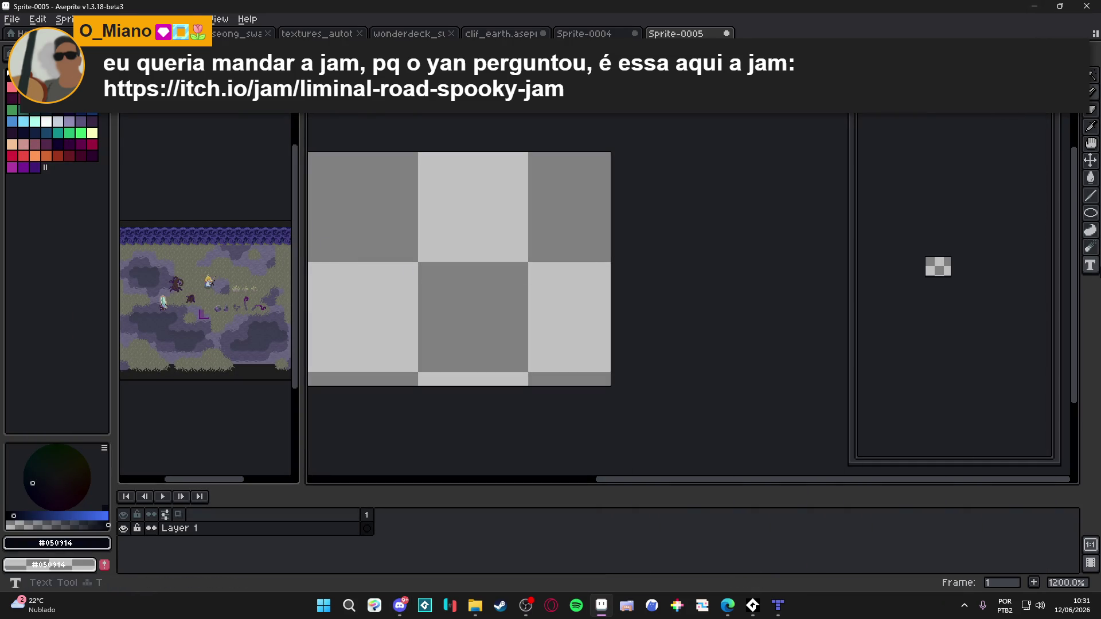
Draw a dark navy circle outline with the Ellipse tool on the Sprite-0005 canvas
left_click(1094, 197)
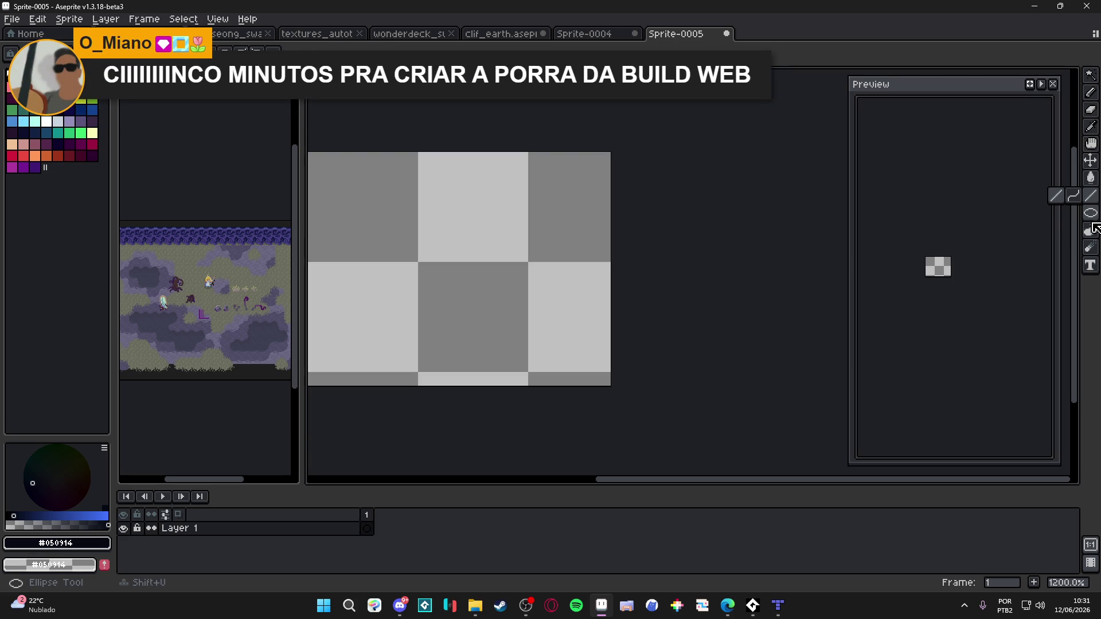
mouse_move(443, 215)
left_mouse_down()
mouse_move(630, 387)
mouse_move(624, 381)
left_mouse_up()
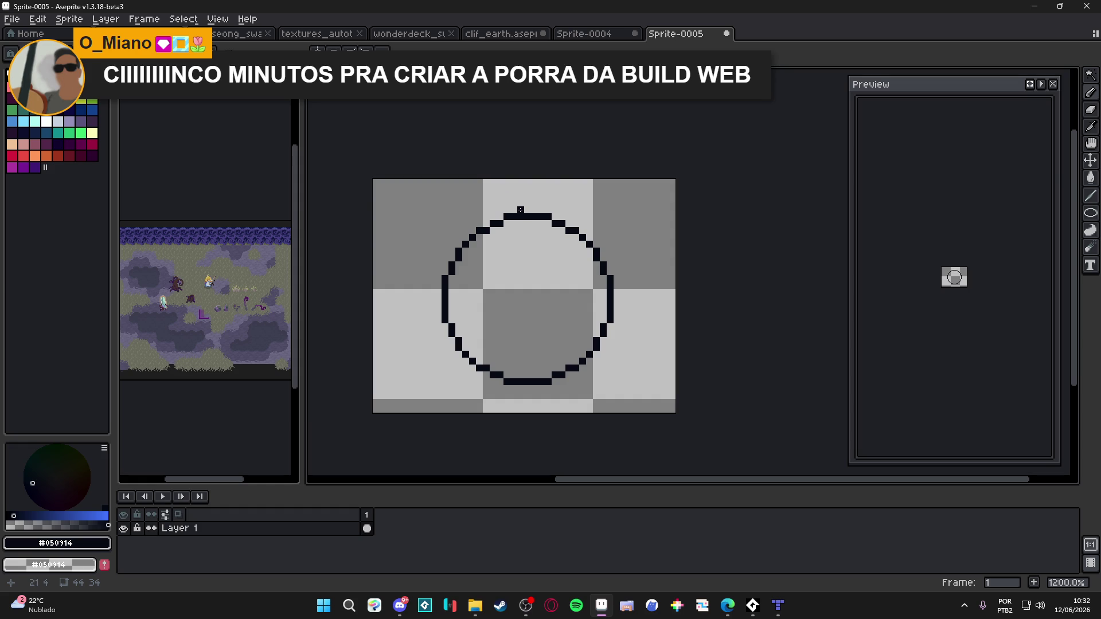
Draw a centre line and left and right curved meridians through the circle
left_click_drag(525, 218, 520, 379)
mouse_move(507, 220)
left_mouse_down()
mouse_move(479, 309)
mouse_move(495, 375)
left_mouse_up()
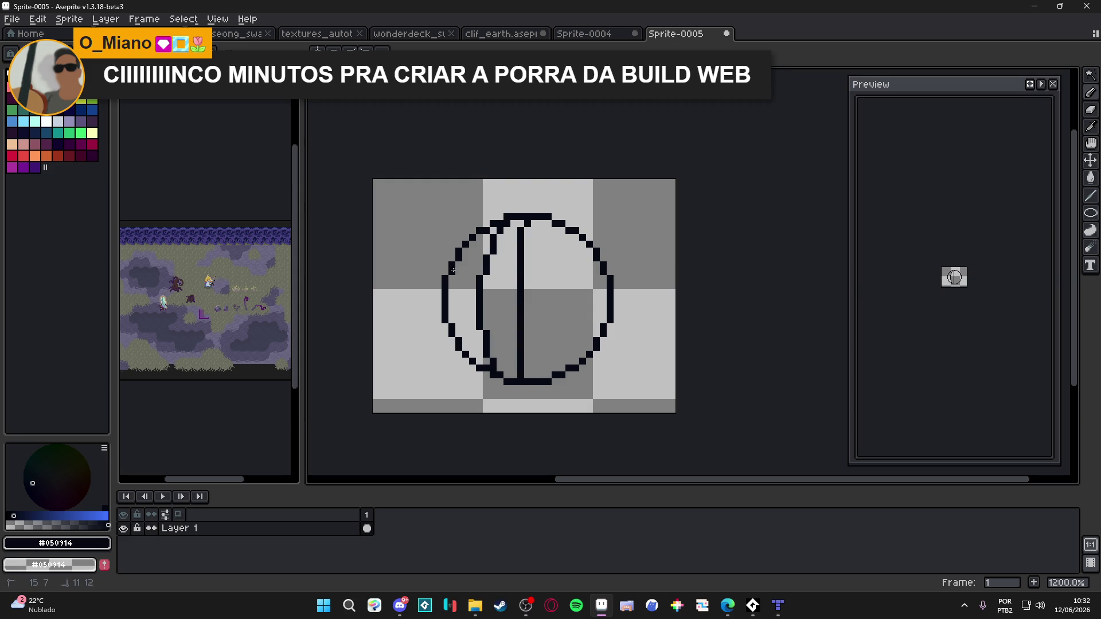
left_click_drag(451, 277, 465, 353)
left_click(542, 223)
mouse_move(544, 217)
left_mouse_down()
mouse_move(573, 303)
mouse_move(560, 371)
left_mouse_up()
Draw three horizontal lines across the circle, redrawing the lowest one flatter
left_click_drag(456, 252, 600, 256)
left_click_drag(456, 292, 610, 293)
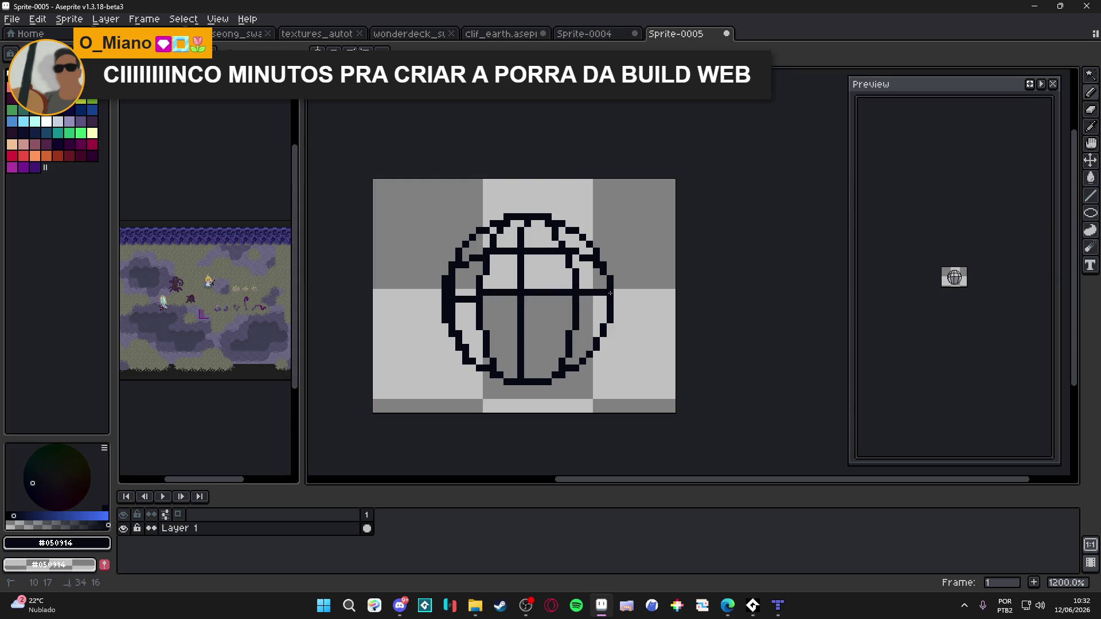
left_click_drag(456, 326, 607, 339)
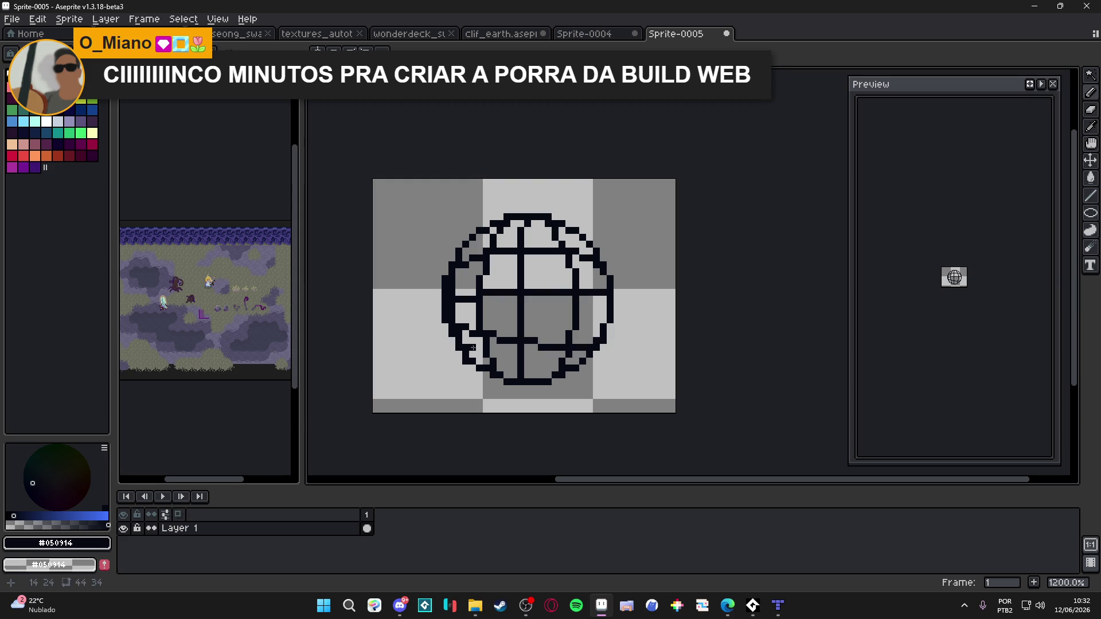
key("ctrl+z")
mouse_move(455, 332)
left_mouse_down()
mouse_move(516, 338)
mouse_move(616, 313)
left_mouse_up()
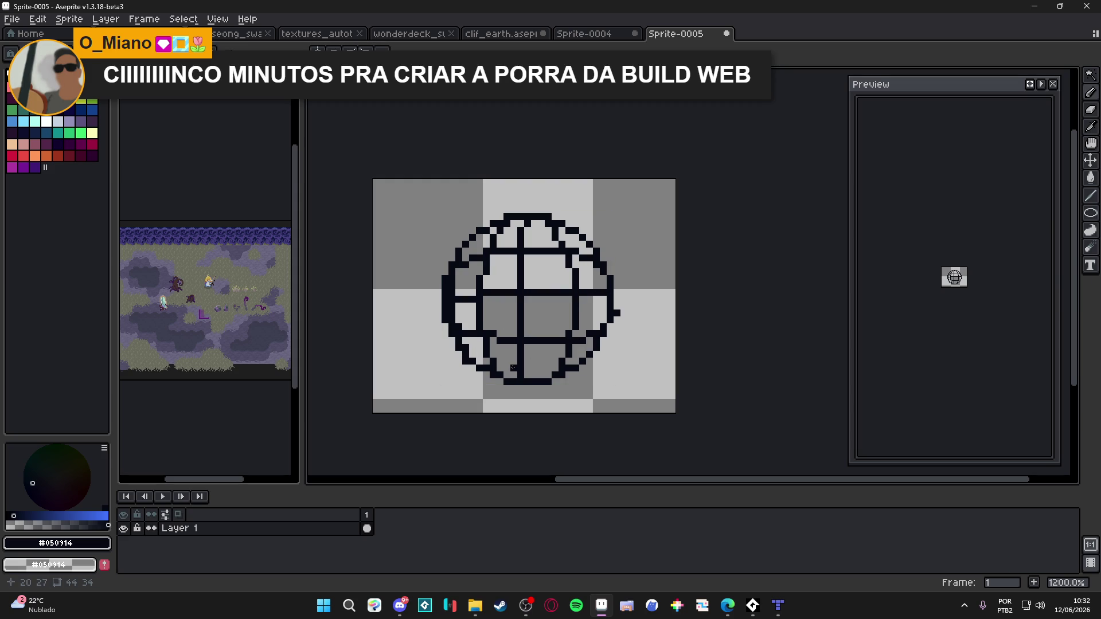
double_click(332, 529)
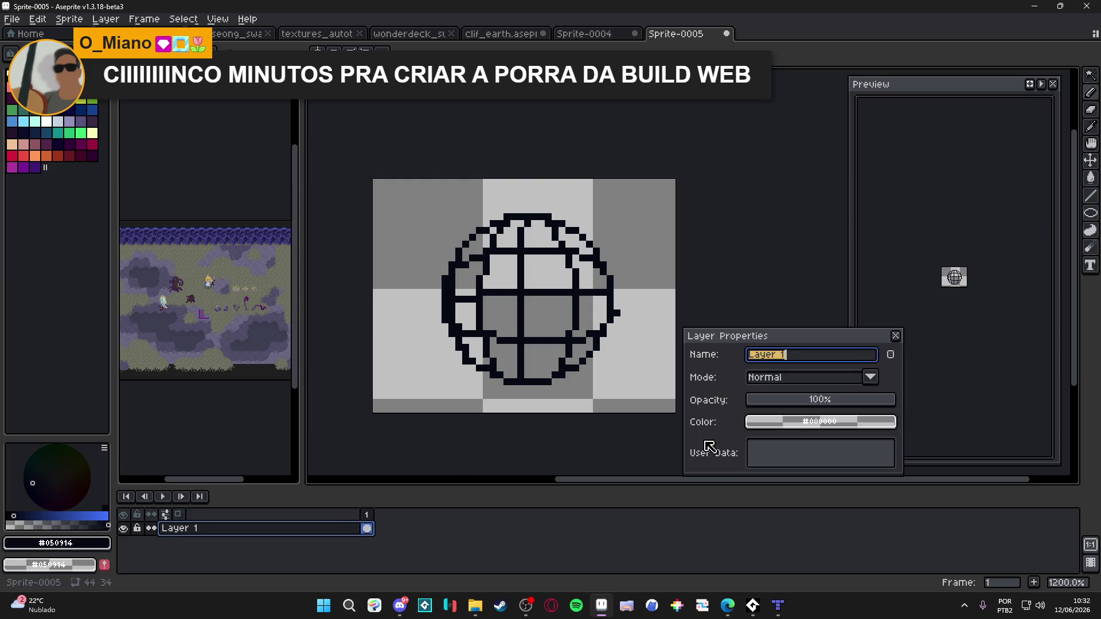
Set Layer 1's opacity to 33% and add an empty Layer 2 above it
left_click(803, 409)
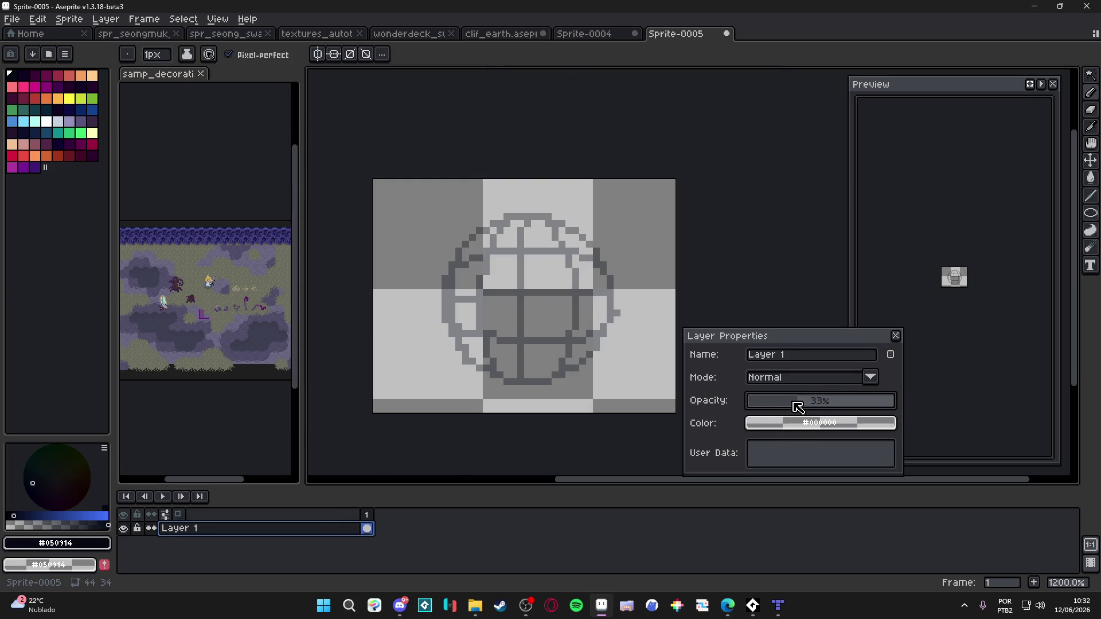
left_click(895, 335)
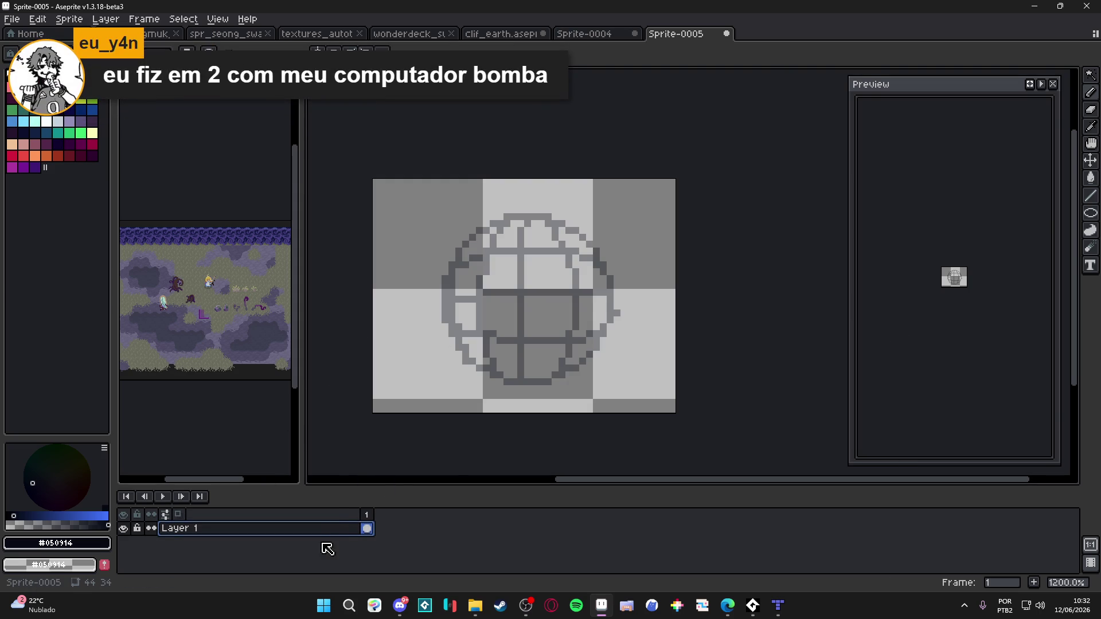
key("shift+n")
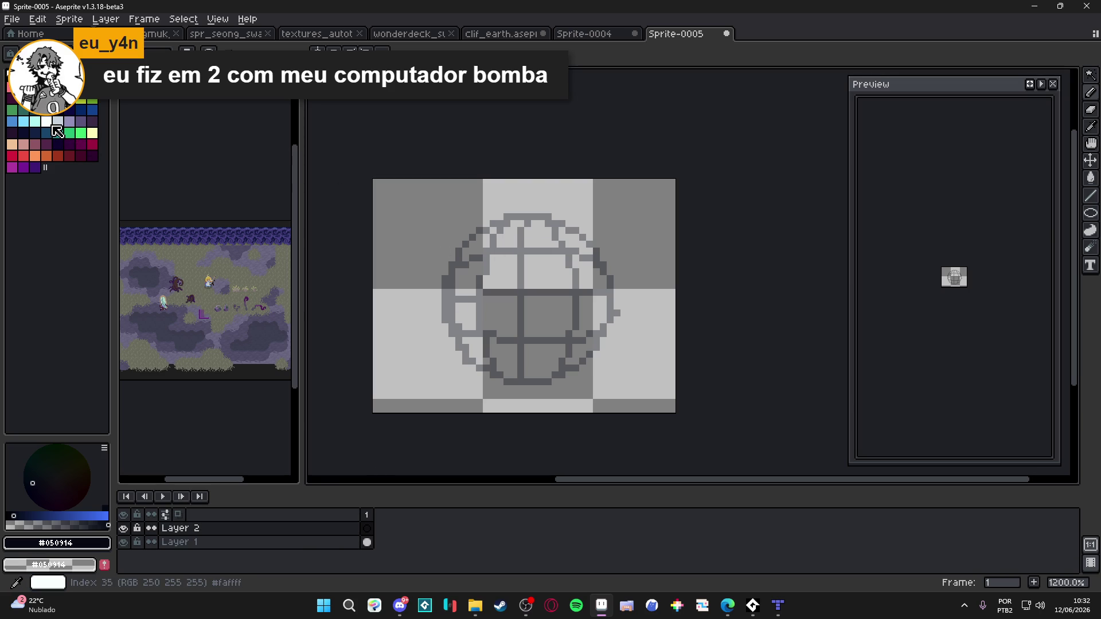
Pick white and sketch a light-direction arrow beside the sphere, then undo it
left_click(53, 126)
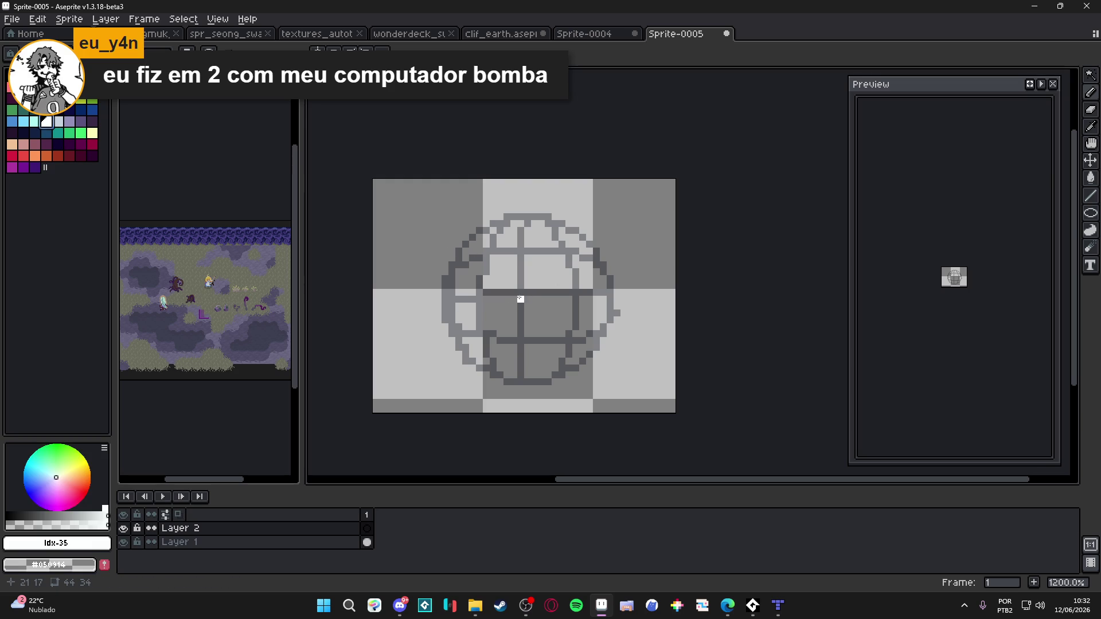
key("ctrl+z")
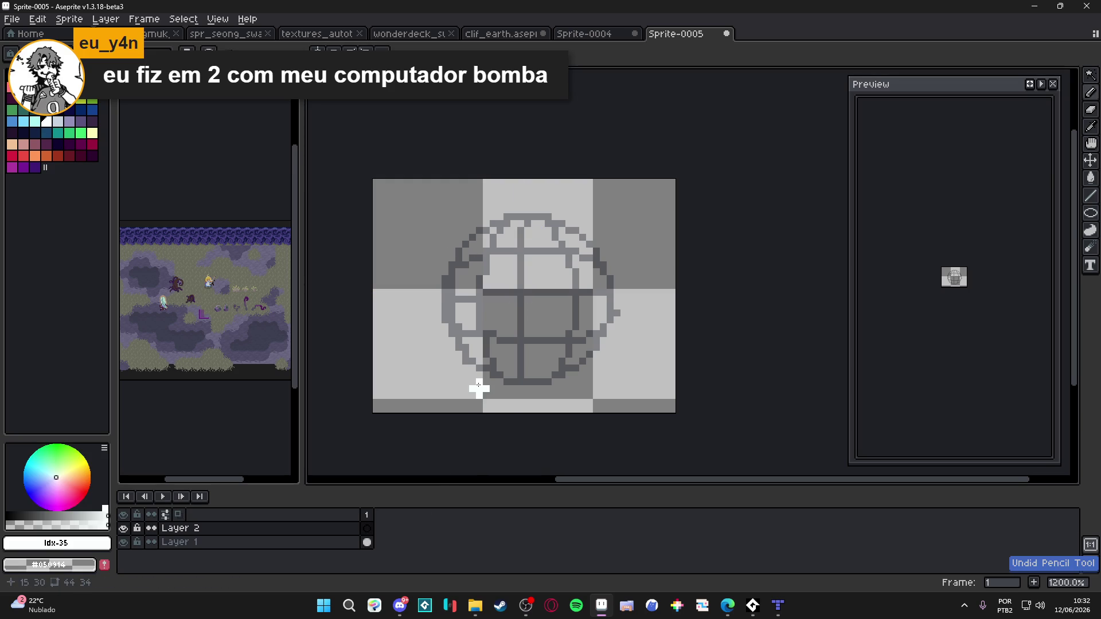
left_click_drag(652, 183, 582, 241)
mouse_move(575, 202)
left_mouse_down()
mouse_move(573, 264)
mouse_move(661, 264)
left_mouse_up()
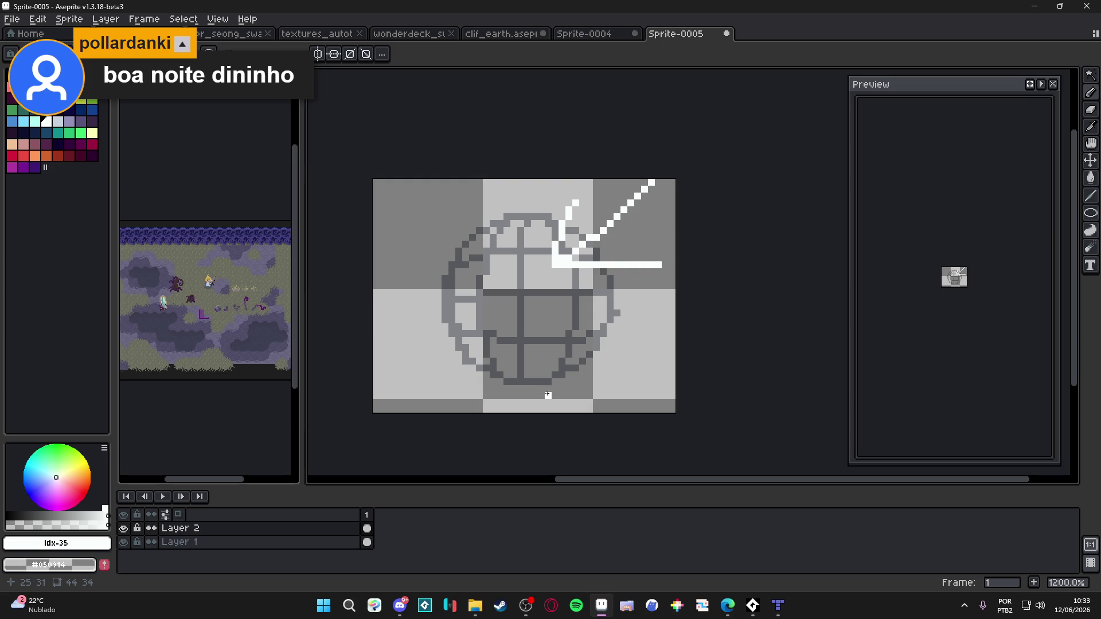
key("ctrl+z")
key("ctrl+z")
key("ctrl+z")
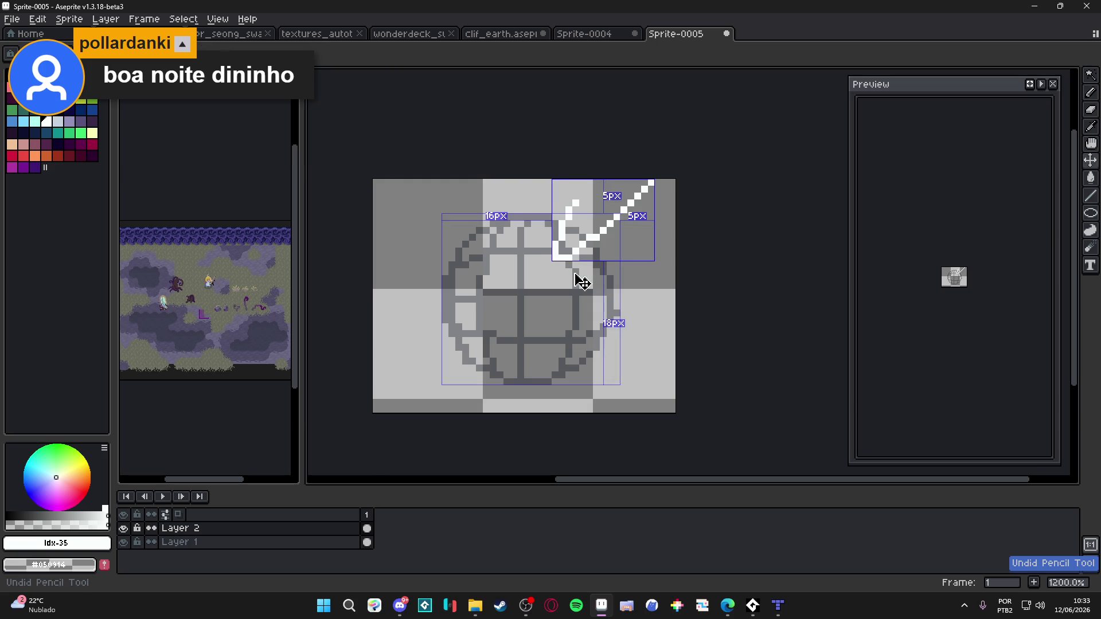
Paint a white highlight at the sphere's upper right, surrounded by pale blue
mouse_move(560, 245)
left_mouse_down()
mouse_move(580, 269)
mouse_move(538, 290)
mouse_move(542, 252)
mouse_move(591, 298)
mouse_move(530, 227)
mouse_move(533, 258)
mouse_move(593, 296)
left_mouse_up()
left_click(57, 122)
left_click_drag(523, 252, 527, 237)
left_click(81, 121)
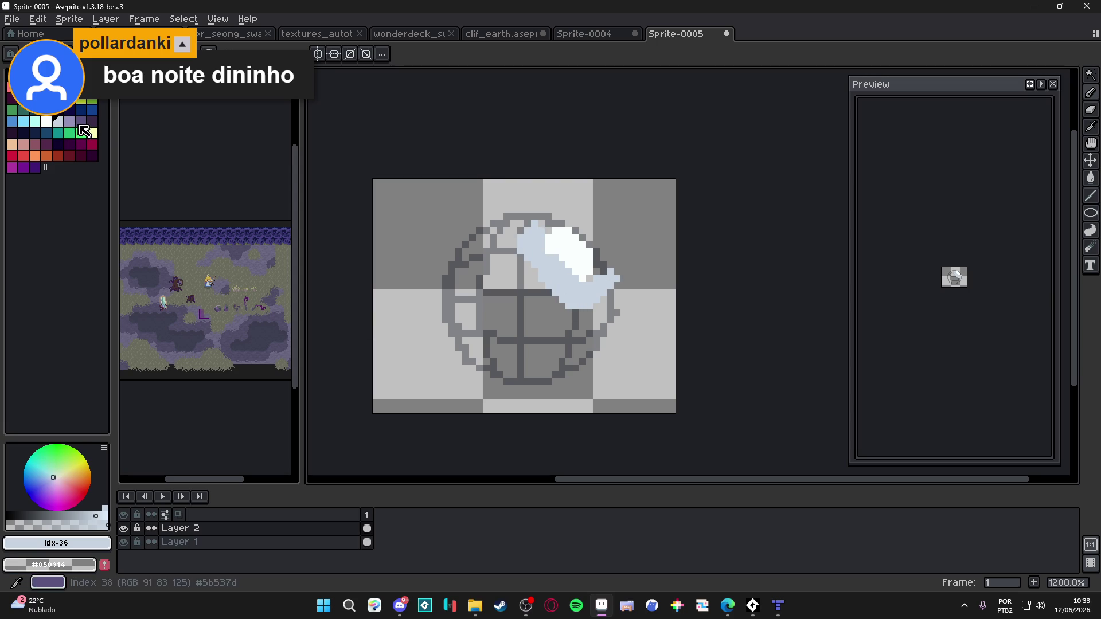
left_click_drag(509, 331, 521, 333)
key("ctrl+z")
Sample the pale blue and fill the sphere's upper part with it
left_click(545, 275, "alt")
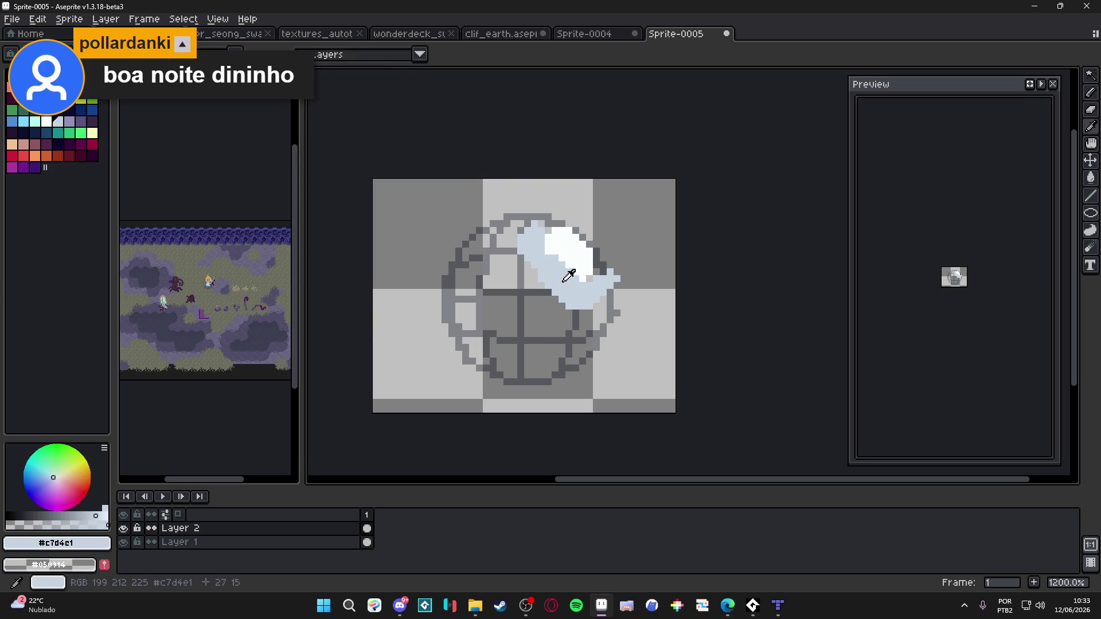
mouse_move(539, 274)
left_mouse_down()
mouse_move(441, 272)
mouse_move(519, 252)
mouse_move(545, 226)
mouse_move(475, 241)
left_mouse_up()
mouse_move(599, 310)
left_mouse_down()
mouse_move(592, 346)
mouse_move(592, 330)
left_mouse_up()
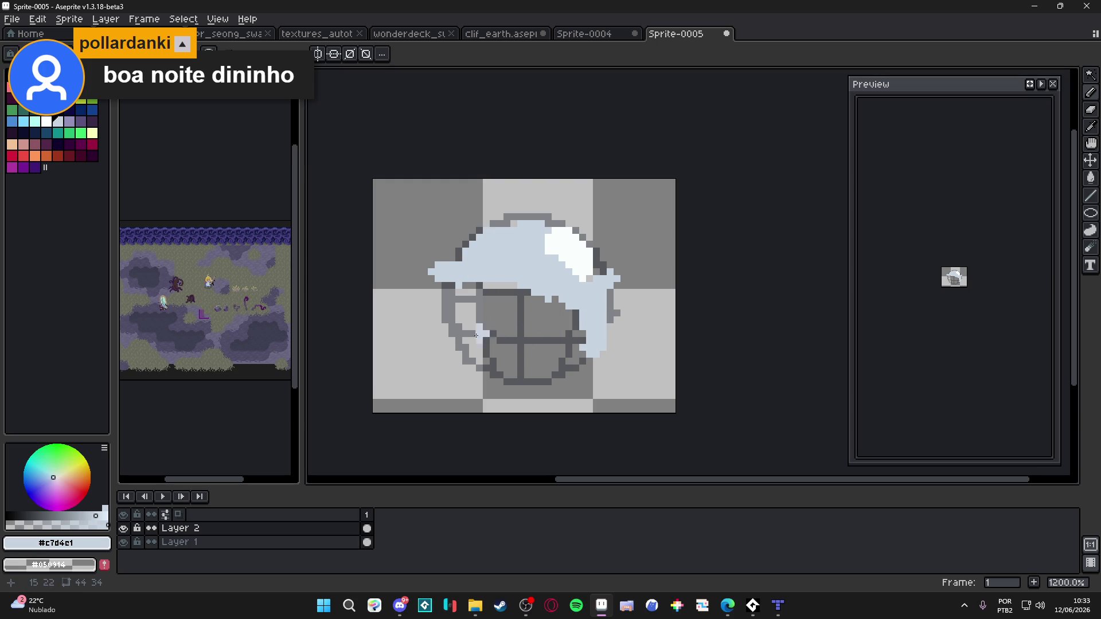
key("i")
key("b")
Try light strokes on the sphere's left side and across its lower left
mouse_move(477, 343)
left_mouse_down()
mouse_move(462, 352)
mouse_move(493, 328)
left_mouse_up()
key("ctrl+z")
key("e")
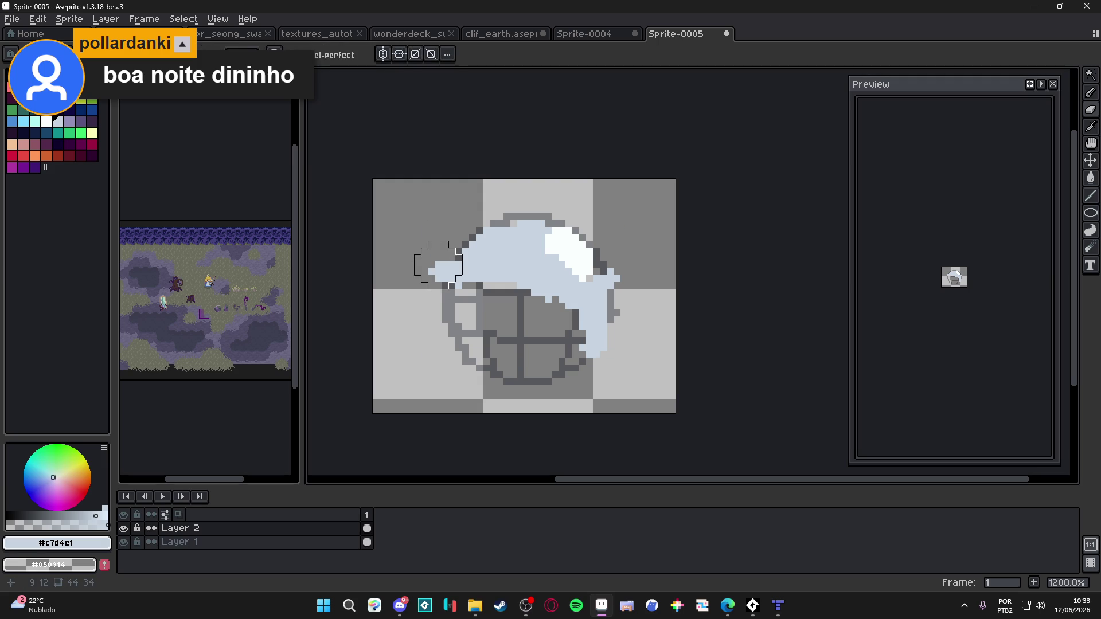
key("b")
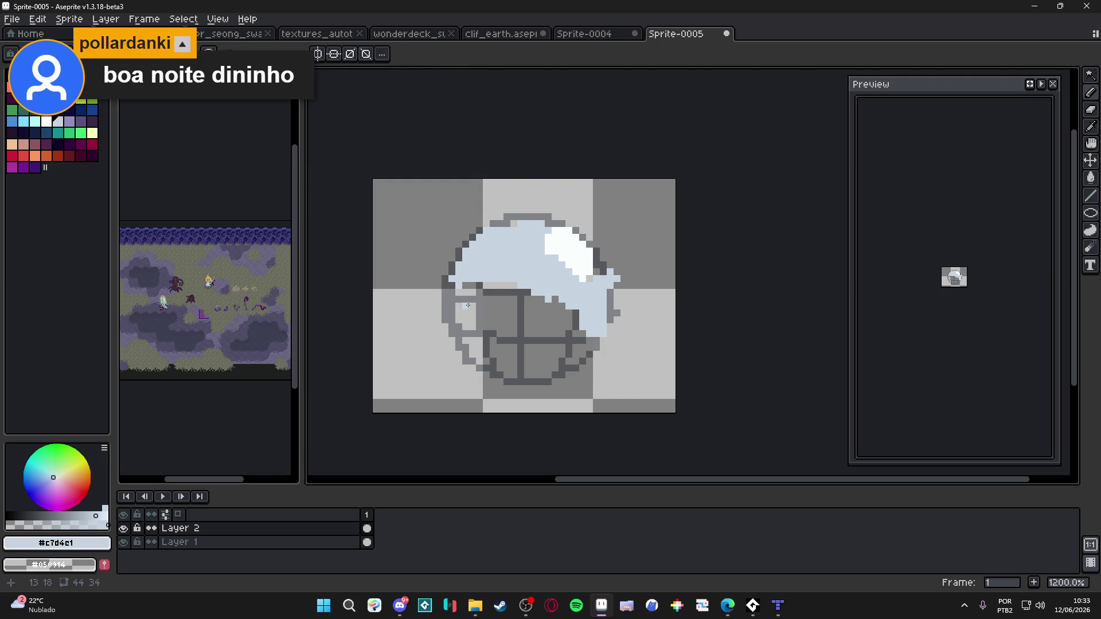
left_click_drag(431, 389, 623, 213)
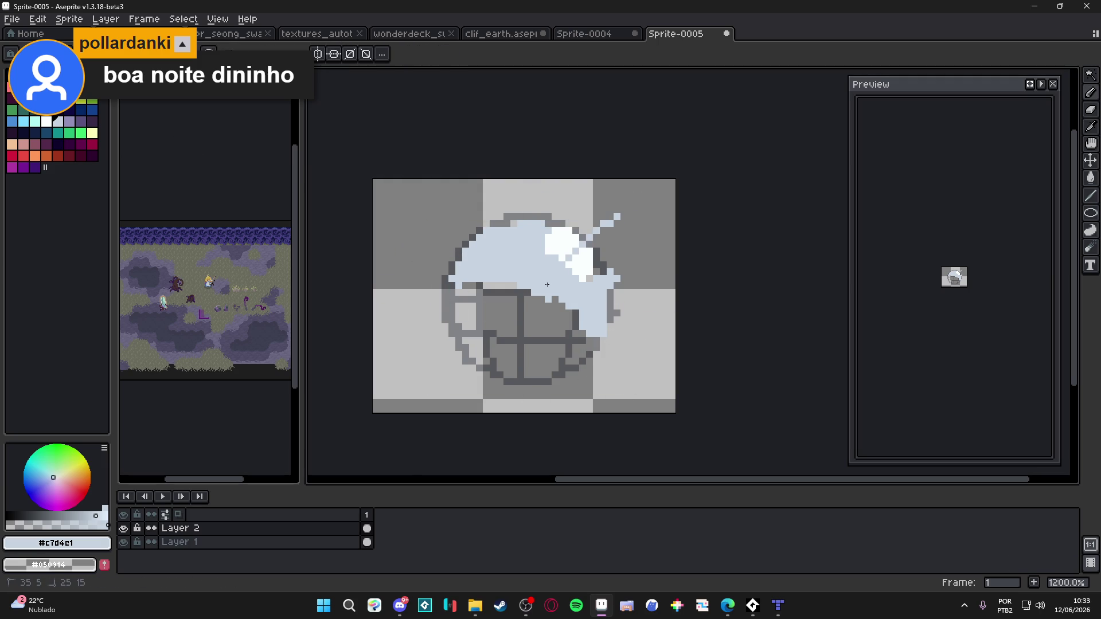
Undo the long diagonal stroke and a lower-left test stroke, leaving purple selected
key("ctrl+z")
key("ctrl+z")
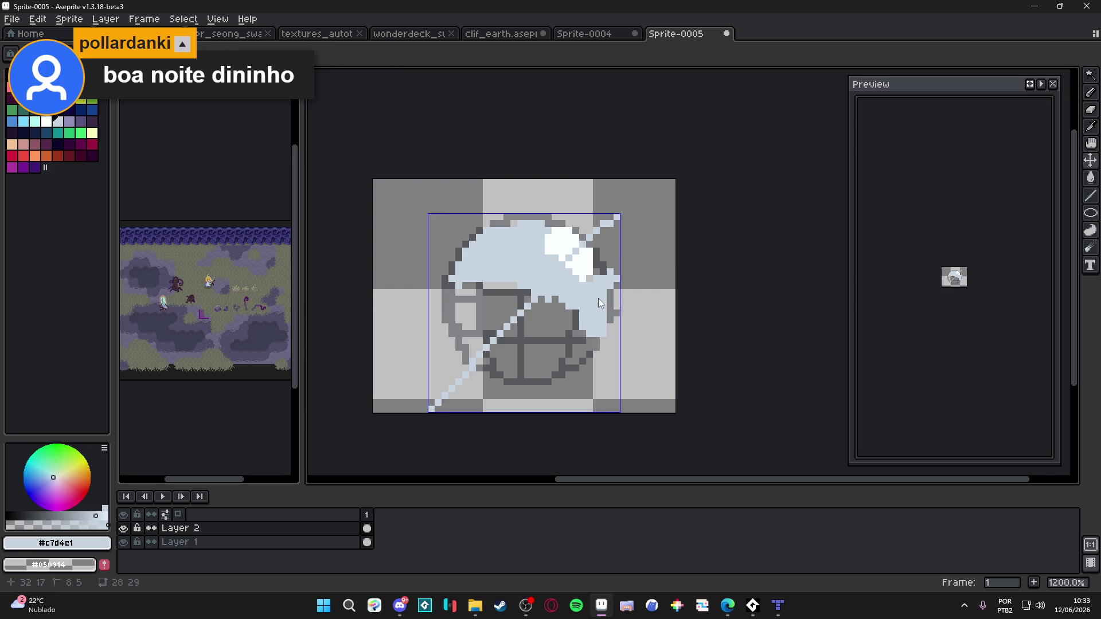
key("ctrl+d")
key("ctrl+y")
key("ctrl+z")
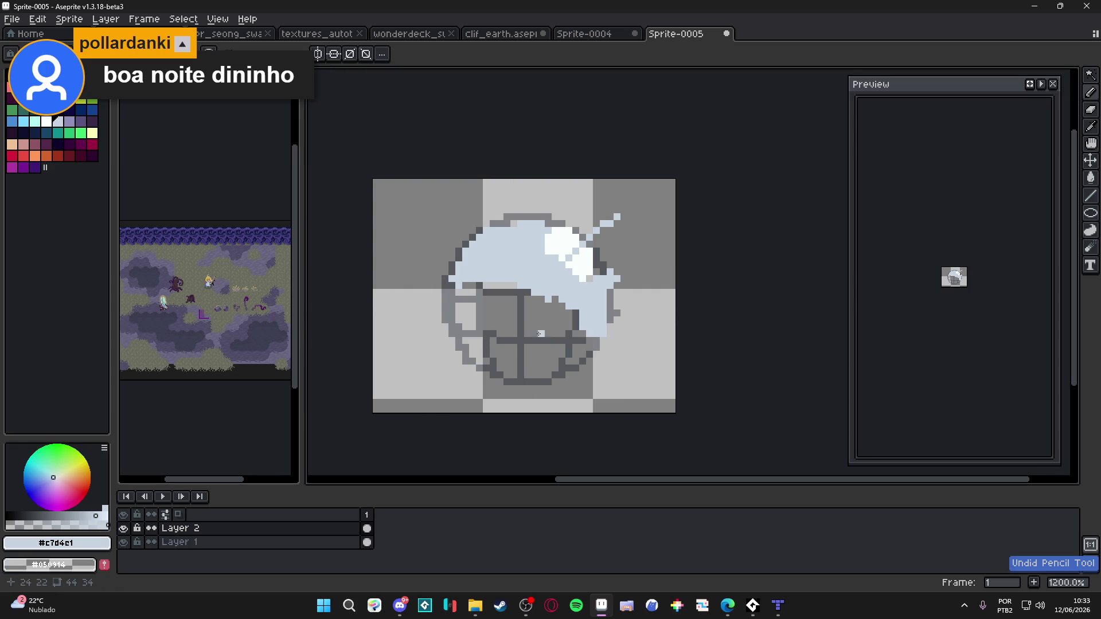
left_click_drag(408, 390, 449, 358)
key("v")
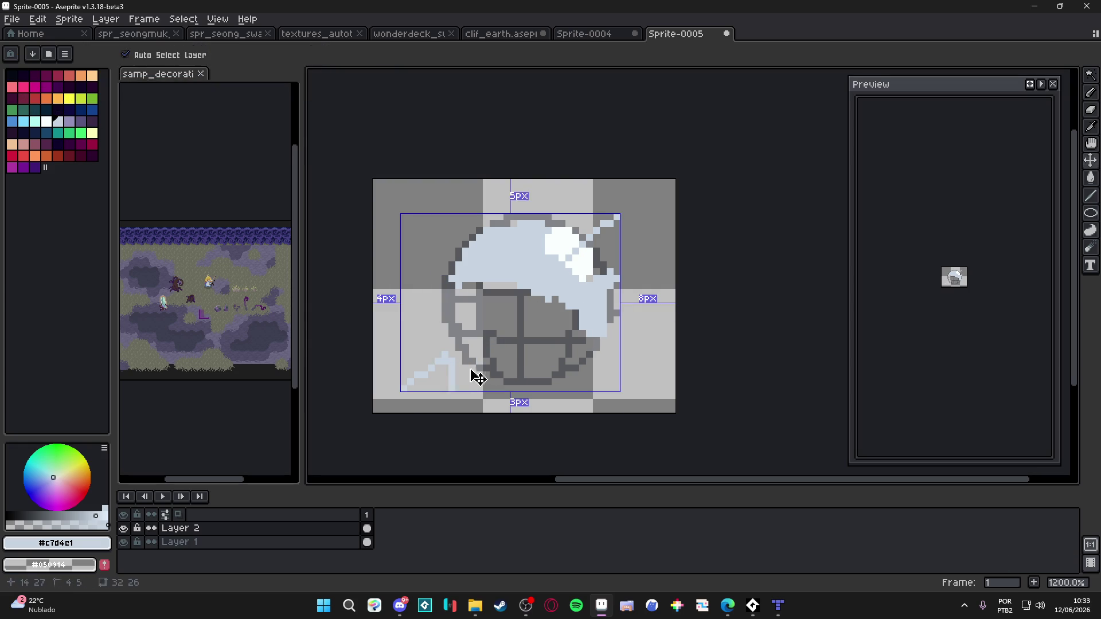
key("ctrl+z")
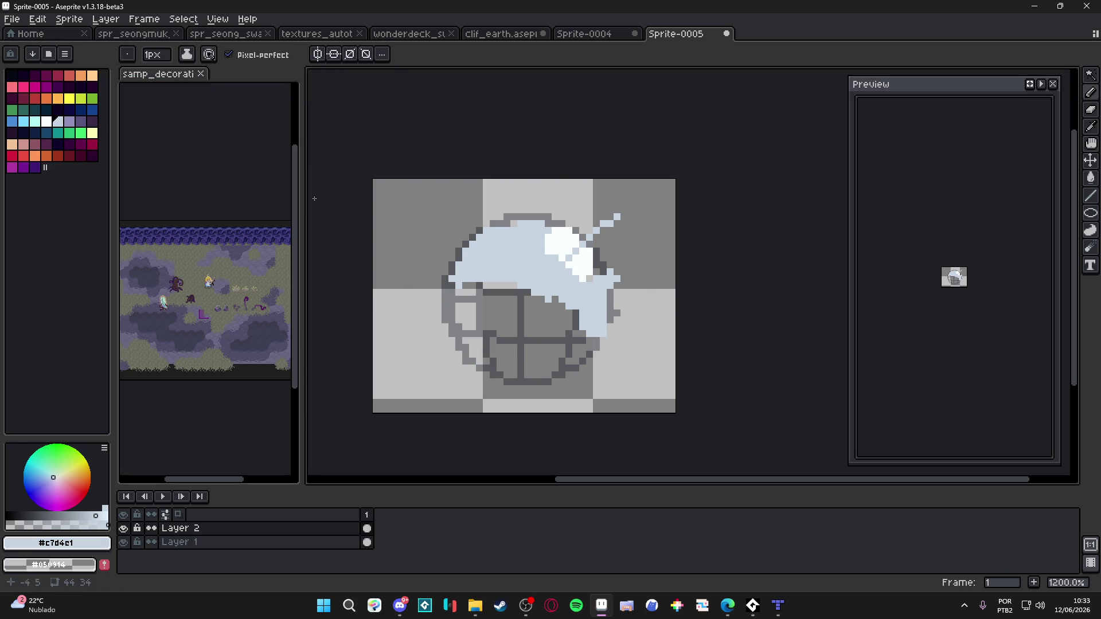
left_click(70, 121)
With a larger brush, paint purple across the globe's lower half and touch up with light blue
key("plus")
key("plus")
key("plus")
key("plus")
mouse_move(478, 303)
left_mouse_down()
mouse_move(459, 312)
mouse_move(504, 367)
mouse_move(579, 353)
mouse_move(521, 338)
mouse_move(518, 303)
mouse_move(566, 323)
mouse_move(519, 298)
mouse_move(536, 314)
mouse_move(560, 305)
mouse_move(573, 350)
left_mouse_up()
left_click(528, 257, "alt")
left_click(504, 270, "alt")
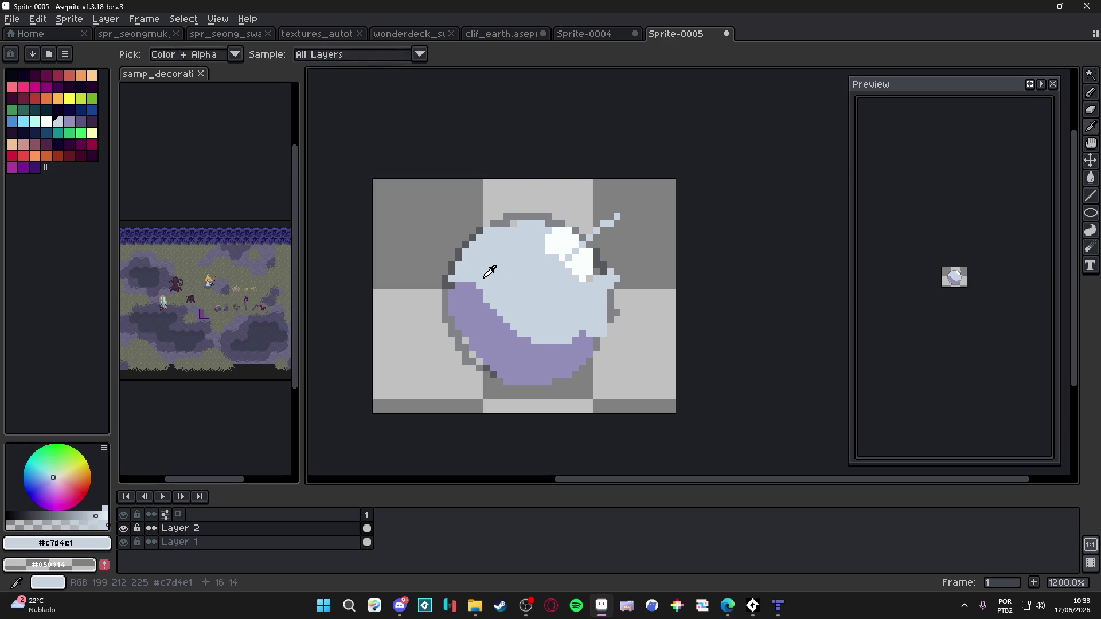
left_click_drag(493, 343, 568, 348)
Sample the purple and repaint the globe's lower part and upper-left edge with a smaller brush
left_click(565, 367, "alt")
key("minus")
key("minus")
key("minus")
mouse_move(605, 301)
left_mouse_down()
mouse_move(590, 332)
mouse_move(499, 321)
mouse_move(505, 343)
mouse_move(473, 314)
mouse_move(476, 284)
mouse_move(542, 355)
mouse_move(464, 341)
mouse_move(485, 367)
left_mouse_up()
left_click_drag(467, 273, 467, 252)
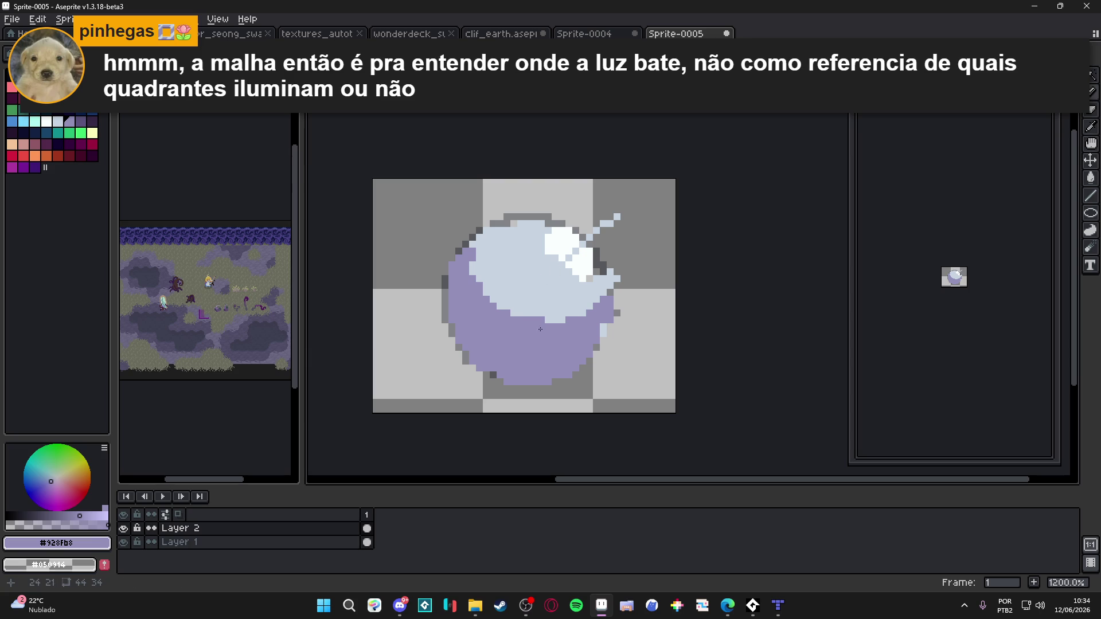
Paint a lavender band along the globe's bottom, then clear the painting from Layer 2
left_click(576, 250, "alt")
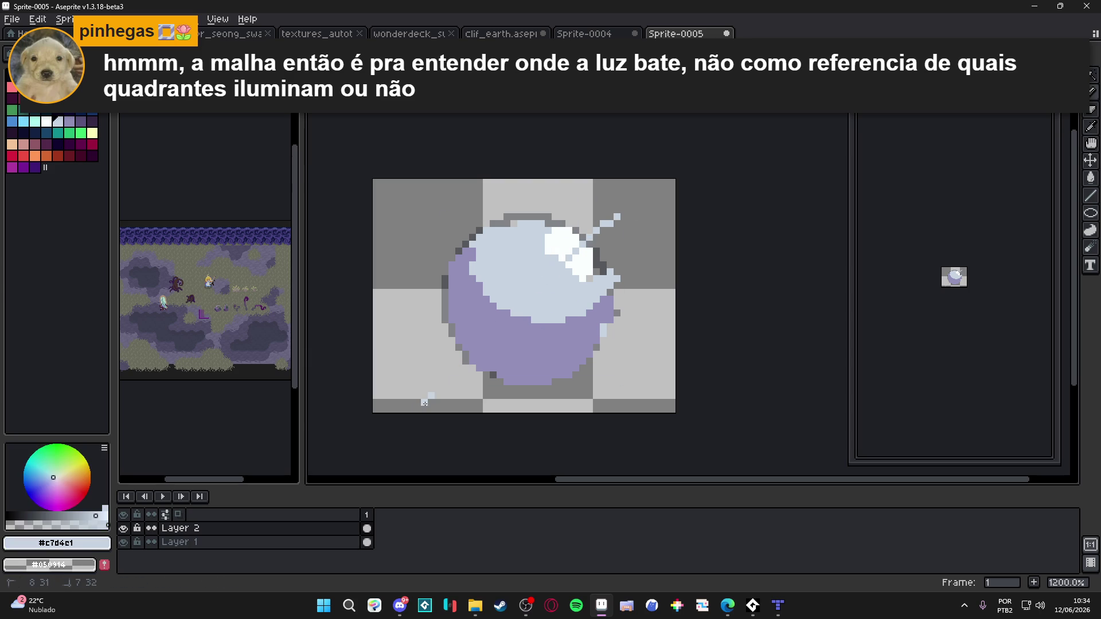
mouse_move(396, 409)
left_mouse_down()
mouse_move(435, 365)
mouse_move(451, 367)
mouse_move(445, 398)
left_mouse_up()
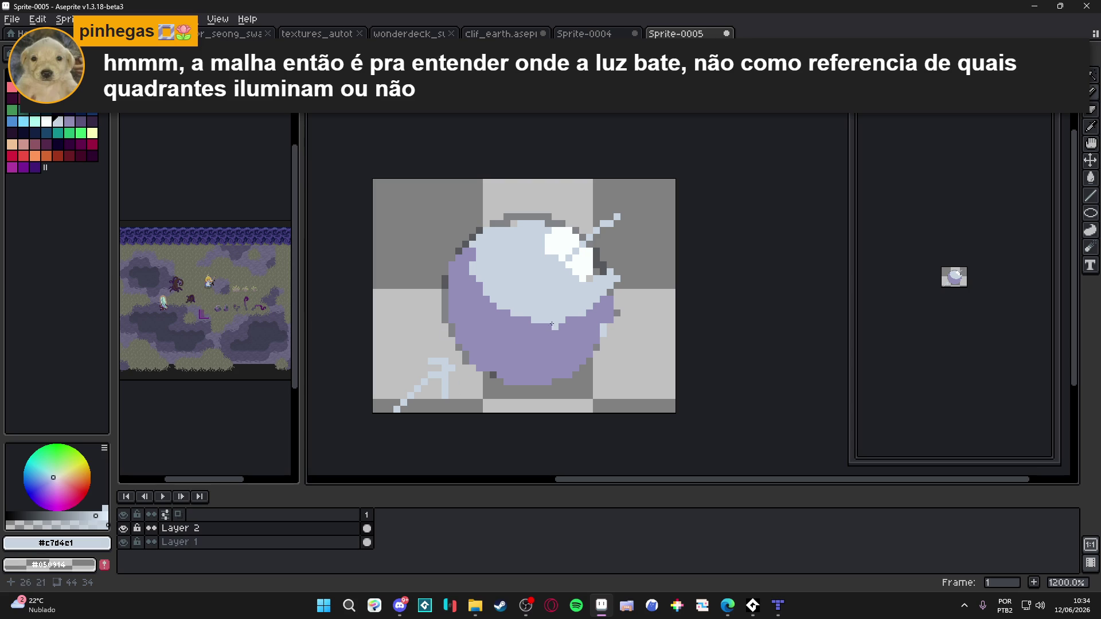
key("ctrl+z")
key("ctrl+z")
key("ctrl+z")
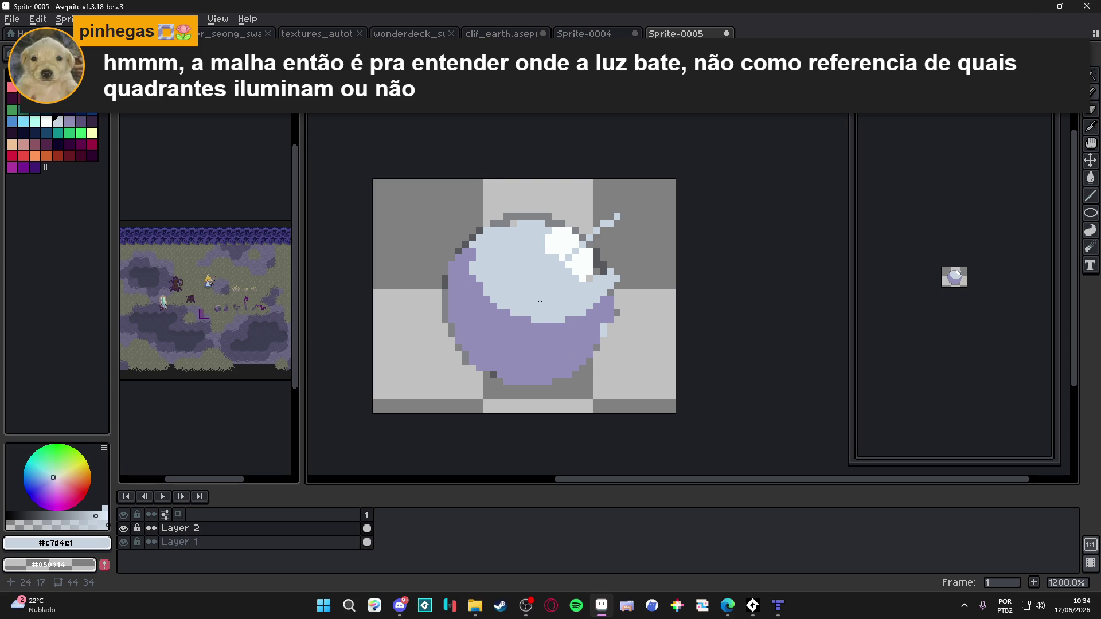
left_click(15, 524)
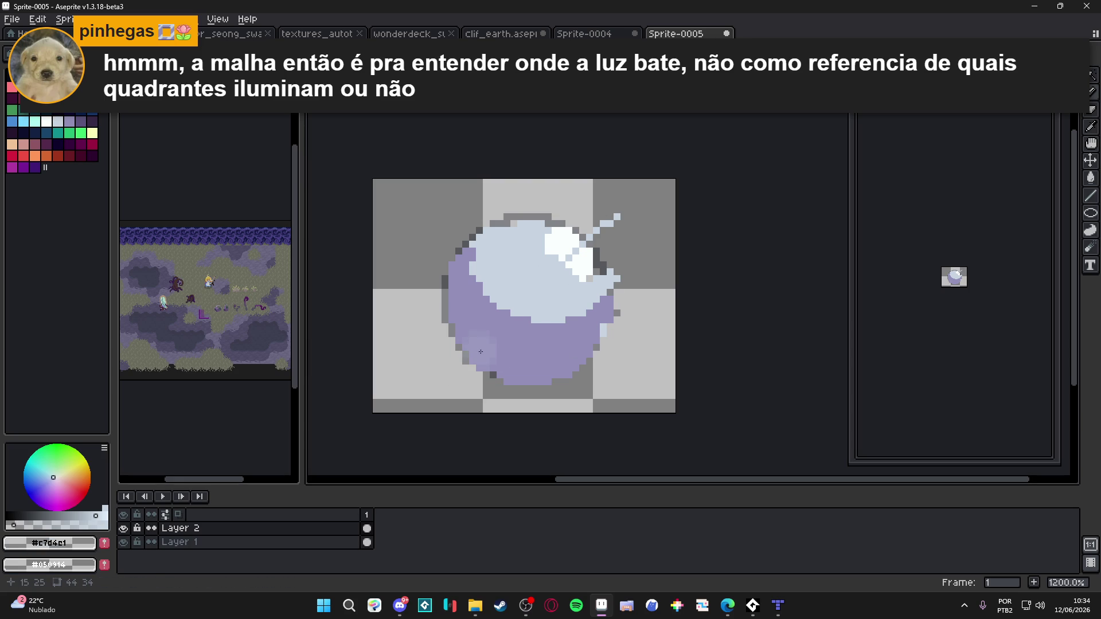
left_click(482, 347, "alt")
mouse_move(484, 347)
left_mouse_down()
mouse_move(533, 385)
mouse_move(559, 375)
left_mouse_up()
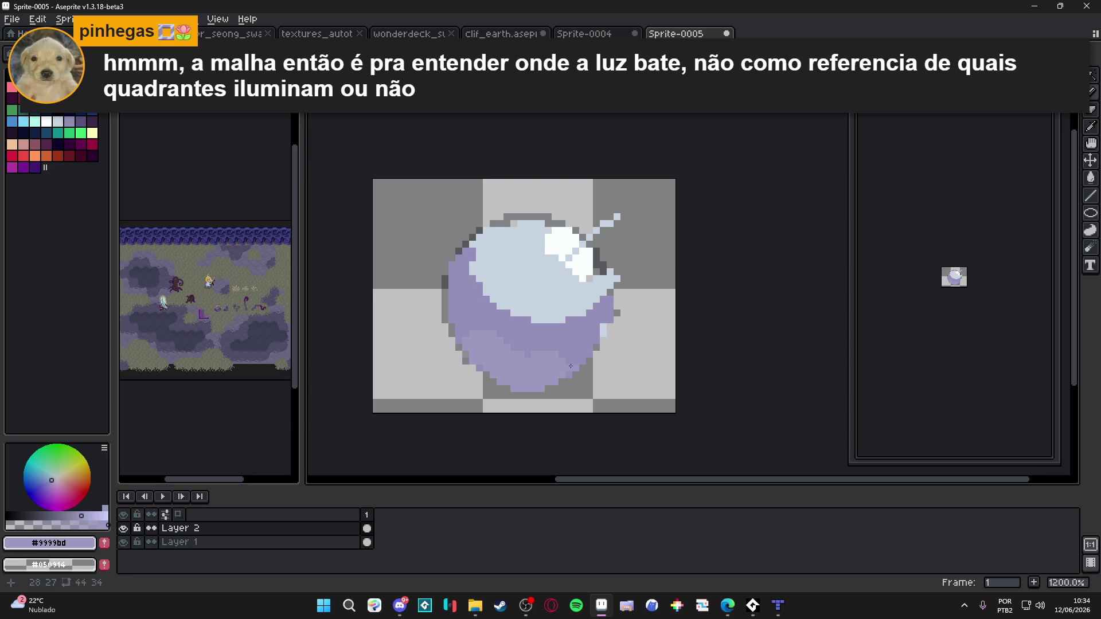
left_click(468, 338, "alt")
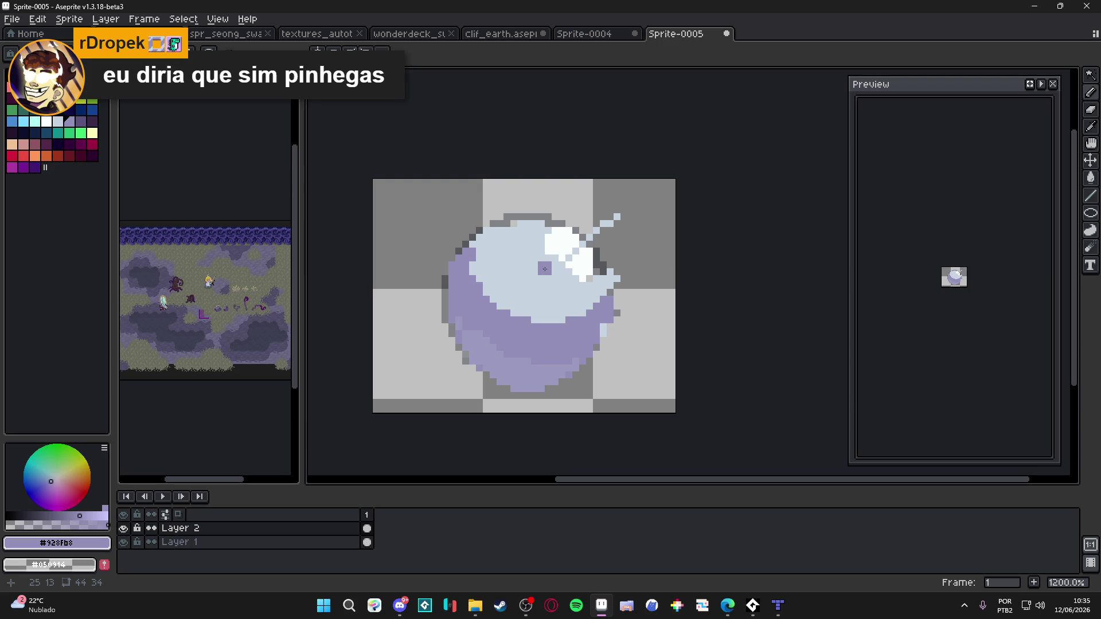
key("Delete")
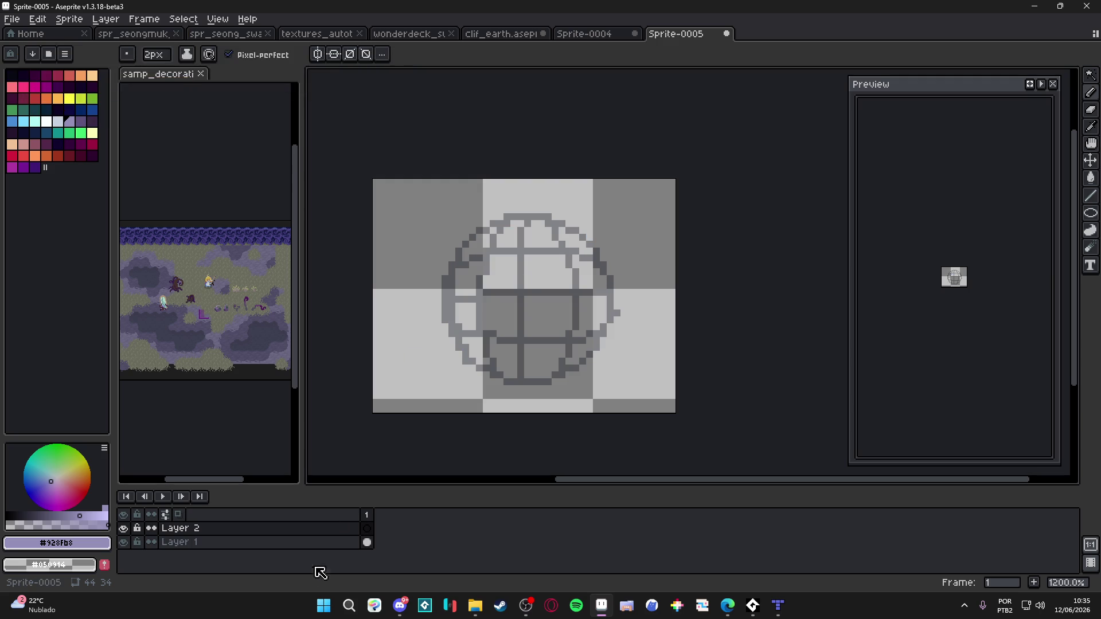
Delete the Layer 1 grid sketch and draw the box outline's edges with lines
left_click(332, 541)
key("Delete")
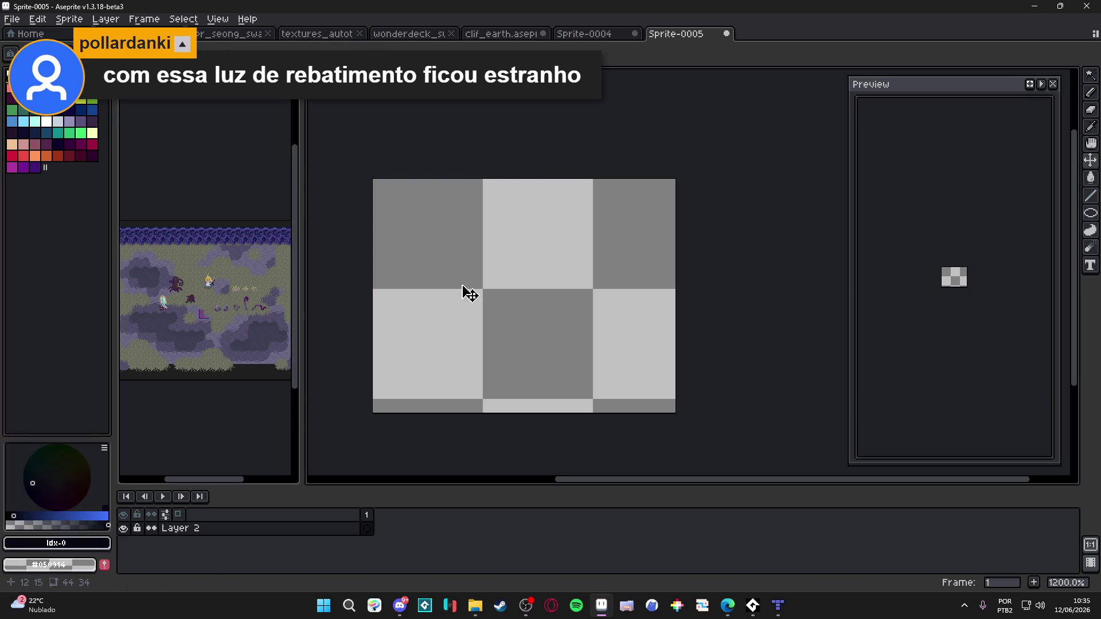
mouse_move(519, 237)
left_mouse_down()
mouse_move(446, 271)
mouse_move(556, 271)
mouse_move(660, 244)
mouse_move(509, 236)
left_mouse_up()
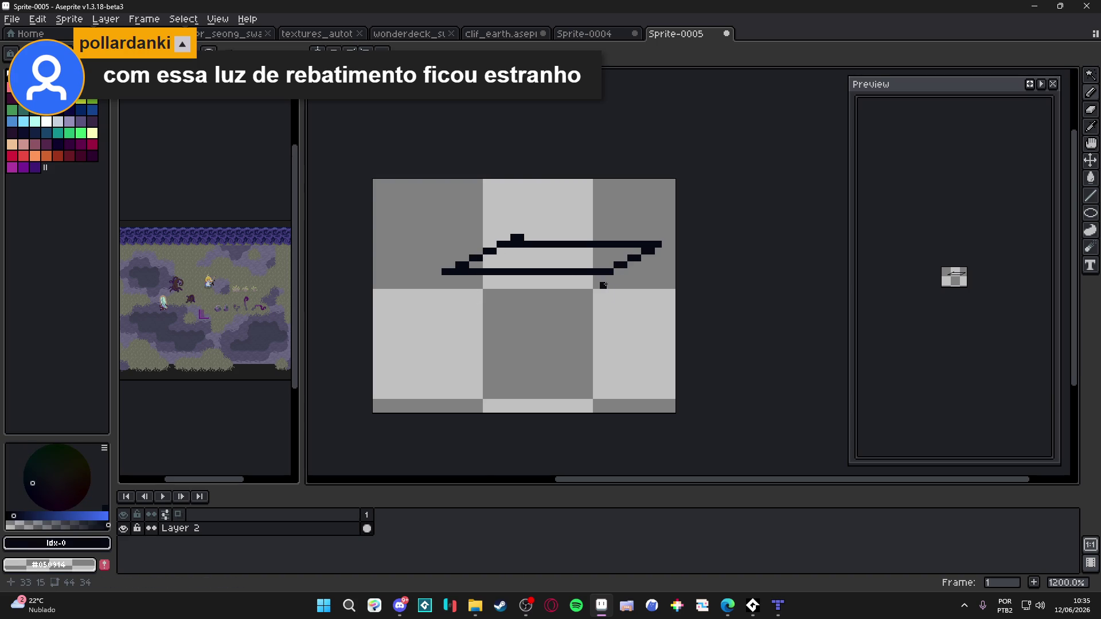
left_click_drag(608, 274, 608, 401)
left_click(438, 382, "shift")
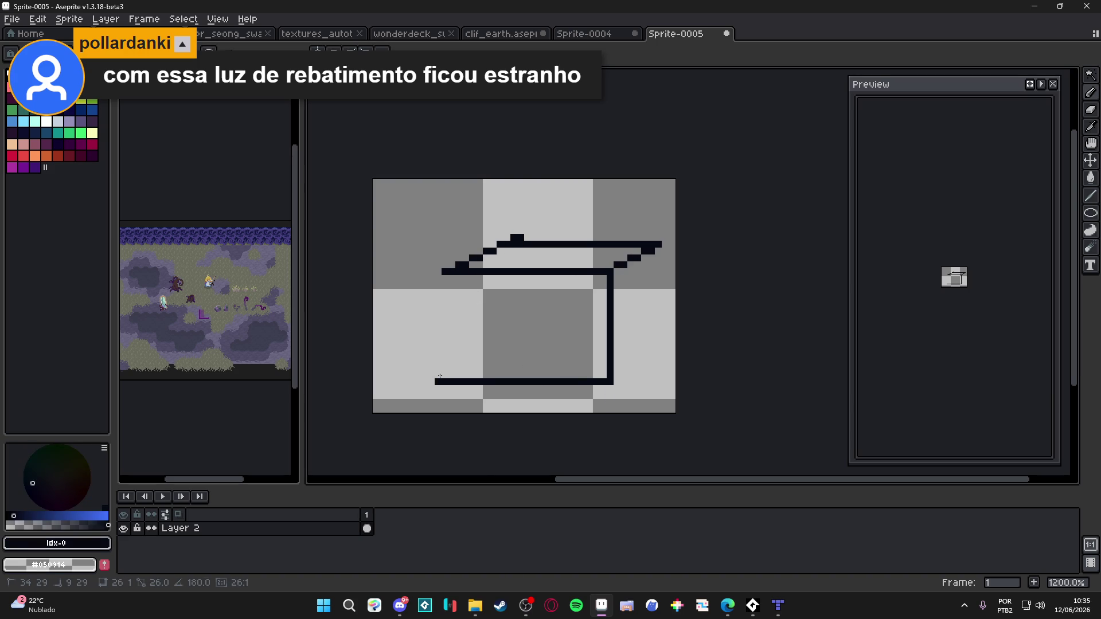
left_click(438, 271, "shift")
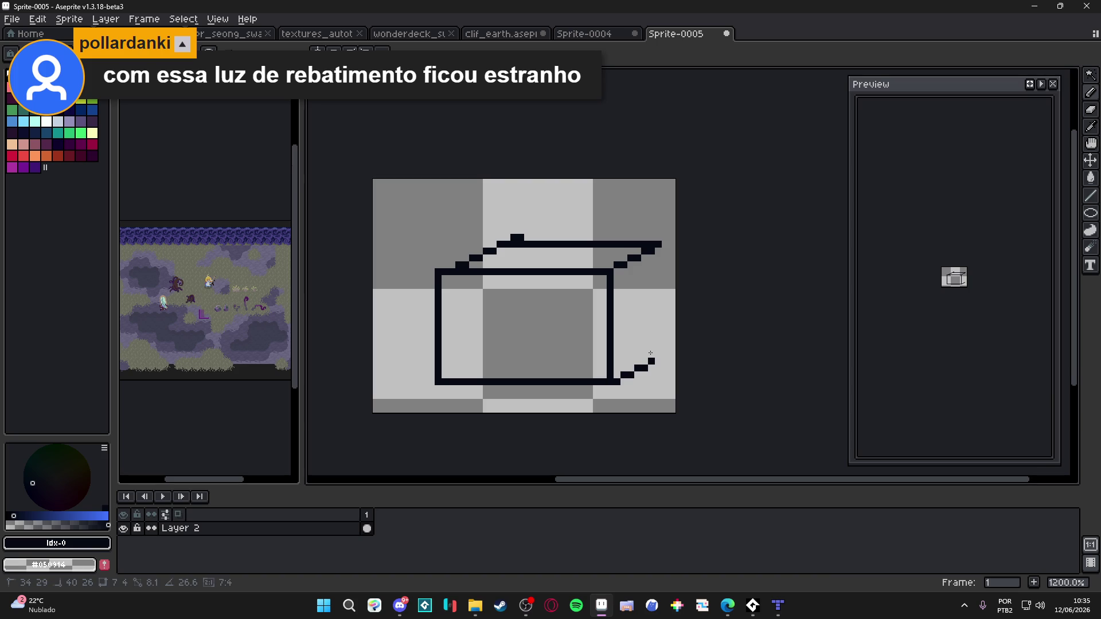
left_click(657, 360, "shift")
left_click(658, 249, "shift")
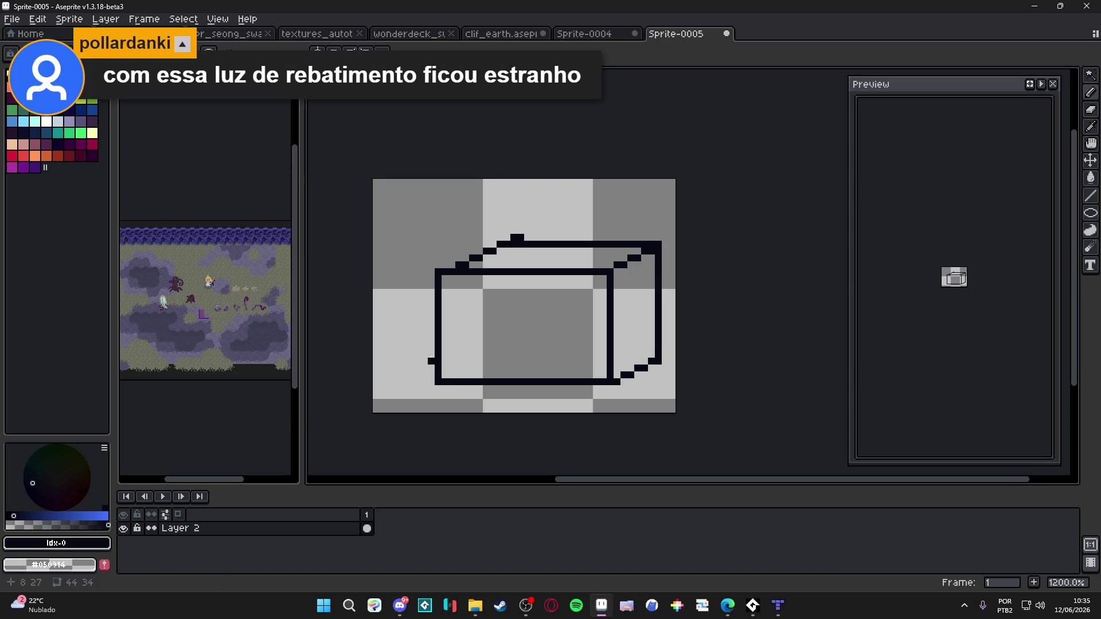
Draw a diagonal light-direction arrow above the box and add a dark pixel under its top
left_click_drag(459, 338, 422, 360)
mouse_move(561, 146)
left_mouse_down()
mouse_move(551, 250)
mouse_move(525, 210)
left_mouse_up()
mouse_move(552, 250)
left_mouse_down()
mouse_move(609, 204)
mouse_move(568, 250)
left_mouse_up()
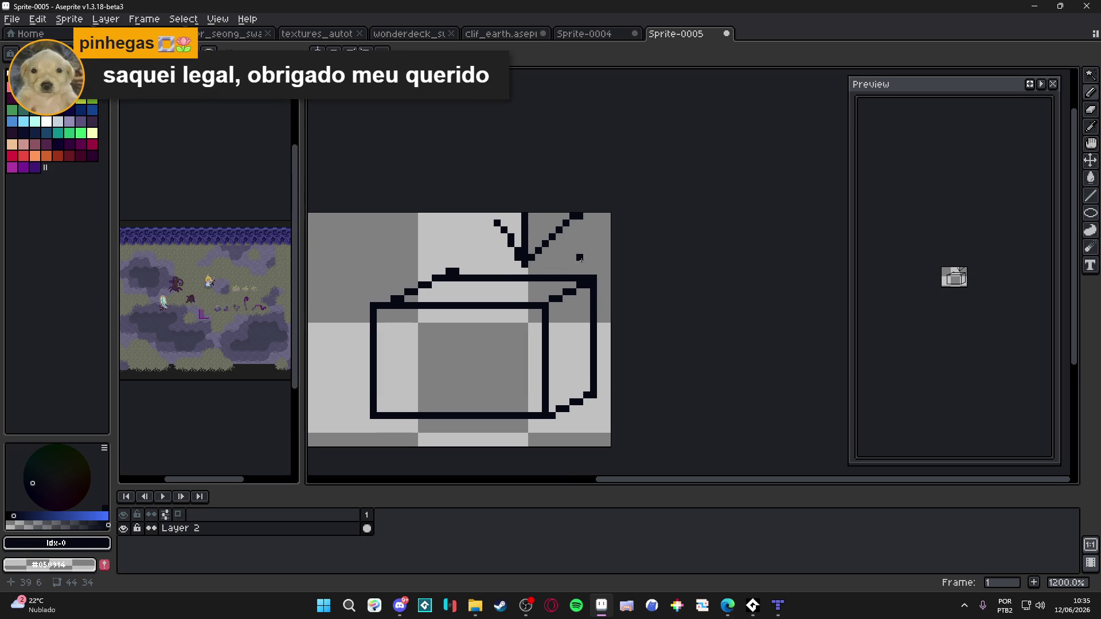
key("ctrl+z")
key("ctrl+z")
key("ctrl+z")
mouse_move(580, 215)
left_mouse_down()
mouse_move(536, 270)
mouse_move(567, 250)
left_mouse_up()
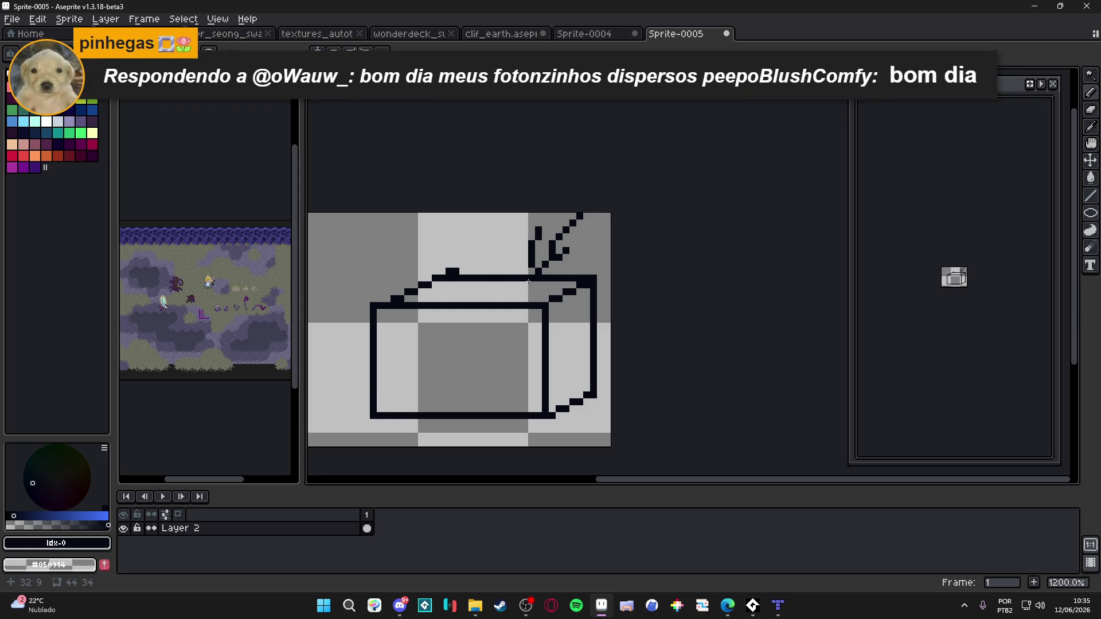
left_click(523, 286)
left_click(58, 121)
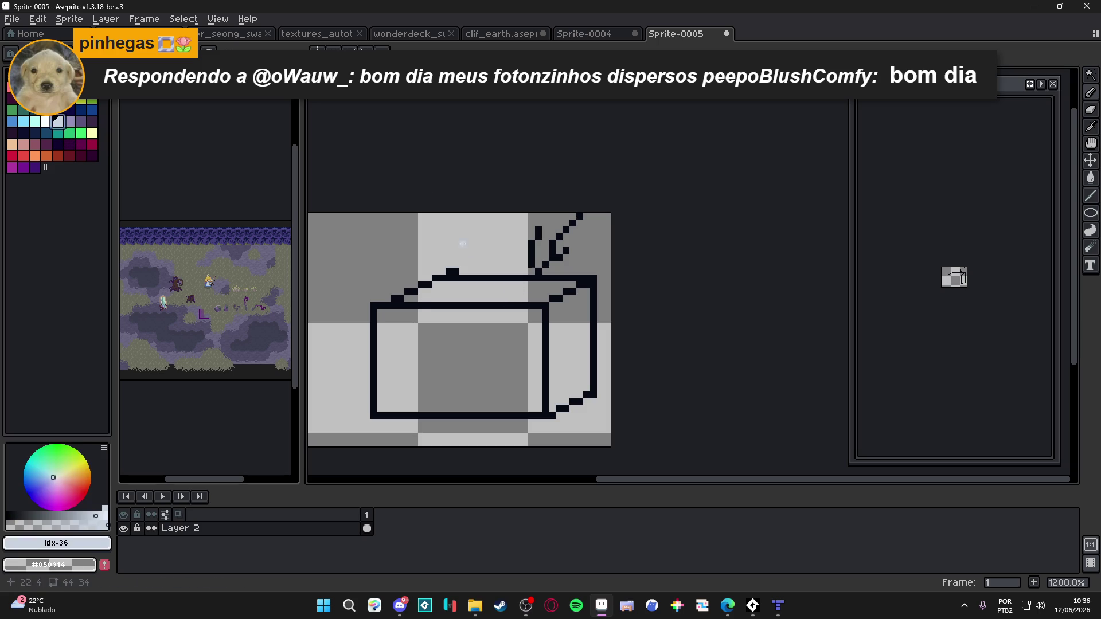
Bucket-fill the box's top with palette colour 36, right side with 37, and front with 38
left_click(344, 241)
key("ctrl+z")
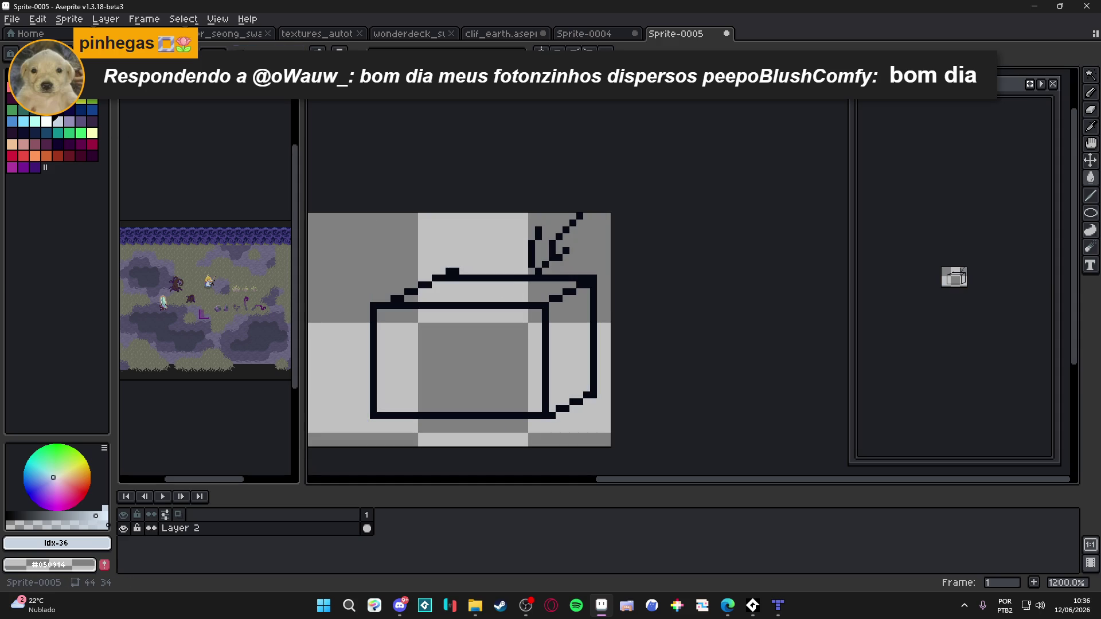
left_click(521, 296)
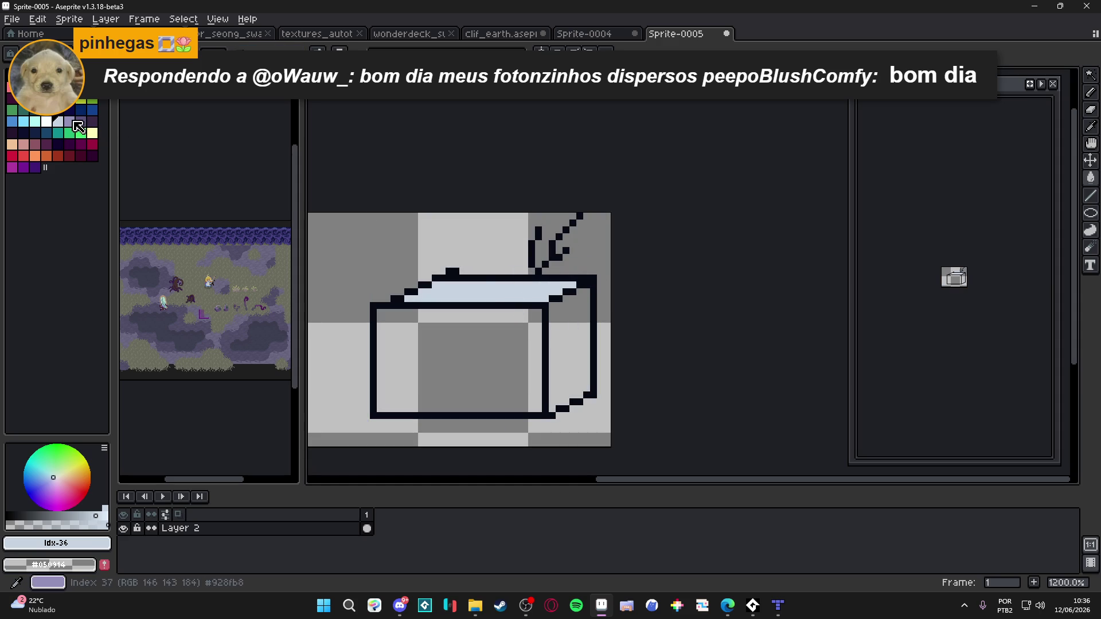
key("bracketright")
left_click(567, 328)
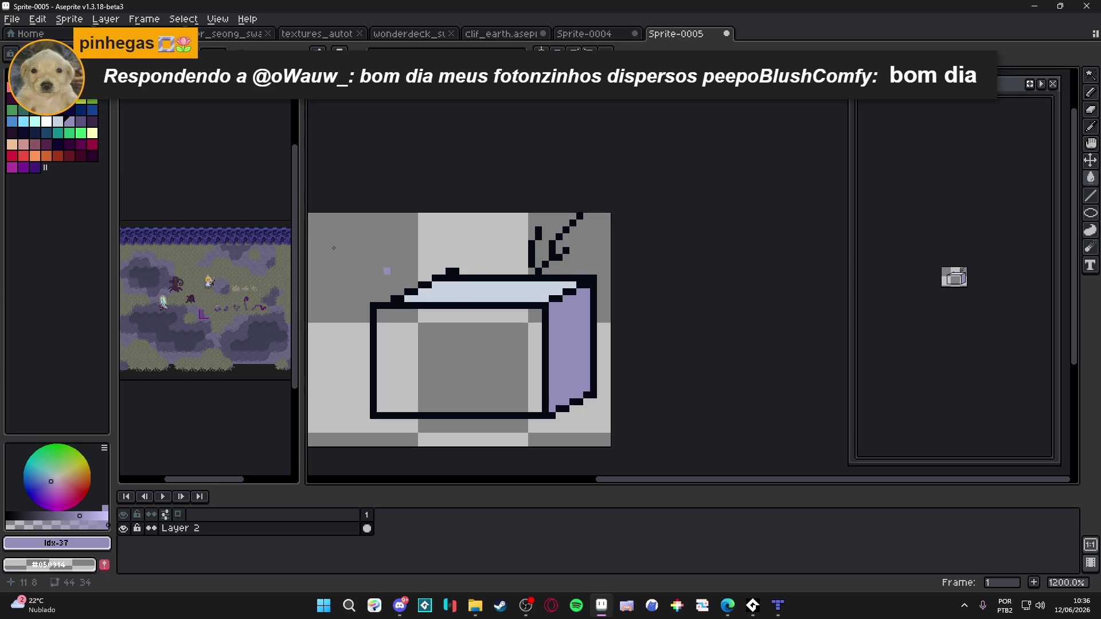
left_click(85, 125)
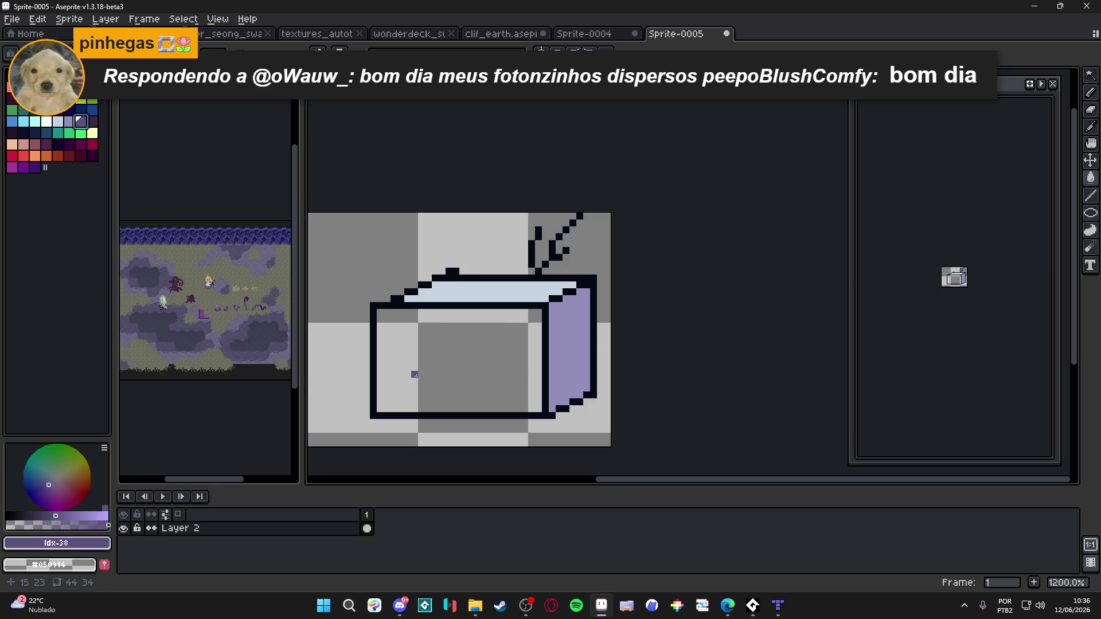
left_click(427, 367)
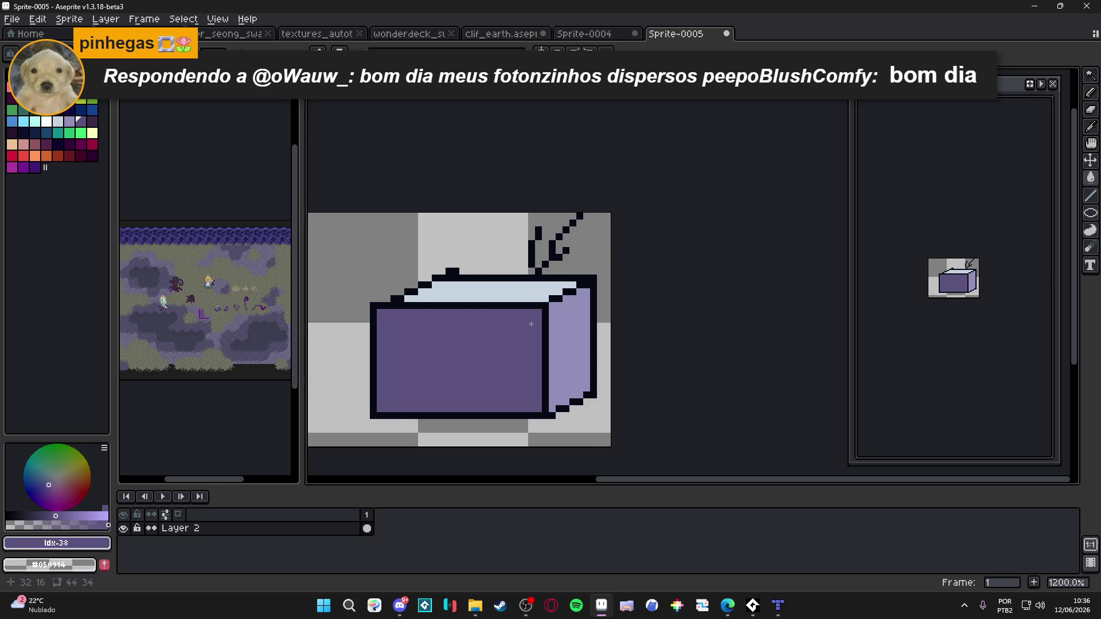
scroll(531, 324, "up", 1)
scroll(531, 324, "down", 3)
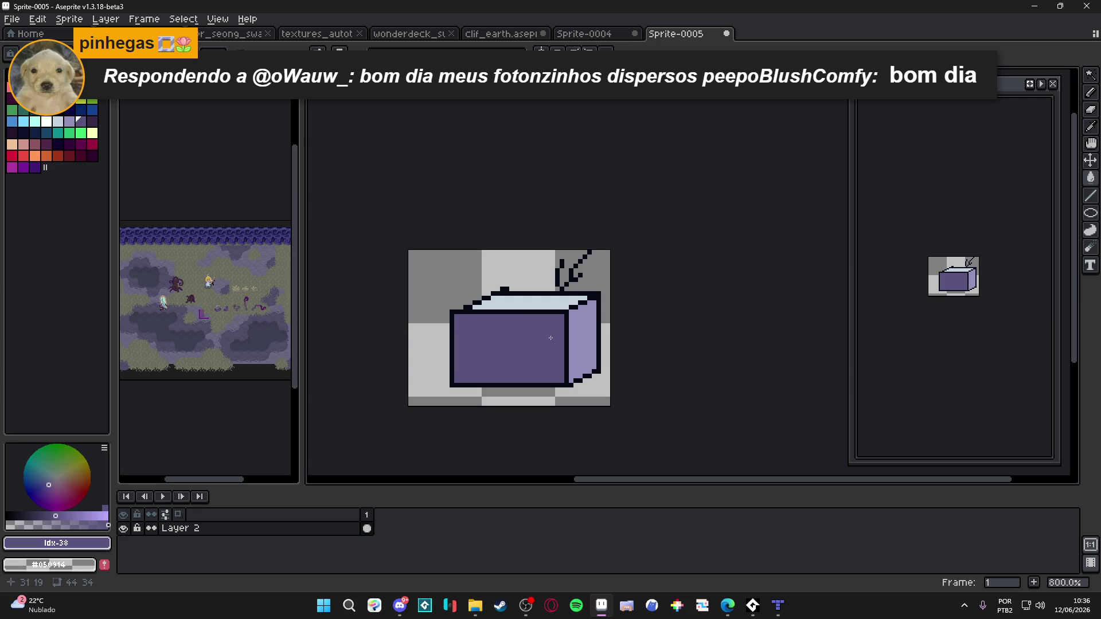
scroll(559, 332, "up", 2)
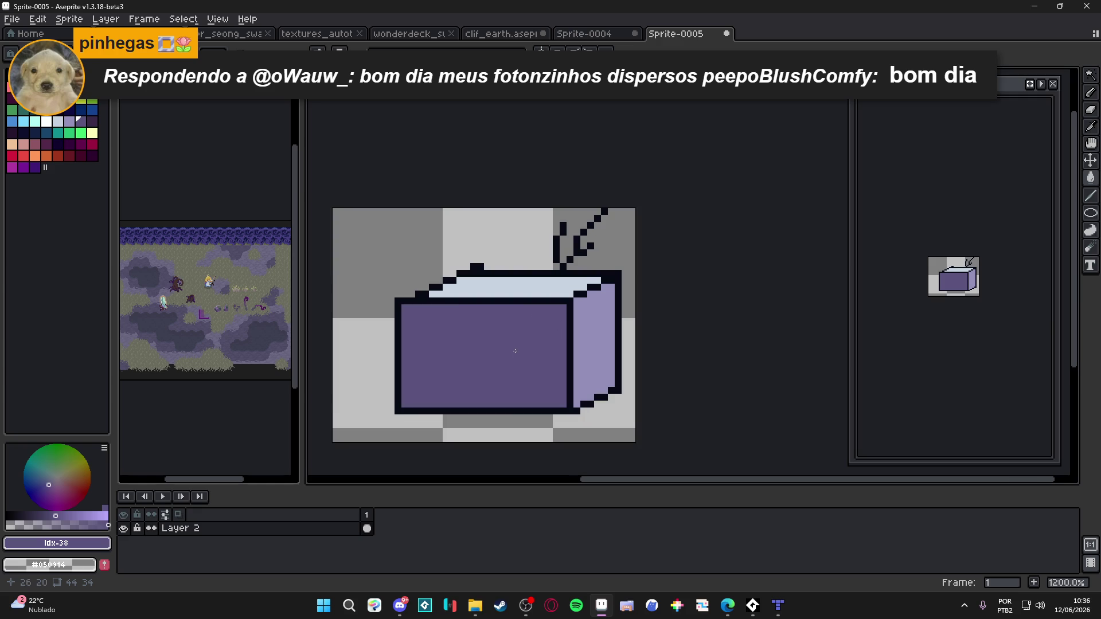
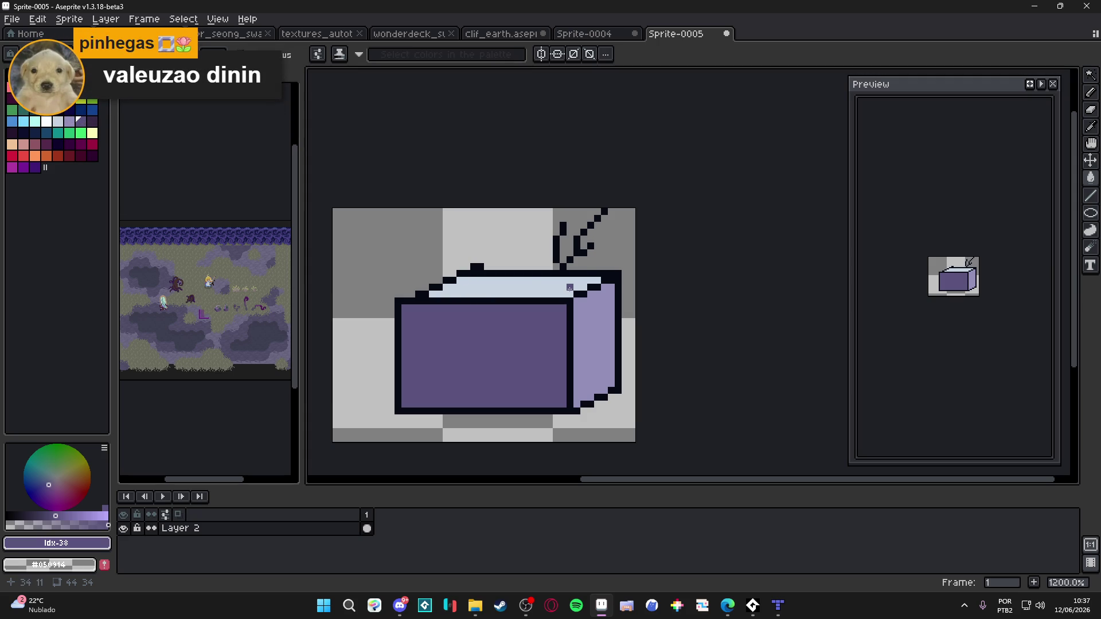
Close the Sprite-0005 cube drawing without saving, then bring up Discord's feedback_artistico channel
scroll(490, 311, "down", 2)
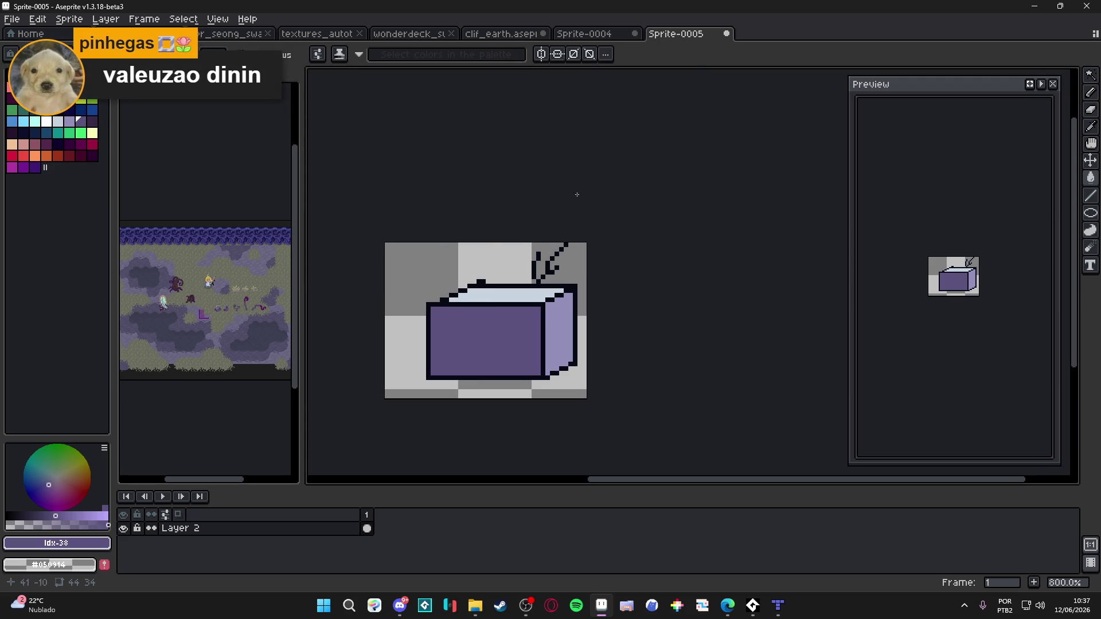
left_click(727, 35)
left_click(539, 329)
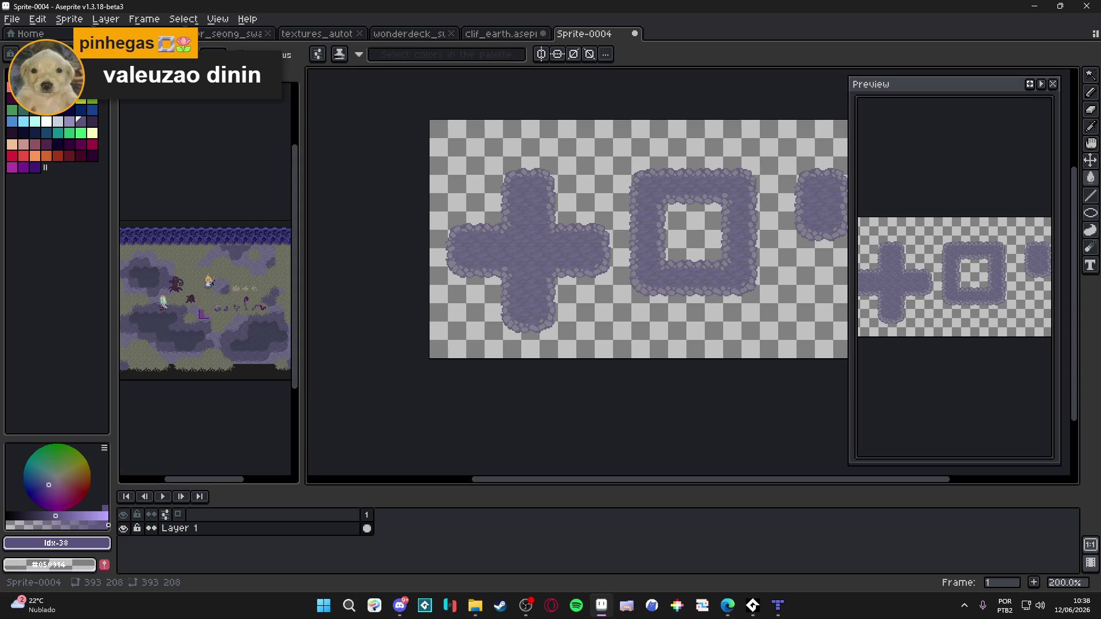
left_click(400, 605)
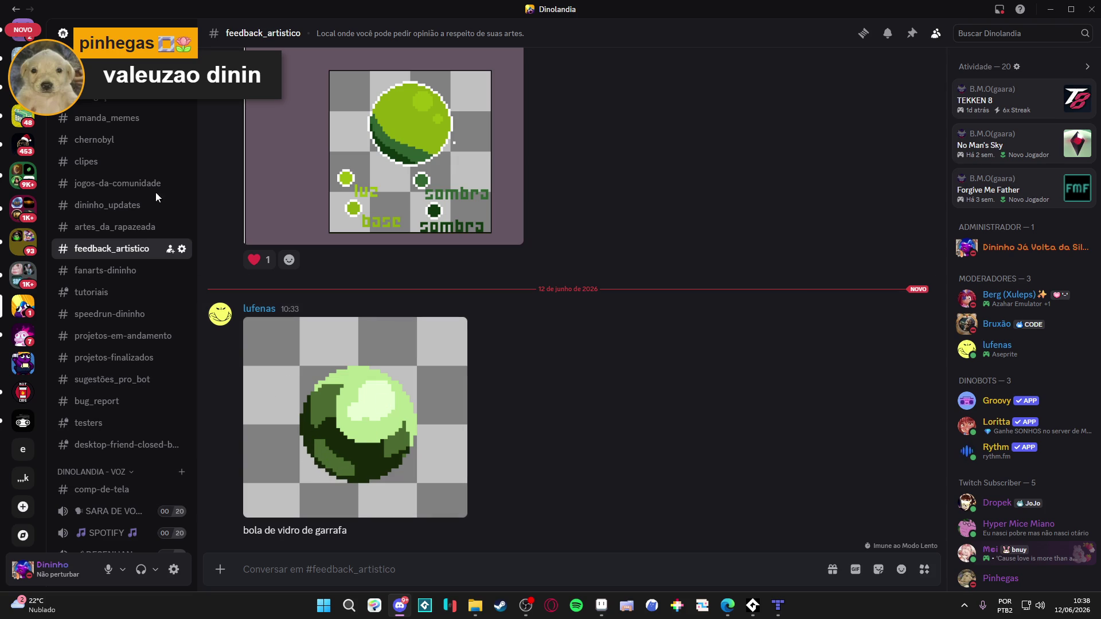
View Discord's #dinolandia_geral channel, then minimize Discord to return to Aseprite
scroll(136, 312, "up", 5)
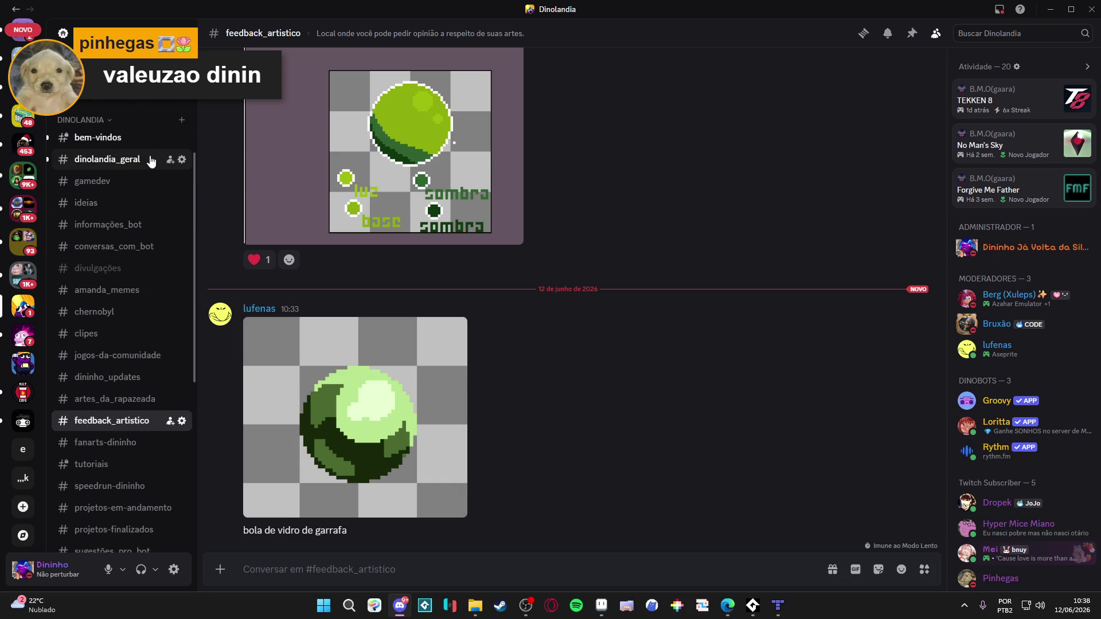
left_click(140, 159)
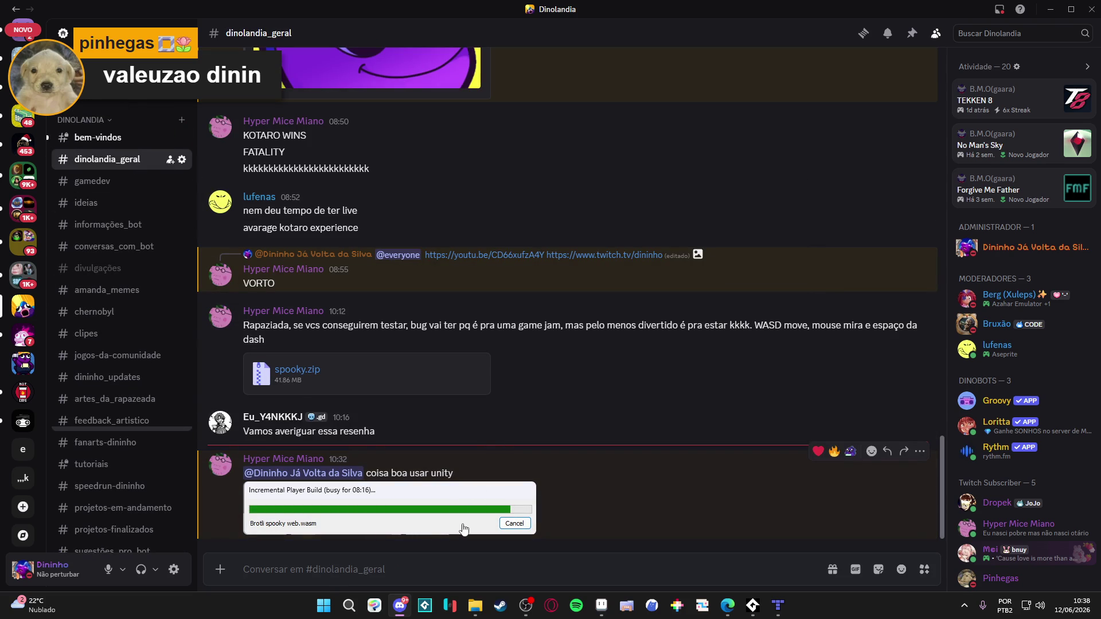
left_click(1053, 8)
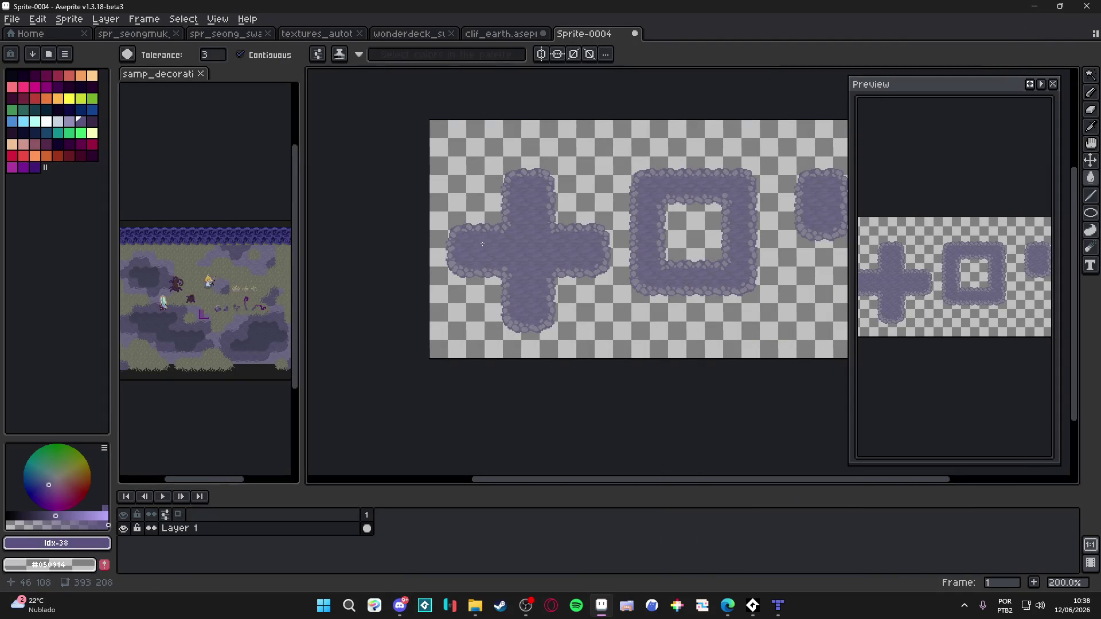
Zoom and pan across the purple cross shape, then choose File > New
scroll(531, 286, "up", 1)
left_click_drag(517, 295, 513, 298)
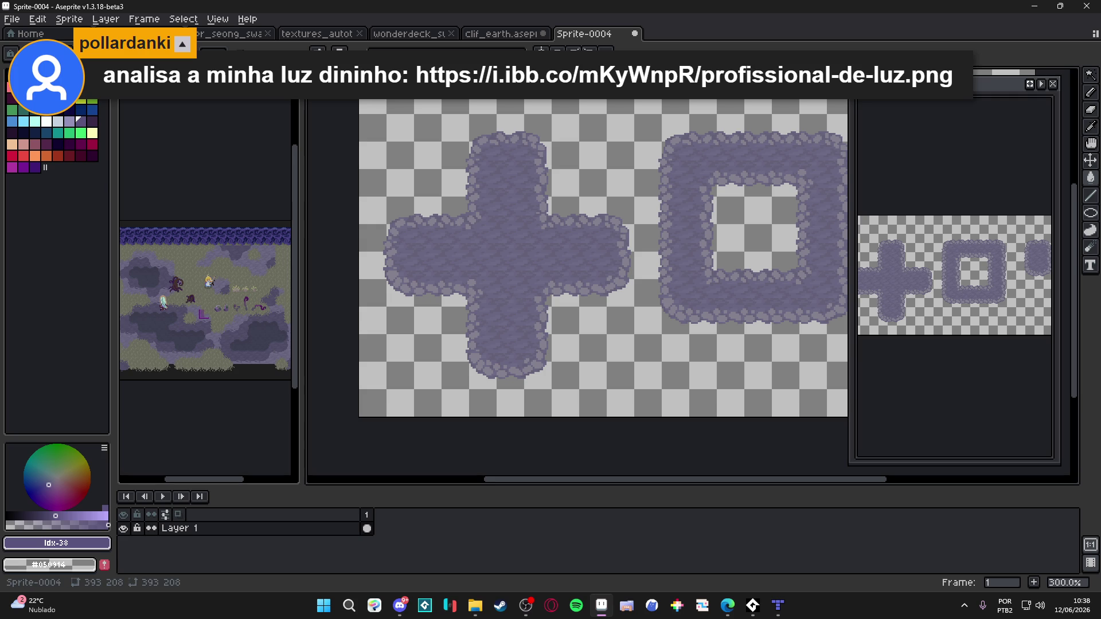
key("alt+Tab")
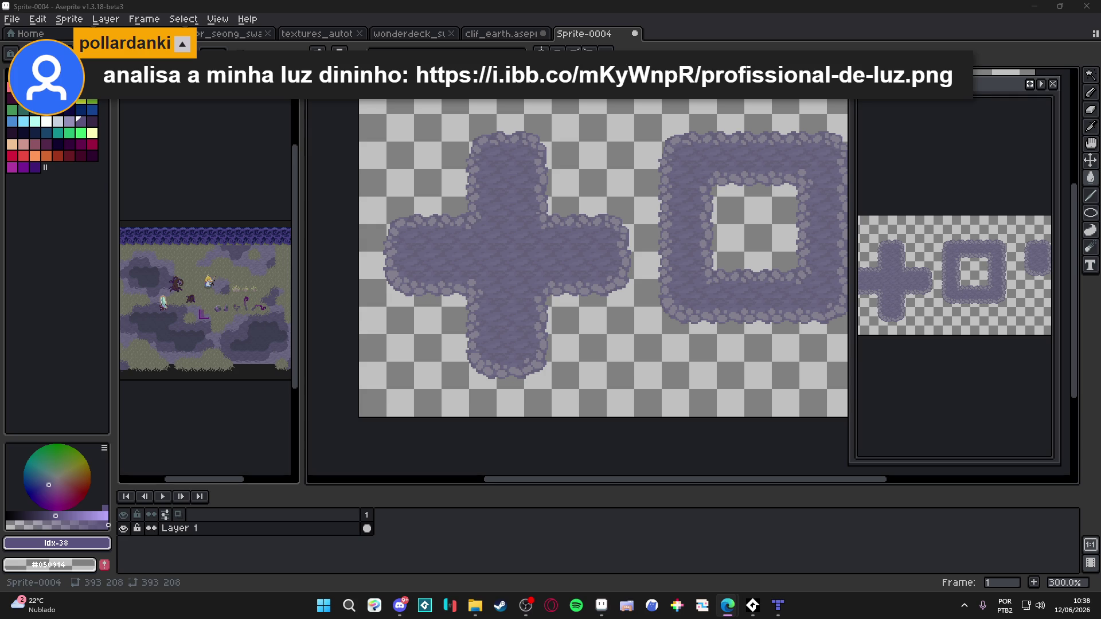
left_click(12, 19)
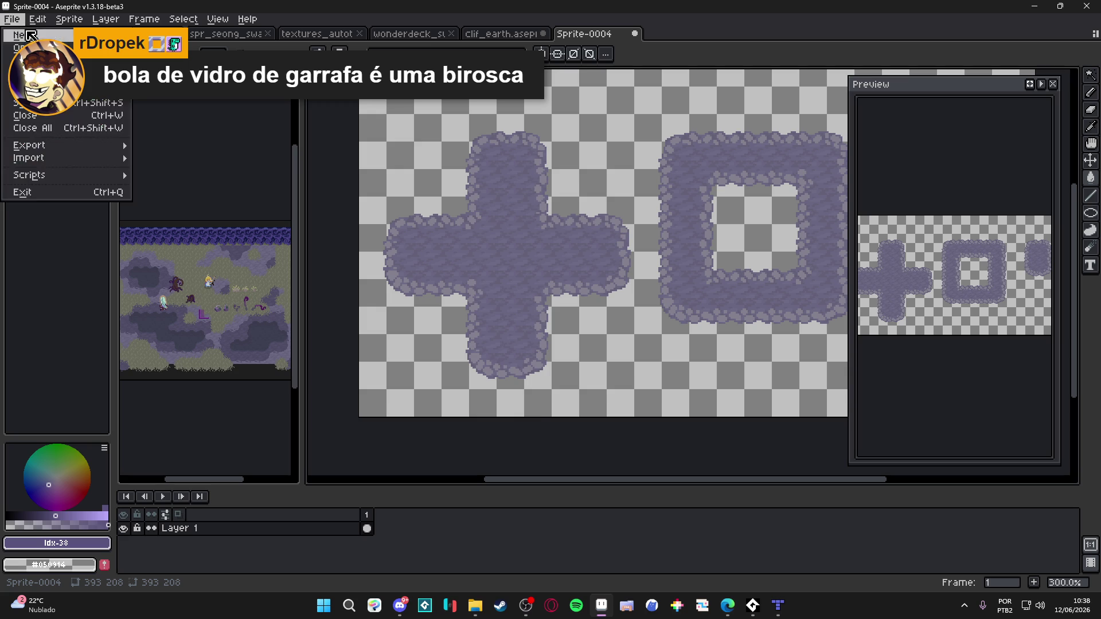
left_click(28, 36)
Create a 64×64 sprite and paste in the bald grinning face portrait, committing it in place
left_click(511, 423)
key("ctrl+v")
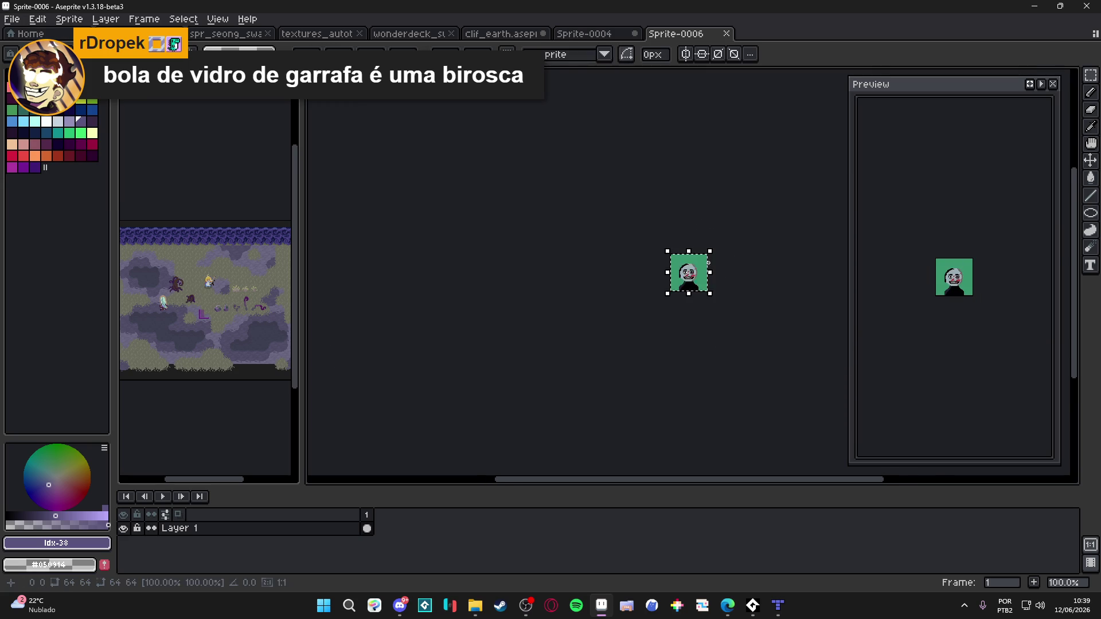
scroll(709, 262, "up", 4)
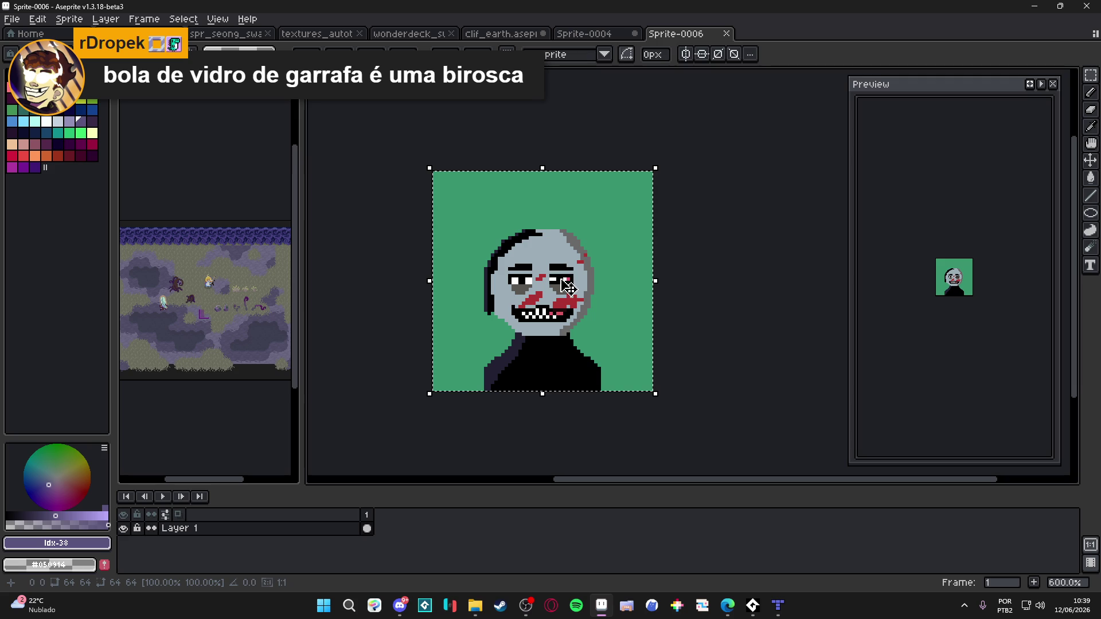
key("Return")
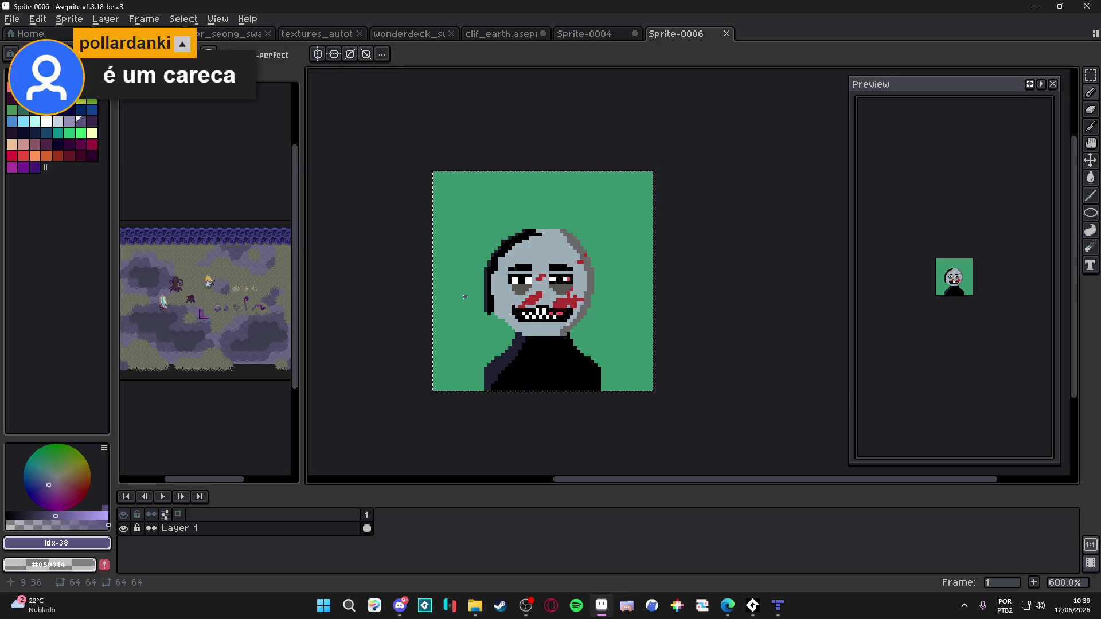
Sample the face grey, test a stroke down from the canvas top, and undo it
left_click(498, 292, "alt")
left_click_drag(530, 171, 526, 214)
key("ctrl+z")
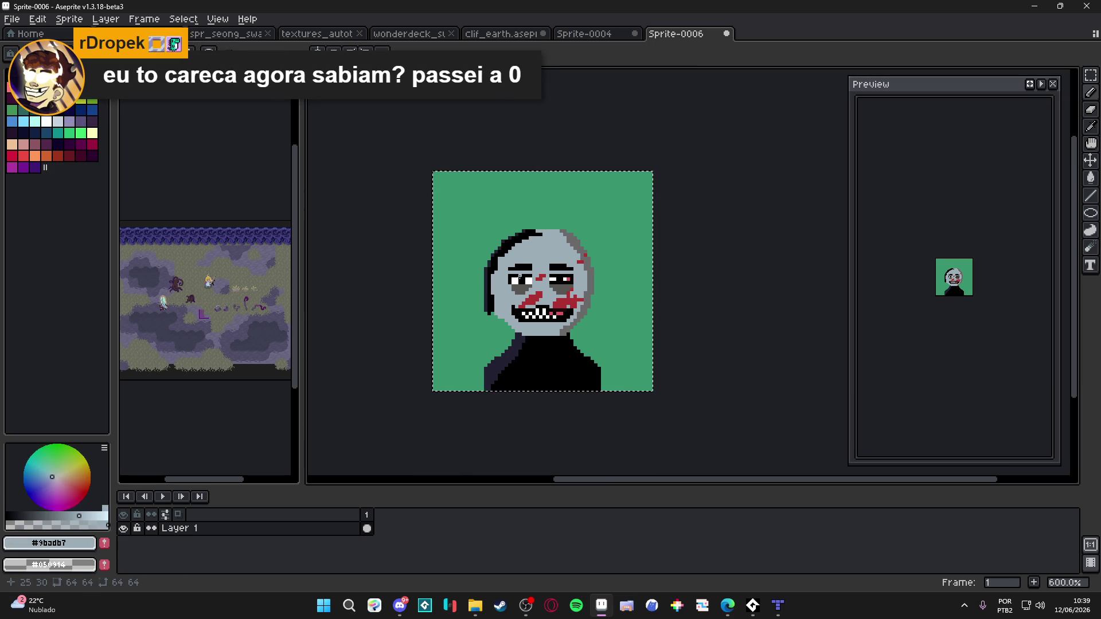
scroll(521, 312, "down", 1)
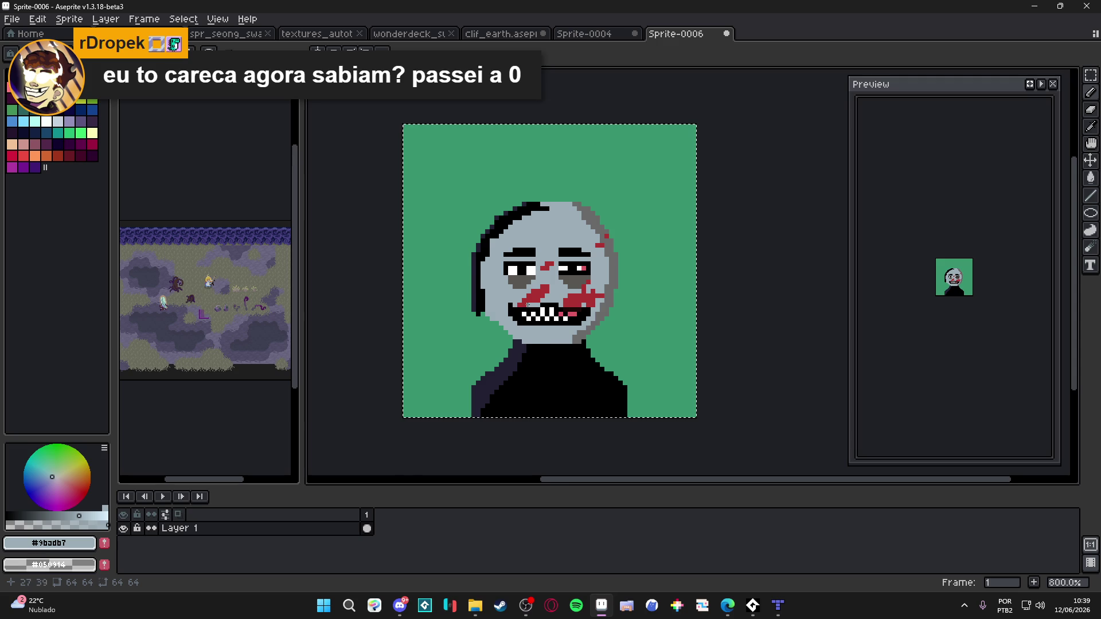
scroll(571, 279, "up", 1)
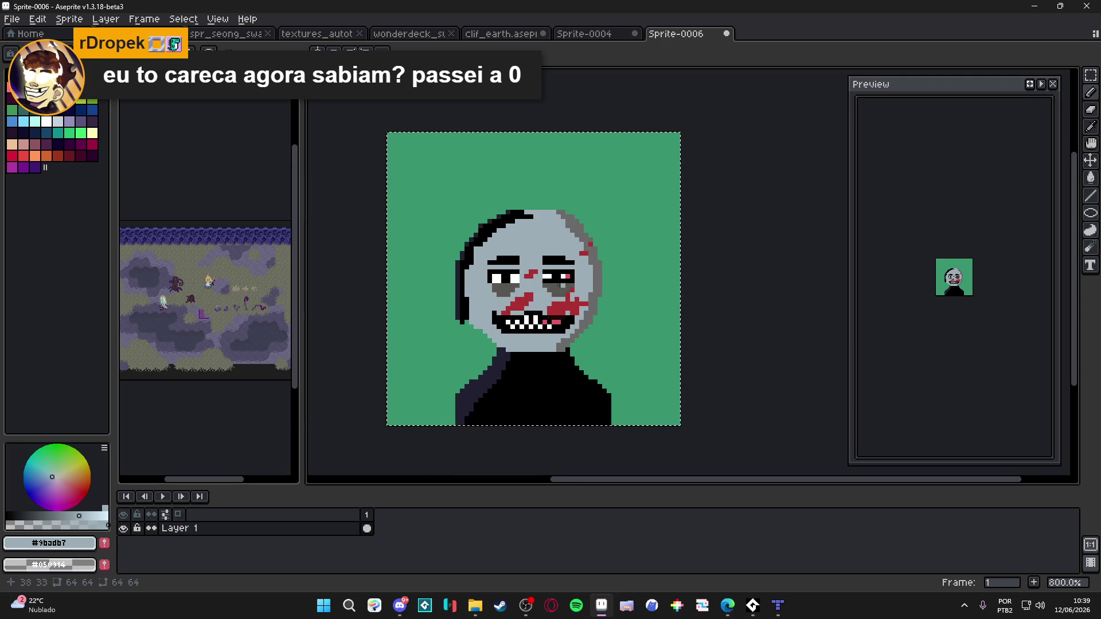
scroll(570, 264, "down", 2)
scroll(571, 259, "up", 2)
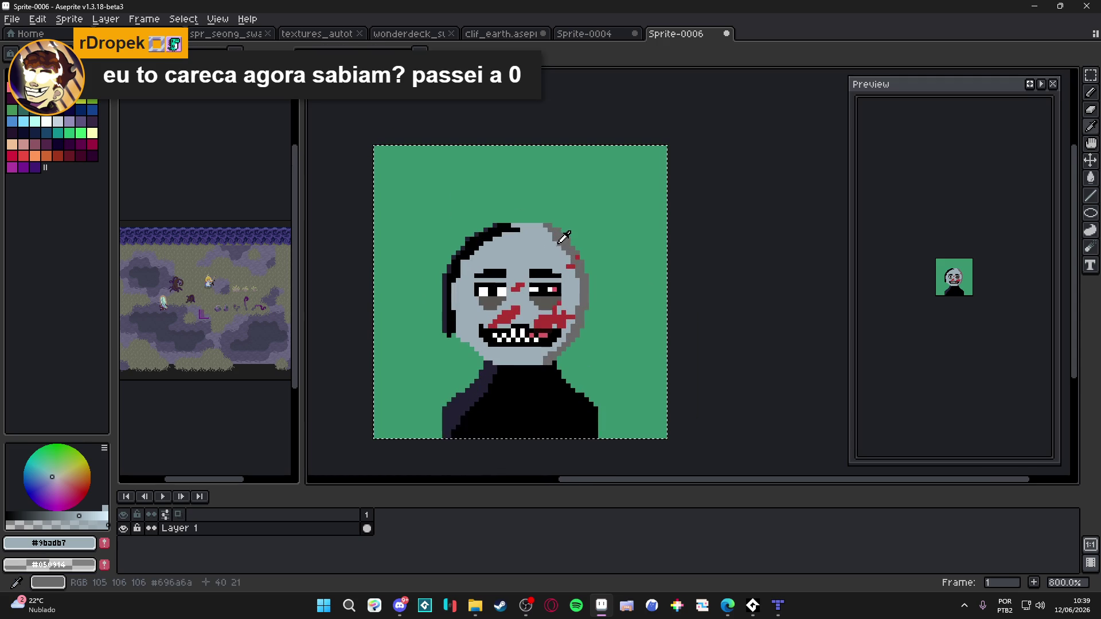
Sample light grey #9badb7 and the green background, try a green line across the eye, and undo it
left_click(573, 261, "alt")
scroll(534, 239, "up", 3)
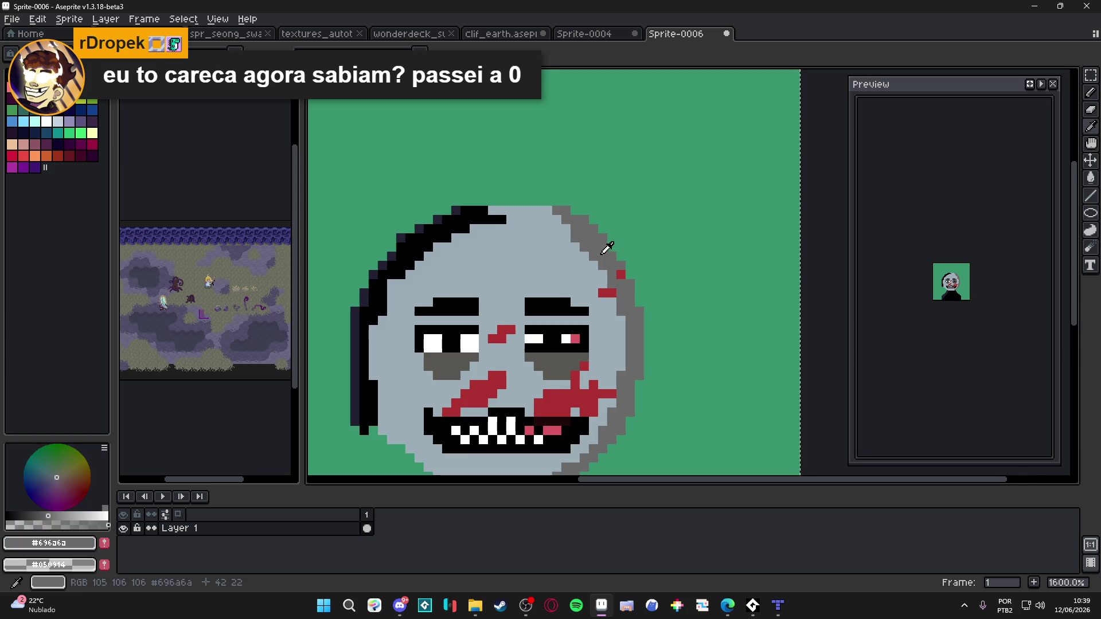
scroll(574, 250, "down", 1)
key("m")
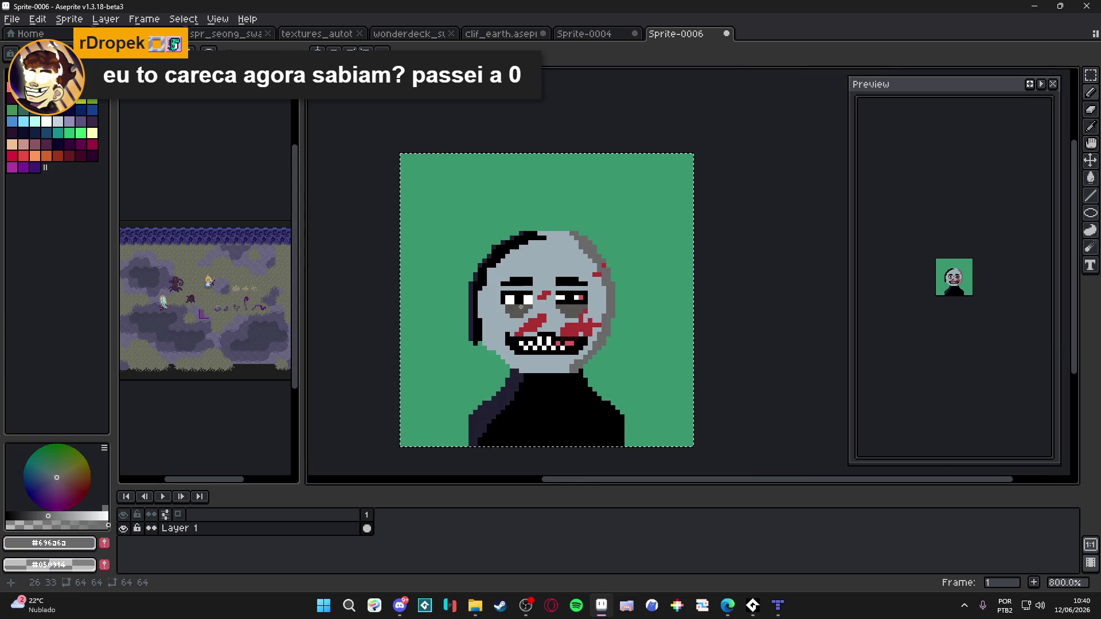
scroll(590, 257, "up", 2)
left_click(590, 257, "alt")
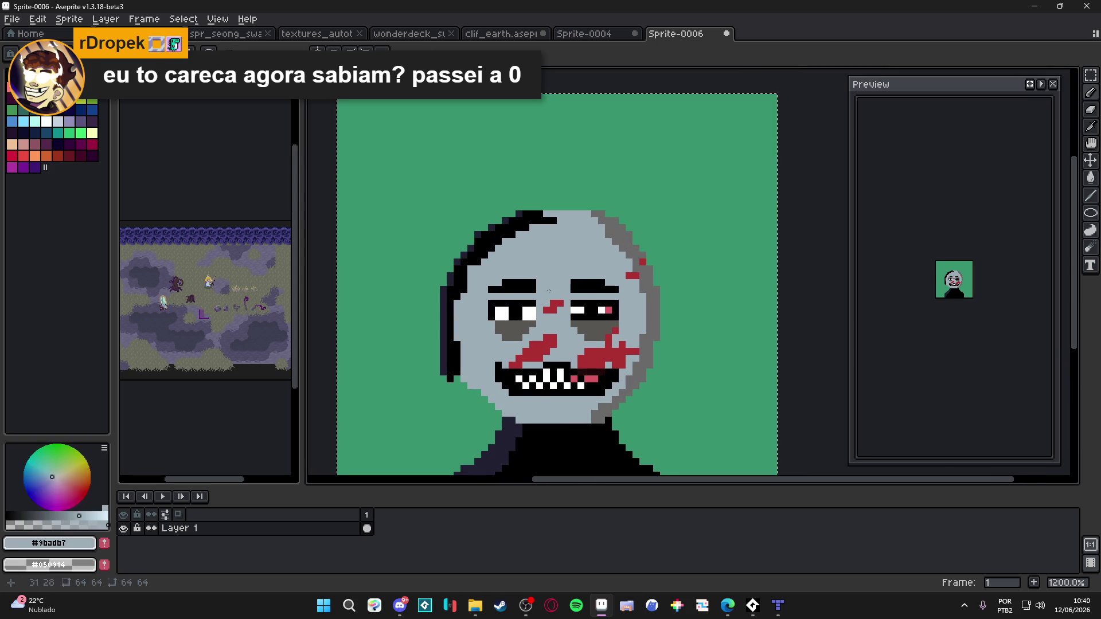
scroll(595, 261, "down", 2)
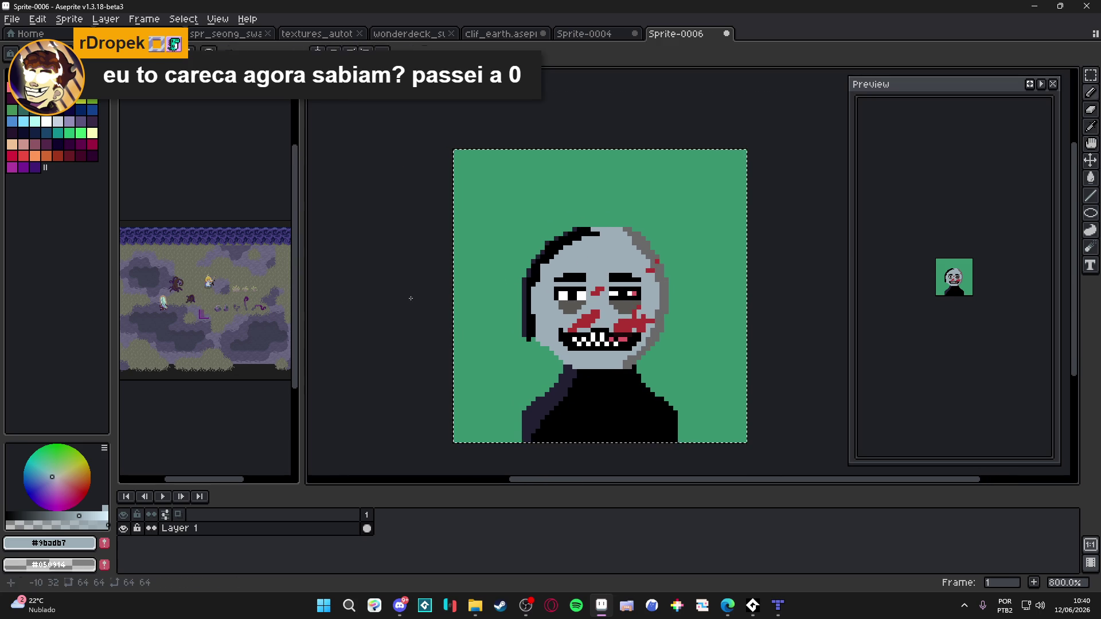
left_click(504, 285, "alt")
left_click_drag(473, 301, 583, 300)
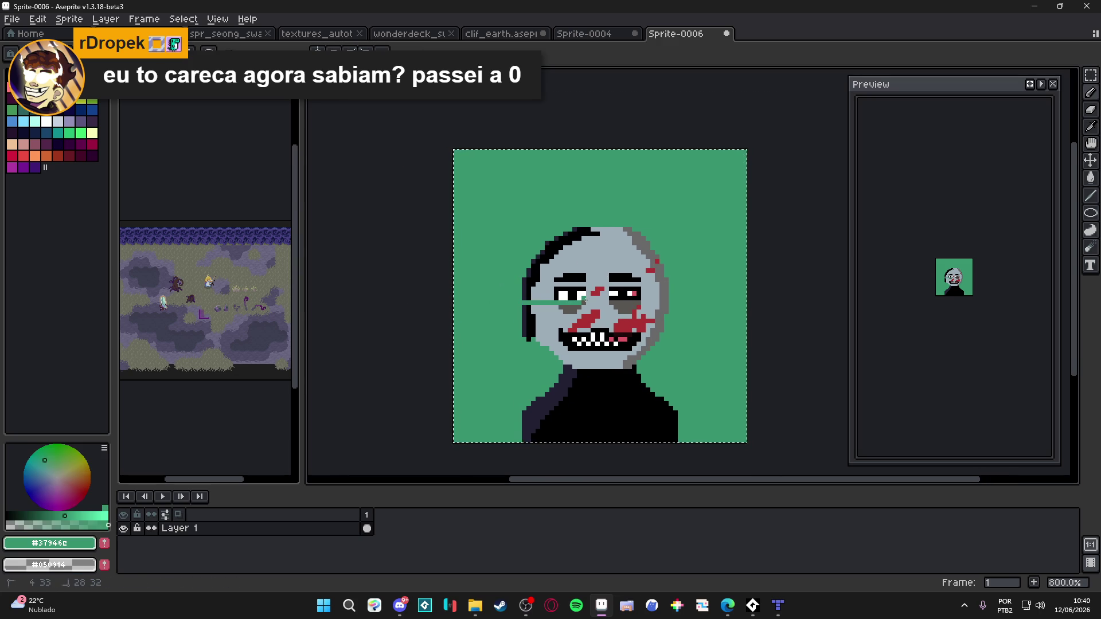
left_click(473, 307, "alt")
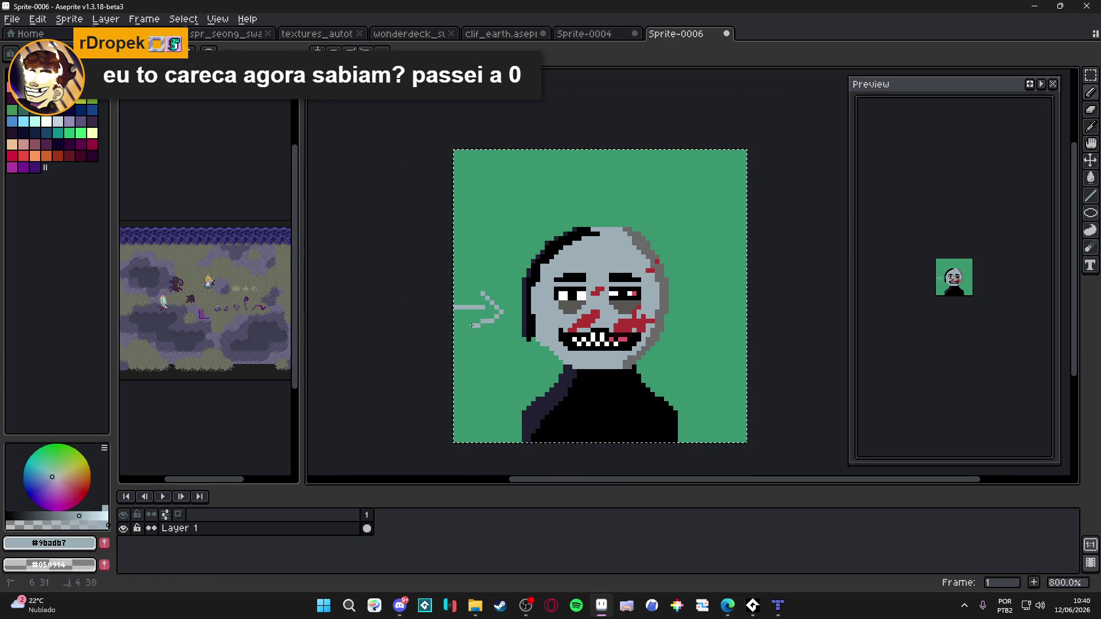
key("ctrl+z")
Test a white stroke and undo it, then sample the face's grey-blue and shift it toward slate
scroll(557, 299, "up", 2)
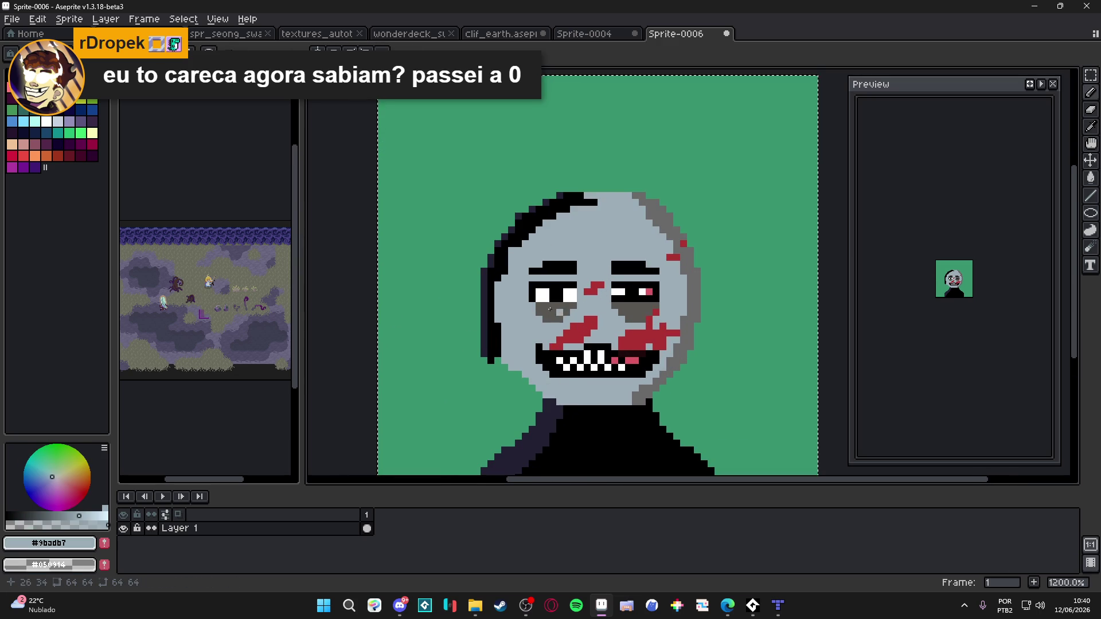
scroll(532, 299, "down", 1)
scroll(538, 274, "up", 1)
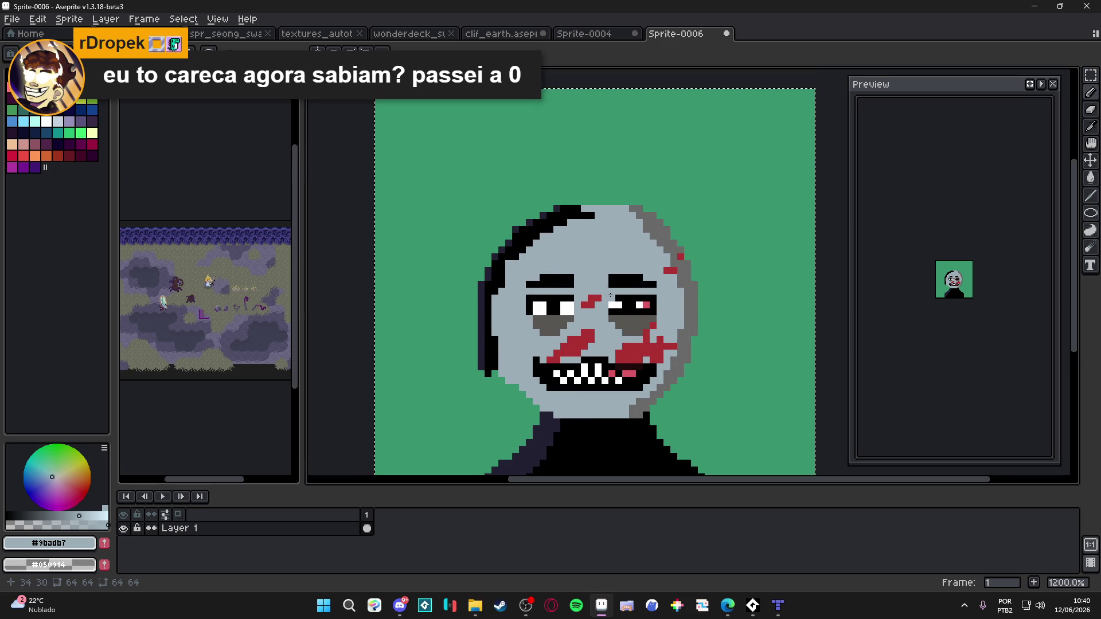
scroll(610, 295, "down", 1)
scroll(557, 294, "up", 1)
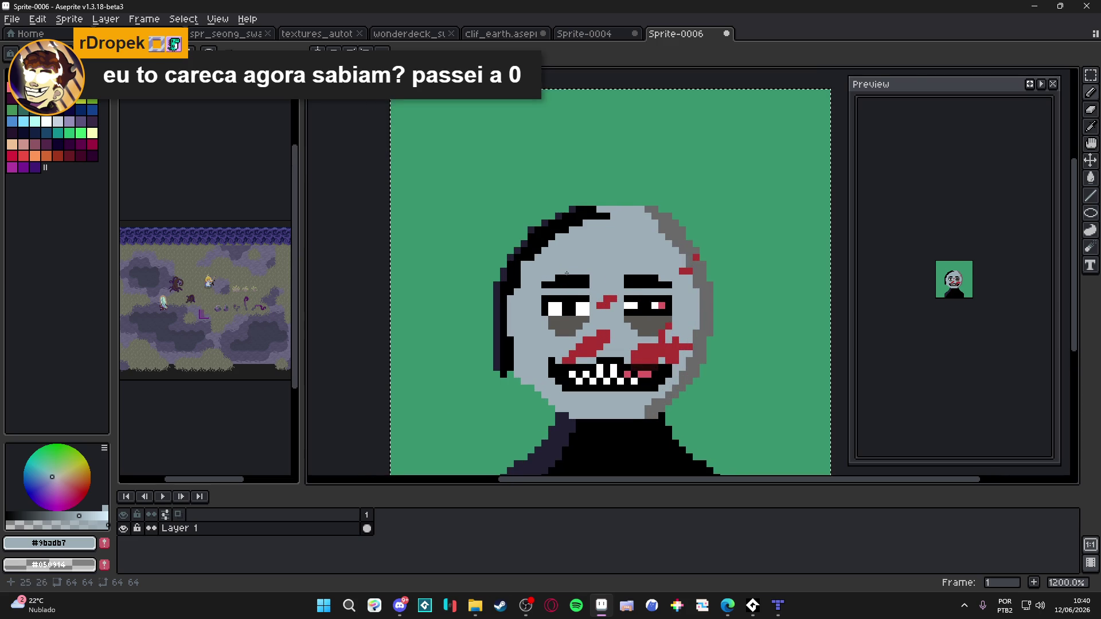
scroll(558, 288, "up", 1)
left_click(547, 316, "alt")
left_click_drag(456, 164, 424, 169)
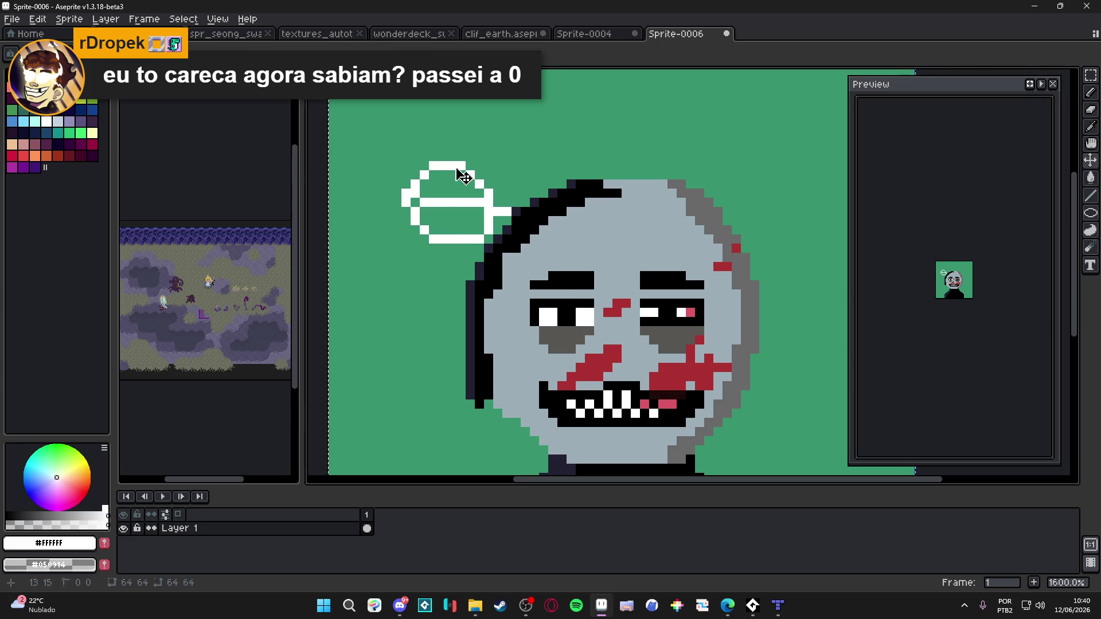
key("ctrl+z")
key("ctrl+z")
scroll(542, 297, "up", 1)
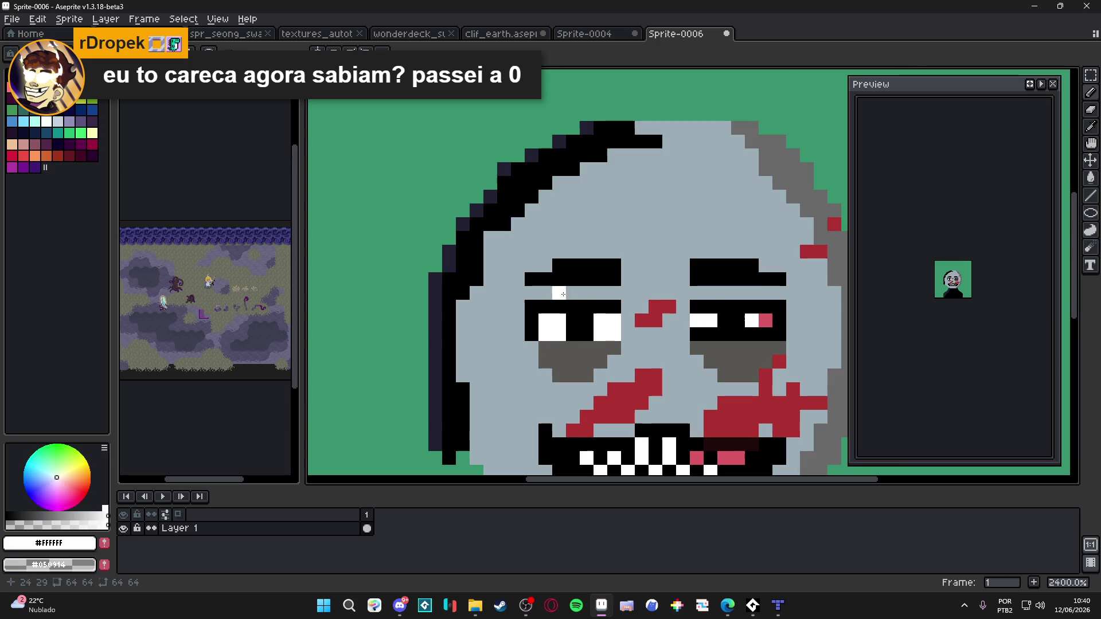
left_click(644, 293, "alt")
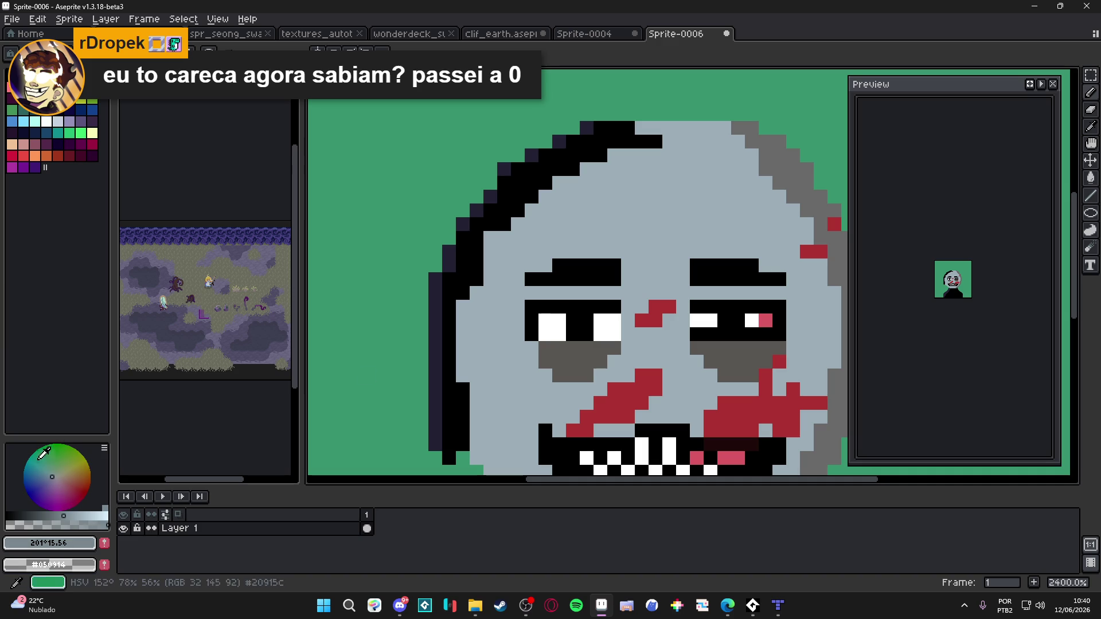
left_click(50, 480)
Paint slate-blue shading under both eyebrows and a two-pixel shadow line down the nose
left_click_drag(610, 288, 588, 293)
left_click_drag(779, 292, 762, 290)
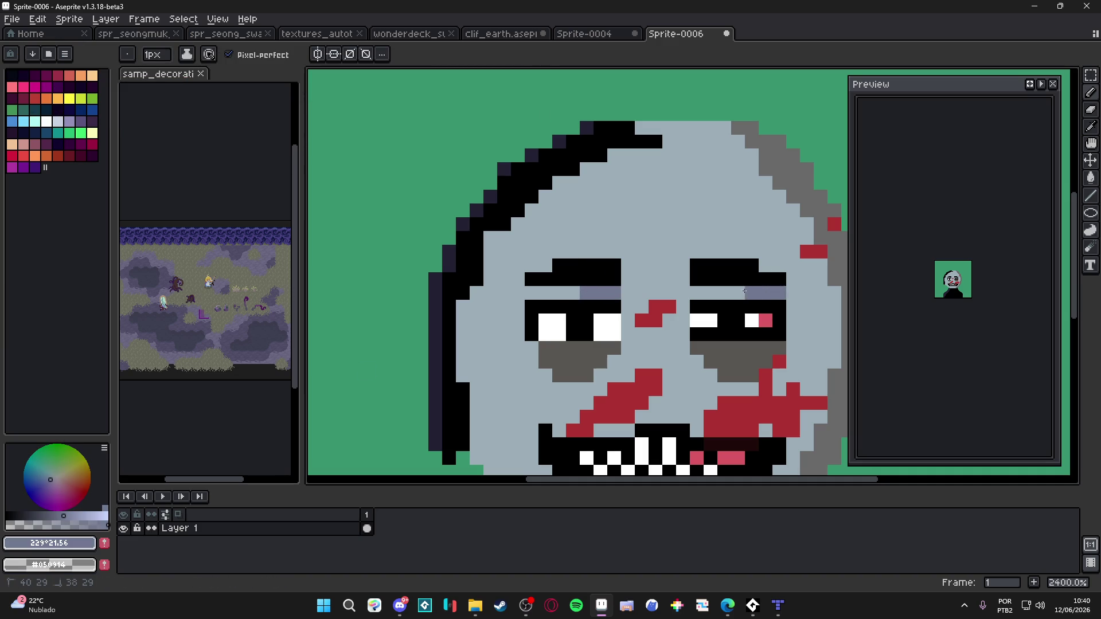
scroll(659, 305, "down", 2)
scroll(655, 258, "down", 2)
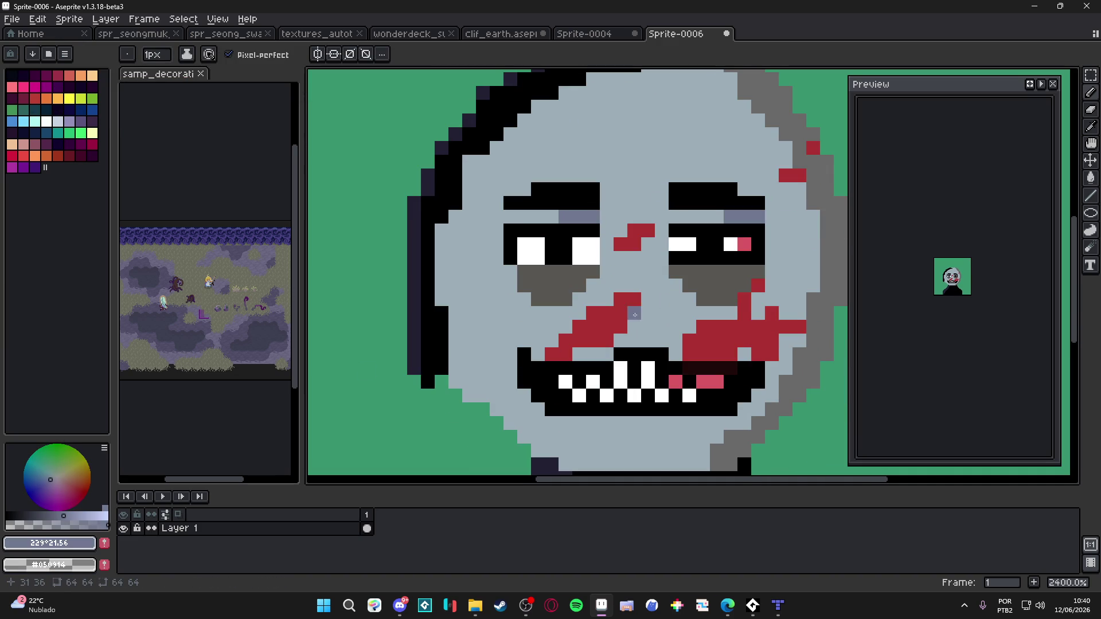
key("plus")
left_click_drag(662, 244, 661, 302)
key("minus")
left_click(668, 220)
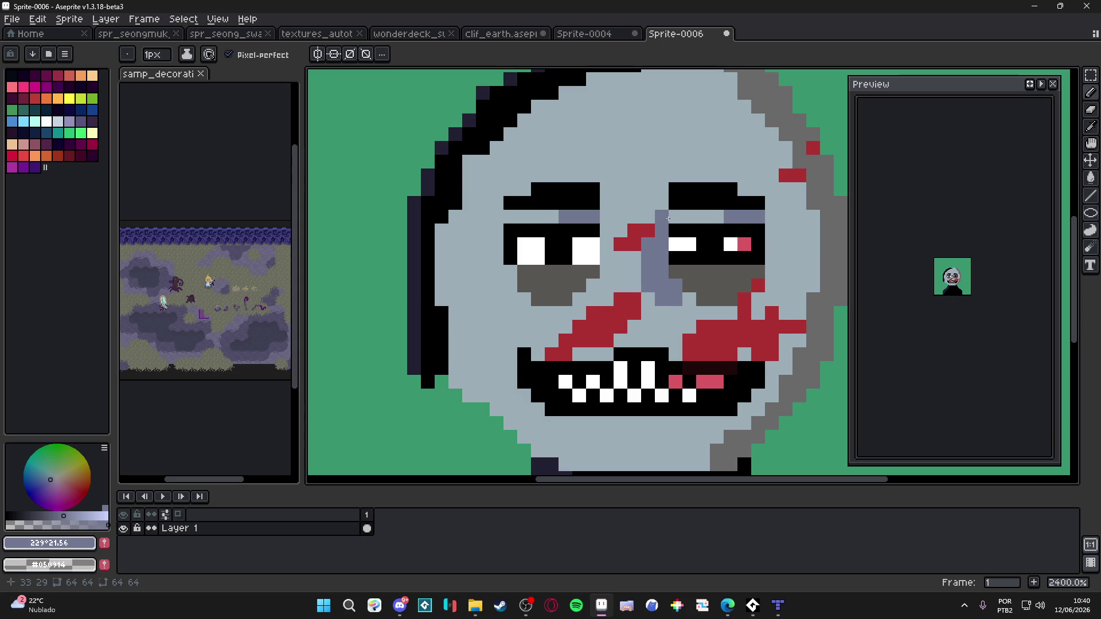
left_click_drag(669, 203, 653, 218)
Shade across the chin in slate blue
scroll(721, 190, "down", 4)
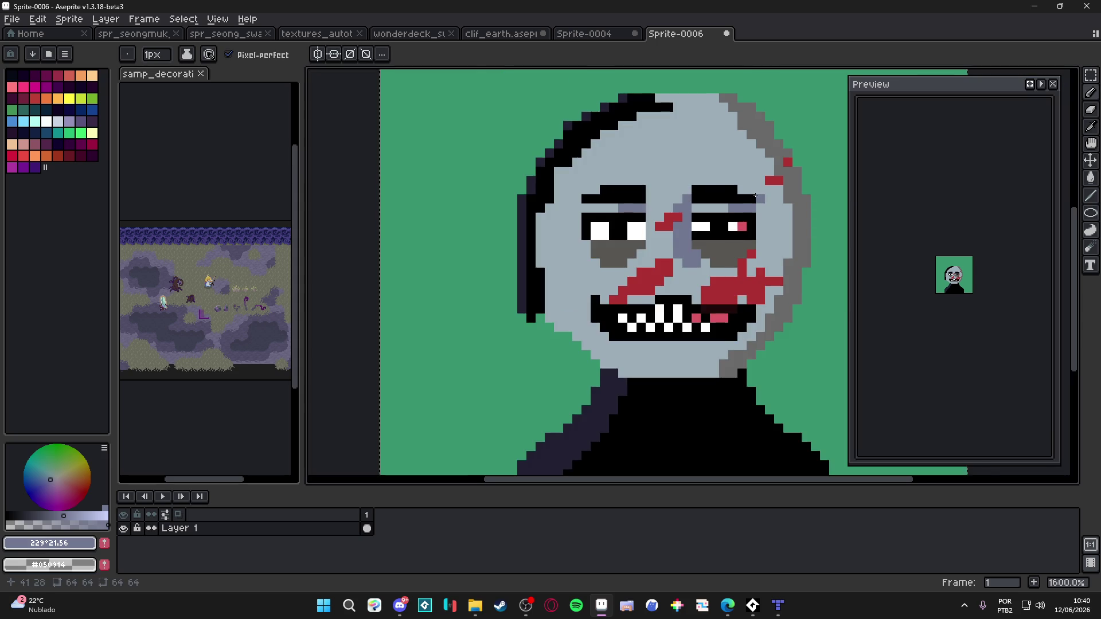
scroll(683, 306, "up", 1)
scroll(682, 305, "up", 4)
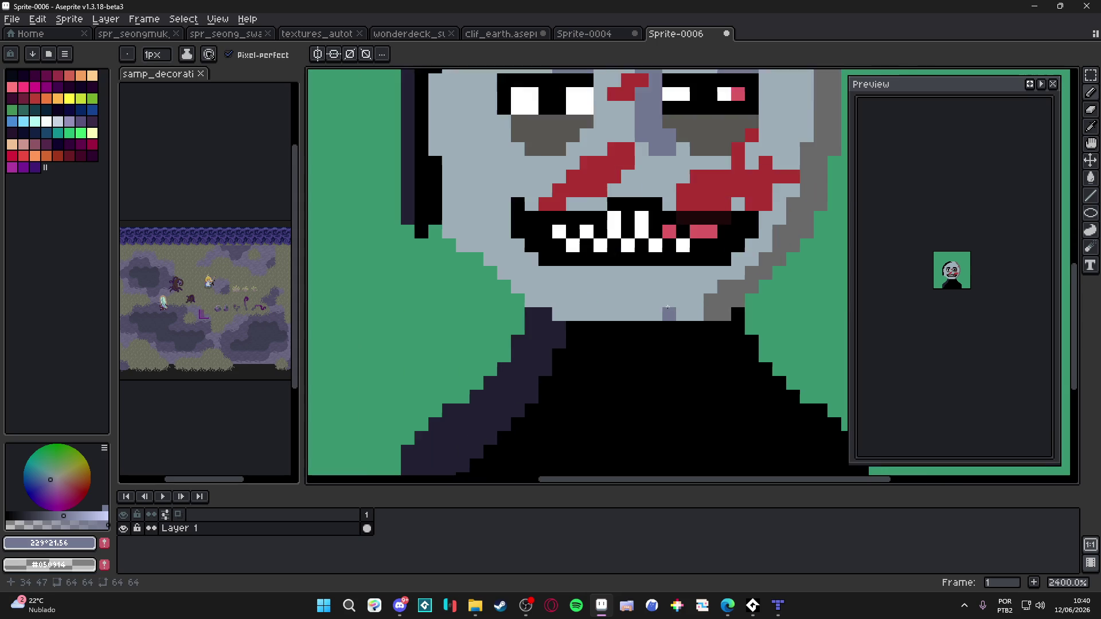
mouse_move(663, 322)
left_mouse_down()
mouse_move(712, 285)
mouse_move(688, 281)
mouse_move(779, 249)
left_mouse_up()
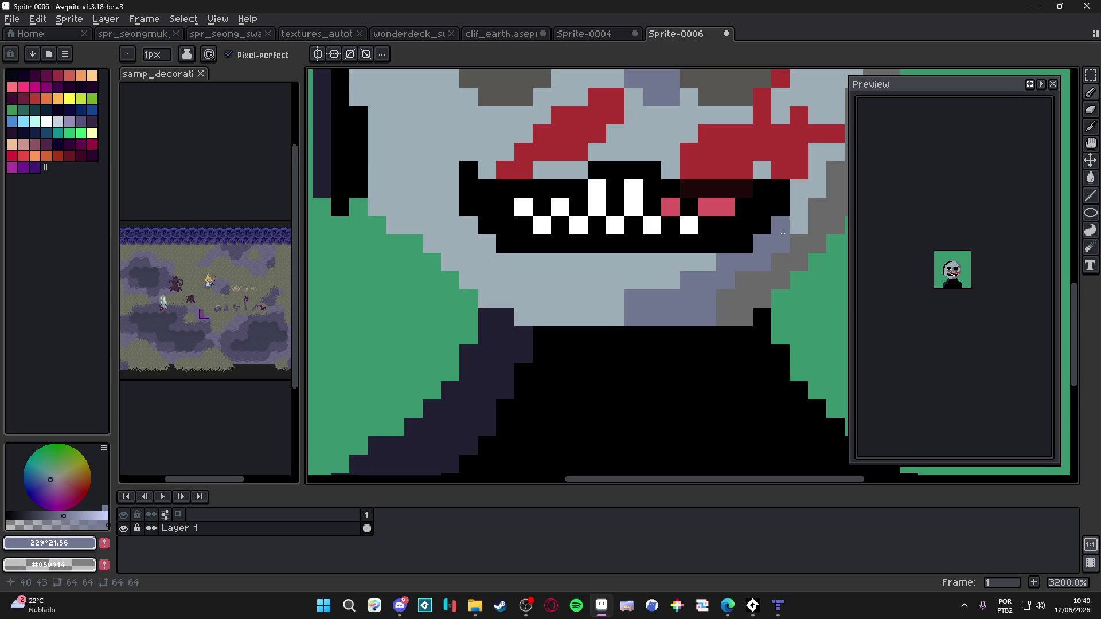
scroll(640, 334, "down", 4)
scroll(639, 334, "up", 2)
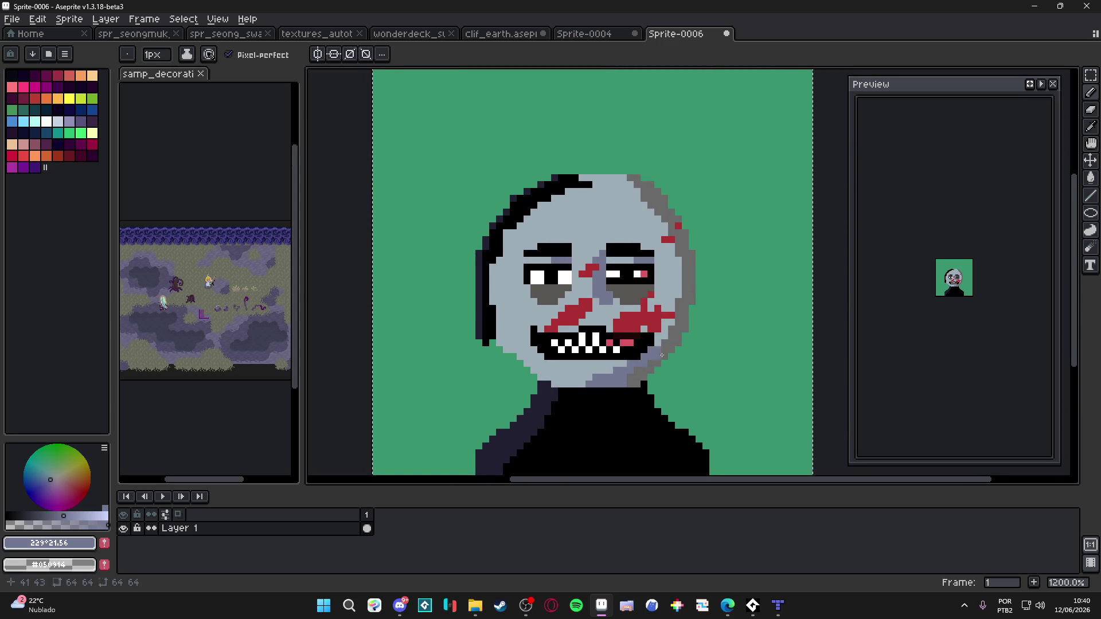
Outline the right cheek shadow and fill it with blue-grey using the Paint Bucket
key("plus")
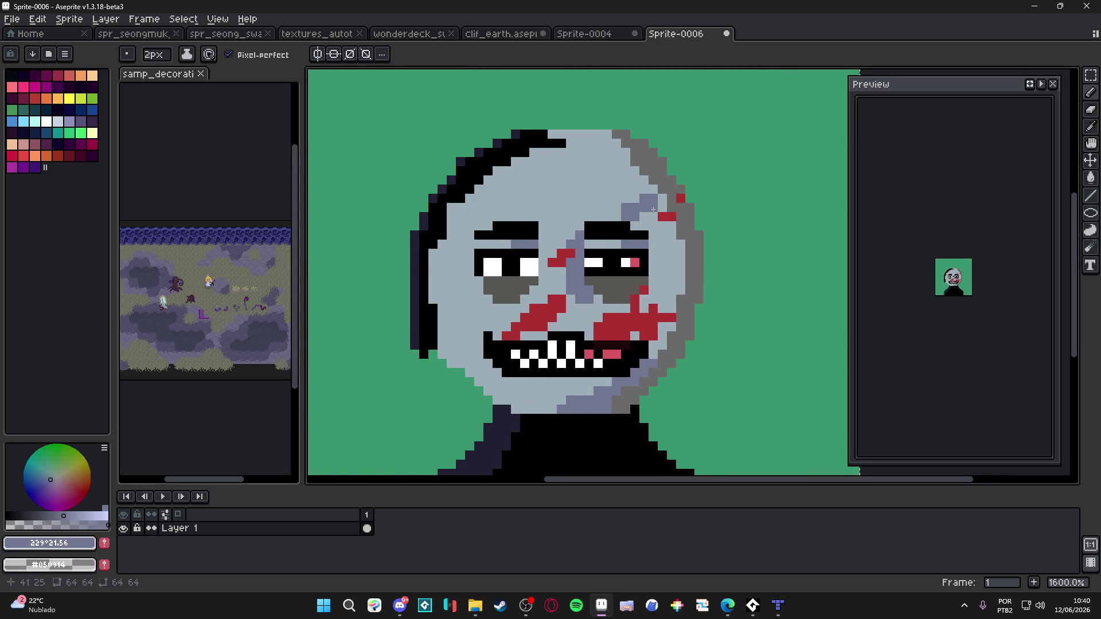
key("minus")
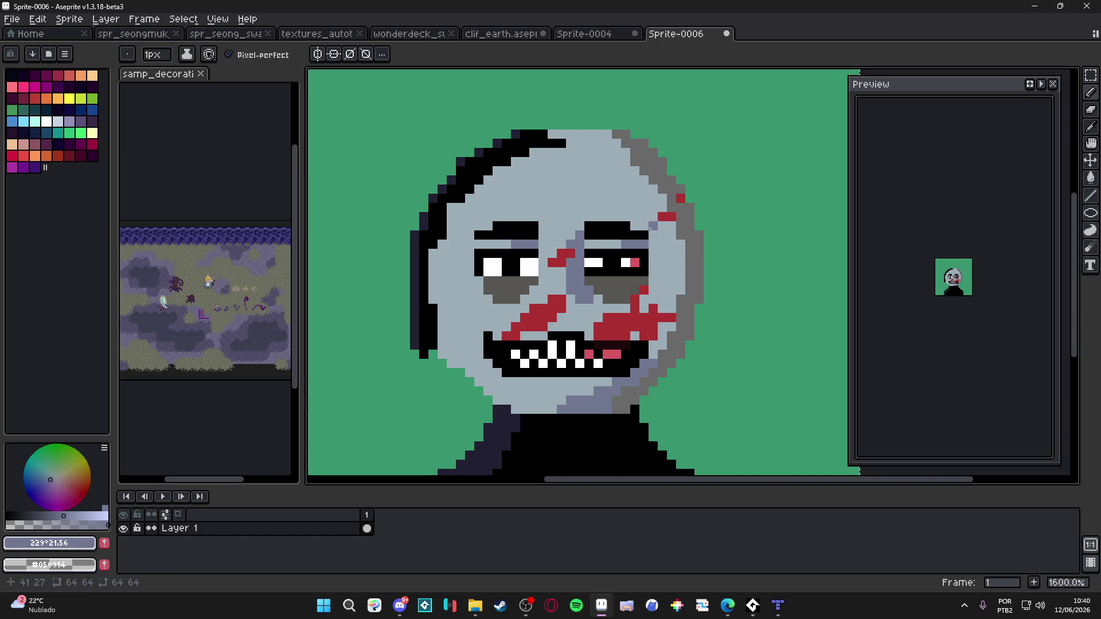
mouse_move(645, 227)
left_mouse_down()
mouse_move(644, 180)
mouse_move(653, 255)
left_mouse_up()
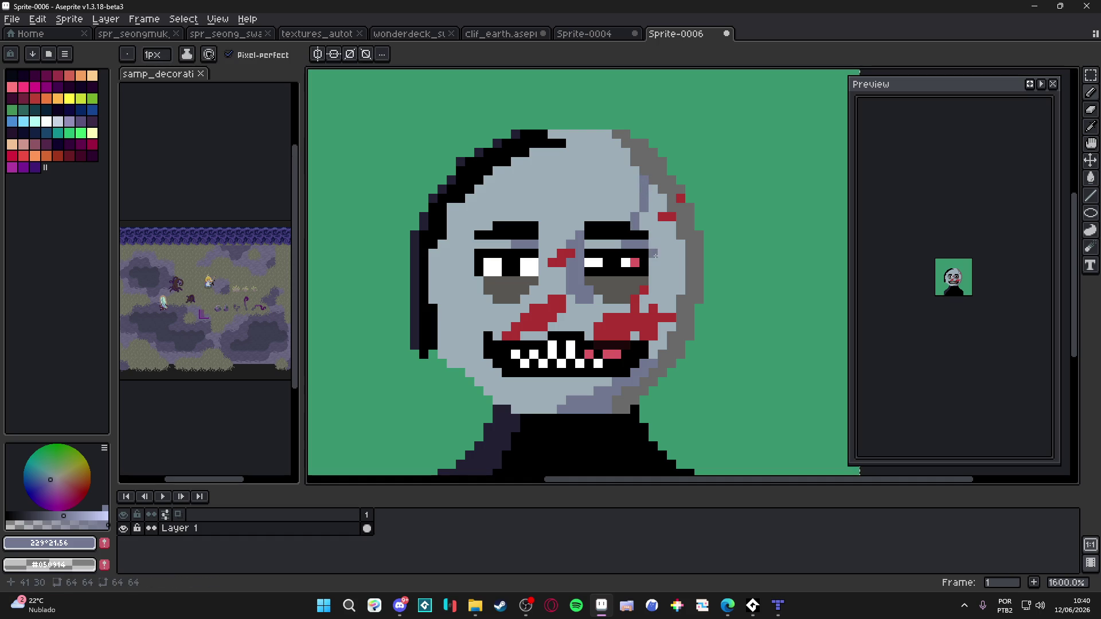
key("g")
left_click(665, 269)
left_click(665, 333)
key("b")
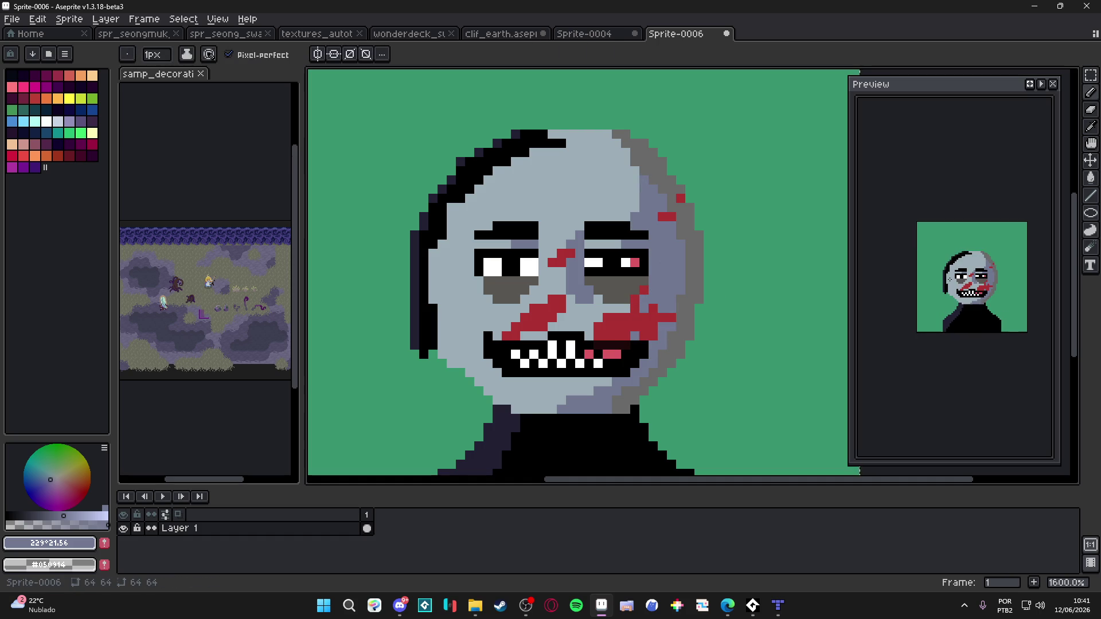
Touch up single face and chin pixels in blue-grey and light grey
scroll(559, 299, "down", 5)
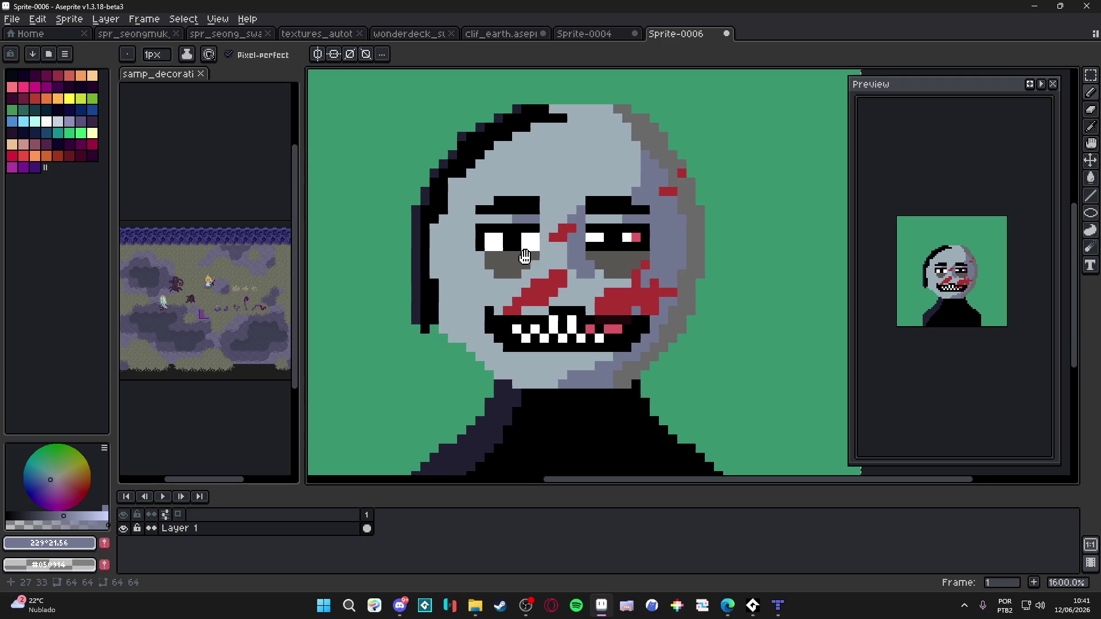
left_click(469, 296)
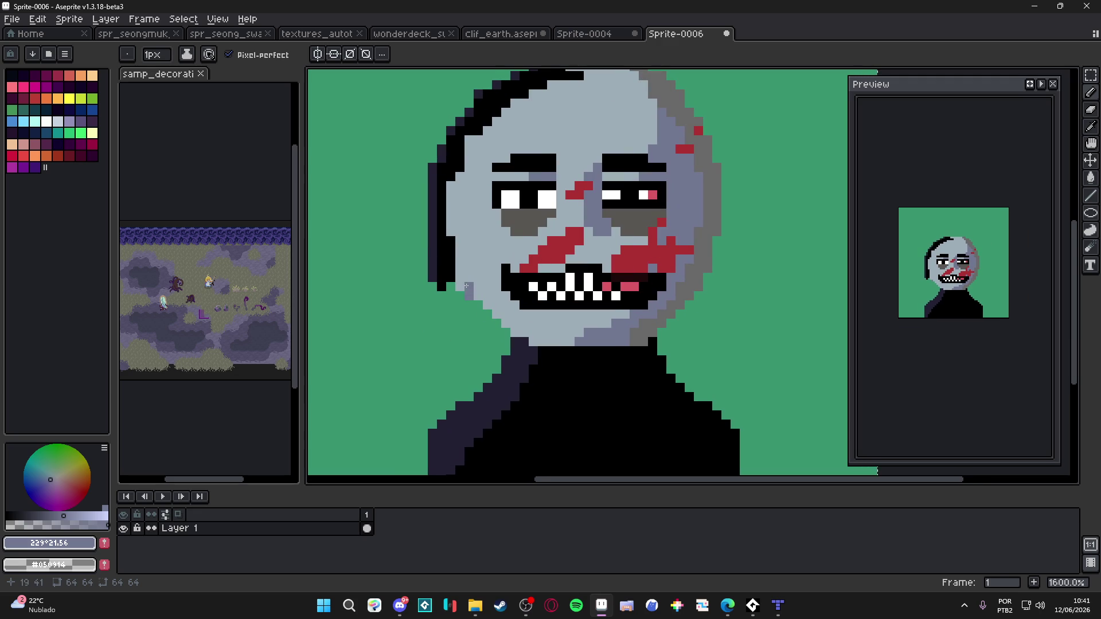
scroll(629, 317, "left", 2)
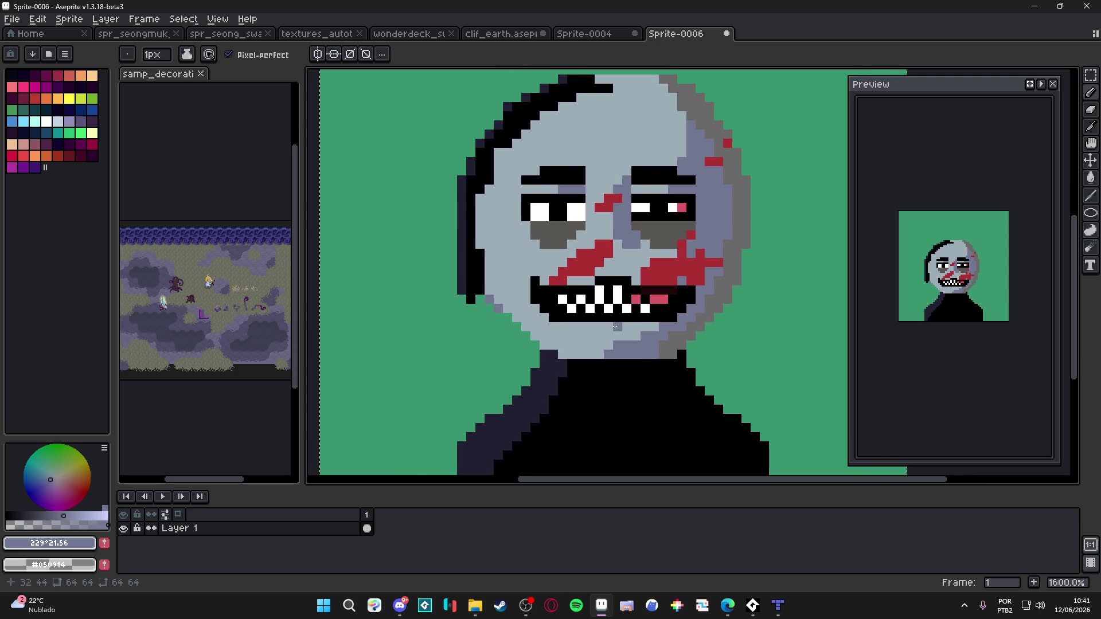
left_click(604, 327, "alt")
left_click(609, 354)
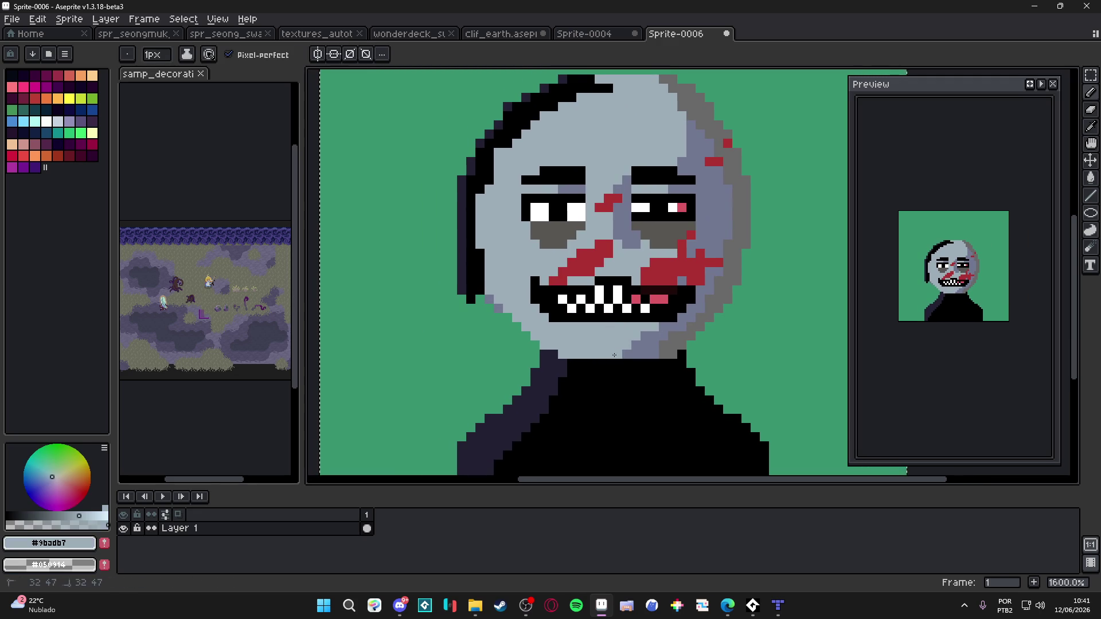
left_click(637, 353, "alt")
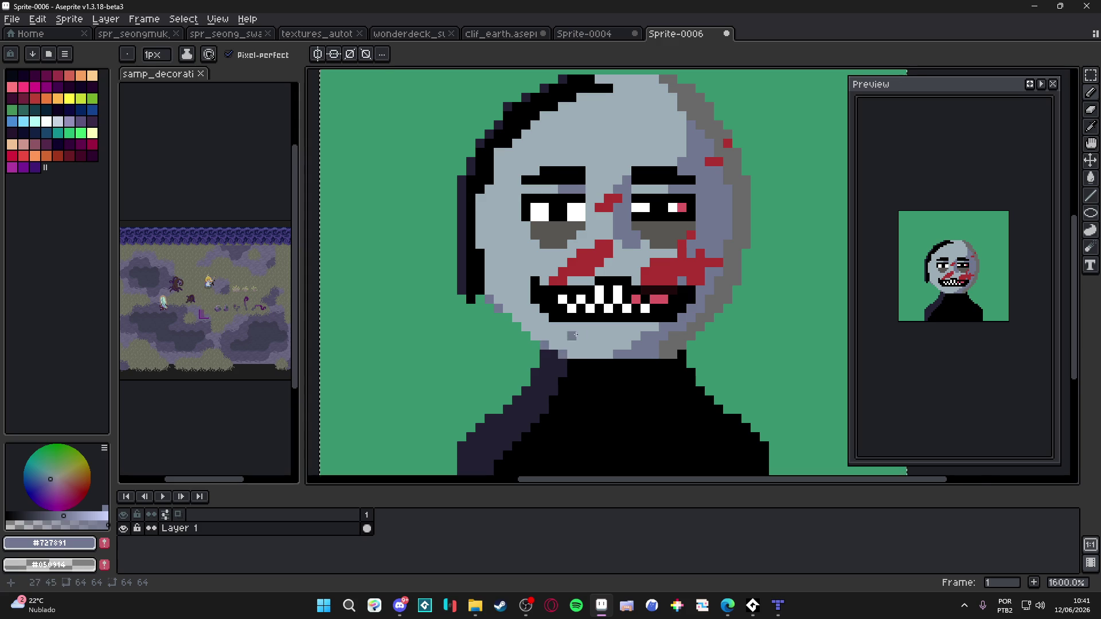
Sample the face grey #9badb7 and lighten it for highlights
scroll(562, 341, "down", 3)
scroll(565, 306, "up", 2)
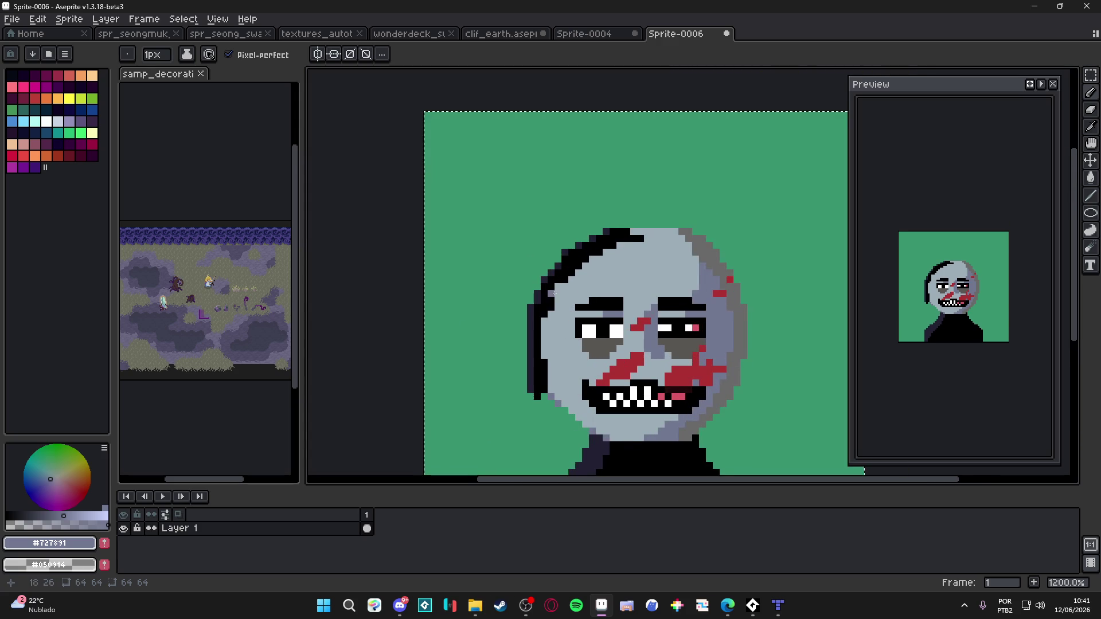
scroll(645, 234, "up", 1)
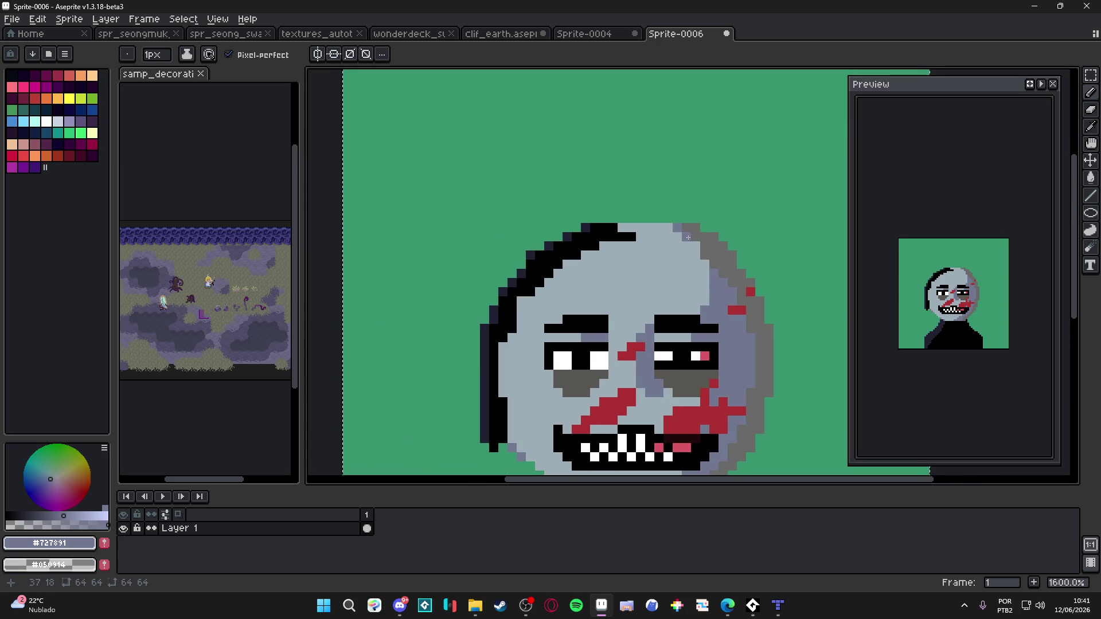
scroll(694, 250, "down", 2)
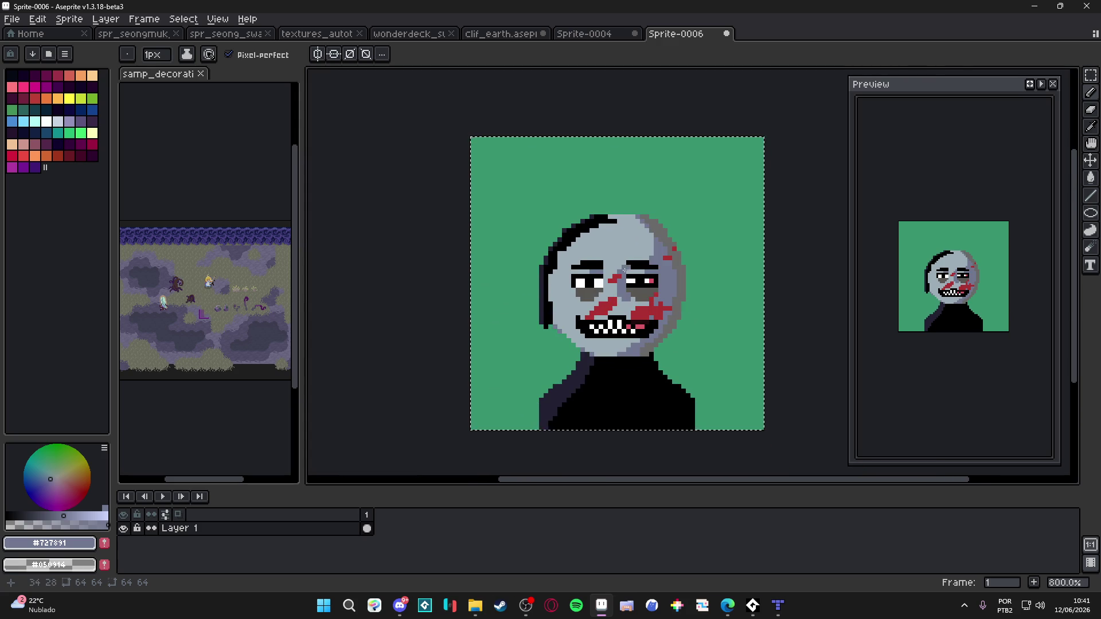
scroll(566, 291, "up", 1)
left_click(711, 213, "alt")
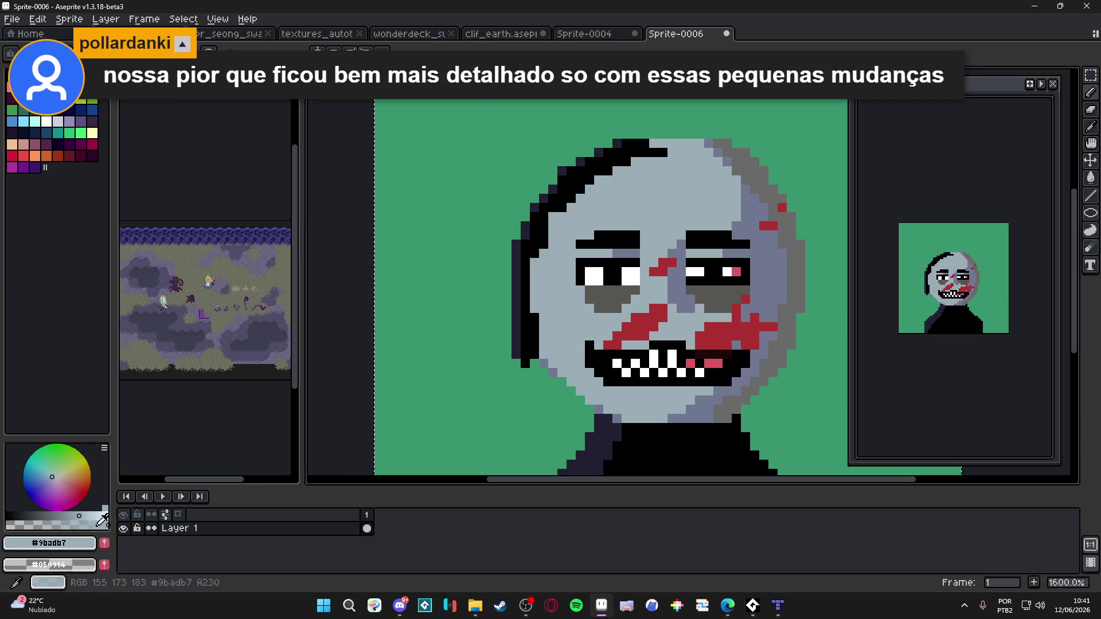
left_click(85, 515)
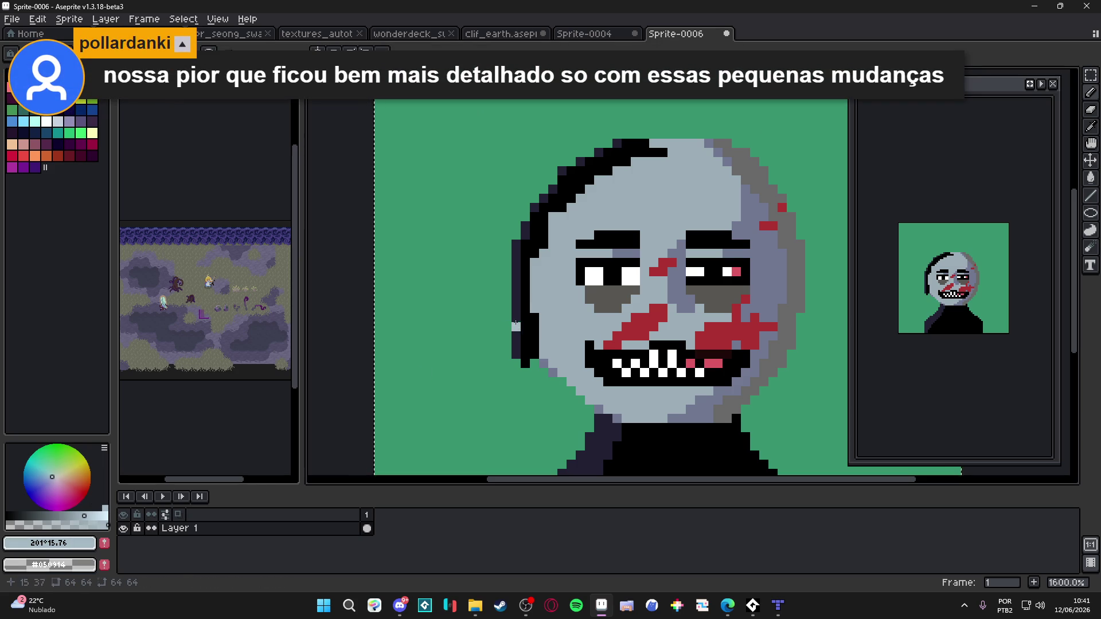
Tint the colour pale green and add highlights on the left cheek and above the left eyebrow
left_click(52, 474)
left_click_drag(566, 302, 568, 309)
key("ctrl+z")
left_click_drag(577, 318, 578, 311)
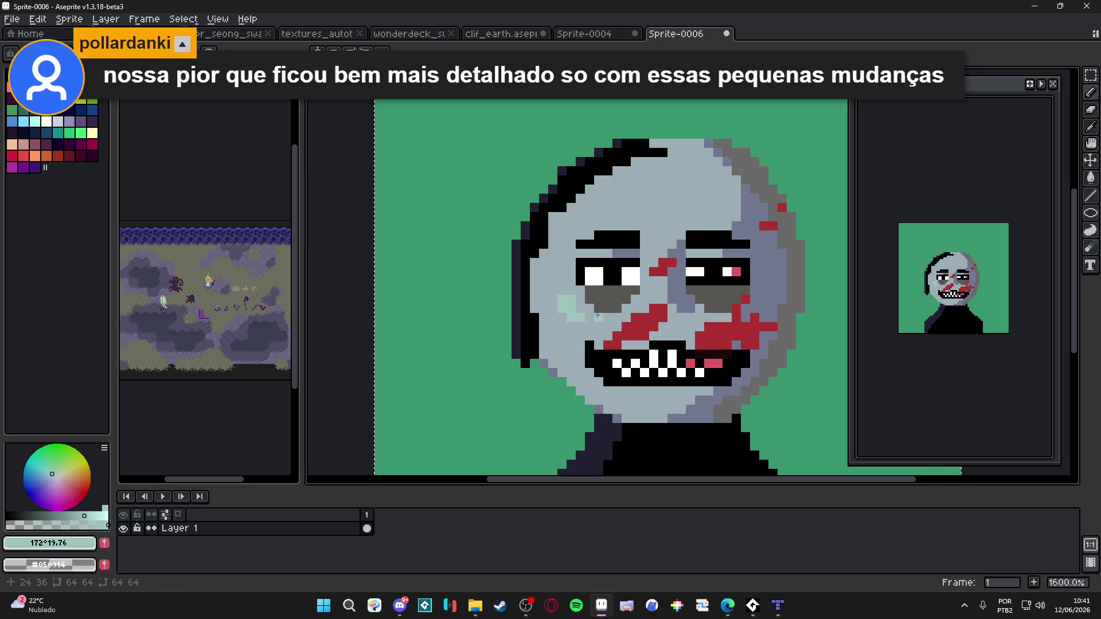
scroll(580, 312, "up", 3)
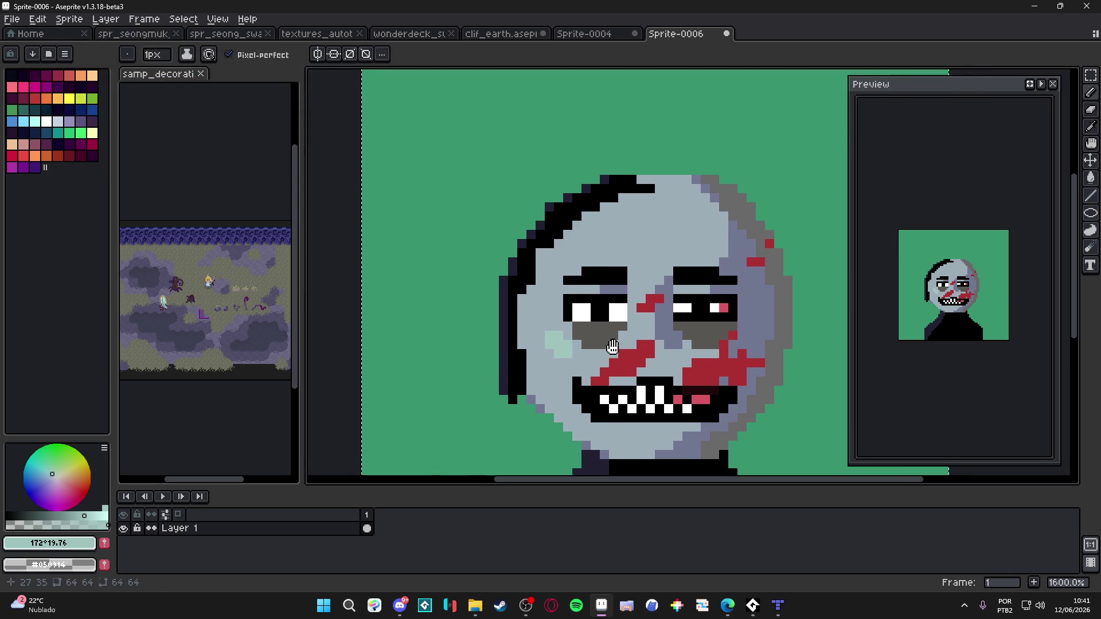
left_click_drag(568, 278, 582, 267)
left_click(578, 261)
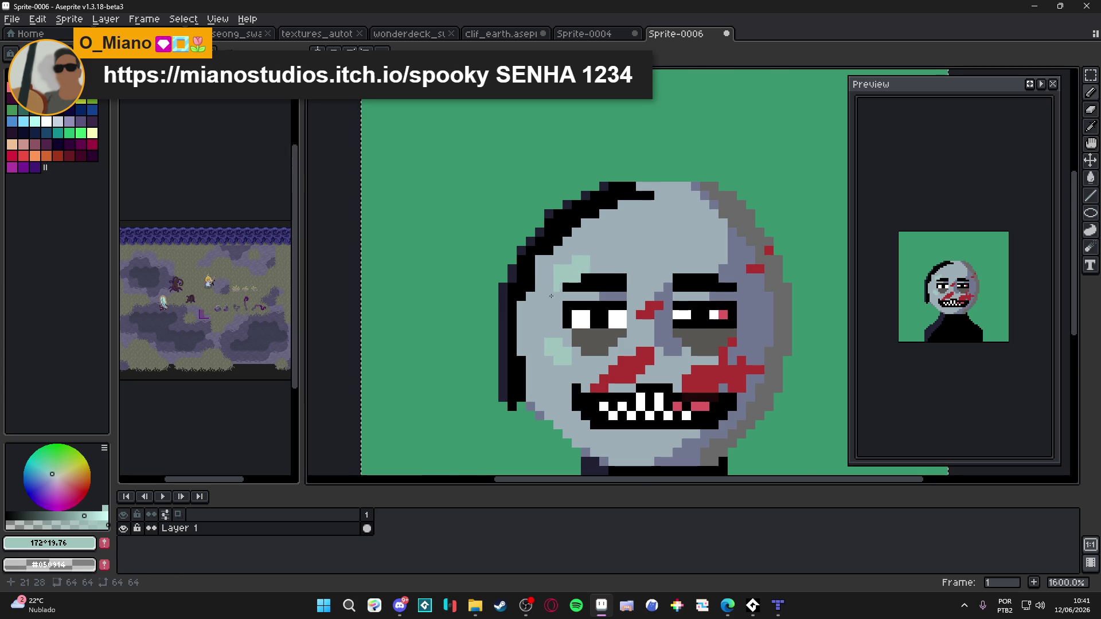
Add mint highlights along the lower left cheek and a single pixel at the jaw
scroll(565, 299, "up", 2)
scroll(579, 324, "down", 5)
scroll(561, 346, "up", 5)
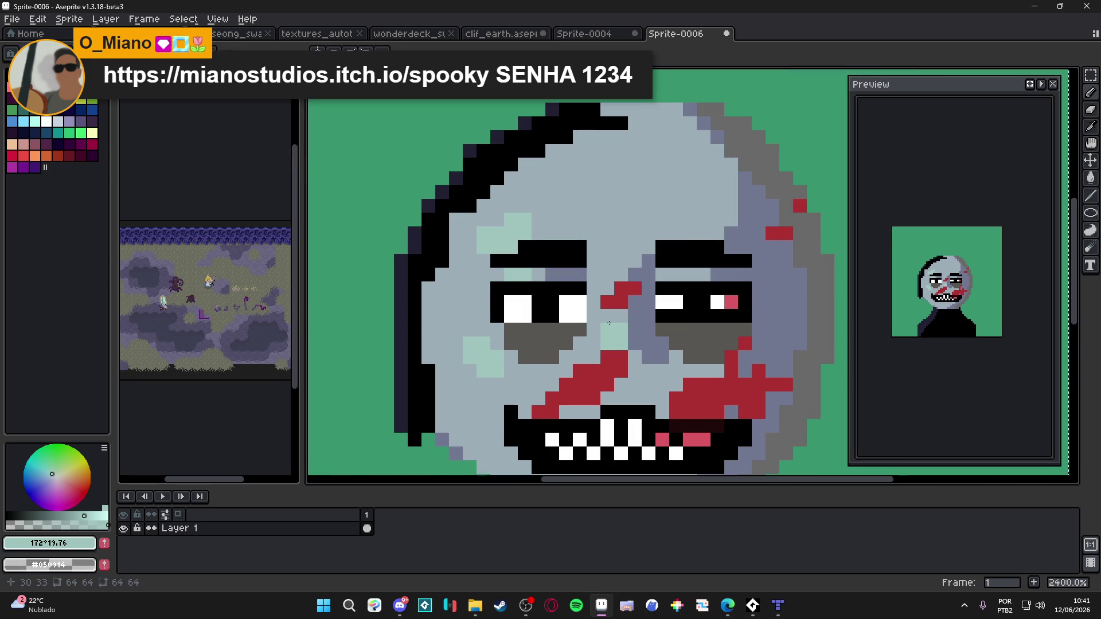
scroll(550, 339, "down", 5)
scroll(549, 338, "up", 5)
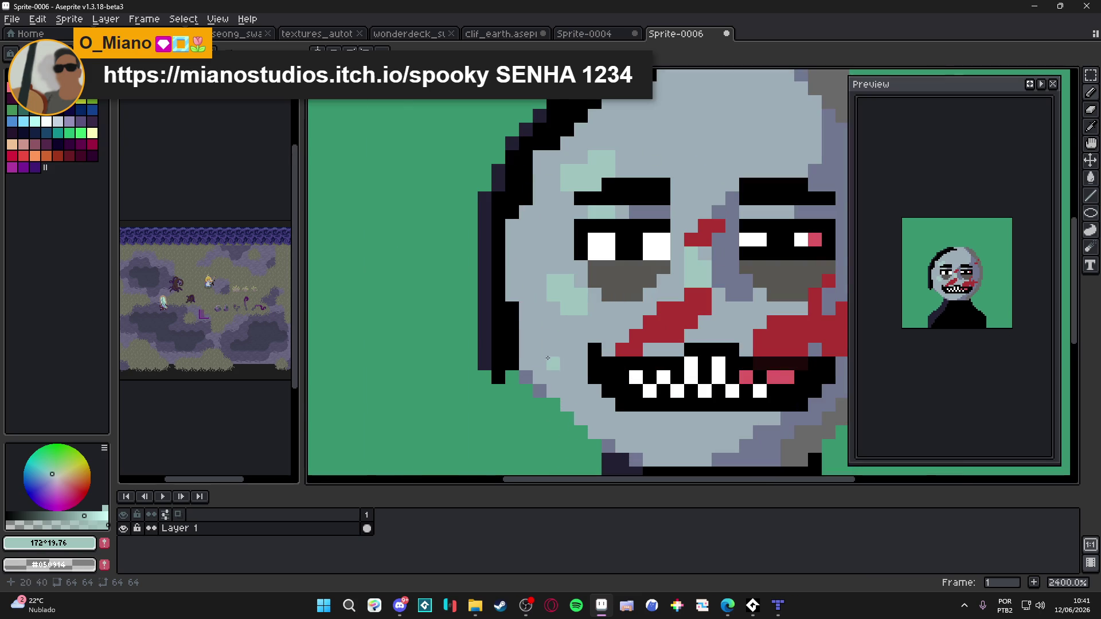
left_click_drag(556, 377, 564, 387)
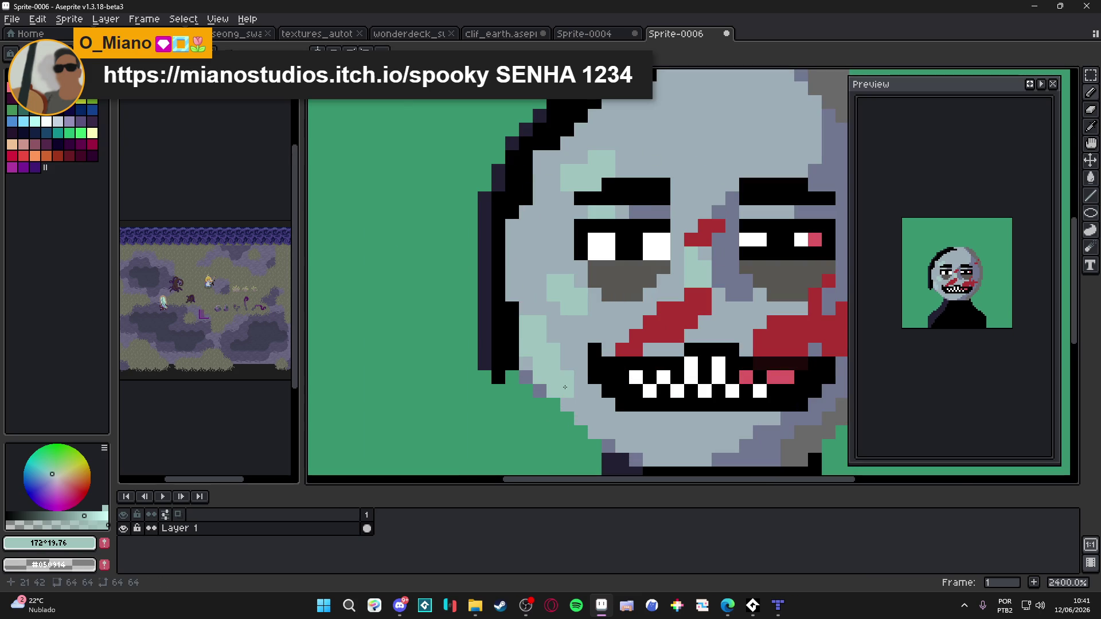
left_click(576, 401)
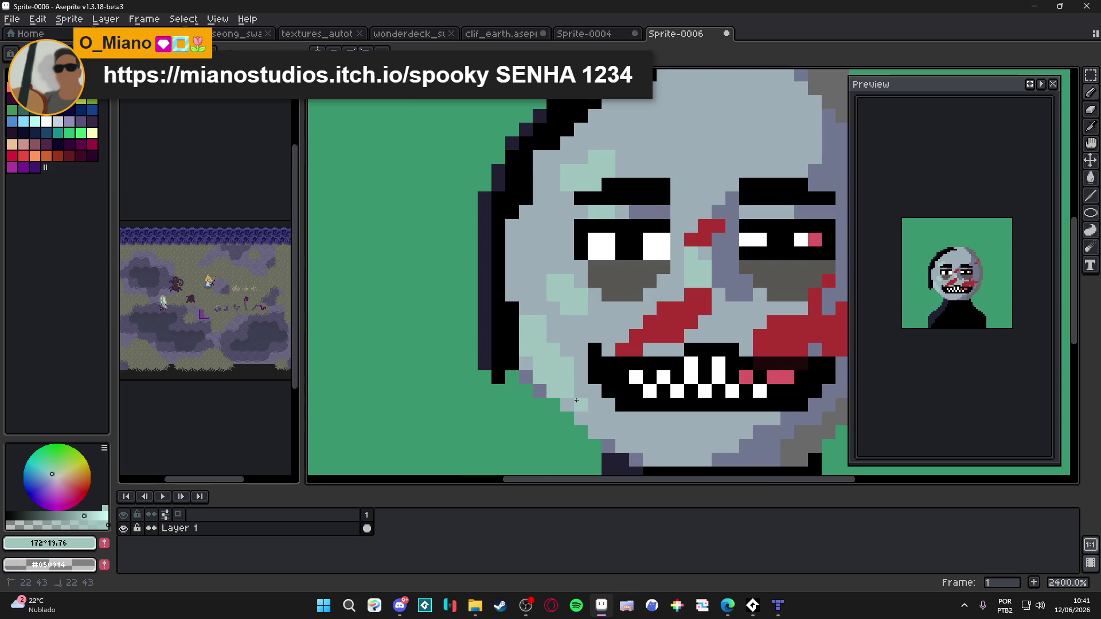
Lighten the teal slightly and paint highlights on the left cheek and forehead
scroll(584, 412, "down", 5)
scroll(602, 404, "up", 2)
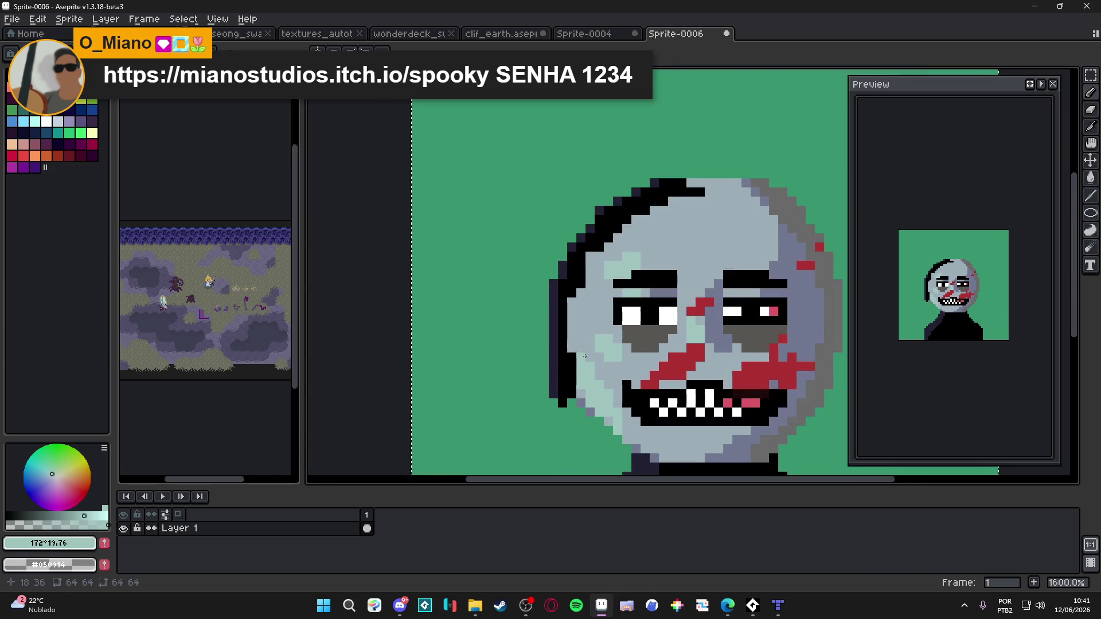
scroll(622, 398, "down", 3)
scroll(599, 306, "up", 3)
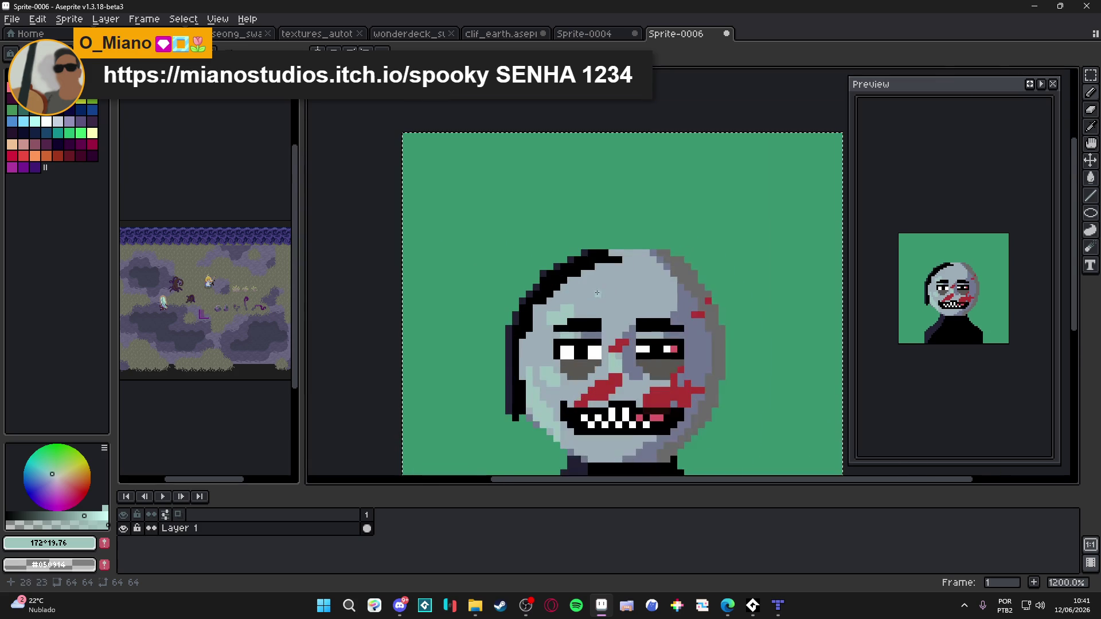
scroll(567, 320, "down", 3)
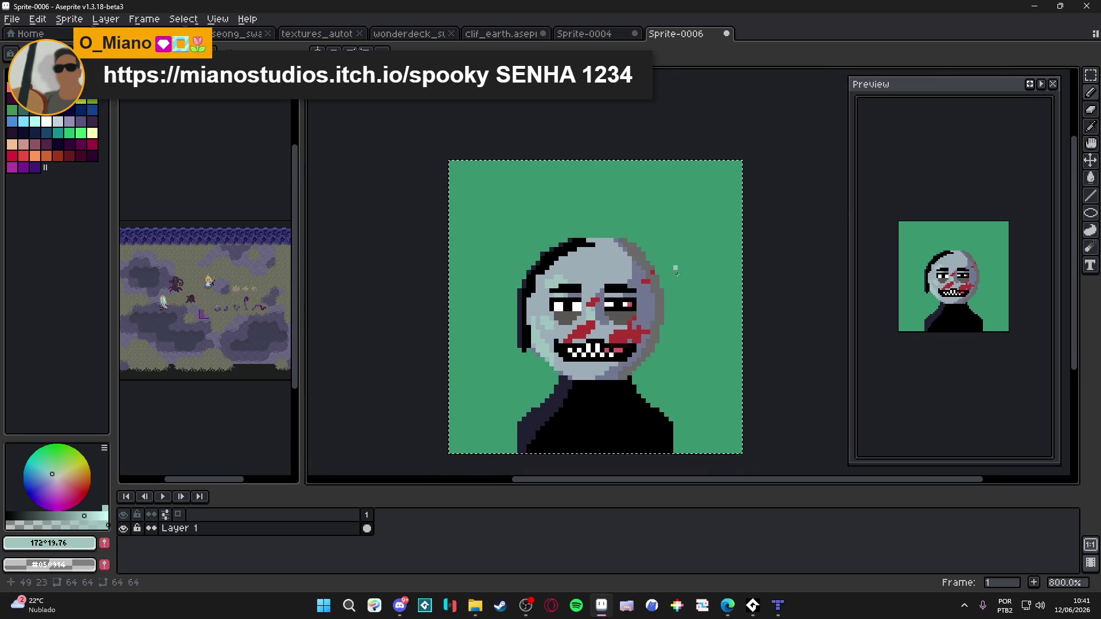
scroll(593, 375, "up", 3)
scroll(602, 379, "up", 2)
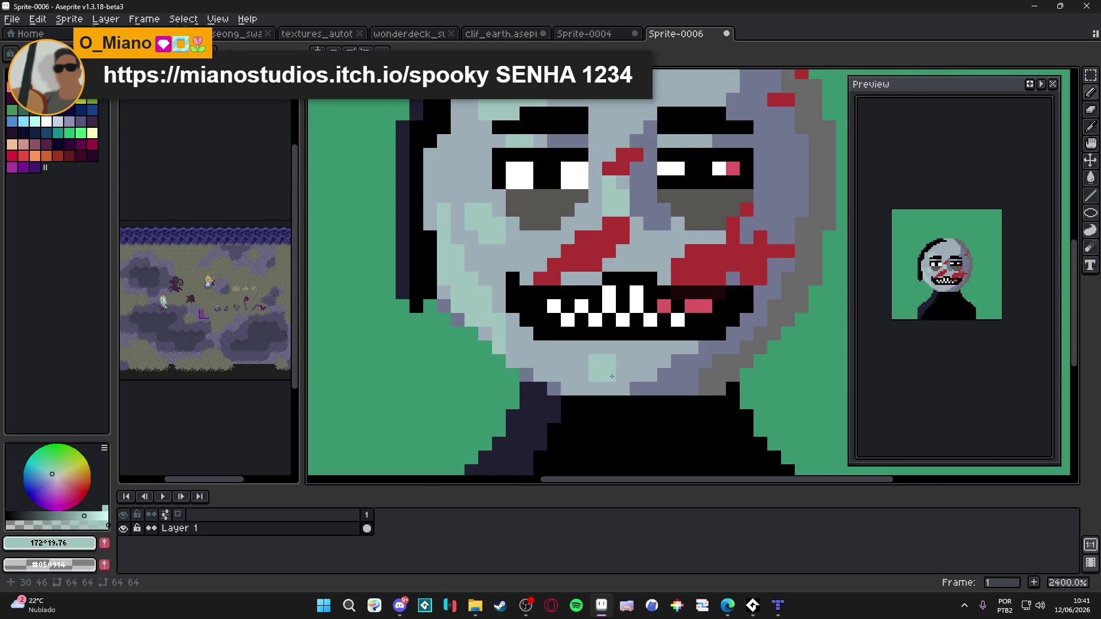
scroll(579, 401, "down", 4)
scroll(577, 404, "up", 1)
scroll(568, 422, "down", 1)
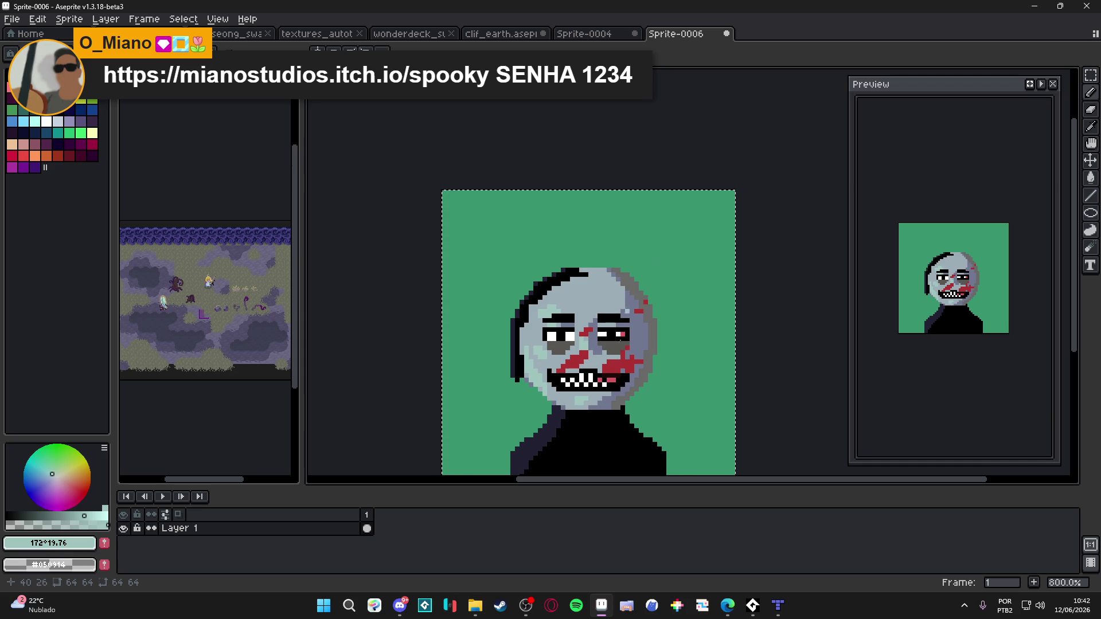
scroll(567, 352, "up", 3)
left_click(90, 515)
mouse_move(501, 371)
left_mouse_down()
mouse_move(478, 356)
mouse_move(481, 390)
left_mouse_up()
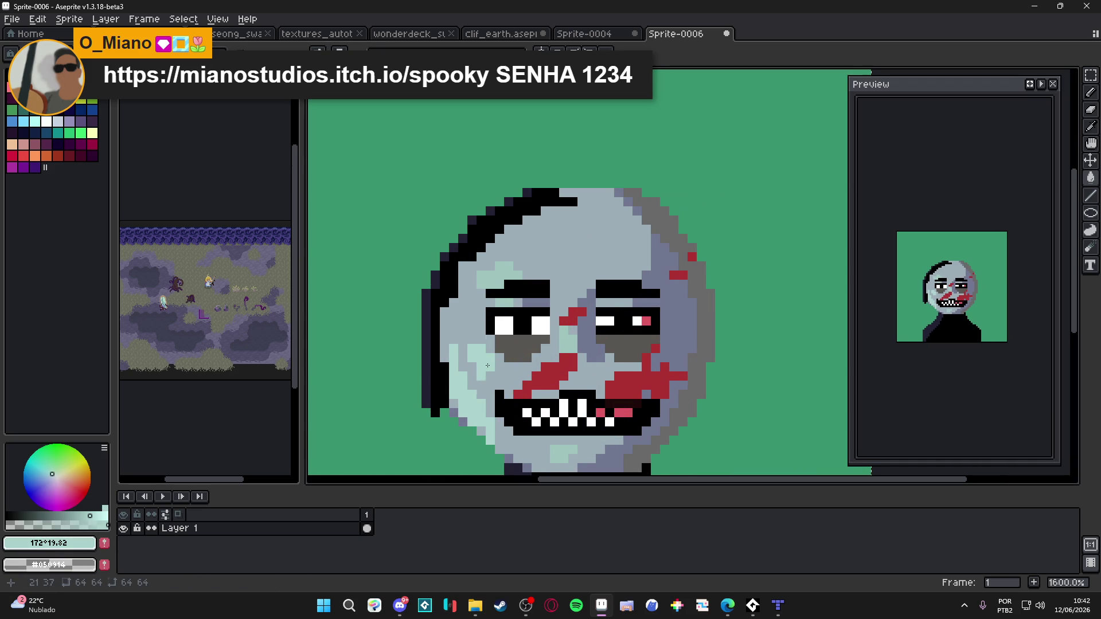
left_click(501, 279)
Eyedrop the face-edge grey, bluish grey #727891 and the green background #37946e
scroll(589, 346, "down", 2)
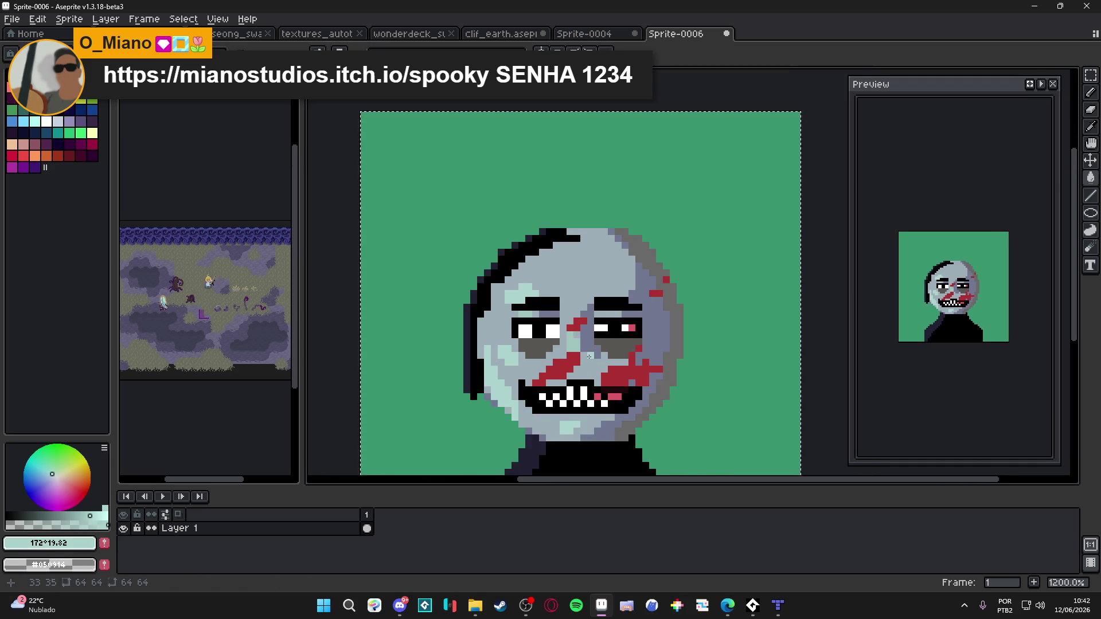
scroll(596, 338, "up", 1)
scroll(608, 327, "down", 2)
scroll(619, 314, "up", 2)
left_click(619, 314, "alt")
left_click(611, 321, "alt")
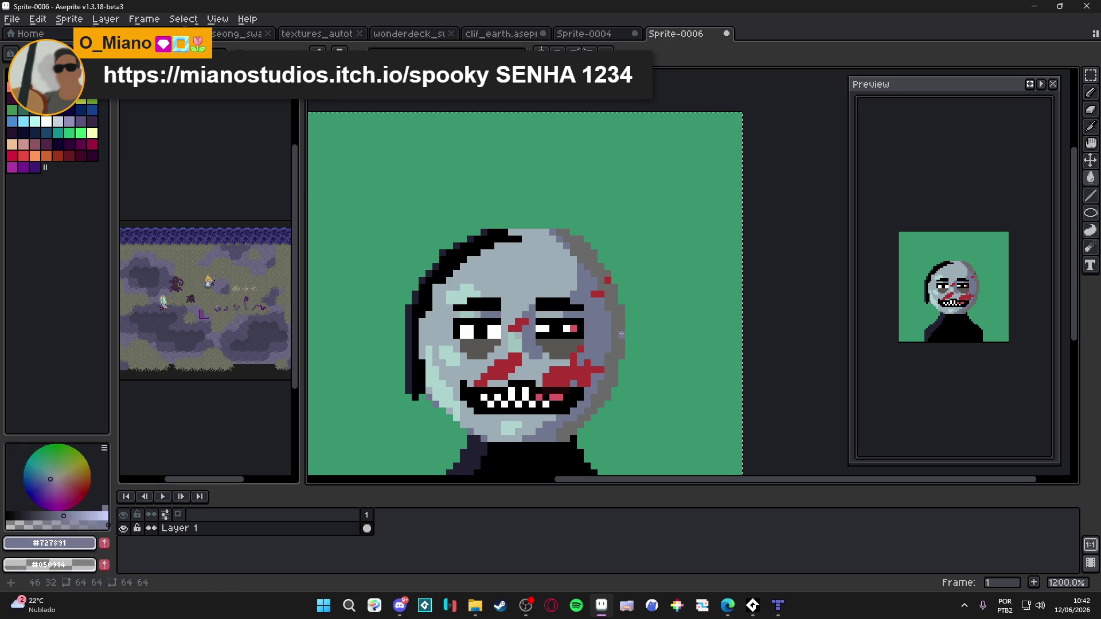
scroll(607, 338, "down", 2)
scroll(628, 349, "down", 2)
scroll(630, 347, "up", 4)
scroll(637, 345, "down", 2)
left_click(643, 344, "alt")
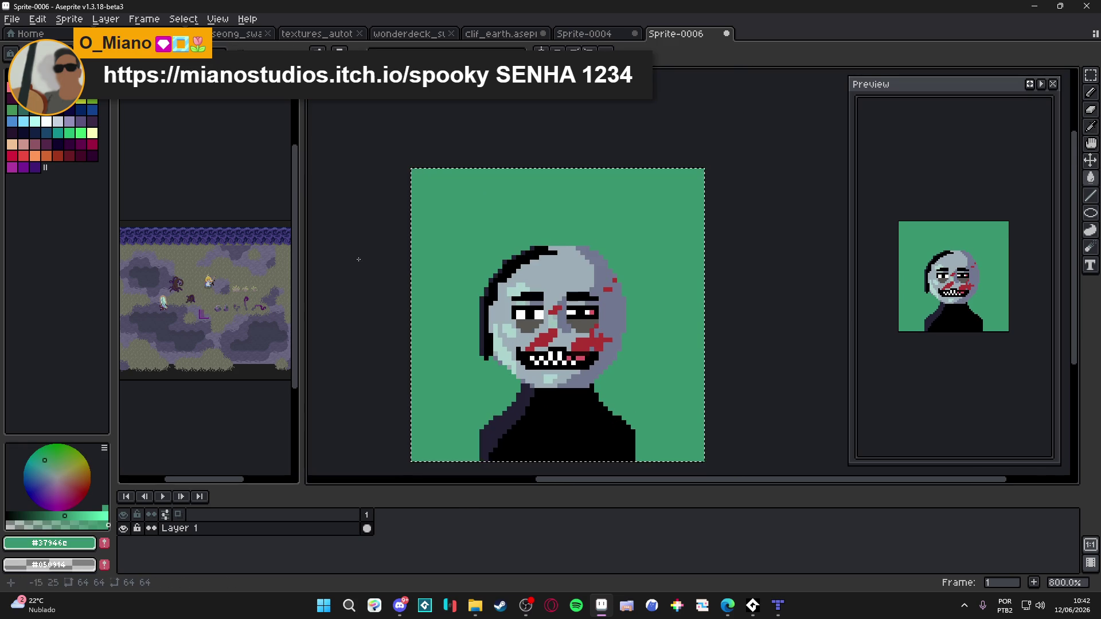
scroll(590, 317, "up", 2)
Set the drawing colour's alpha to fully transparent and move the portrait up in the view
left_click(17, 525)
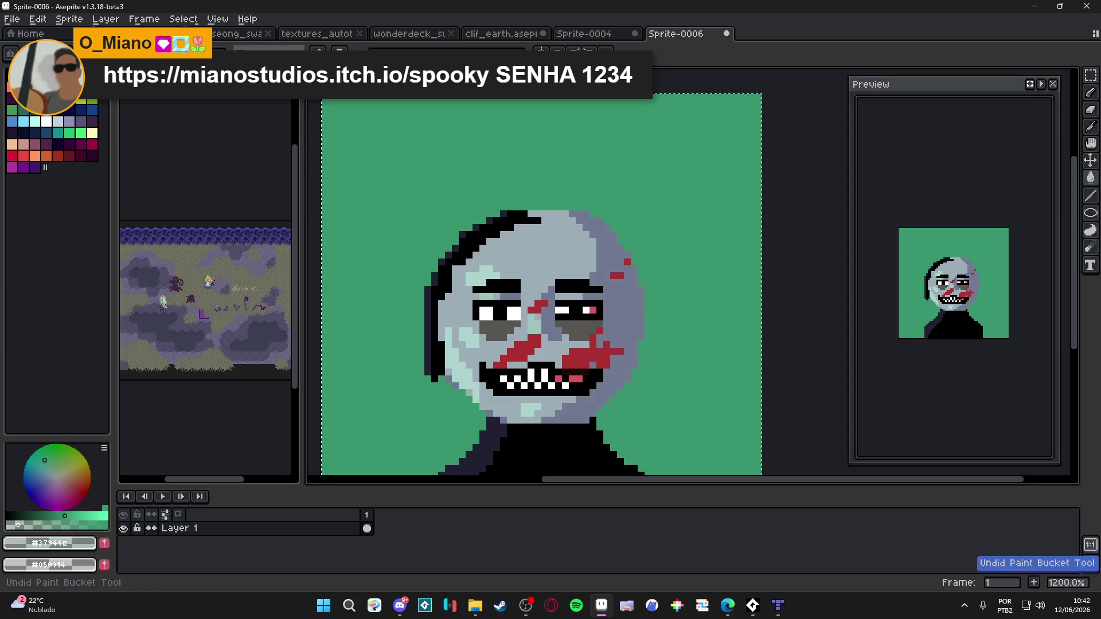
scroll(632, 324, "down", 3)
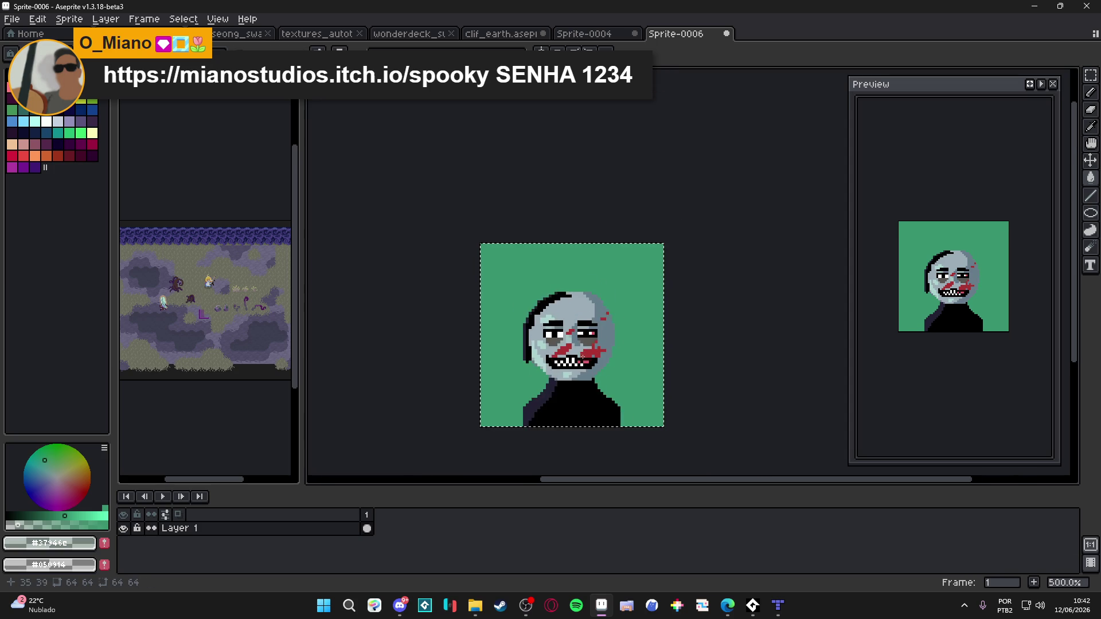
scroll(545, 395, "up", 2)
left_click_drag(545, 395, 550, 348)
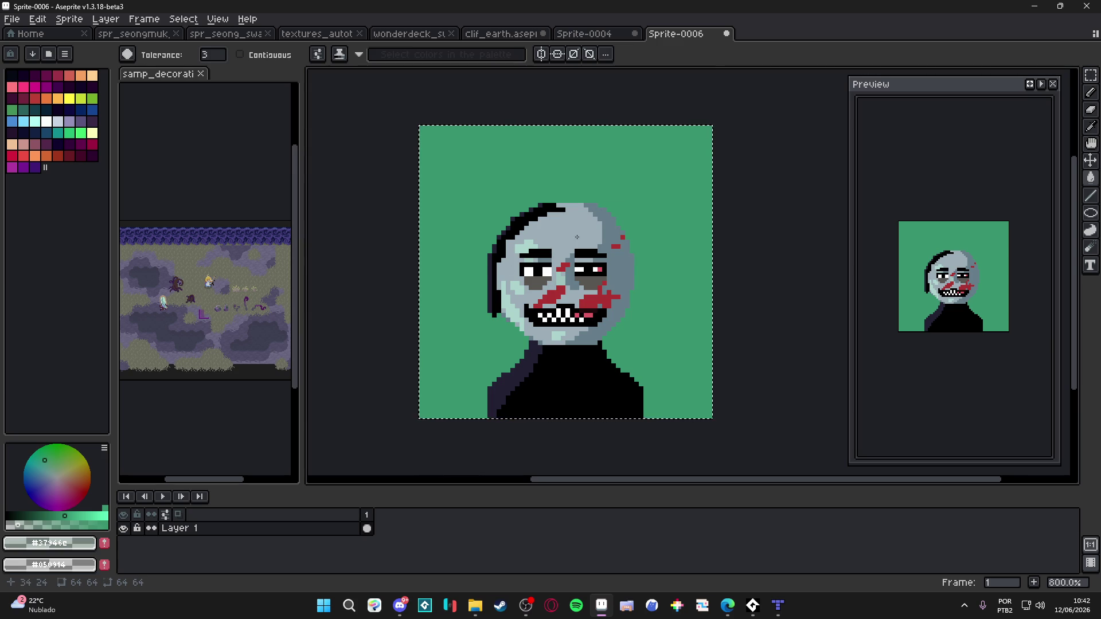
Sample the face grey #667d8a and switch to the 1px pixel-perfect Pencil
scroll(577, 237, "up", 2)
left_click(619, 213, "alt")
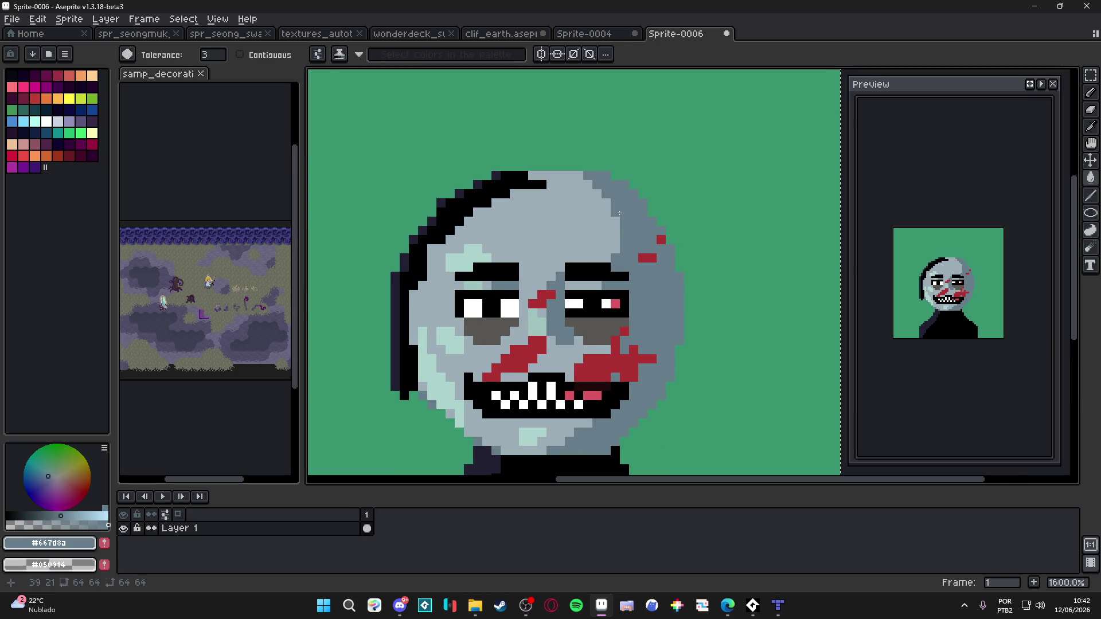
scroll(619, 213, "down", 2)
key("b")
scroll(625, 215, "up", 2)
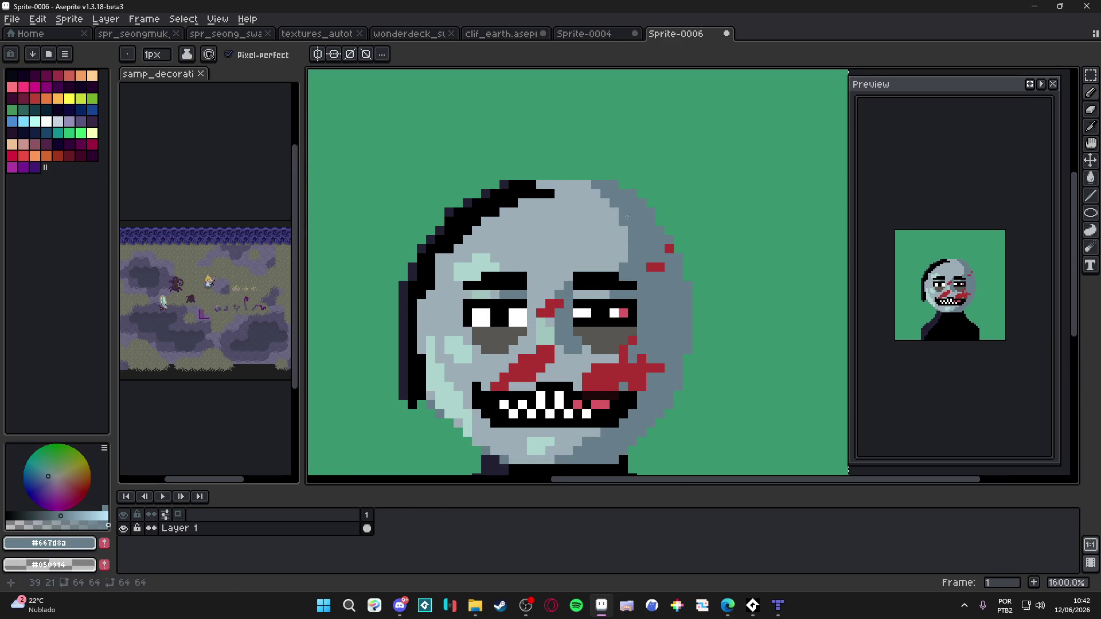
scroll(626, 216, "down", 1)
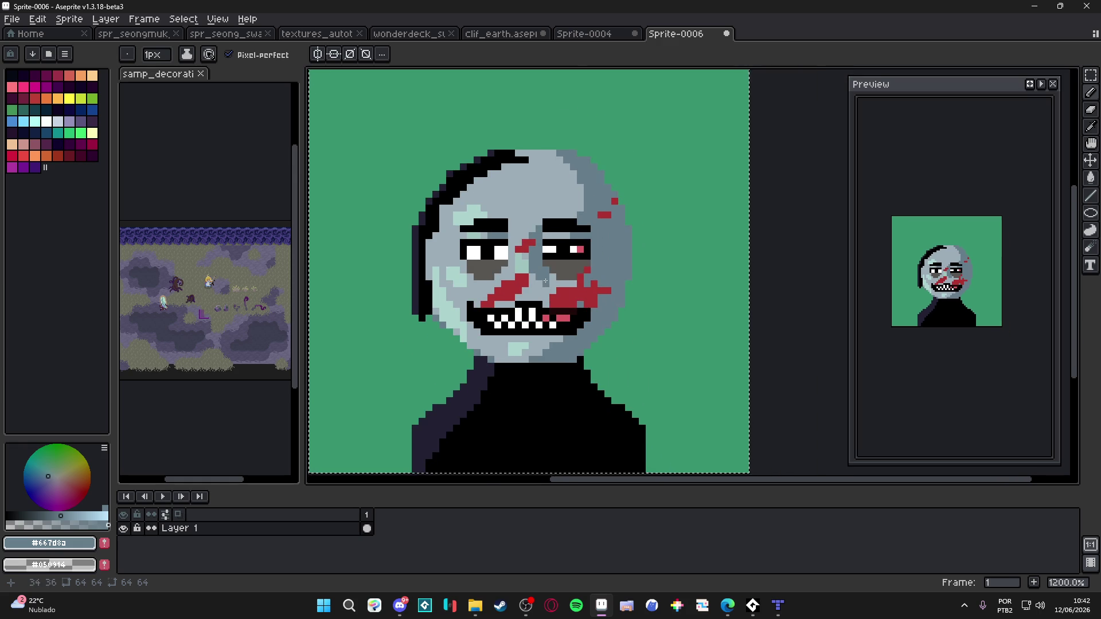
scroll(545, 281, "up", 1)
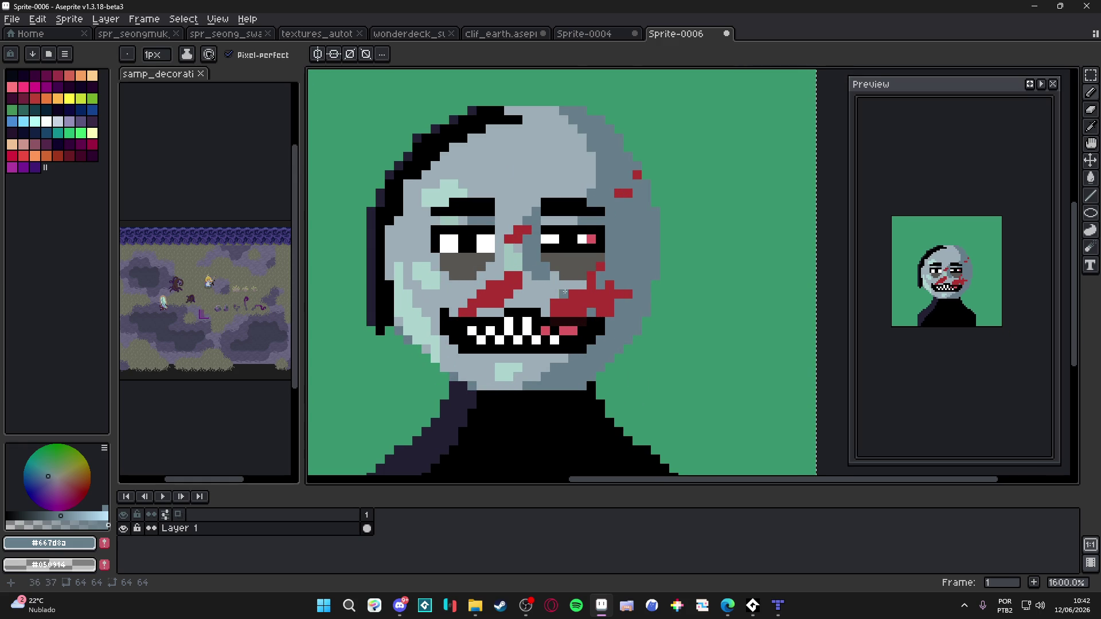
scroll(602, 286, "down", 5)
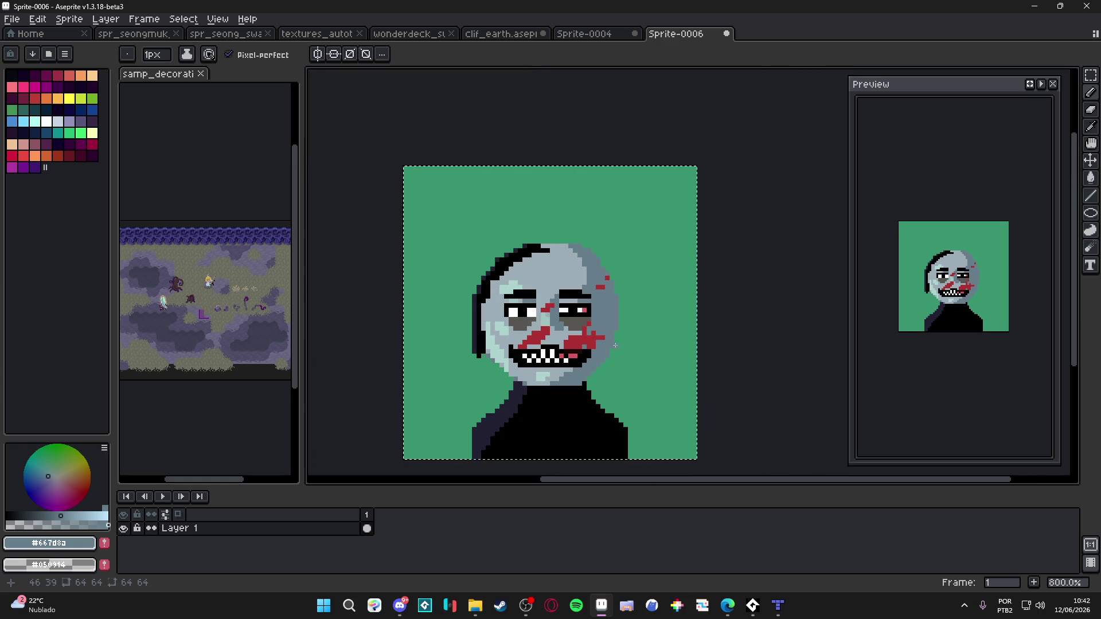
scroll(585, 318, "up", 4)
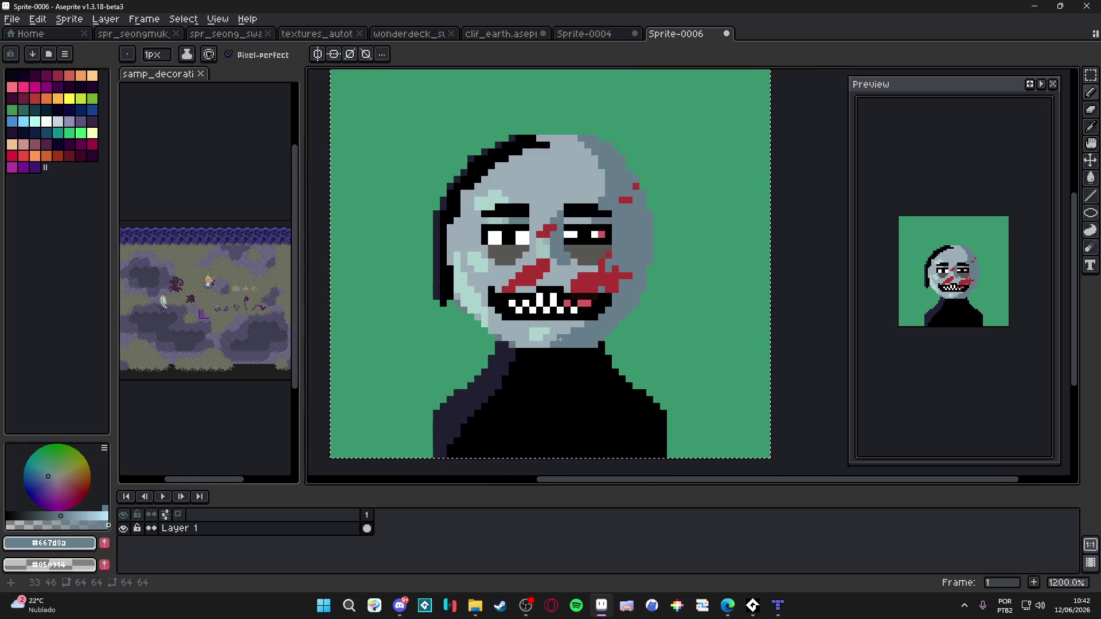
scroll(559, 320, "down", 3)
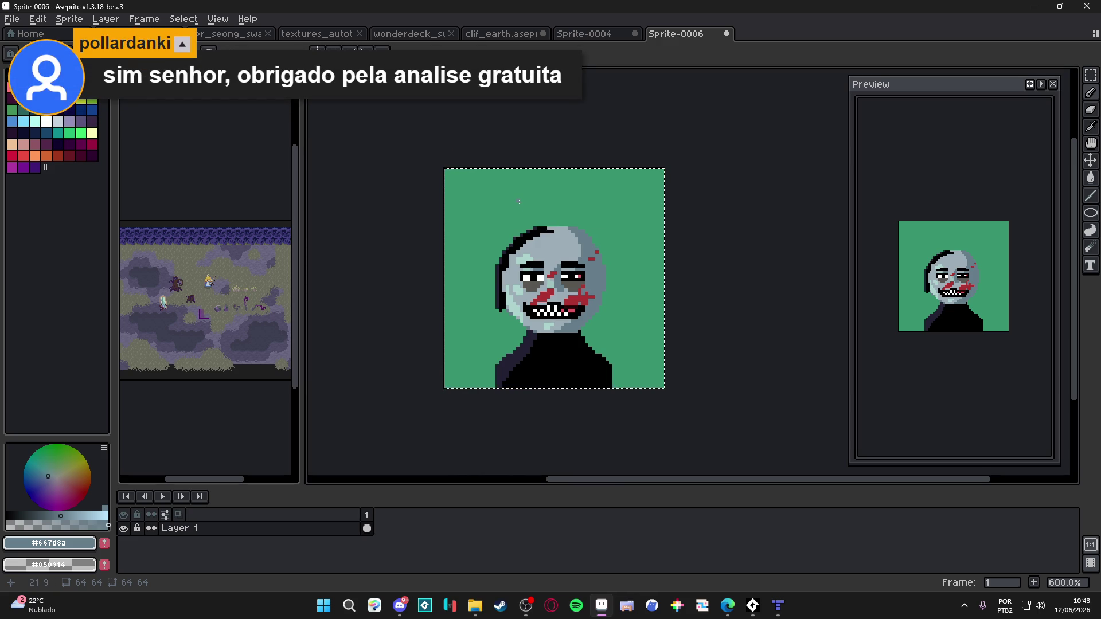
key("alt+Tab")
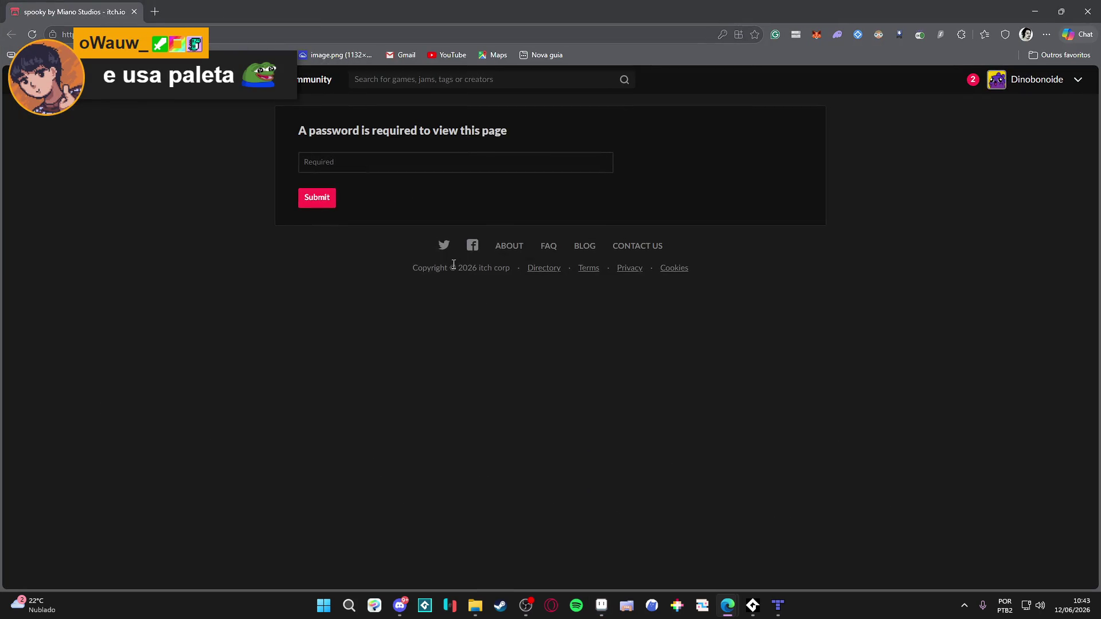
Enter the page password to unlock the itch.io 'spooky' game page, then return to Aseprite
left_click(413, 161)
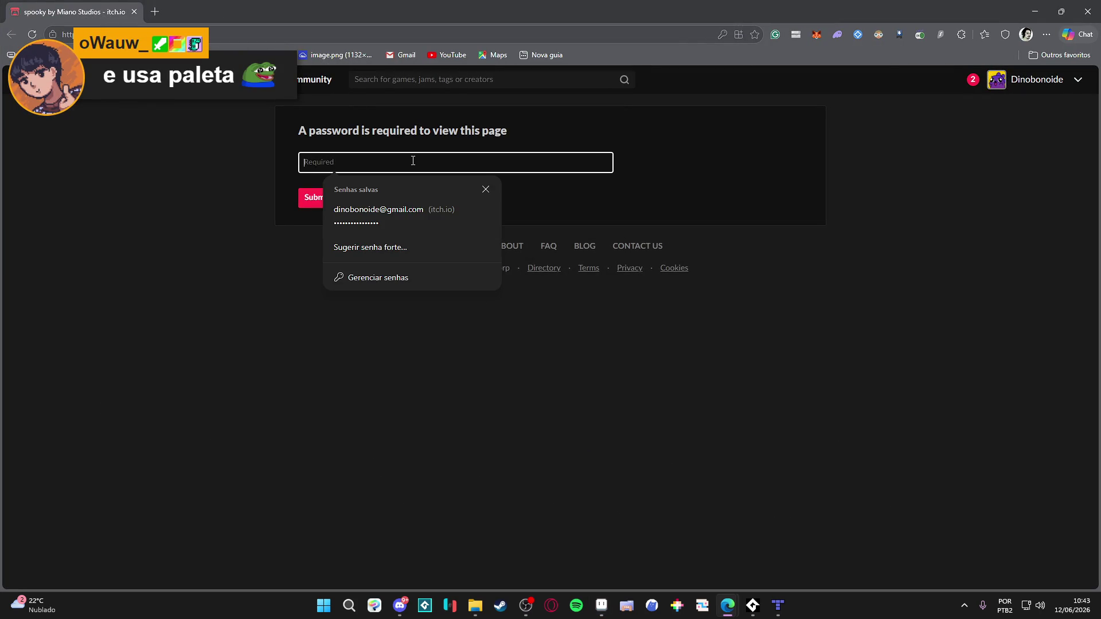
type("spoo")
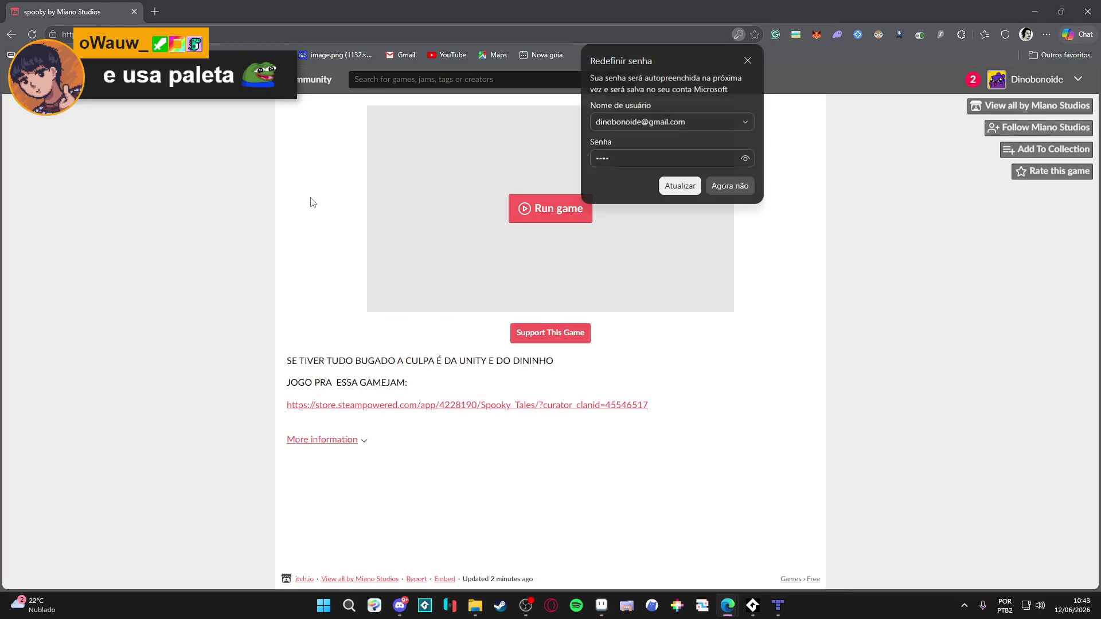
left_click(735, 194)
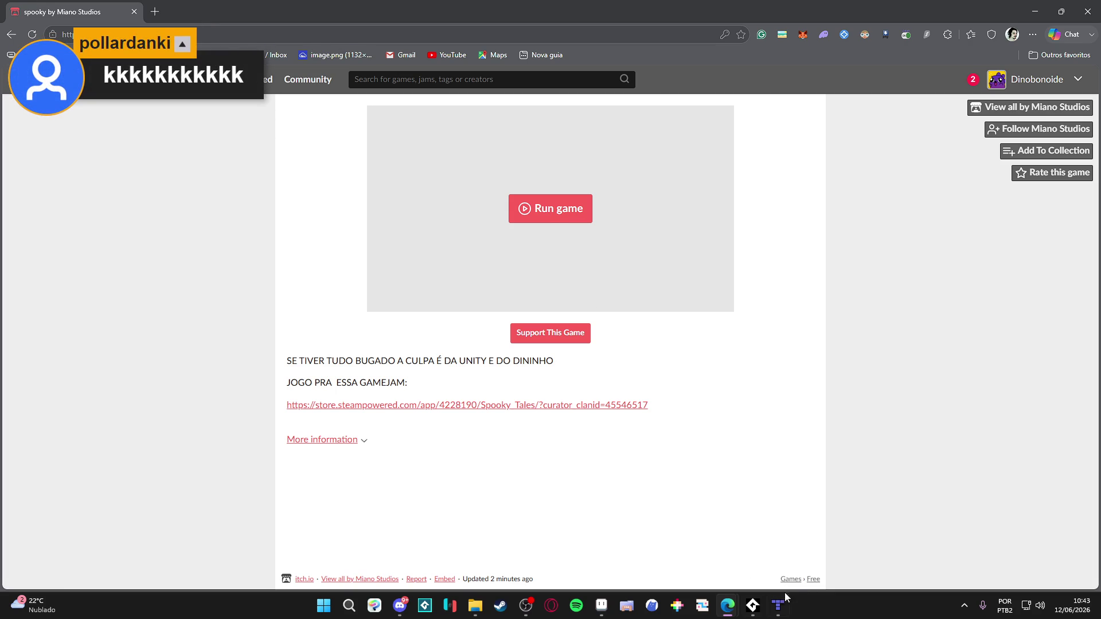
left_click(601, 606)
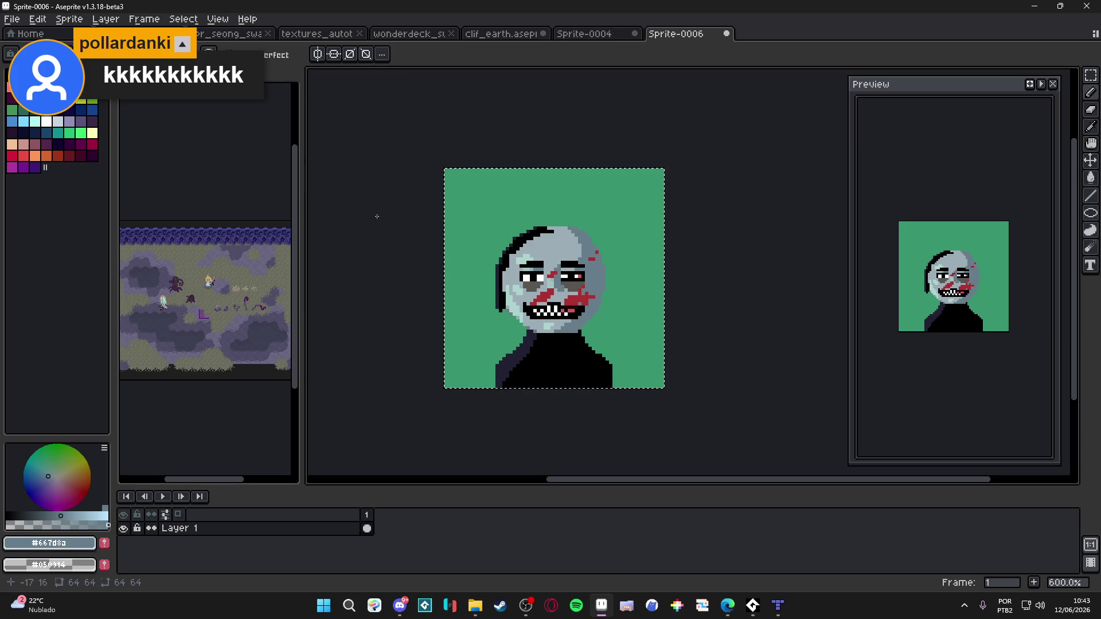
Load the BubbleGum16 preset as the sprite's palette
left_click(64, 58)
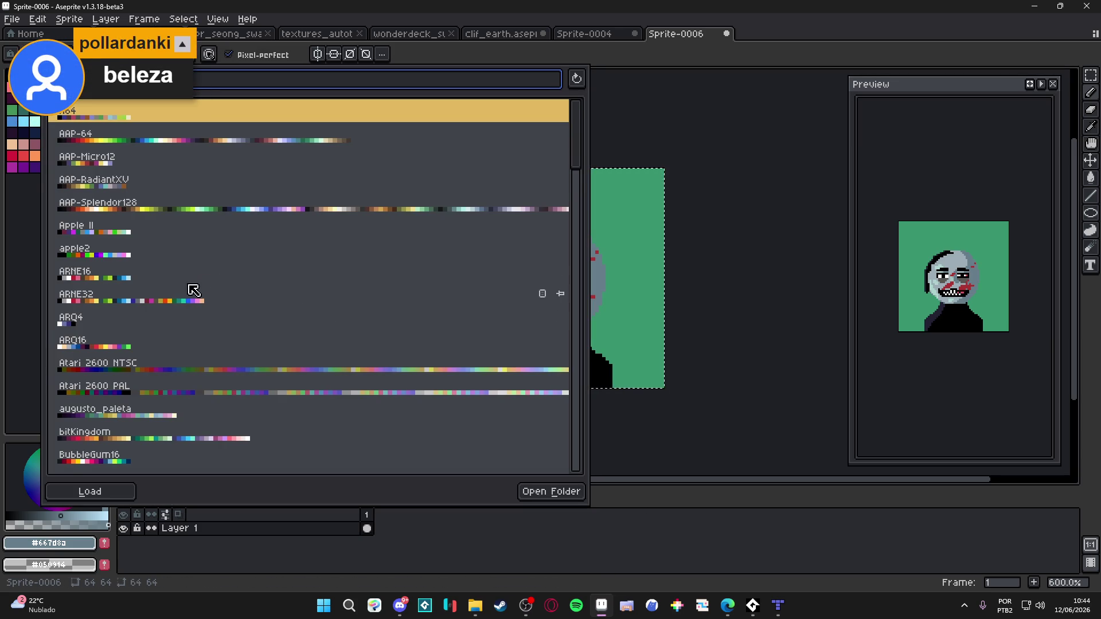
scroll(197, 317, "down", 3)
scroll(211, 378, "down", 2)
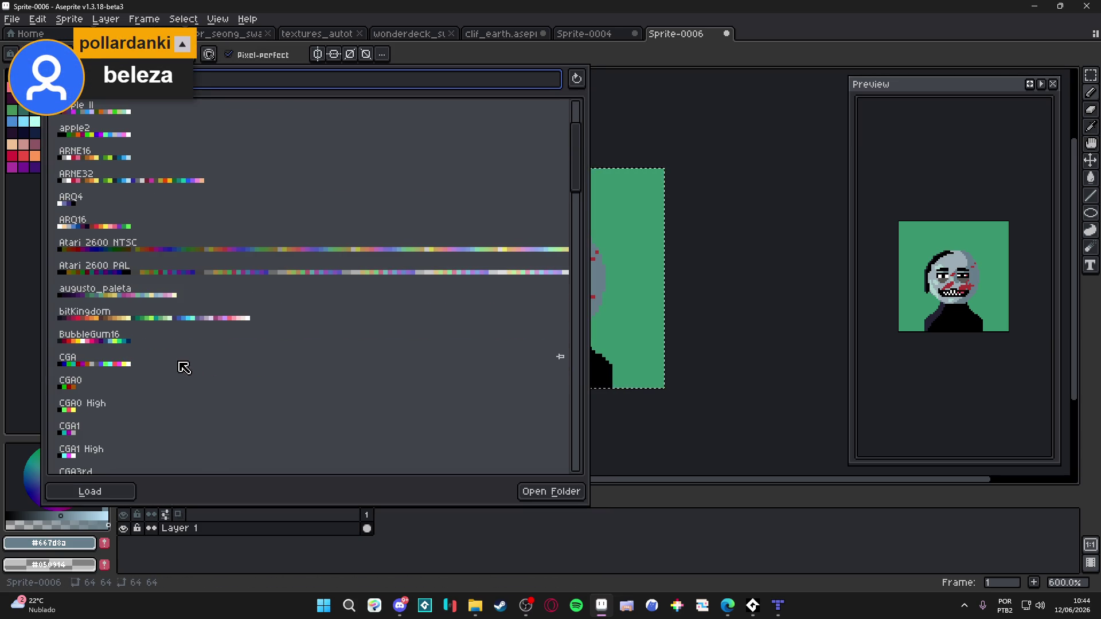
scroll(181, 364, "down", 1)
left_click(121, 316)
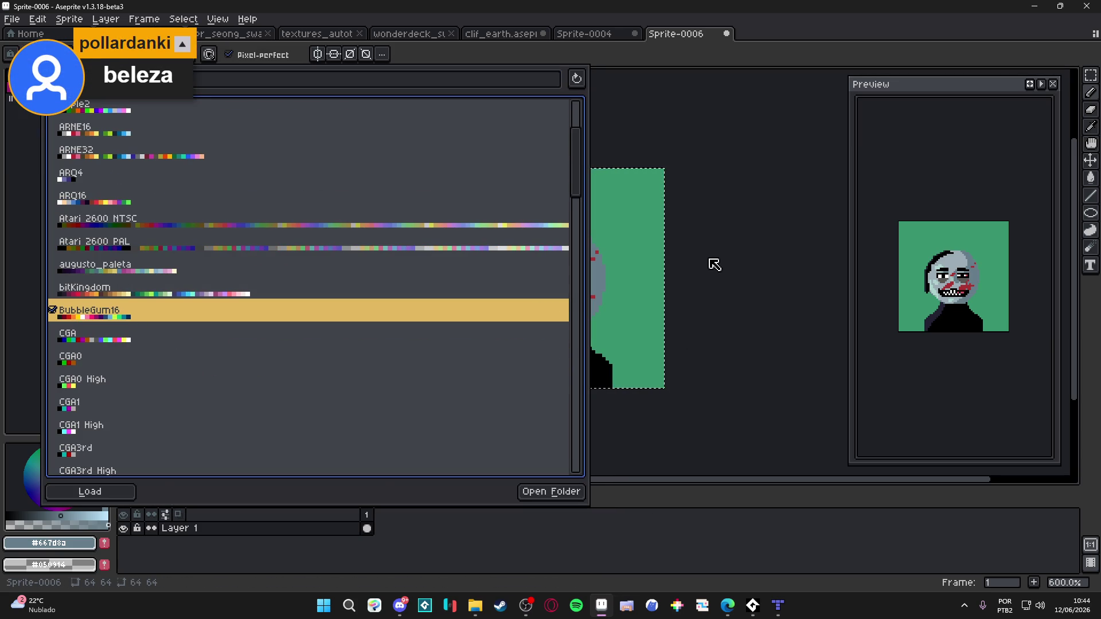
left_click(720, 274)
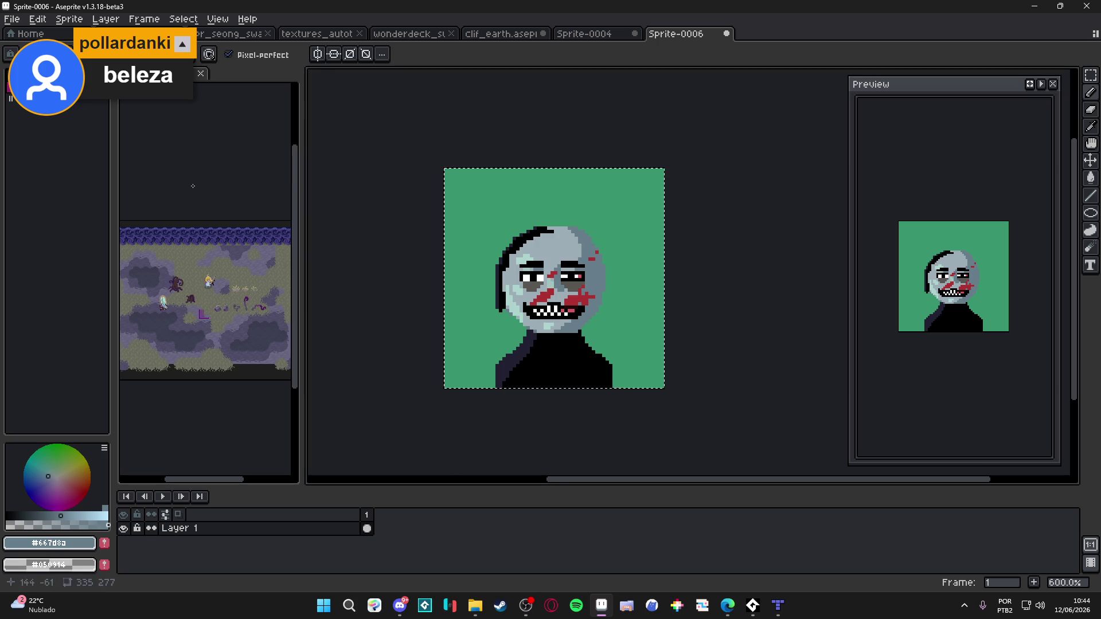
Browse through the palette presets list again, then close it
left_click(13, 86)
scroll(240, 385, "down", 2)
scroll(240, 384, "down", 20)
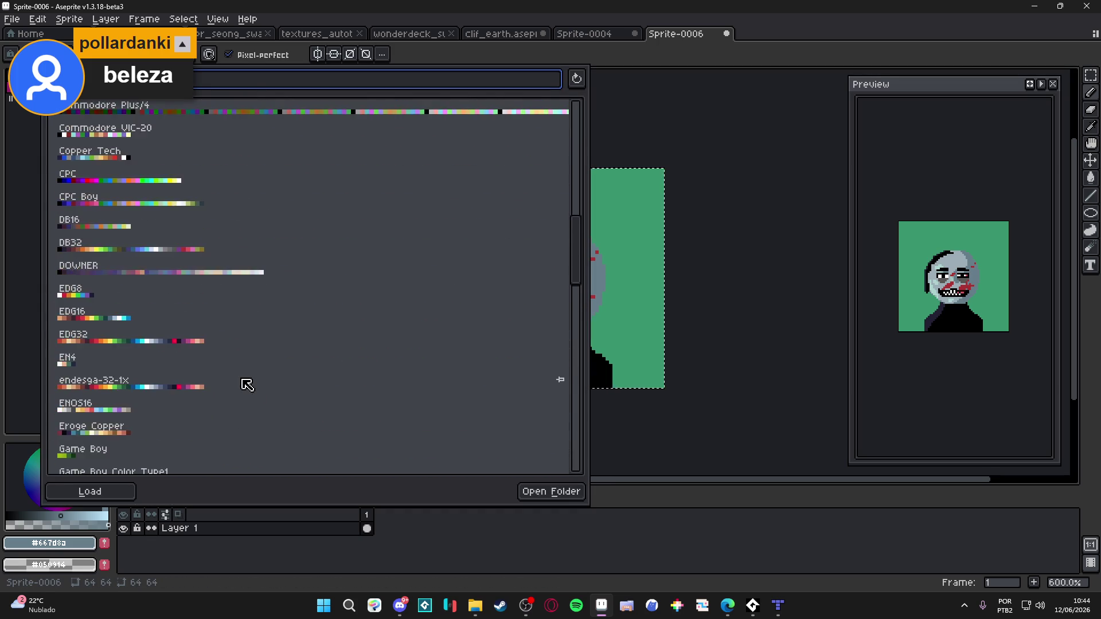
scroll(246, 380, "down", 3)
scroll(247, 382, "down", 3)
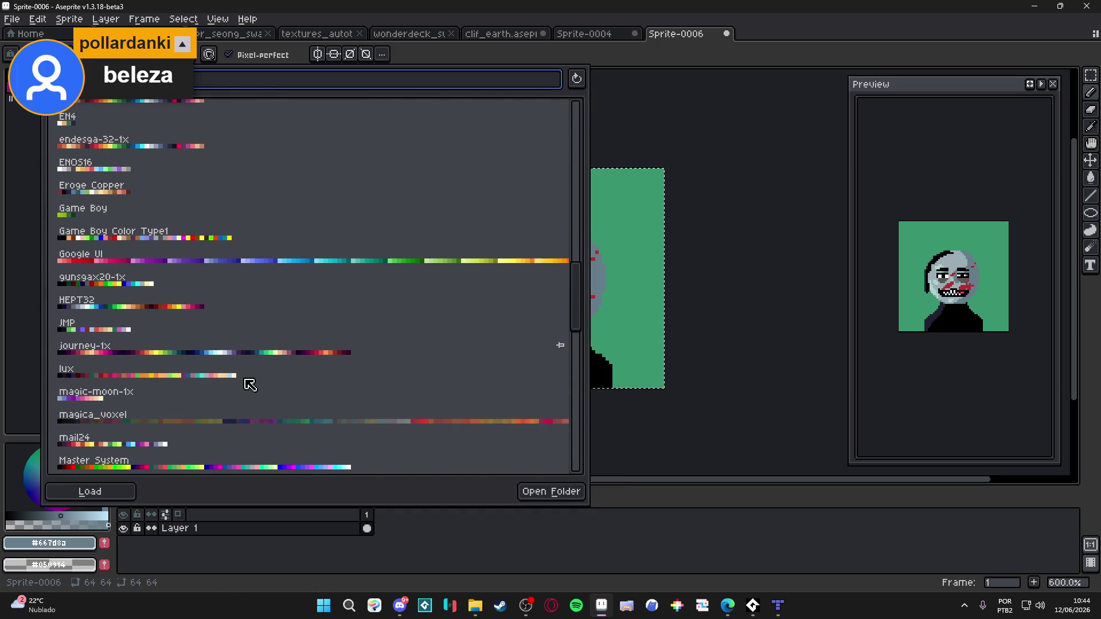
scroll(153, 364, "down", 3)
scroll(153, 365, "down", 5)
scroll(153, 365, "down", 3)
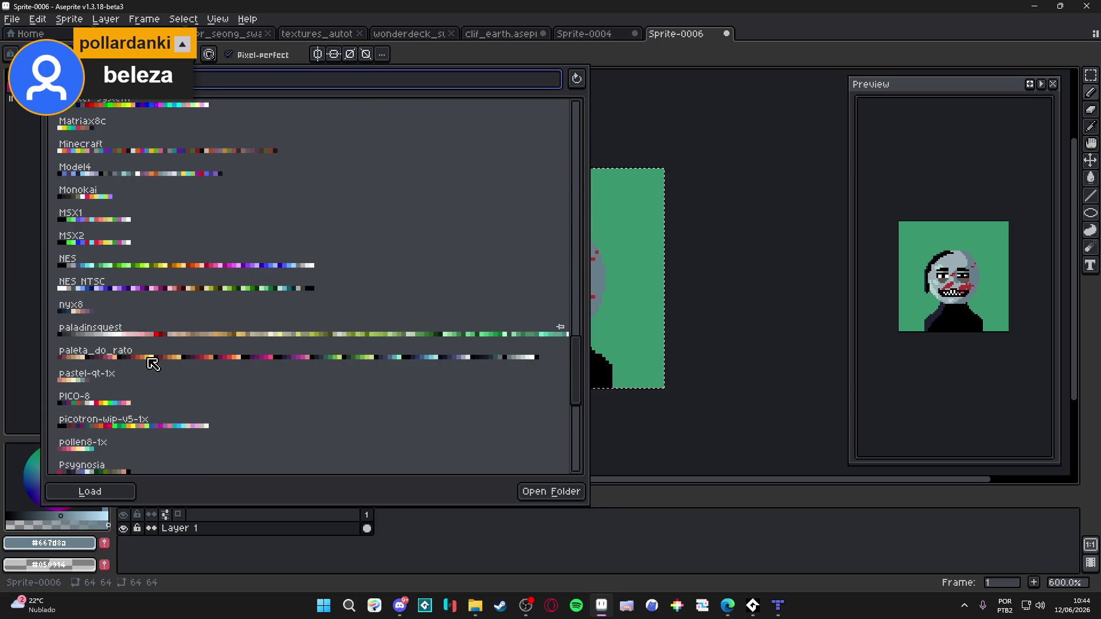
left_click(709, 464)
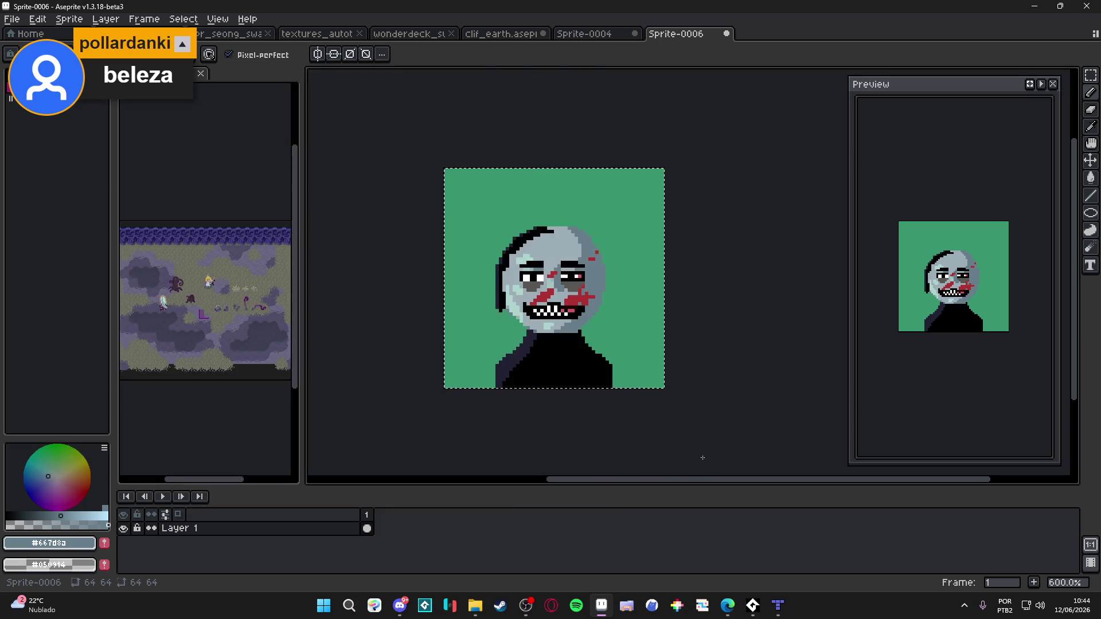
Shift the portrait down in view and pick the light face grey #9badb7
mouse_move(564, 311)
left_mouse_down()
mouse_move(545, 312)
mouse_move(533, 413)
left_mouse_up()
scroll(524, 352, "up", 1)
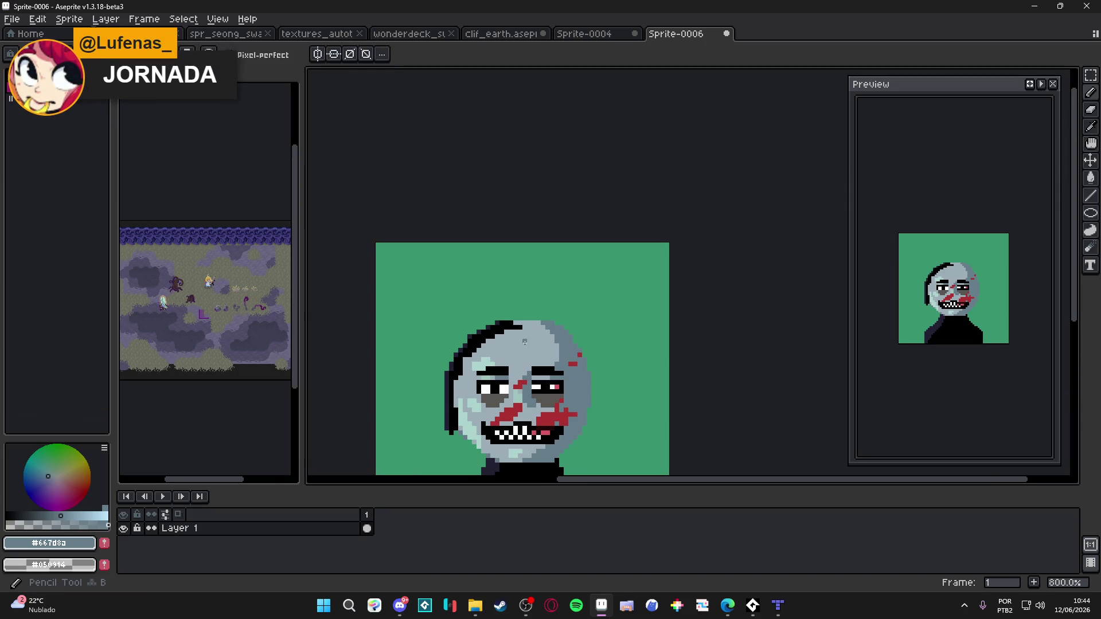
left_click(530, 340, "alt")
scroll(504, 293, "down", 1)
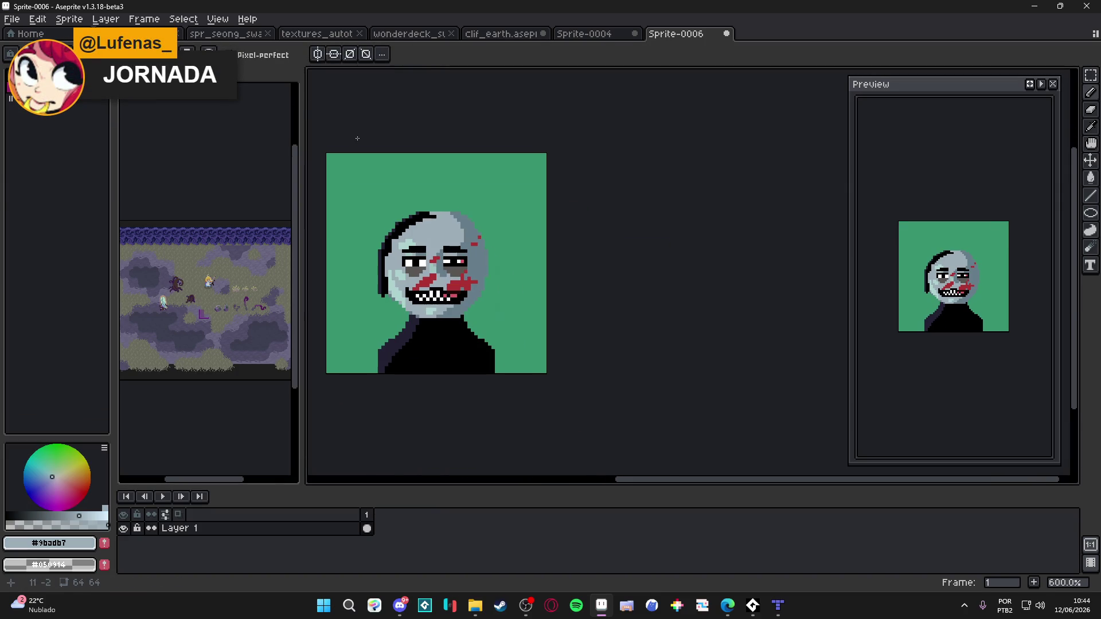
Create a new 64×64 sprite with a transparent background
left_click(11, 19)
left_click(22, 39)
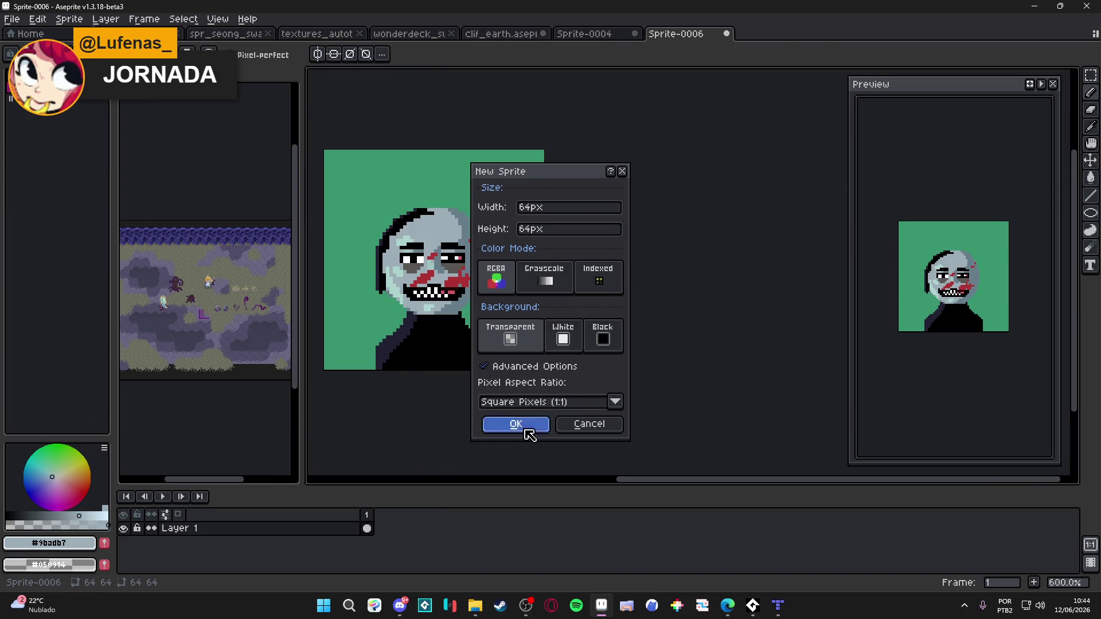
left_click(515, 424)
Start enlarging the new sprite's canvas in the Canvas Size settings
scroll(610, 299, "up", 3)
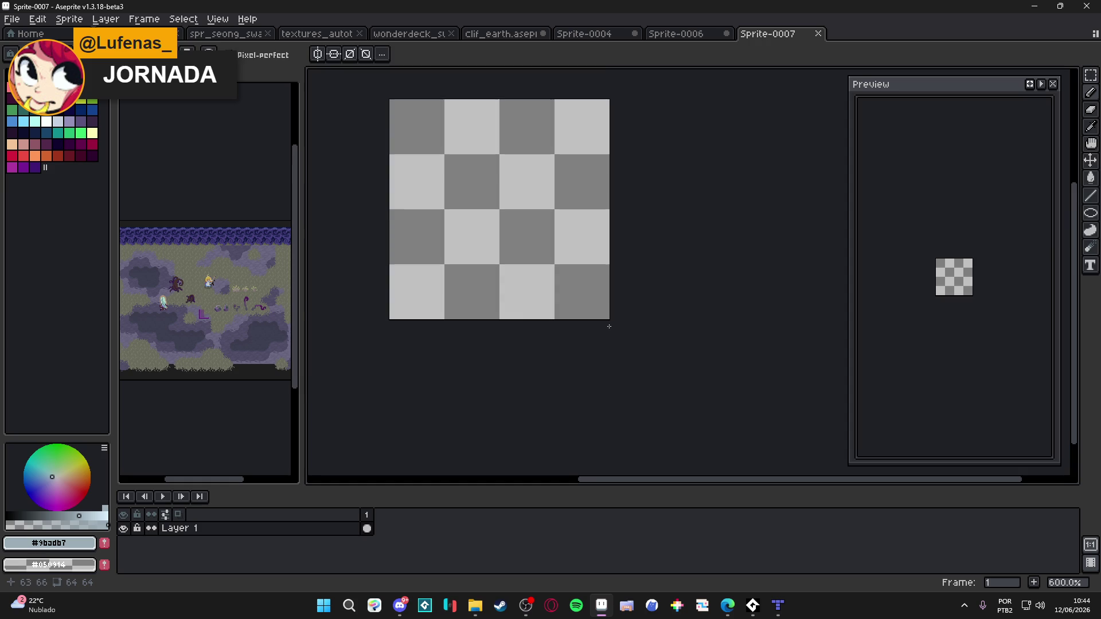
scroll(608, 326, "up", 1)
key("ctrl+alt+c")
left_click_drag(610, 319, 711, 420)
Confirm the 86×86 canvas and sketch three black curving pencil strokes
left_click(983, 334)
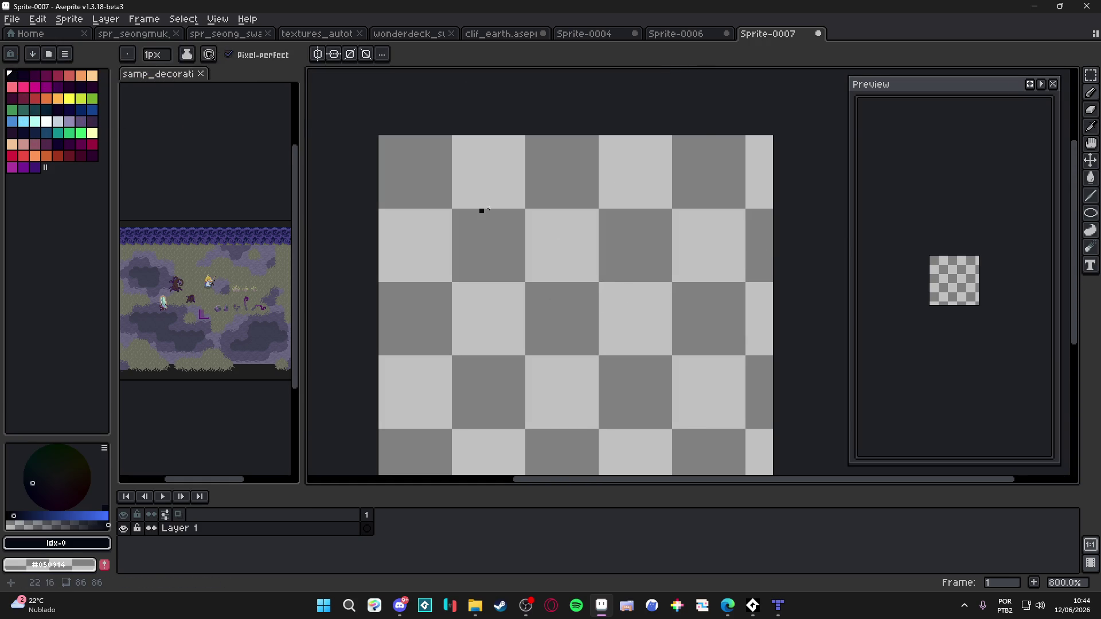
mouse_move(545, 228)
left_mouse_down()
mouse_move(496, 323)
mouse_move(573, 423)
mouse_move(602, 437)
mouse_move(575, 351)
mouse_move(613, 429)
mouse_move(747, 414)
left_mouse_up()
mouse_move(561, 315)
left_mouse_down()
mouse_move(628, 292)
mouse_move(648, 269)
left_mouse_up()
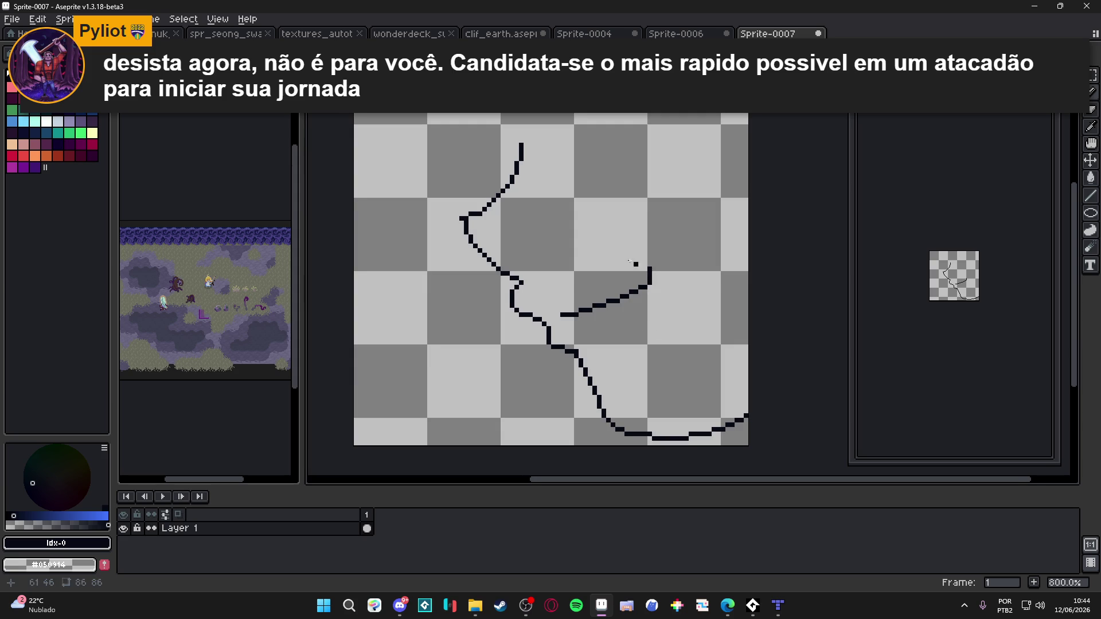
left_click_drag(528, 280, 550, 298)
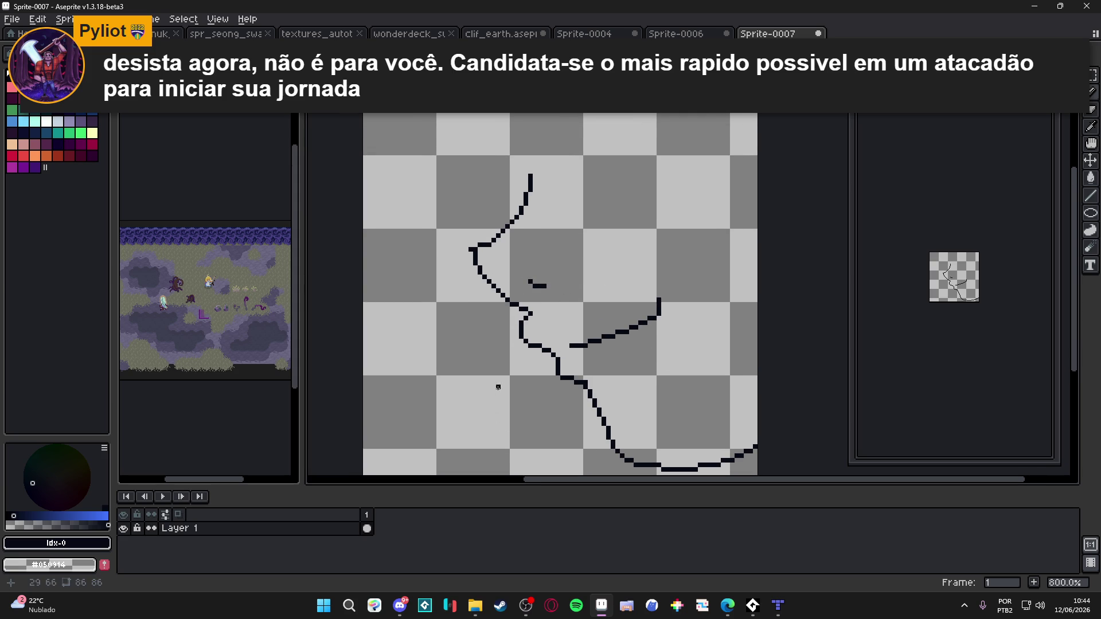
scroll(520, 361, "left", 2)
scroll(552, 209, "up", 2)
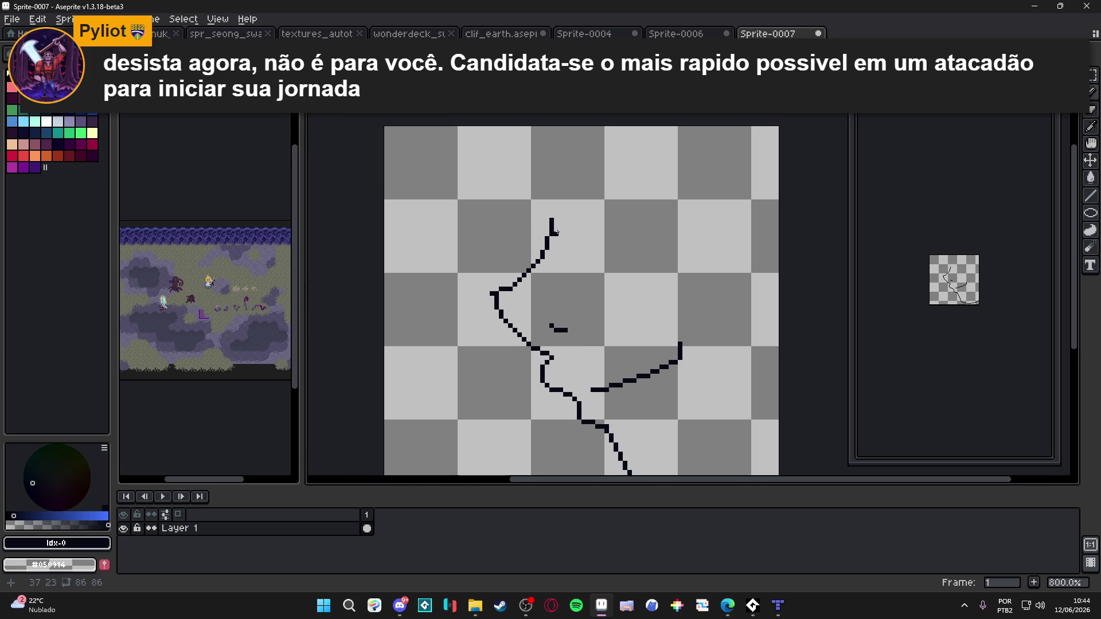
scroll(556, 220, "down", 1)
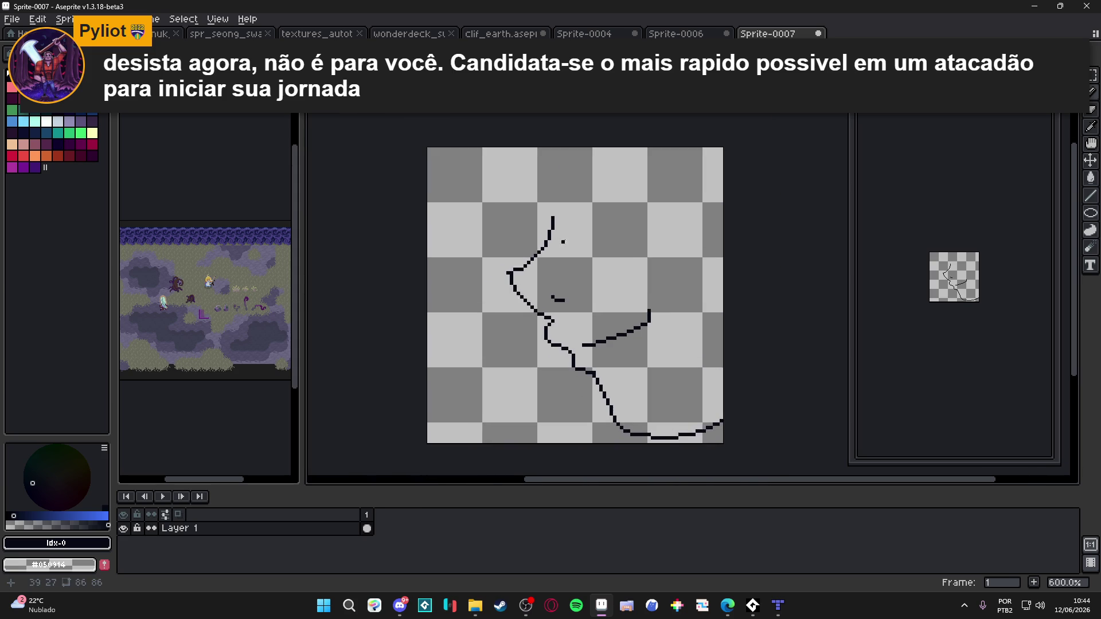
scroll(562, 240, "down", 2)
scroll(516, 184, "up", 1)
scroll(516, 184, "up", 1)
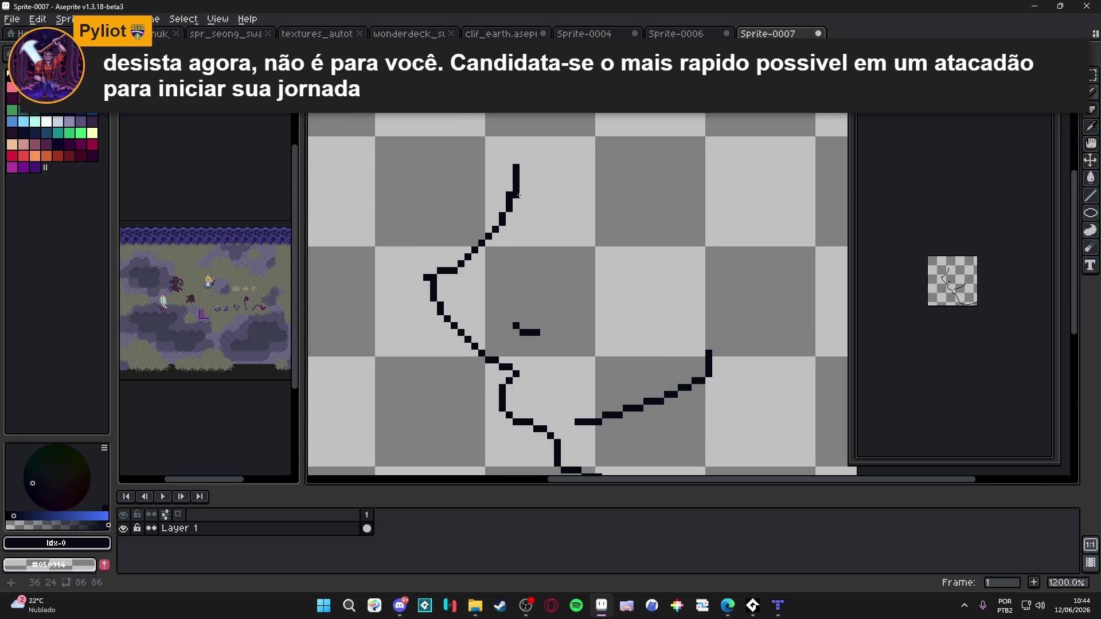
scroll(519, 195, "down", 1)
scroll(502, 224, "down", 1)
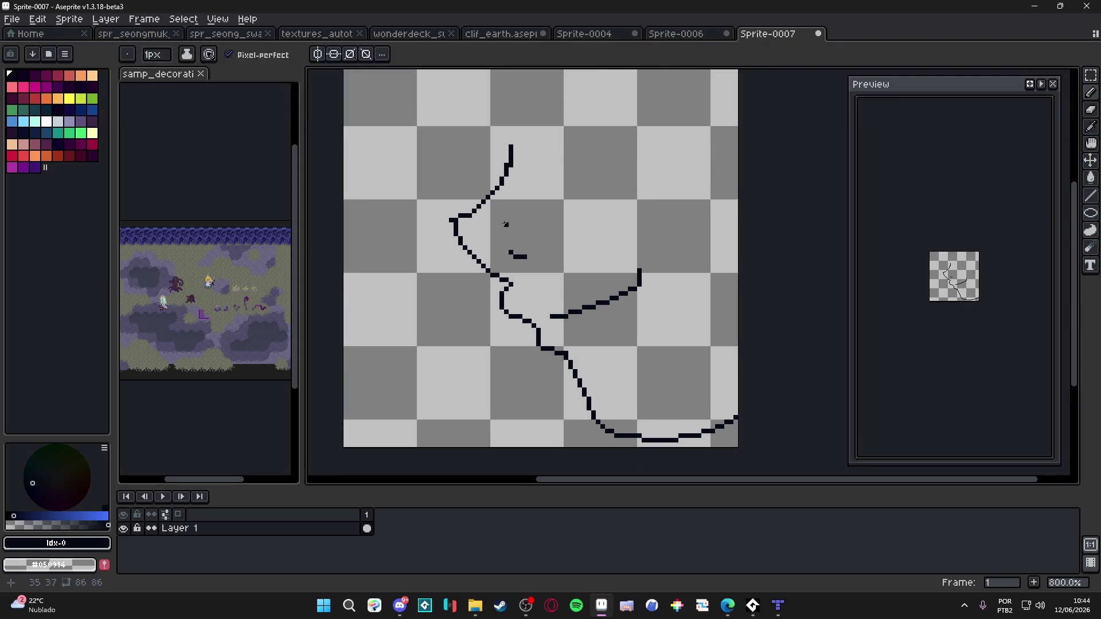
scroll(457, 230, "up", 2)
scroll(457, 230, "up", 2)
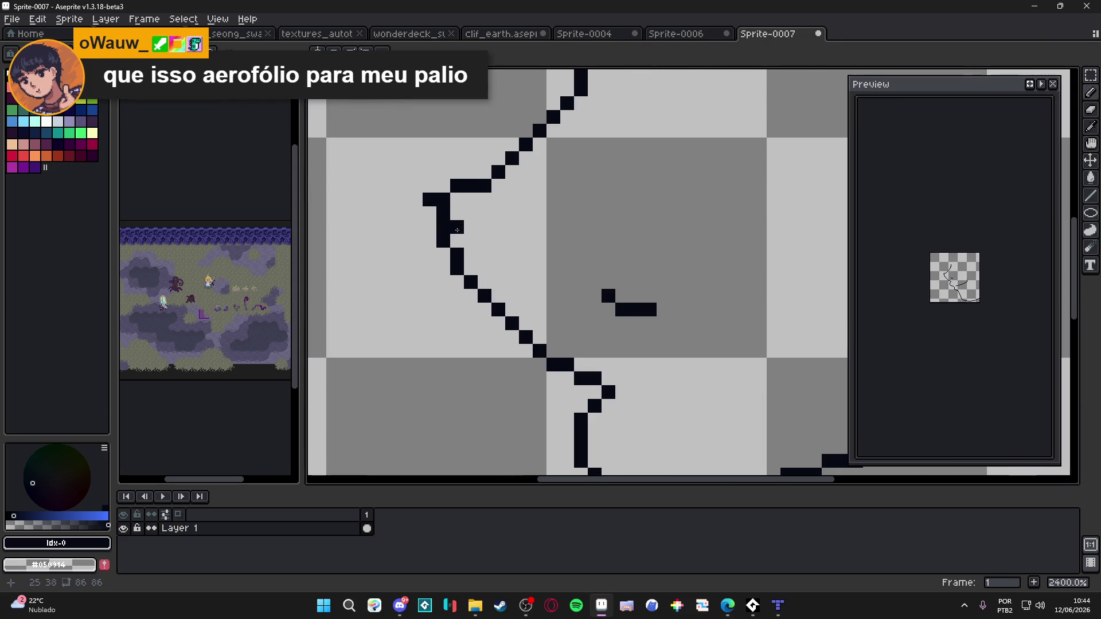
Touch up the lower line, adding black pixels and erasing two stray ones
key("b")
left_click(526, 310)
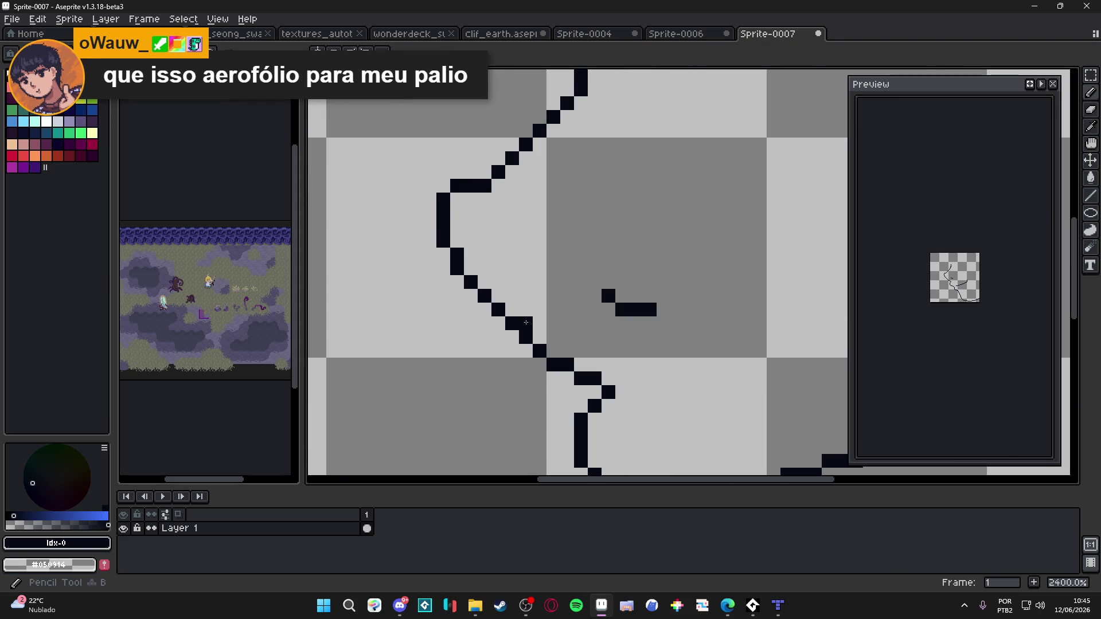
left_click_drag(553, 350, 594, 365)
key("e")
left_click(554, 365)
left_click(581, 379)
key("b")
left_click(609, 379)
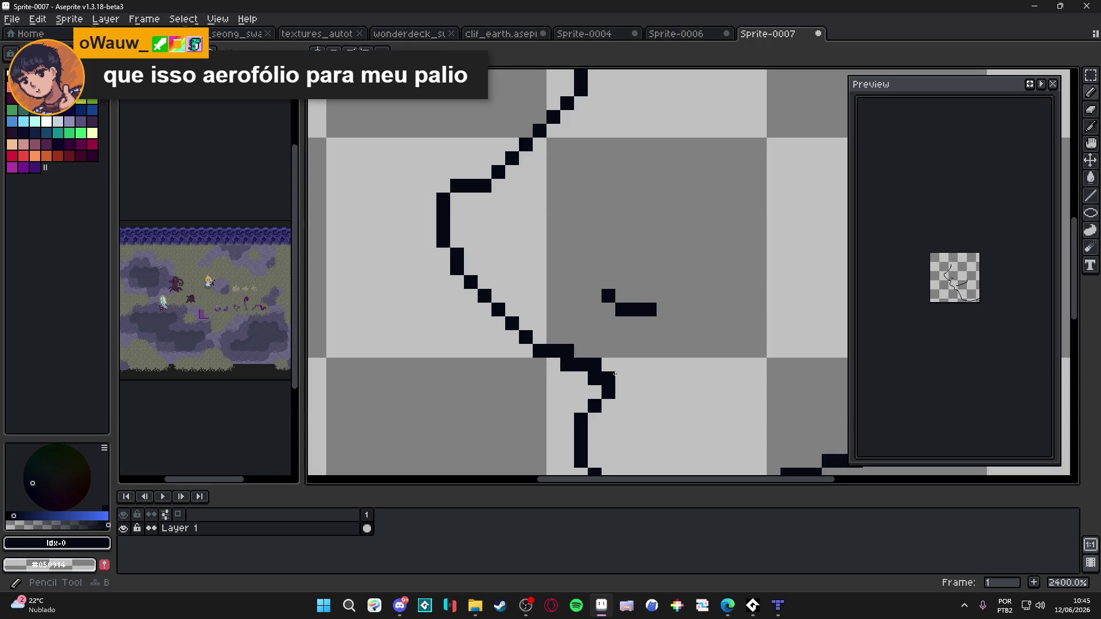
Draw a short horizontal line along the bottom curve
scroll(585, 327, "down", 1)
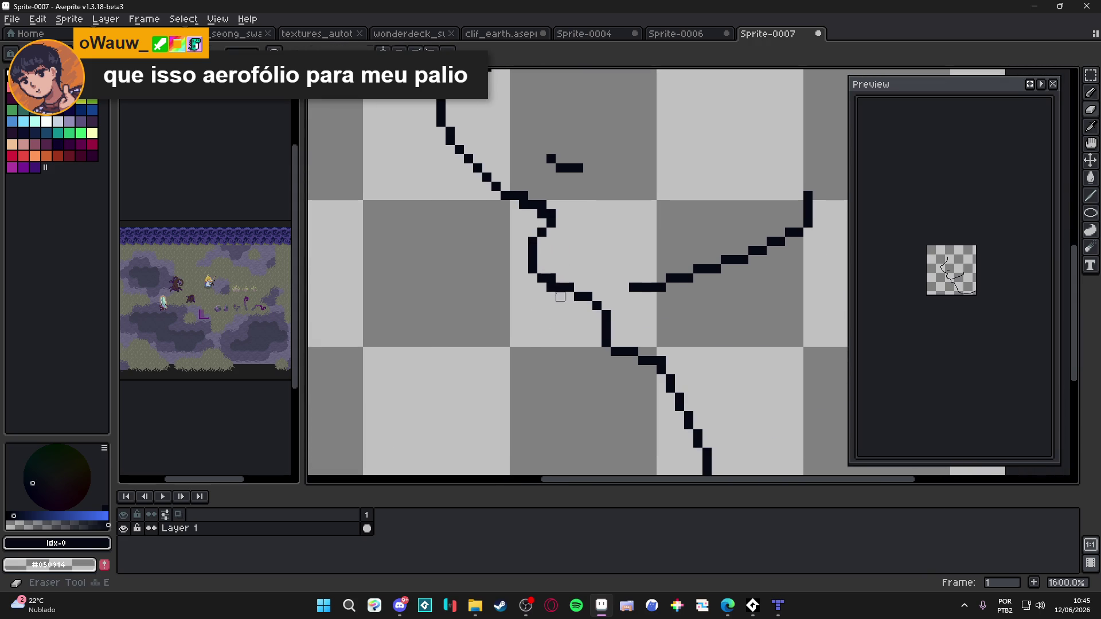
left_click_drag(620, 337, 492, 239)
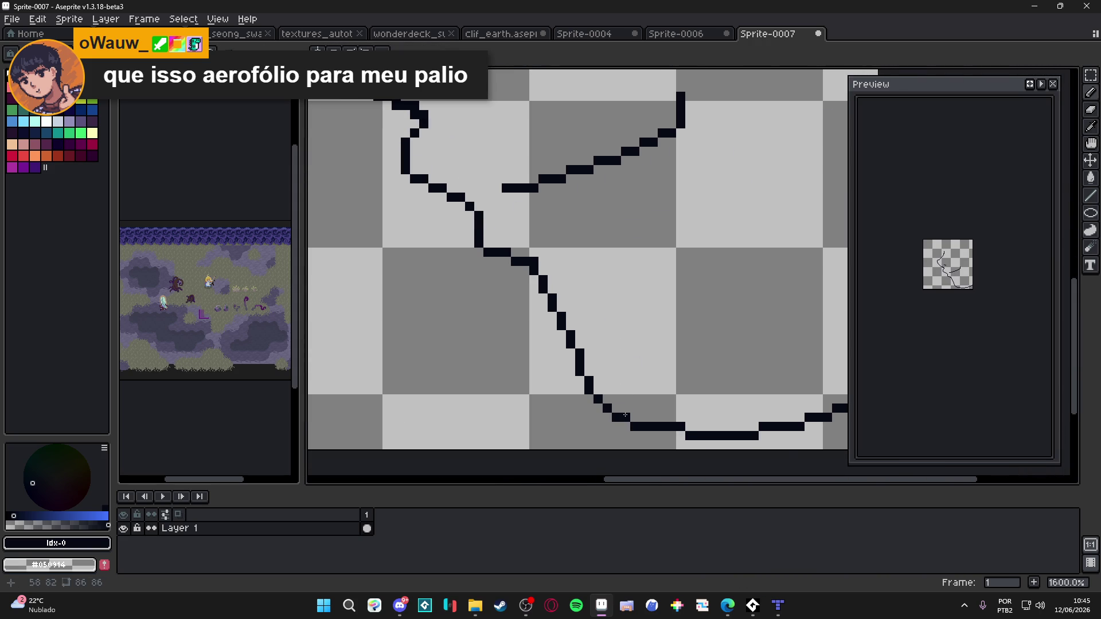
scroll(617, 408, "down", 3)
left_click_drag(583, 393, 710, 344)
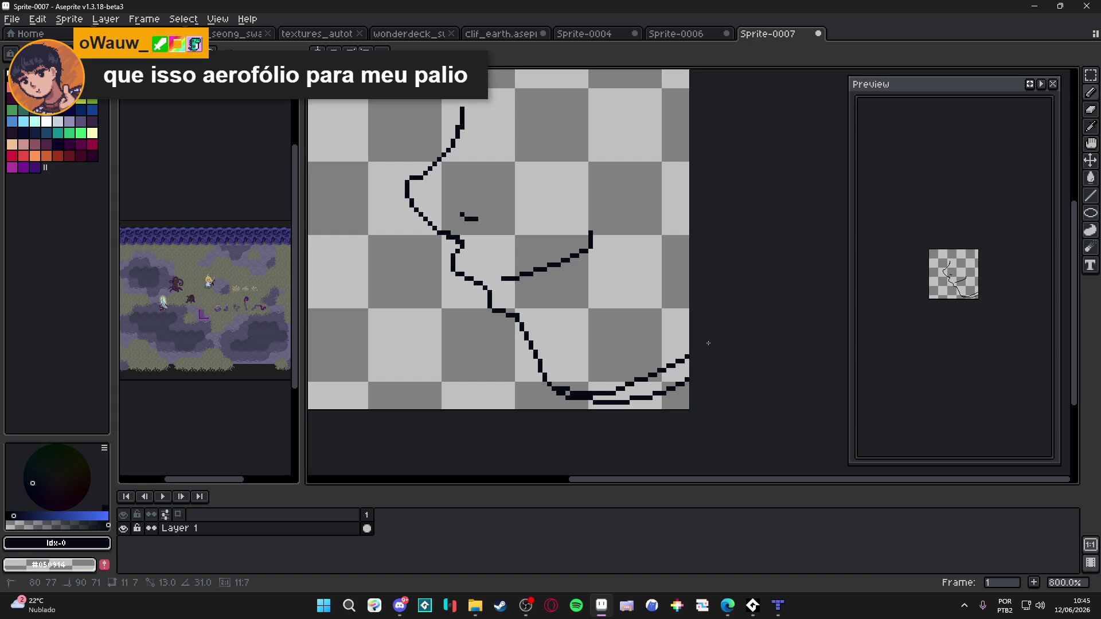
scroll(622, 370, "down", 2)
scroll(699, 358, "up", 2)
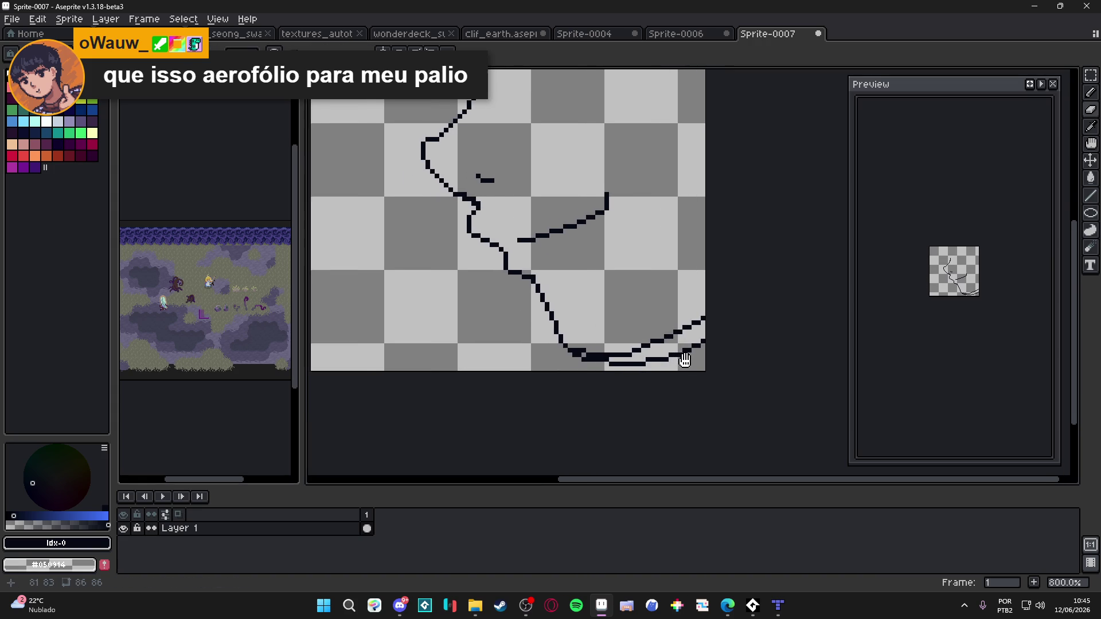
scroll(699, 357, "up", 1)
mouse_move(695, 356)
left_mouse_down()
mouse_move(732, 307)
mouse_move(573, 351)
mouse_move(567, 337)
mouse_move(518, 315)
mouse_move(513, 330)
left_mouse_up()
Restore the erased bottom curve and add dark pixels at its bottom-left corner
key("e")
key("ctrl+z")
scroll(518, 344, "down", 4)
scroll(573, 332, "up", 4)
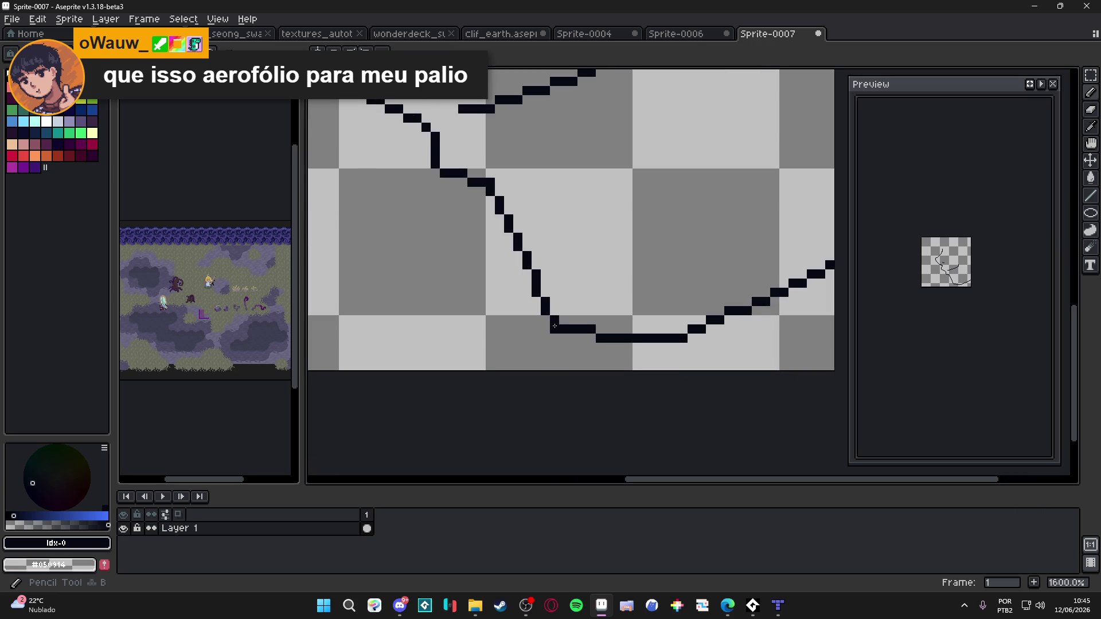
left_click(564, 320)
left_click(554, 311)
left_click(600, 329)
key("ctrl+z")
left_click(582, 338)
Center the whole sprite in view and select all of it
scroll(582, 339, "down", 3)
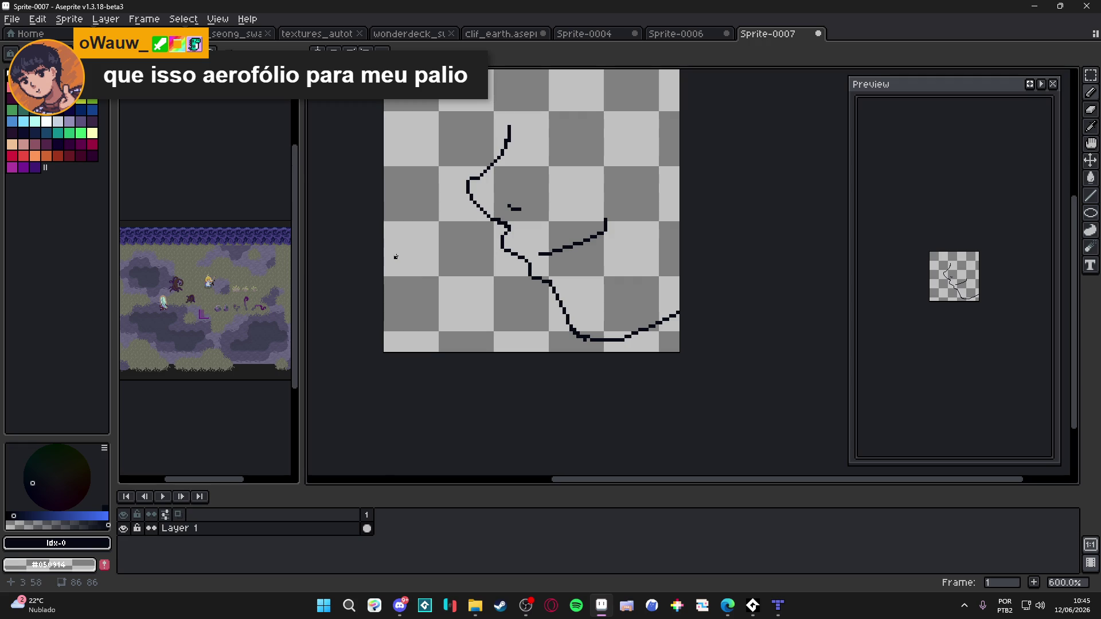
scroll(384, 278, "down", 1)
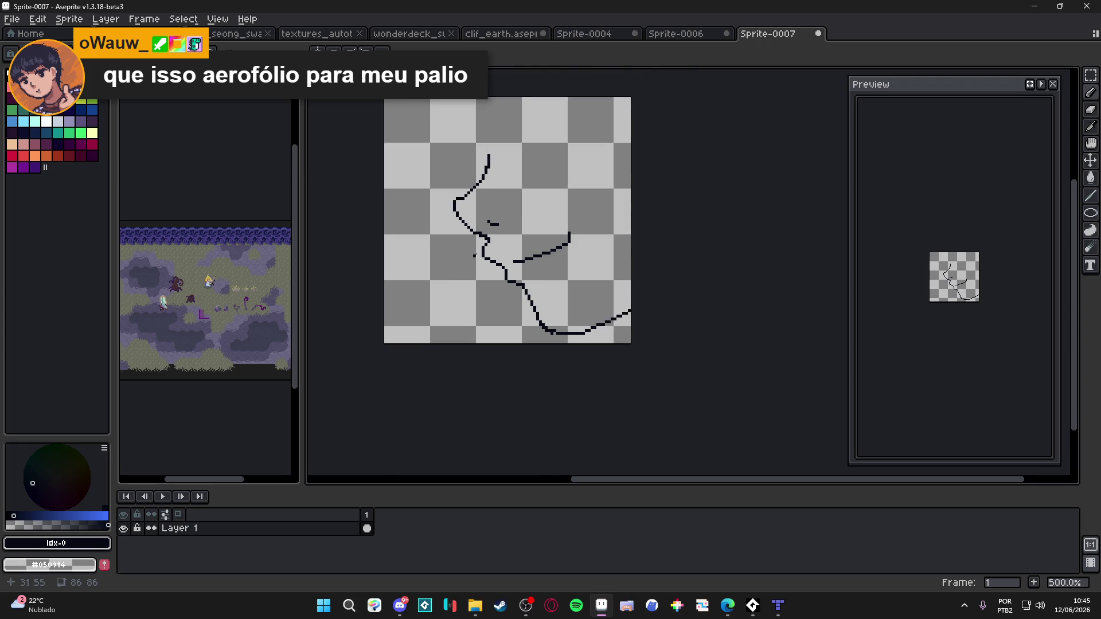
scroll(482, 314, "up", 4)
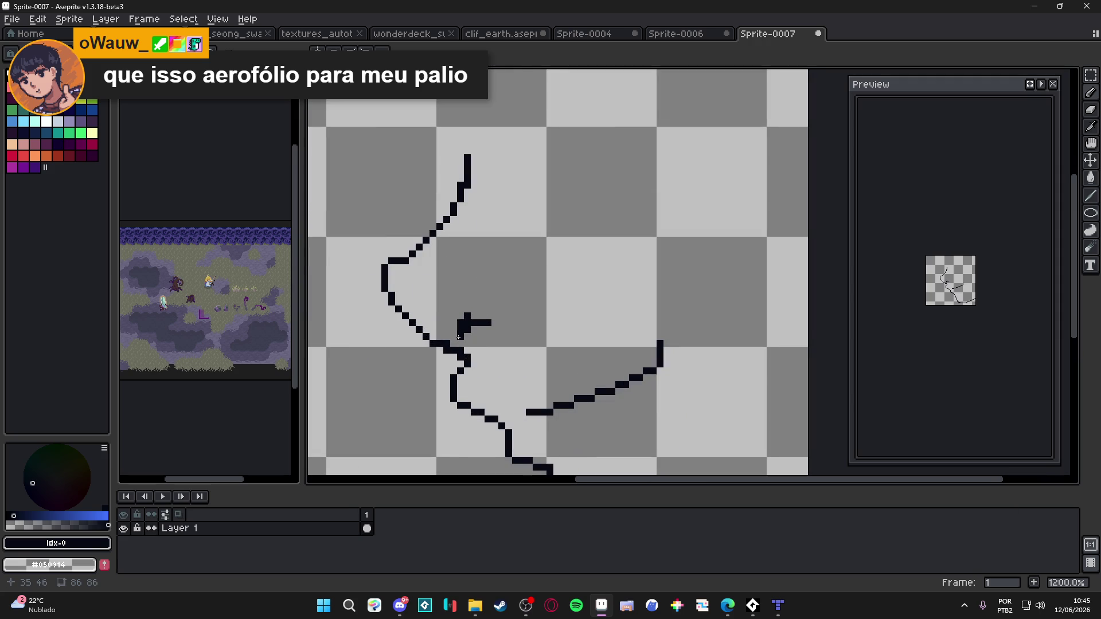
scroll(489, 330, "down", 4)
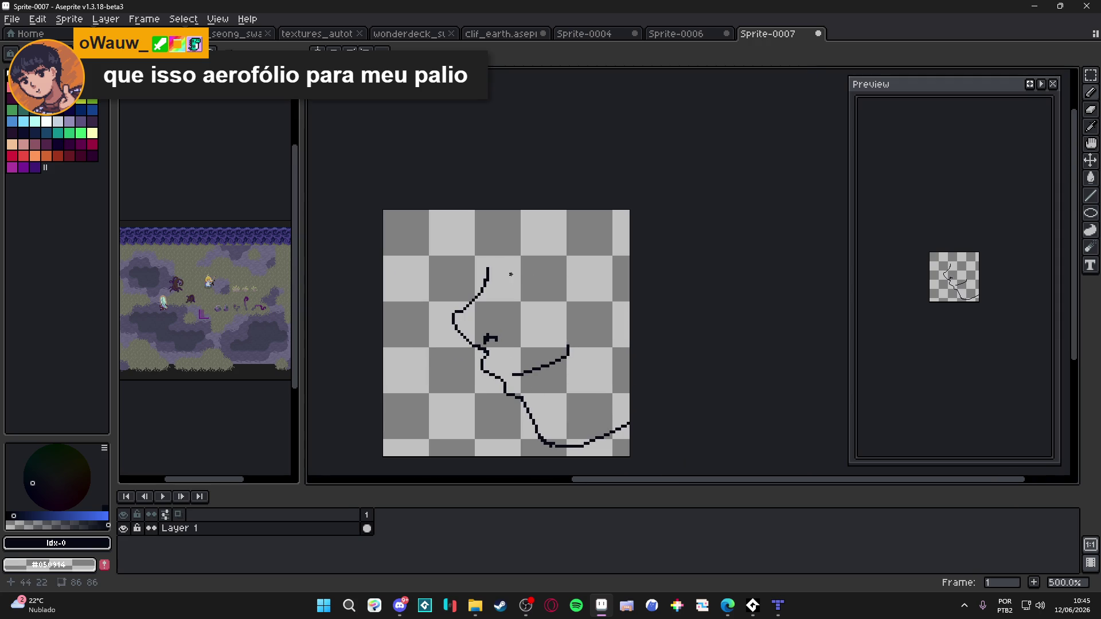
mouse_move(511, 276)
left_mouse_down()
mouse_move(514, 315)
mouse_move(491, 300)
mouse_move(420, 317)
mouse_move(452, 317)
mouse_move(556, 199)
left_mouse_up()
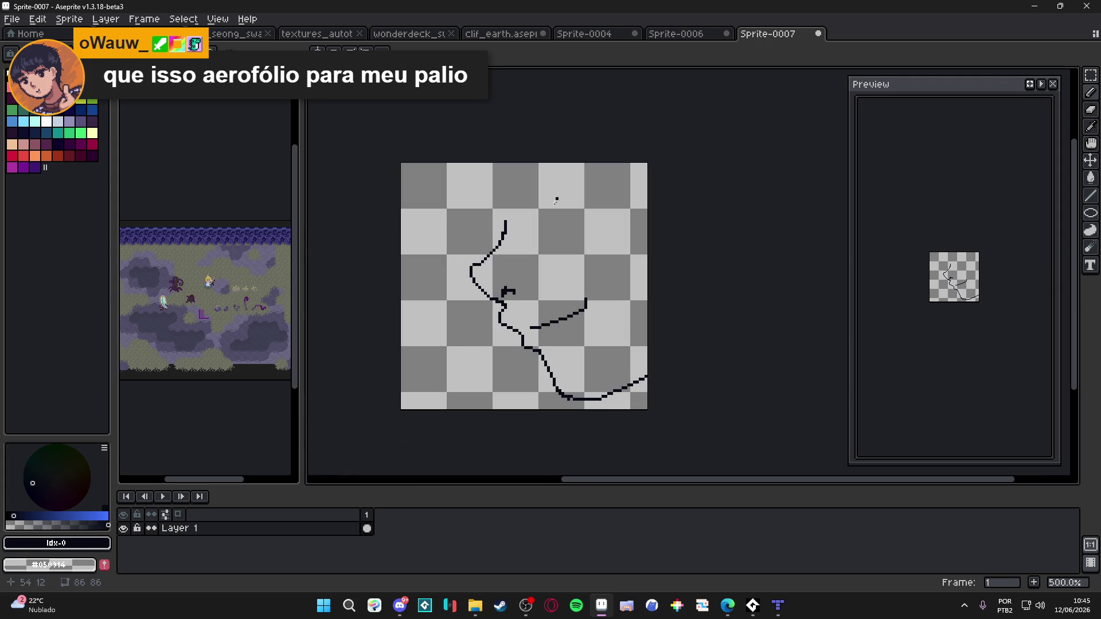
key("ctrl+a")
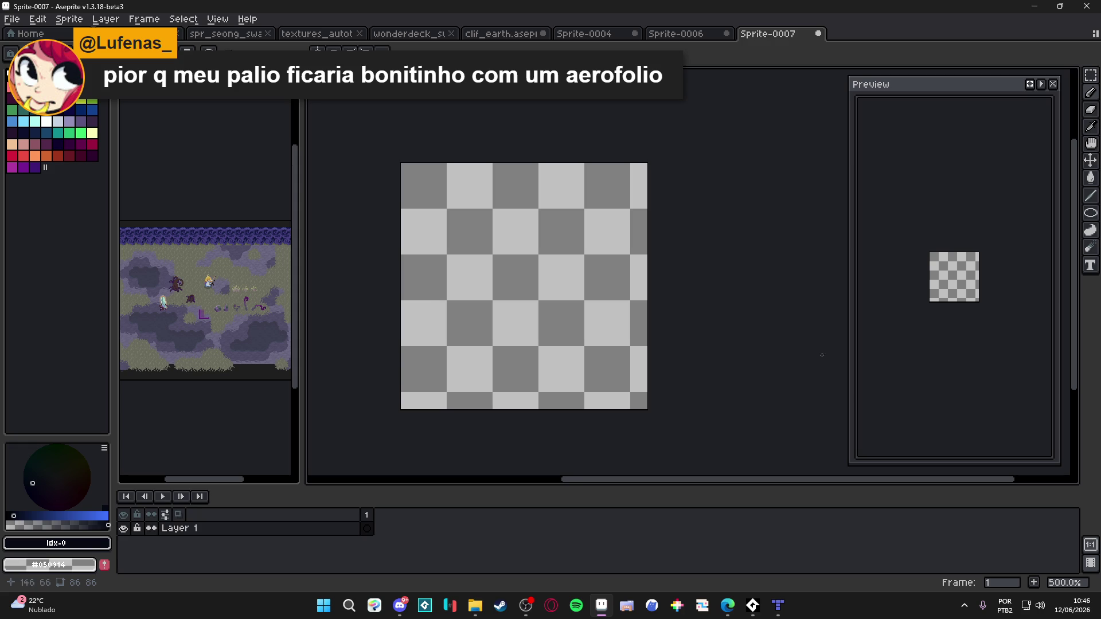
Bring the itch.io game page forward, start the game and play it fullscreen
mouse_move(728, 609)
left_click(897, 551)
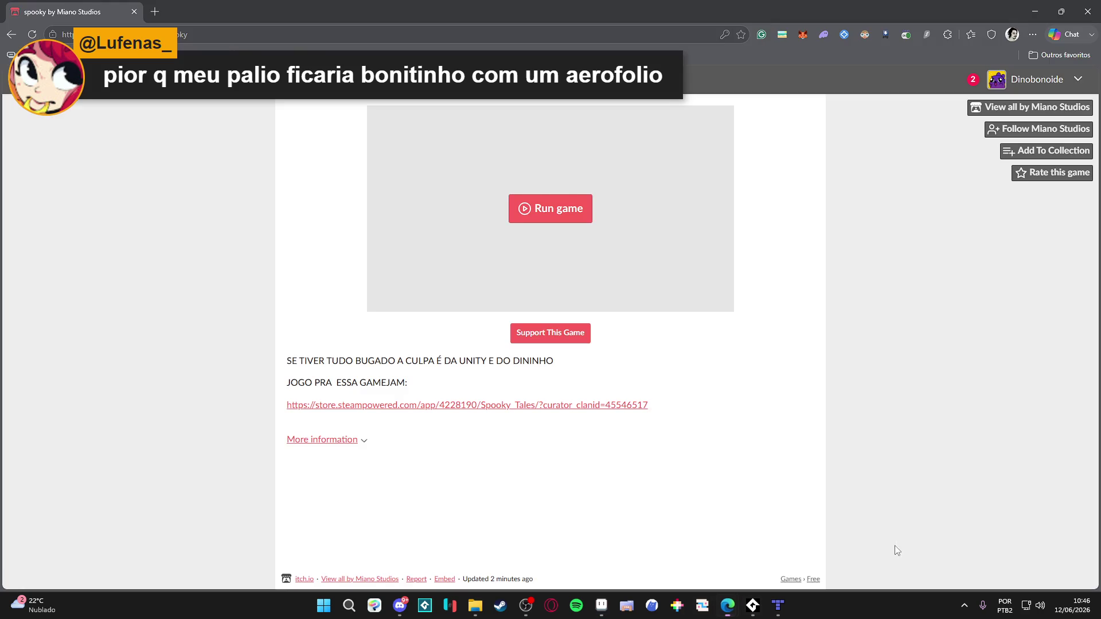
left_click(514, 202)
left_click(720, 305)
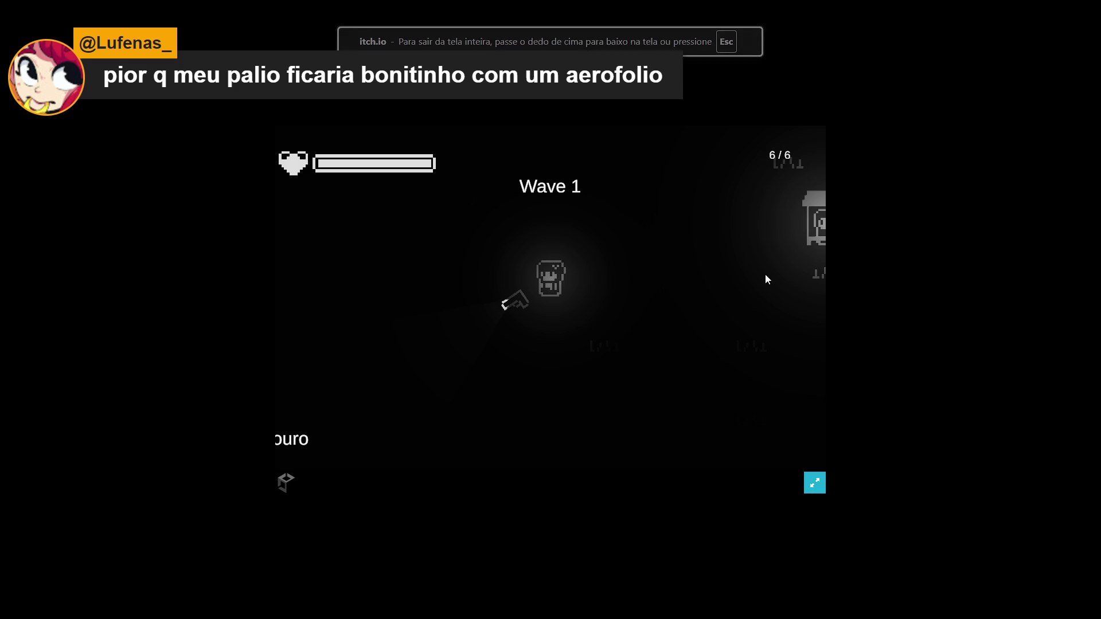
Walk the player to the Vendedor booth, open the shop, then close it to resume play
left_click(670, 275)
key("a")
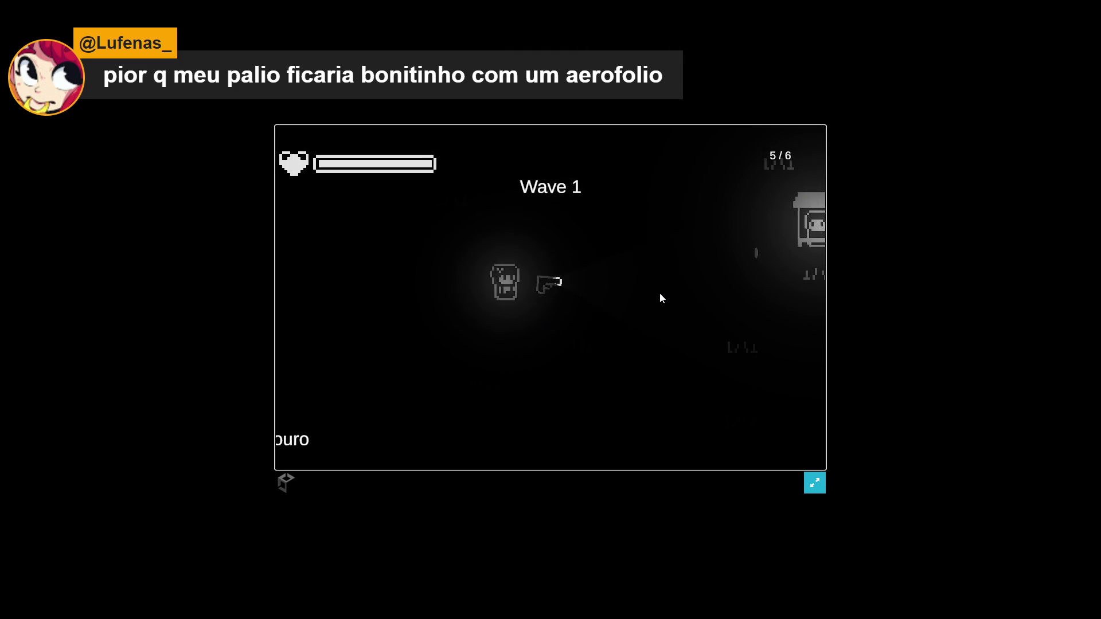
key("d")
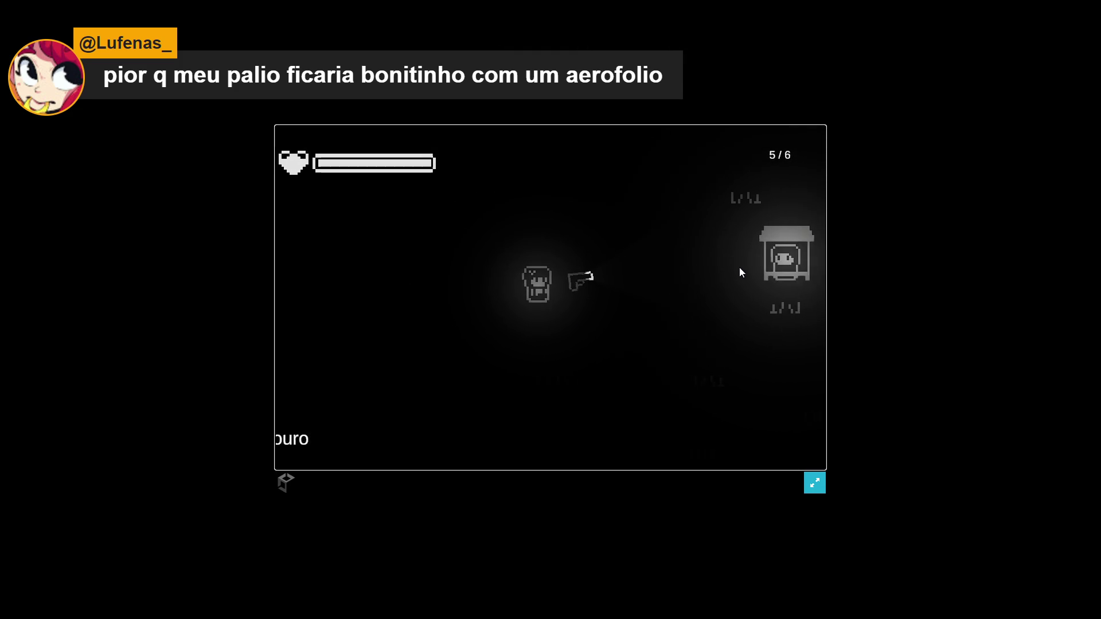
key("d")
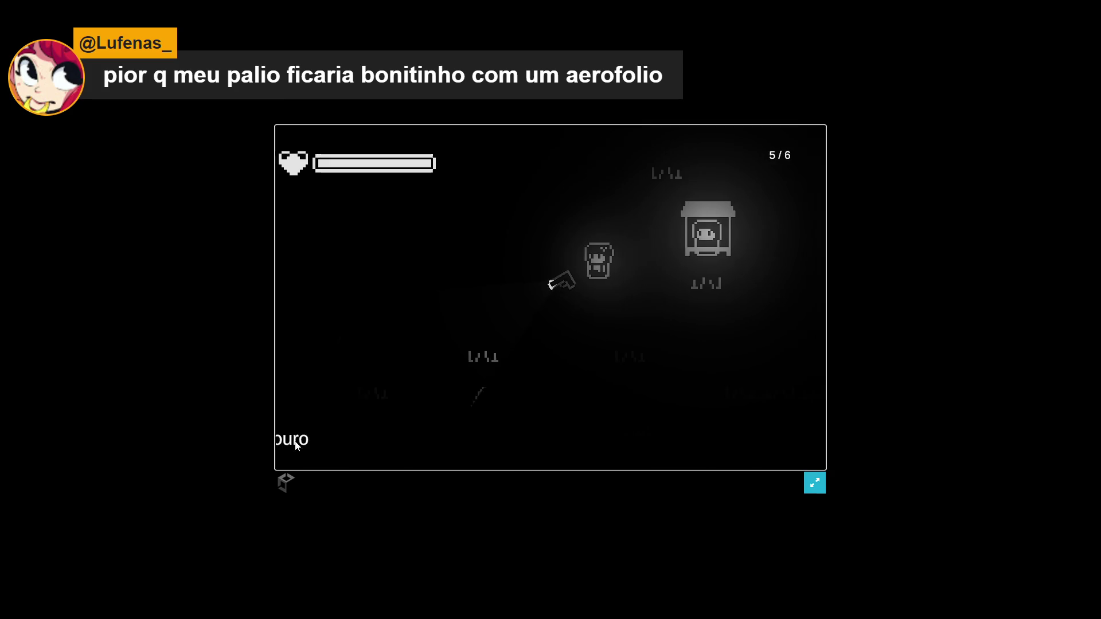
left_click(814, 490)
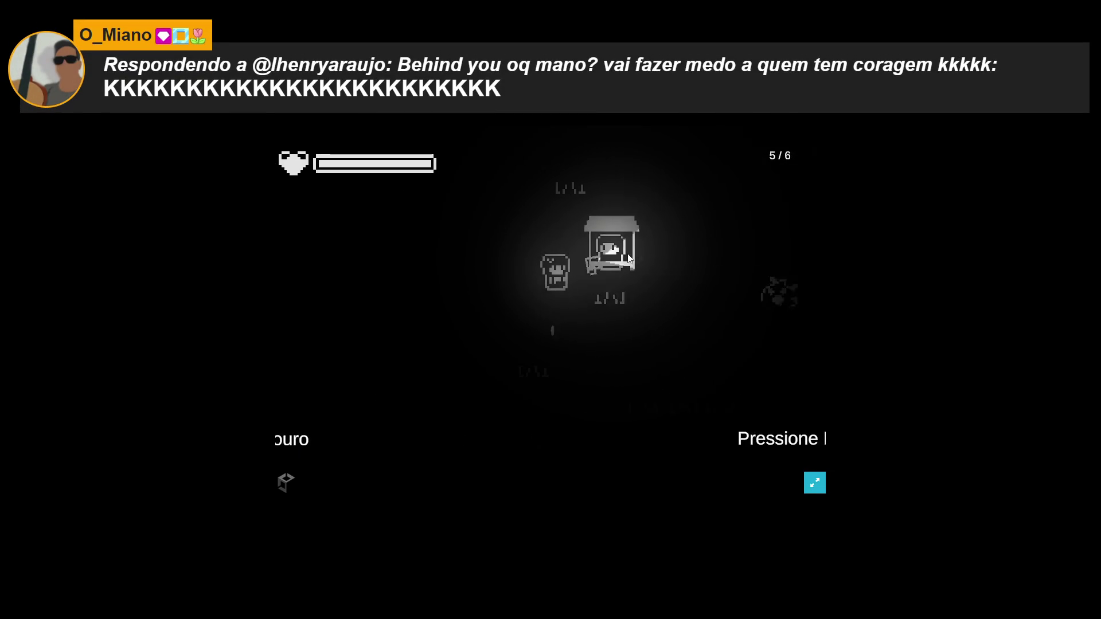
key("e")
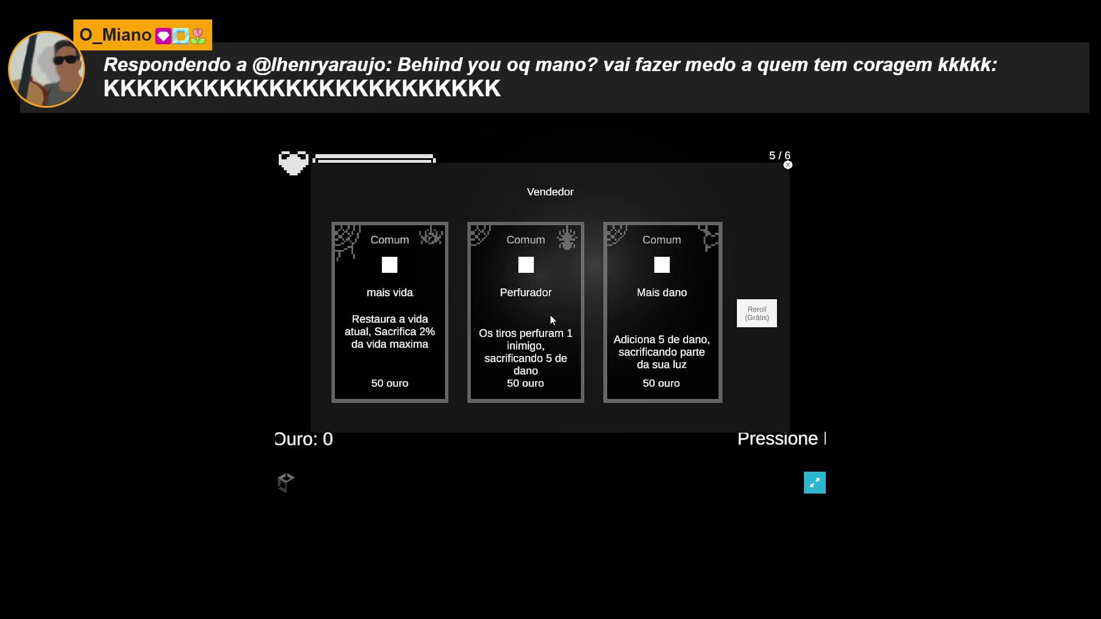
left_click(788, 165)
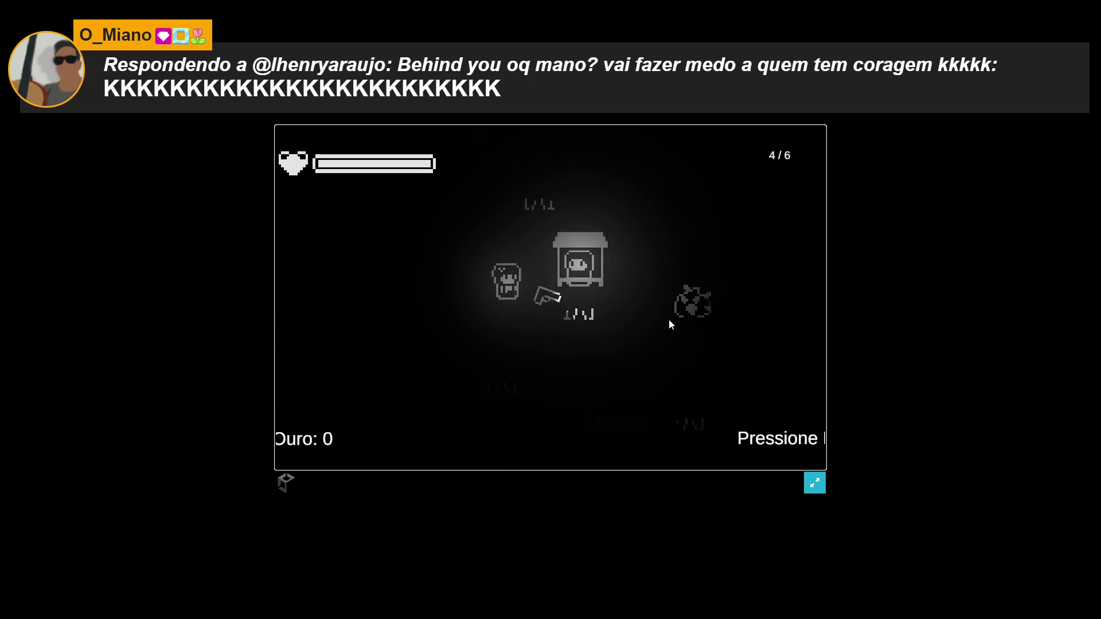
Shoot the approaching enemy swarm until the gun's magazine is empty
left_click(704, 261)
left_click(734, 270)
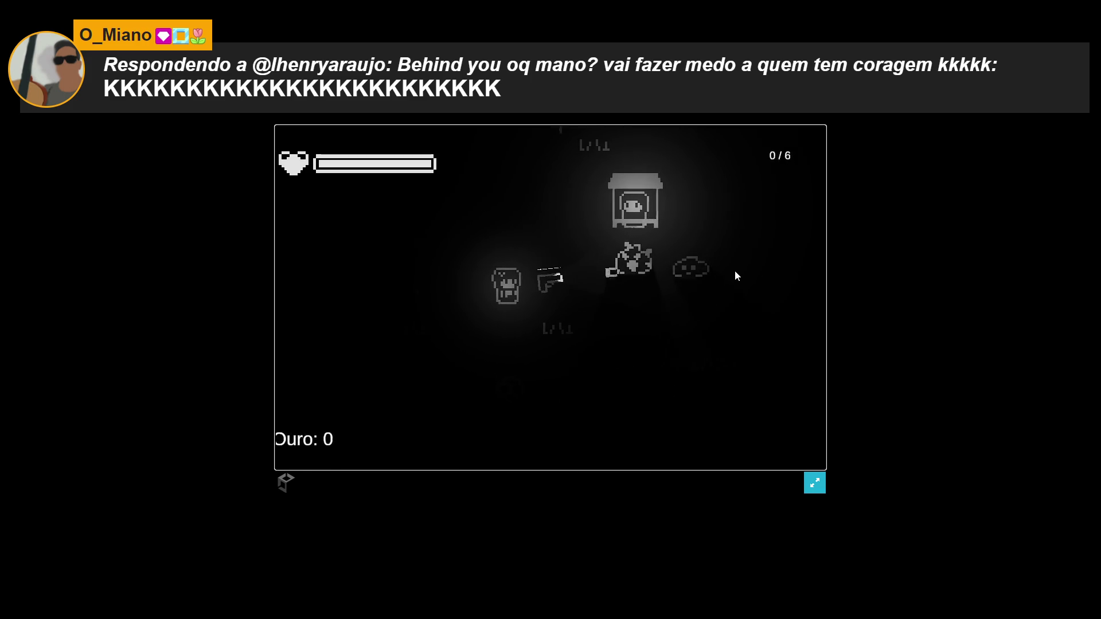
left_click(699, 288)
left_click(700, 277)
left_click(700, 271)
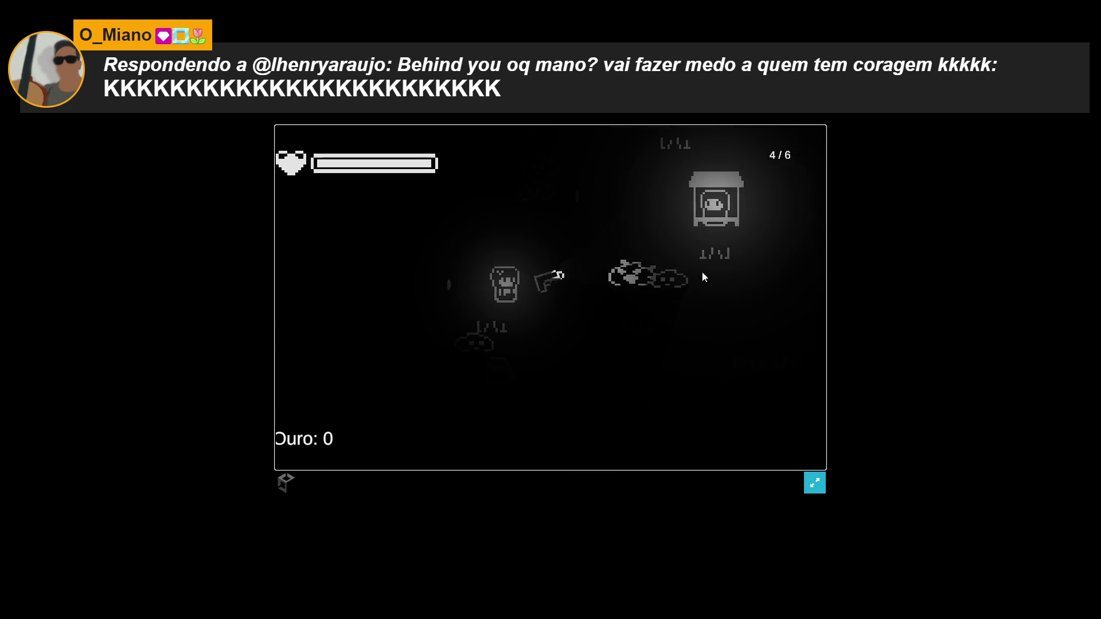
left_click(702, 272)
left_click(704, 275)
left_click(701, 280)
left_click(696, 276)
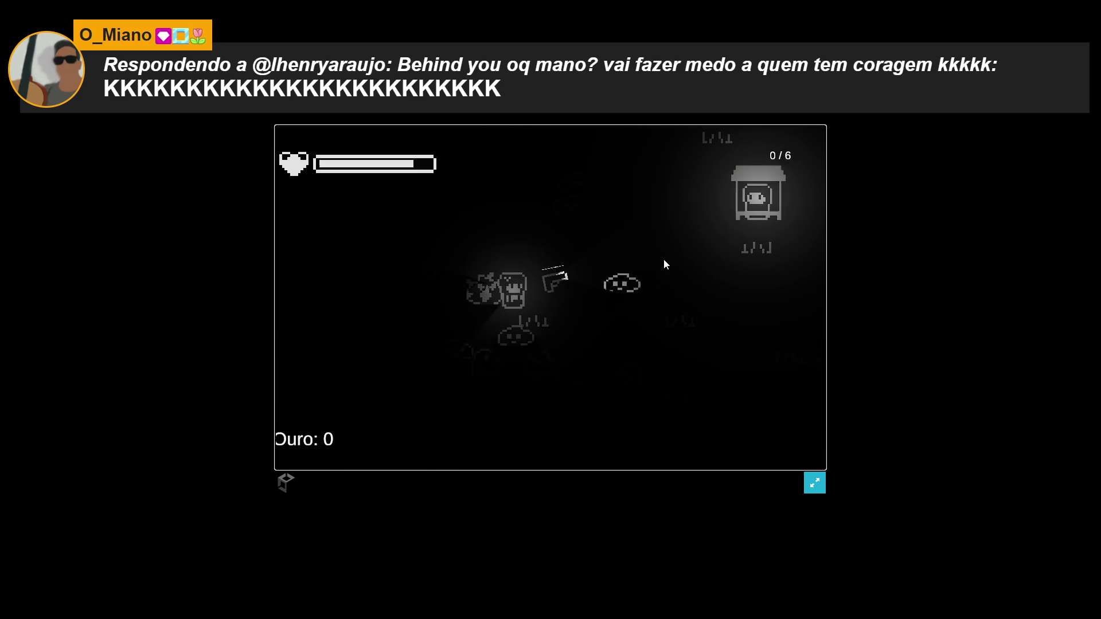
left_click(651, 284)
left_click(642, 301)
left_click(635, 316)
left_click(624, 330)
left_click(612, 338)
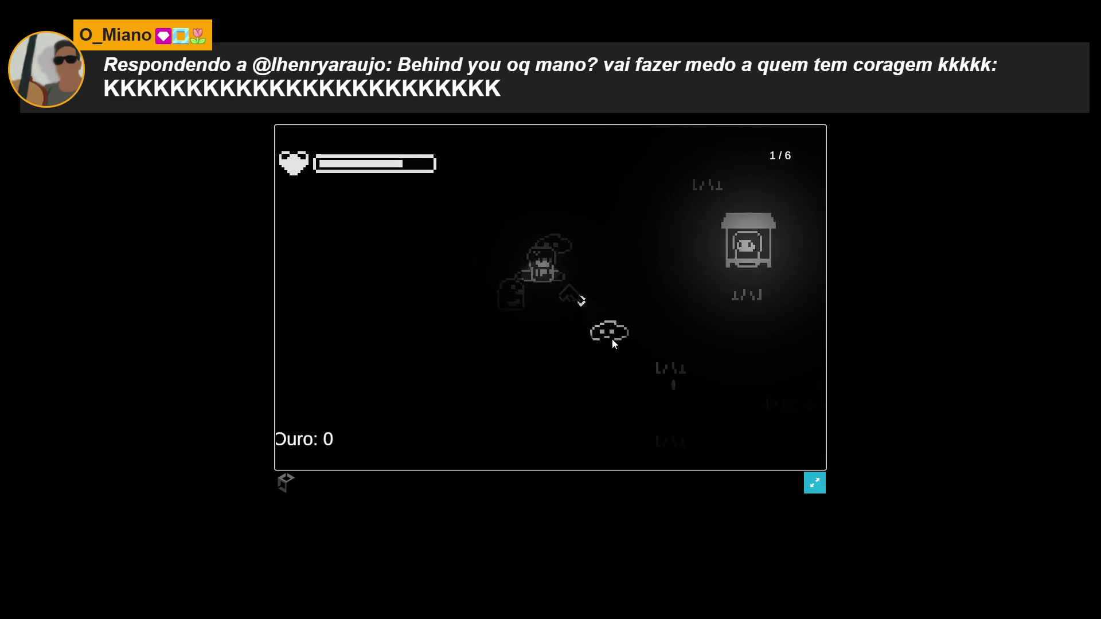
left_click(601, 323)
left_click(544, 305)
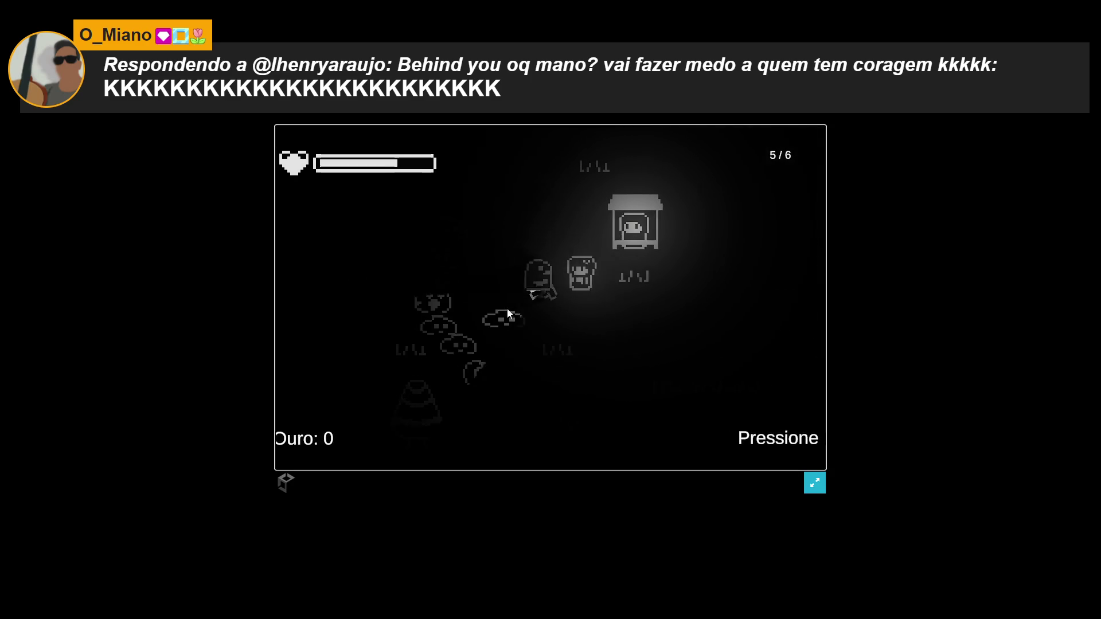
left_click(535, 295)
left_click(538, 269)
left_click(535, 287)
left_click(533, 300)
left_click(531, 298)
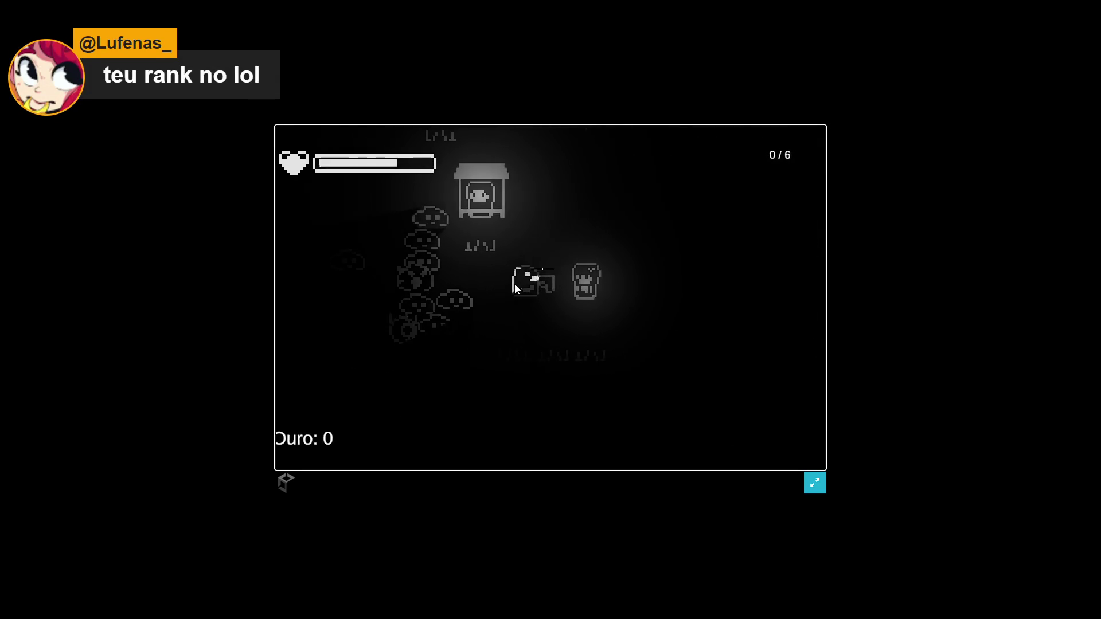
left_click(514, 309)
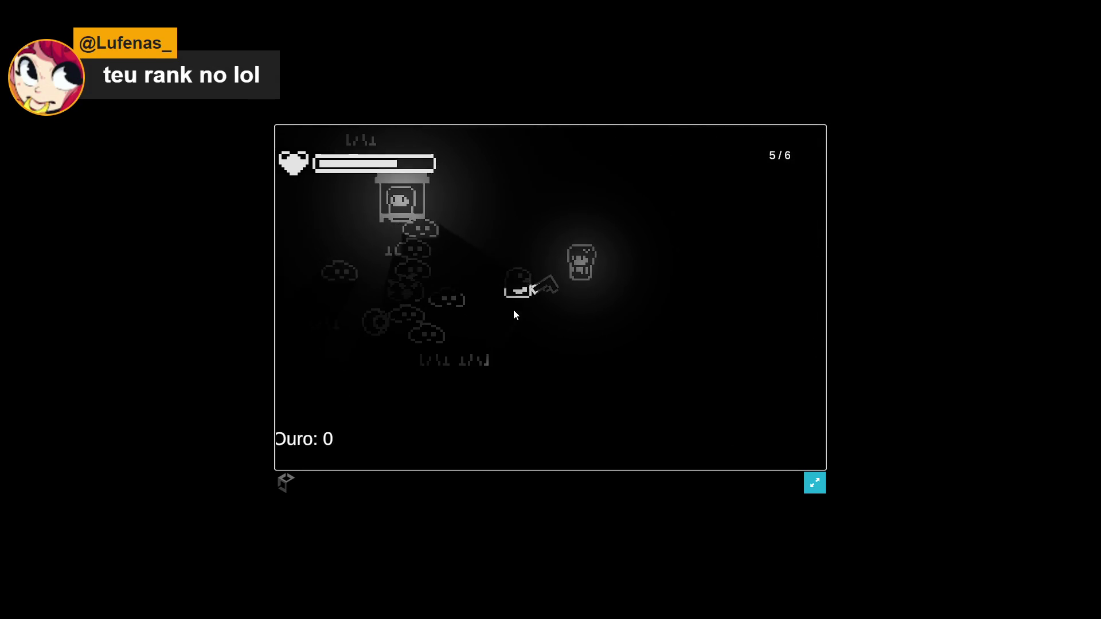
left_click(513, 314)
left_click(509, 315)
left_click(509, 317)
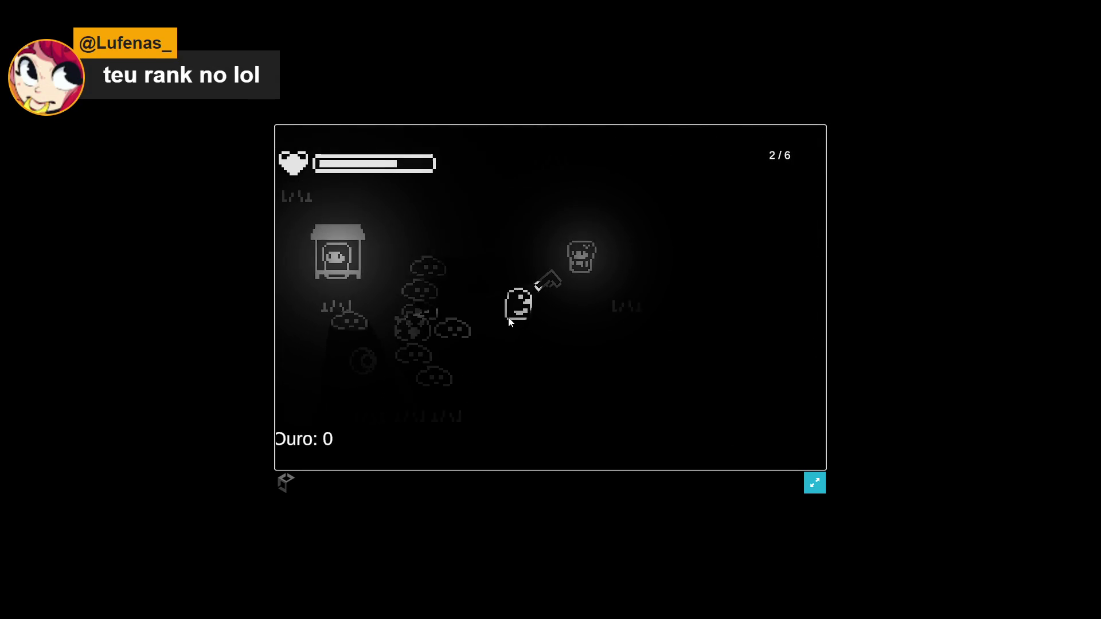
left_click(507, 322)
left_click(506, 329)
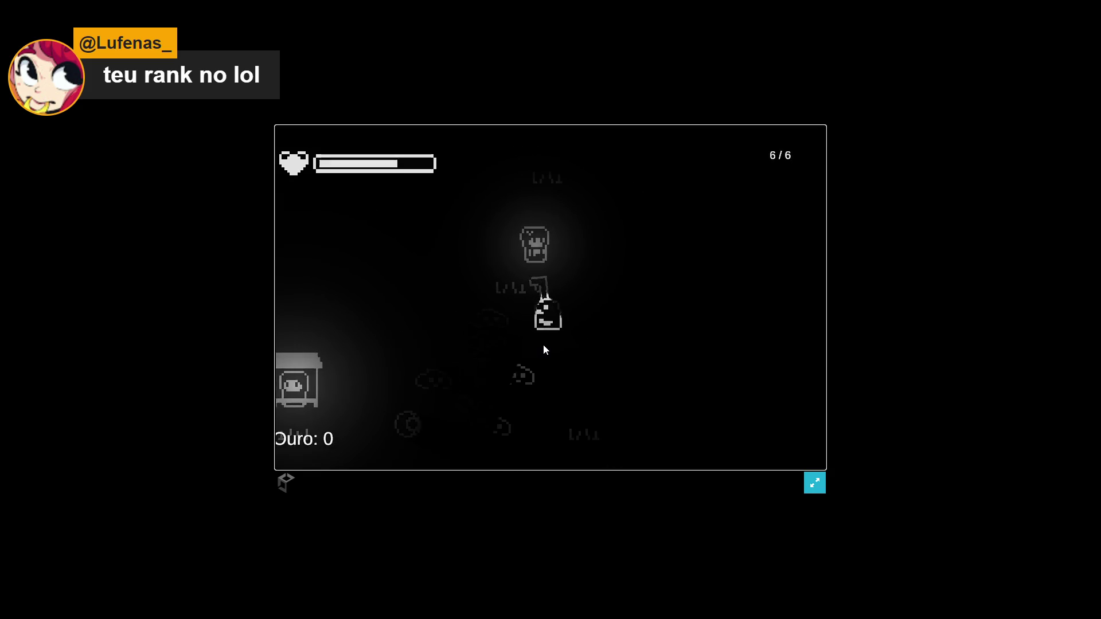
left_click(548, 344)
left_click(556, 344)
left_click(563, 341)
left_click(569, 337)
left_click(571, 336)
left_click(574, 337)
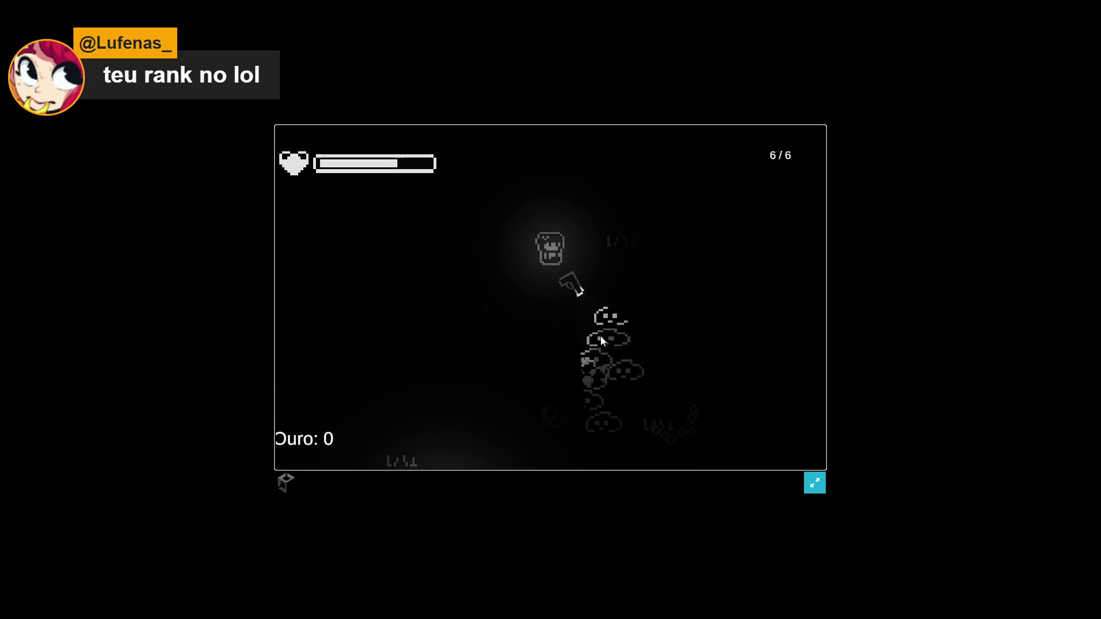
left_click(591, 339)
left_click(573, 339)
left_click(542, 330)
left_click(524, 320)
left_click(520, 313)
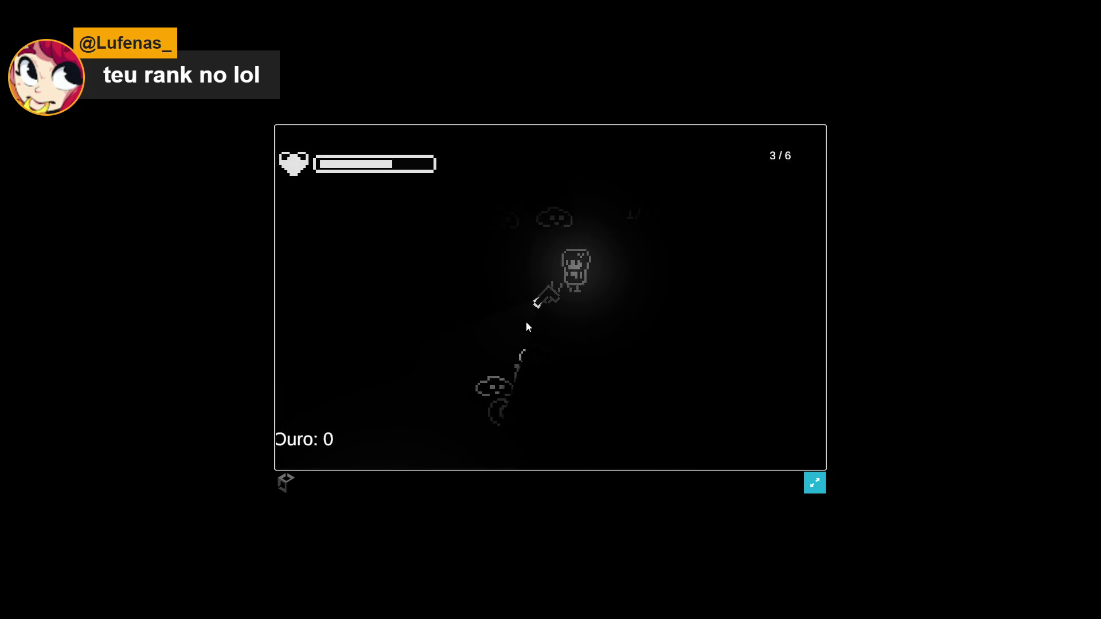
left_click(516, 310)
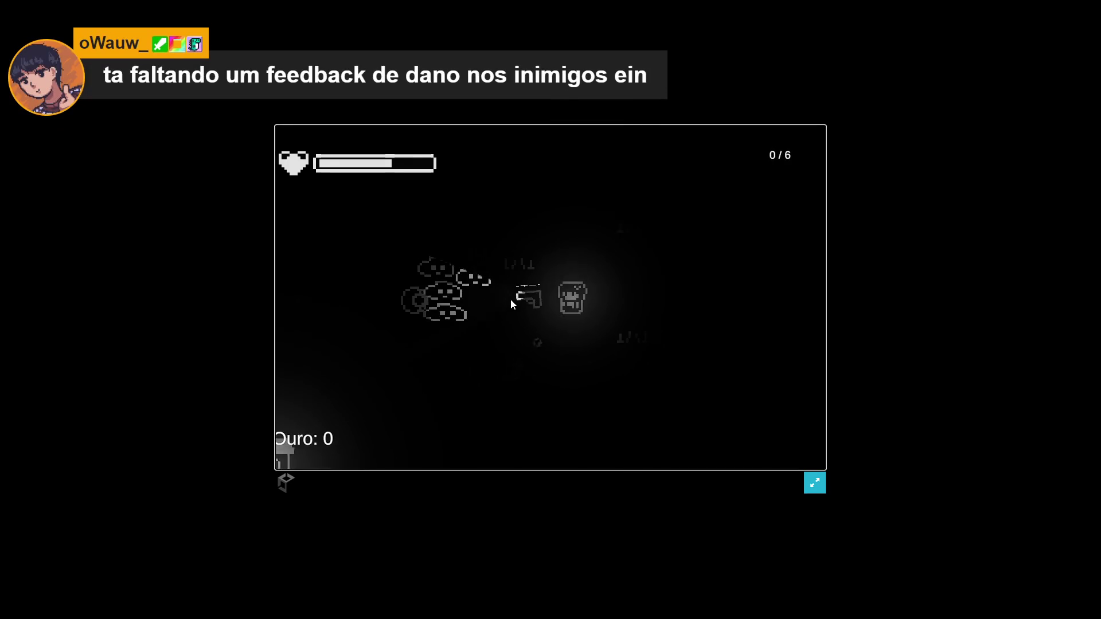
Keep firing at the enemy groups closing in around the player
left_click(539, 235)
left_click(553, 212)
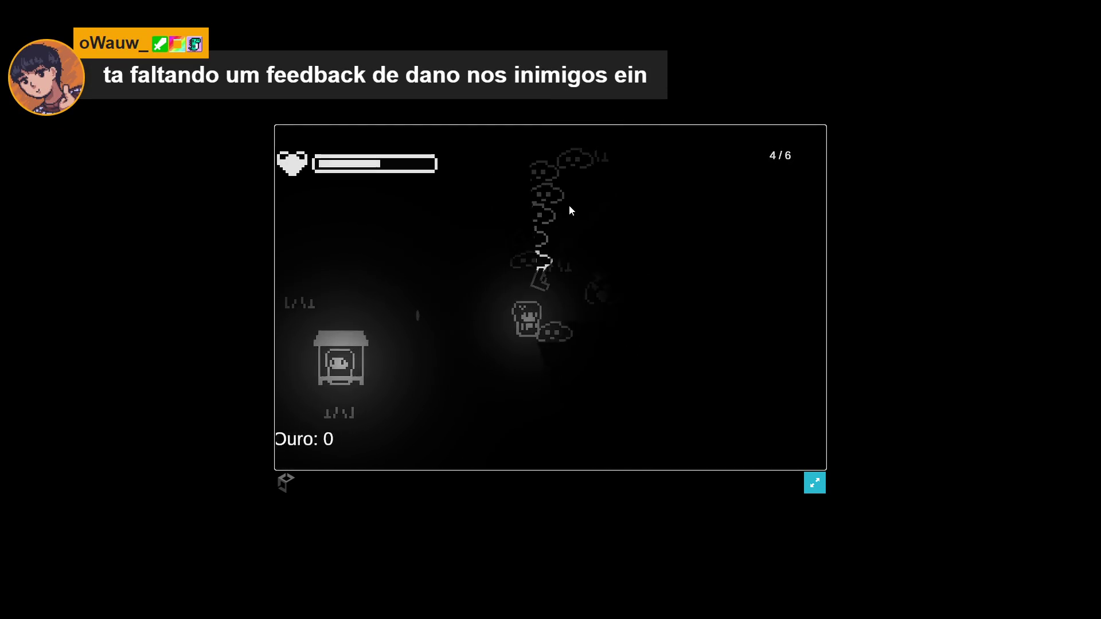
left_click(569, 205)
left_click(569, 205)
left_click(585, 217)
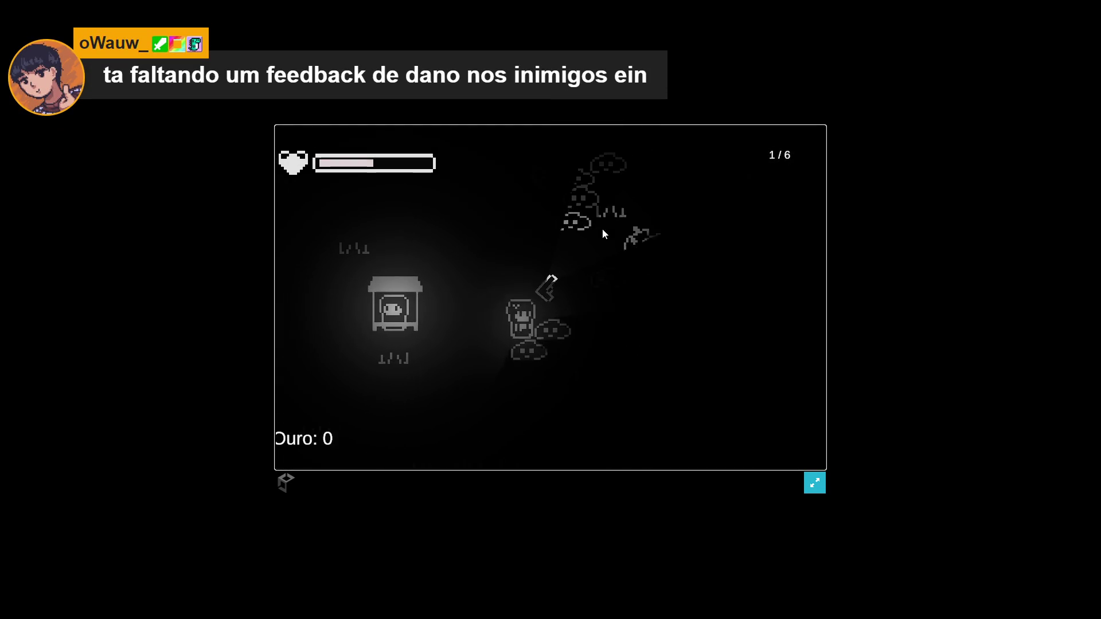
left_click(602, 233)
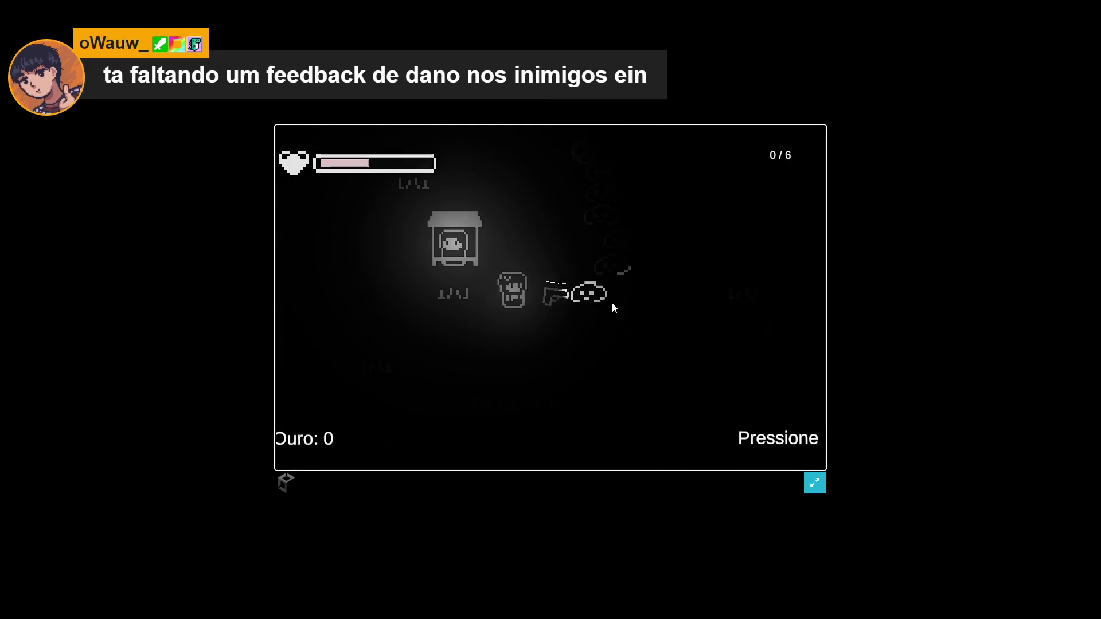
left_click(634, 264)
left_click(636, 256)
left_click(638, 254)
left_click(639, 251)
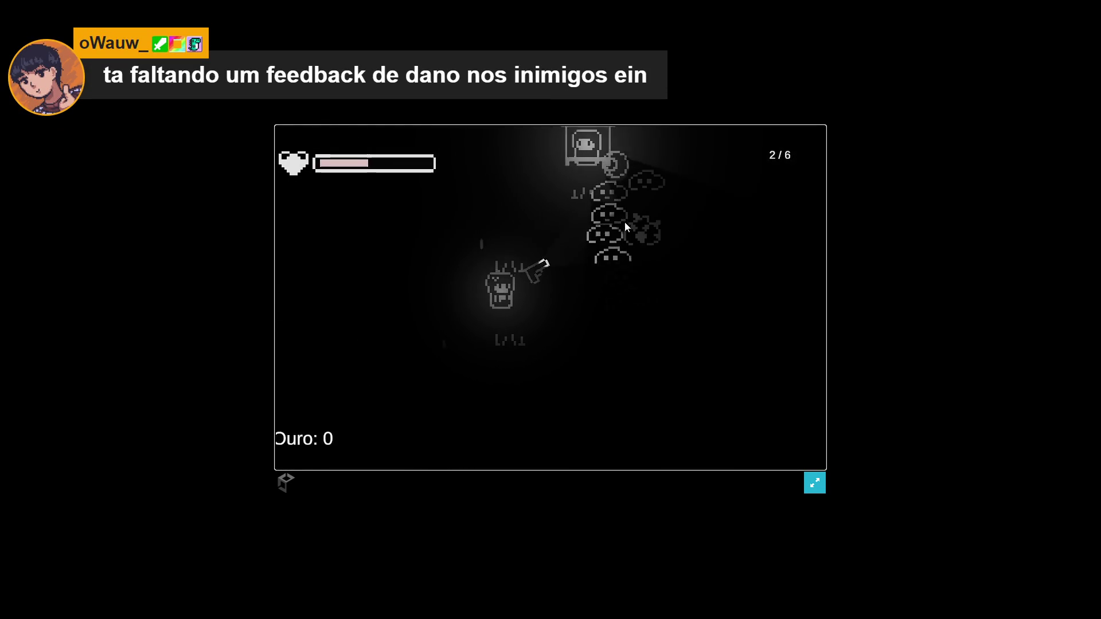
left_click(630, 233)
left_click(642, 246)
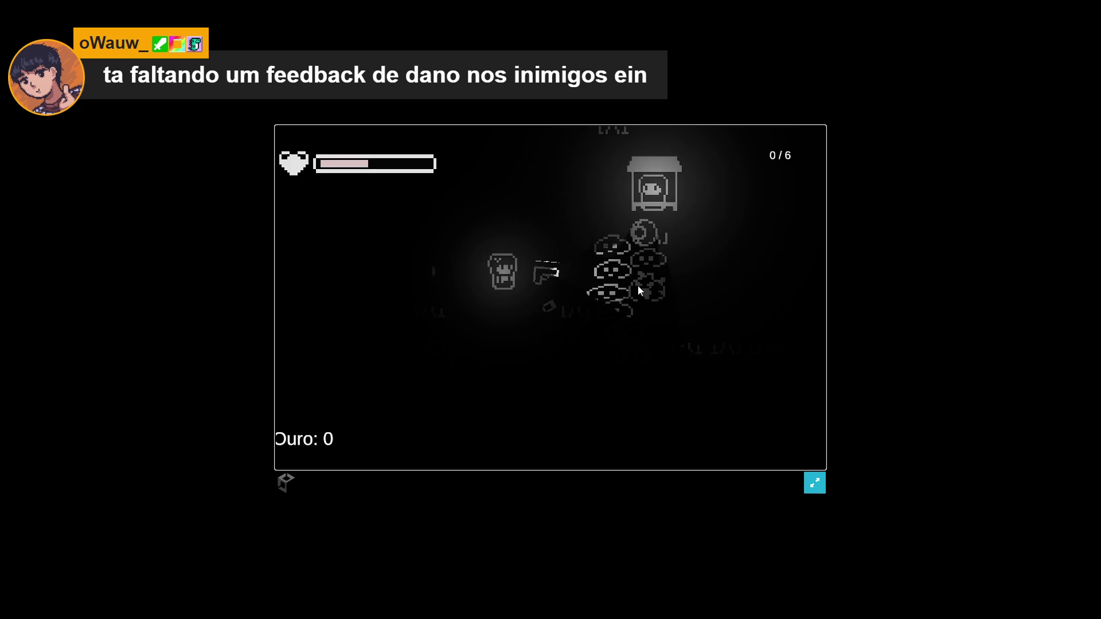
left_click(621, 303)
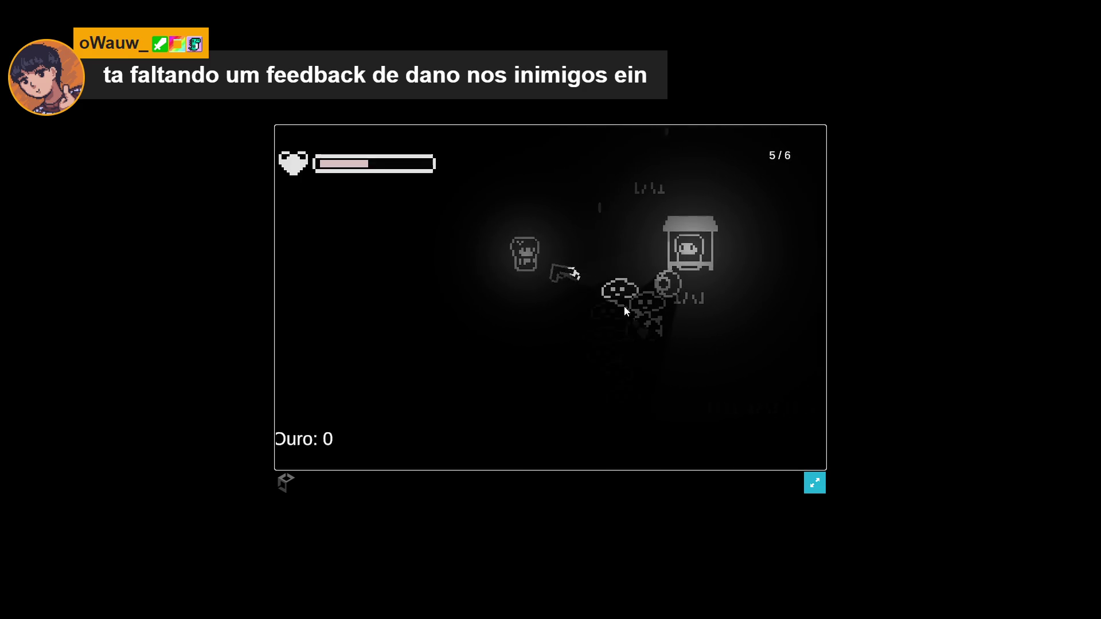
left_click(613, 315)
left_click(591, 328)
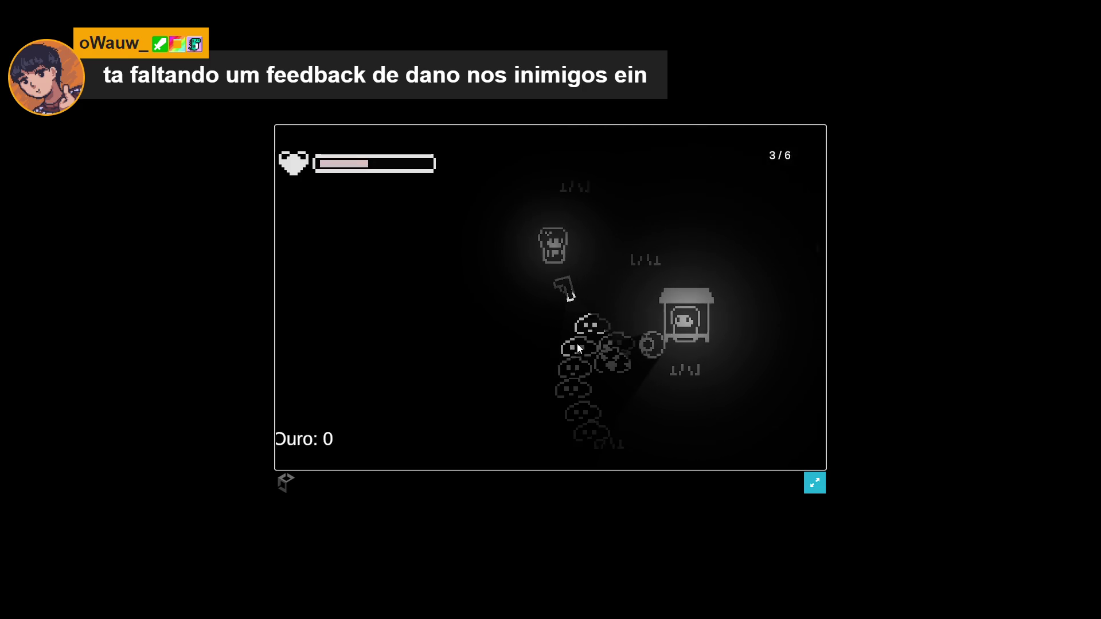
left_click(576, 337)
left_click(559, 342)
left_click(536, 349)
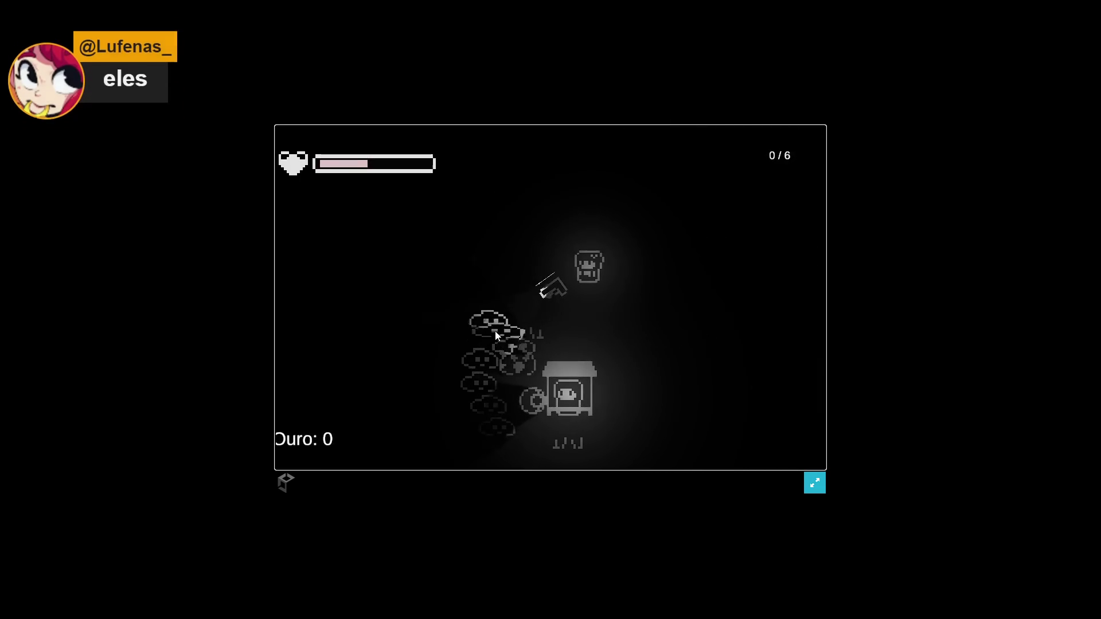
left_click(487, 331)
left_click(479, 332)
left_click(473, 330)
left_click(464, 327)
left_click(457, 322)
left_click(454, 319)
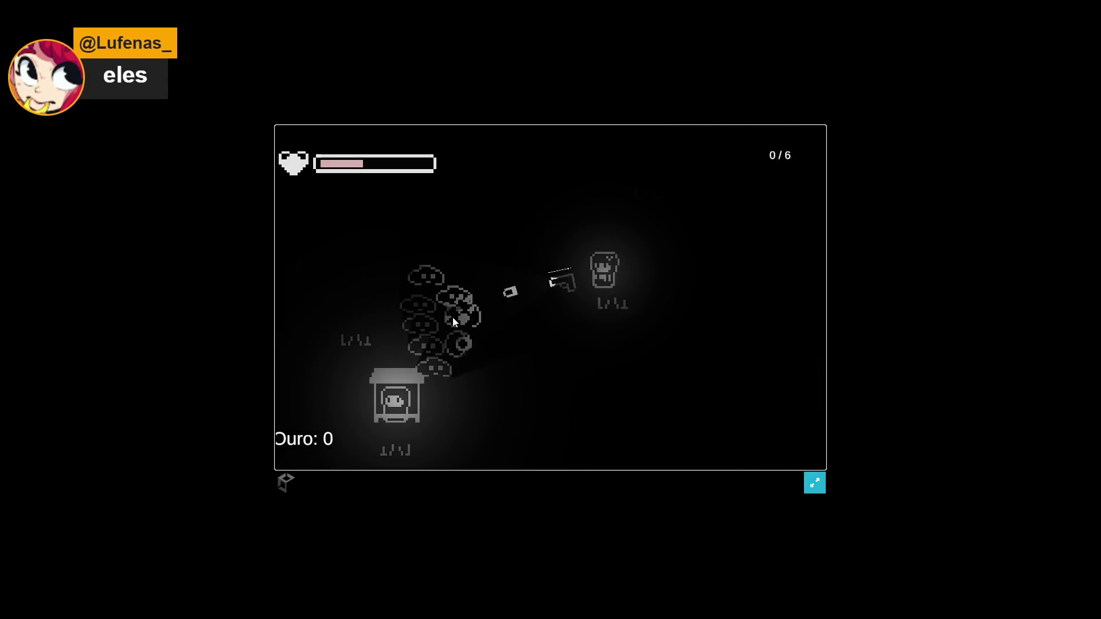
left_click(425, 276)
left_click(448, 260)
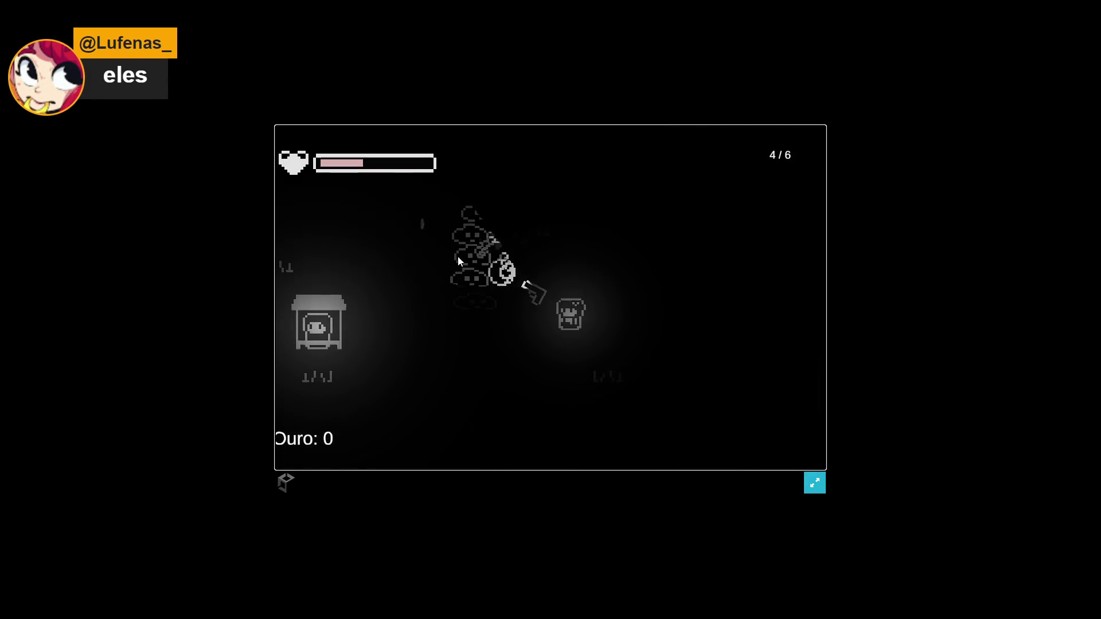
left_click(470, 248)
left_click(491, 238)
left_click(510, 231)
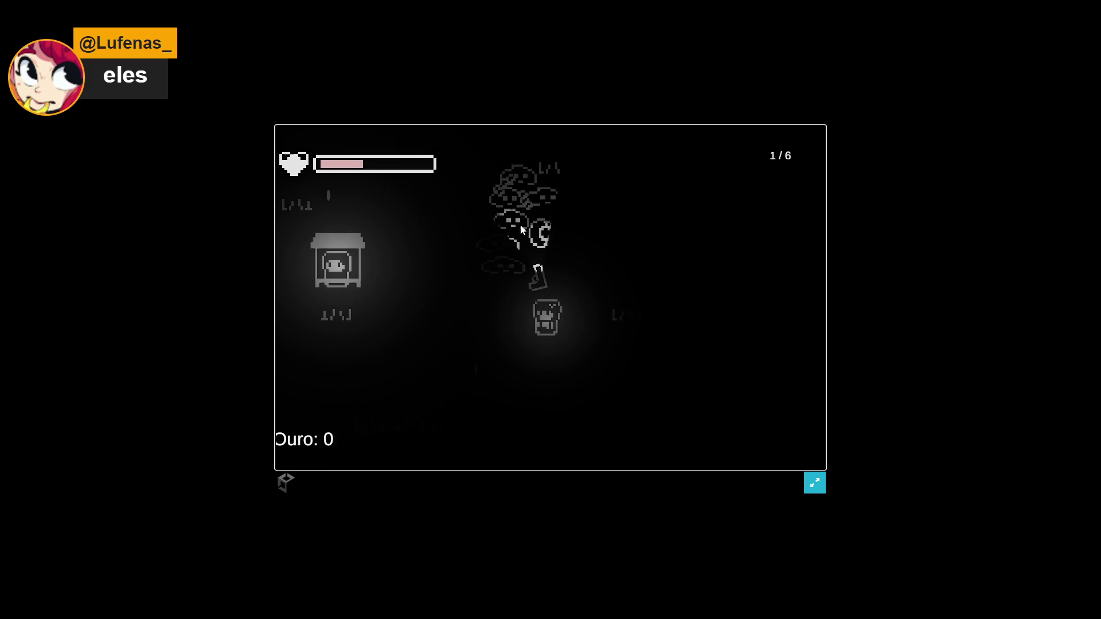
left_click(536, 222)
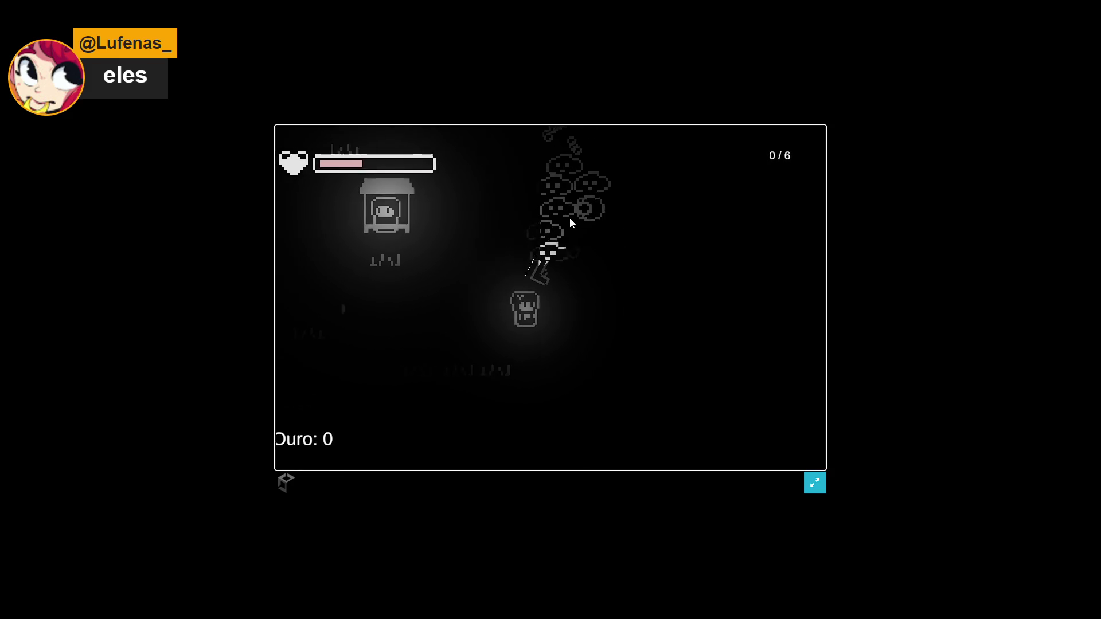
Reload with R between bursts and finish off the last enemies until Wave 1 Concluída appears
key("r")
left_click(589, 247)
left_click(596, 275)
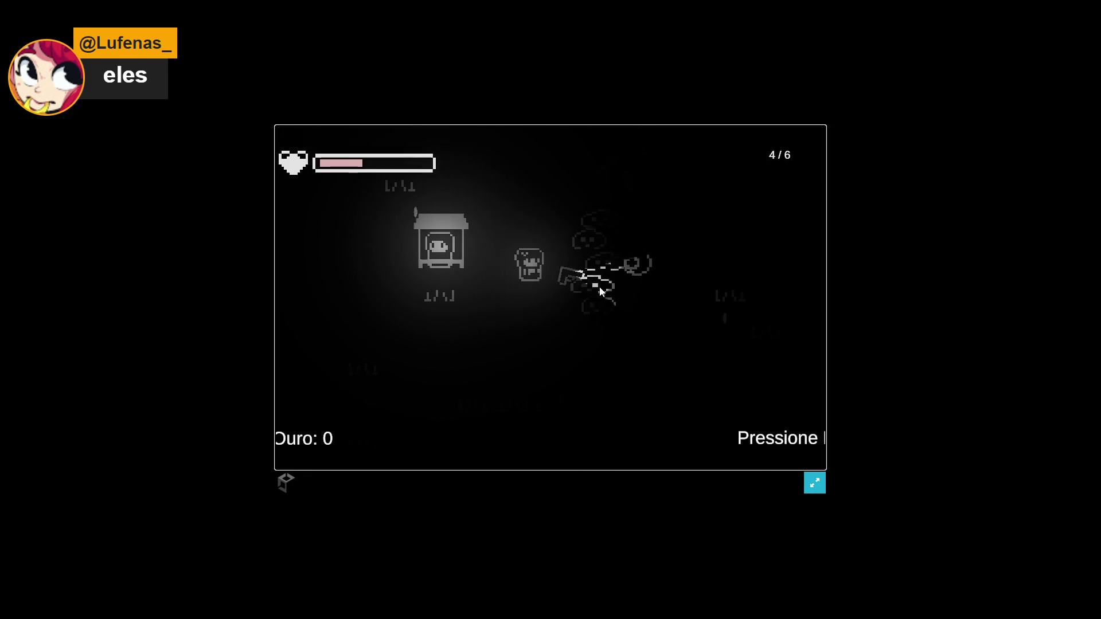
left_click(598, 290)
left_click(593, 288)
left_click(596, 292)
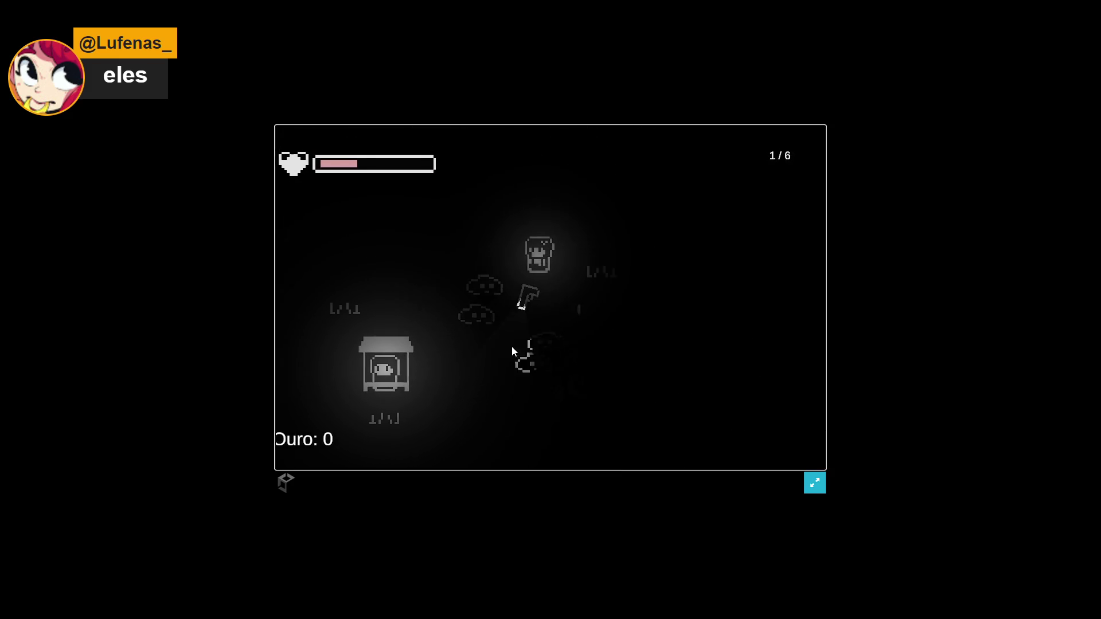
left_click(496, 353)
key("r")
left_click(576, 350)
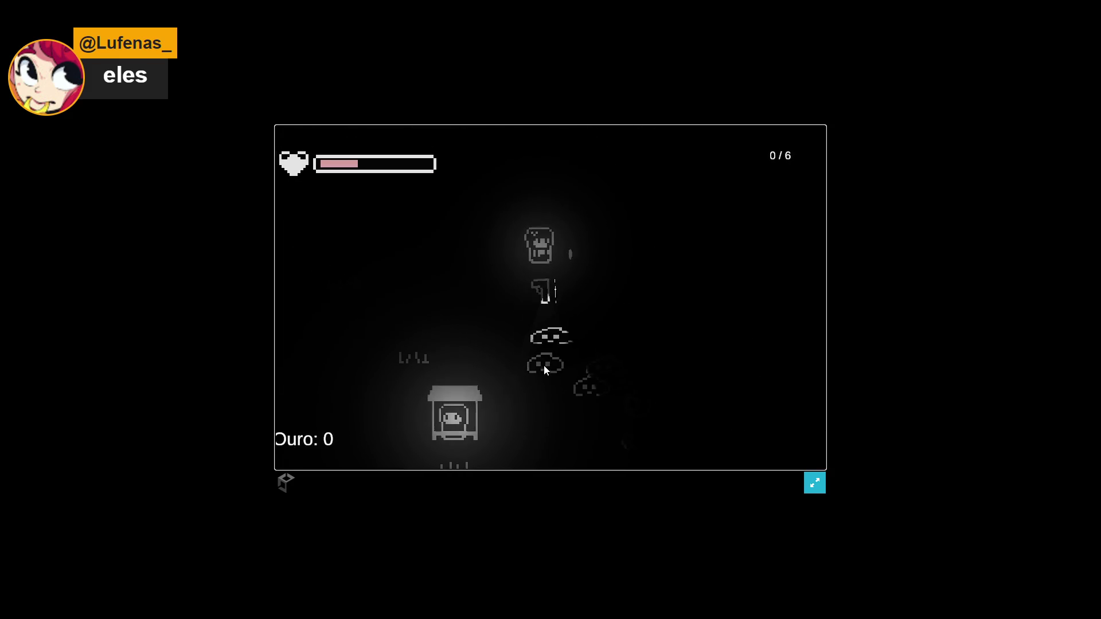
left_click(601, 320)
left_click(621, 281)
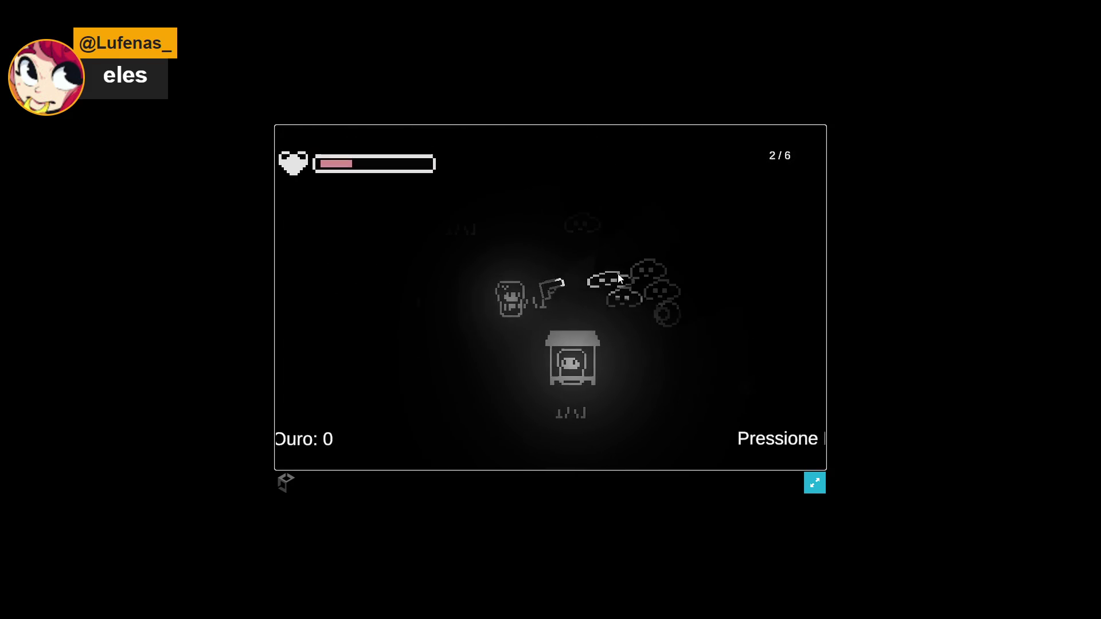
left_click(621, 270)
left_click(621, 261)
left_click(622, 254)
key("r")
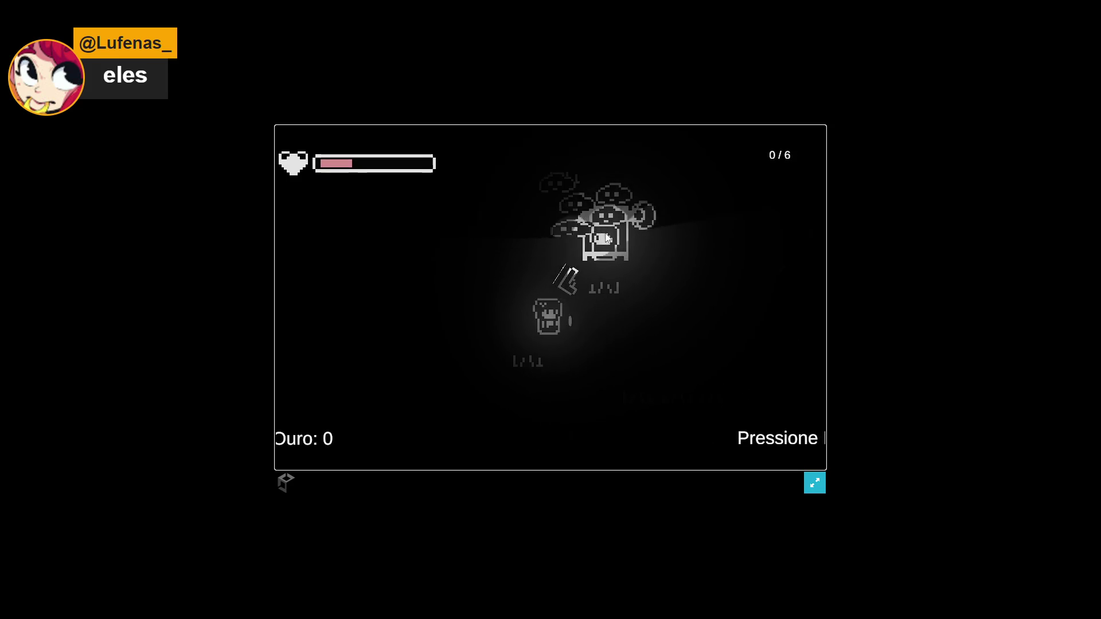
left_click(559, 235)
left_click(534, 231)
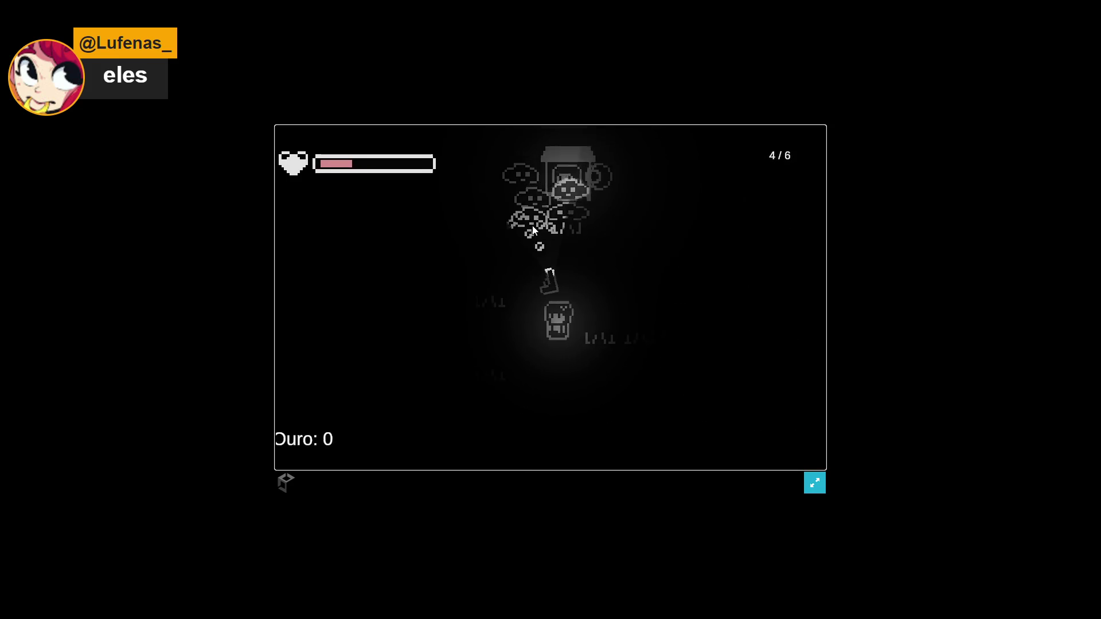
left_click(532, 227)
left_click(549, 217)
left_click(571, 209)
left_click(582, 215)
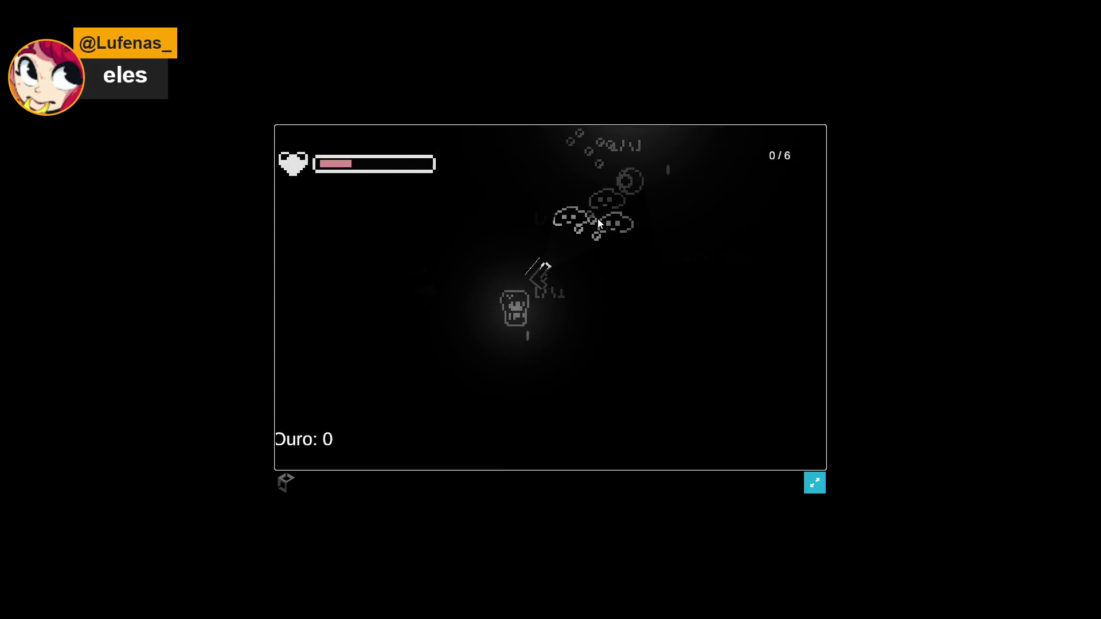
key("r")
left_click(620, 261)
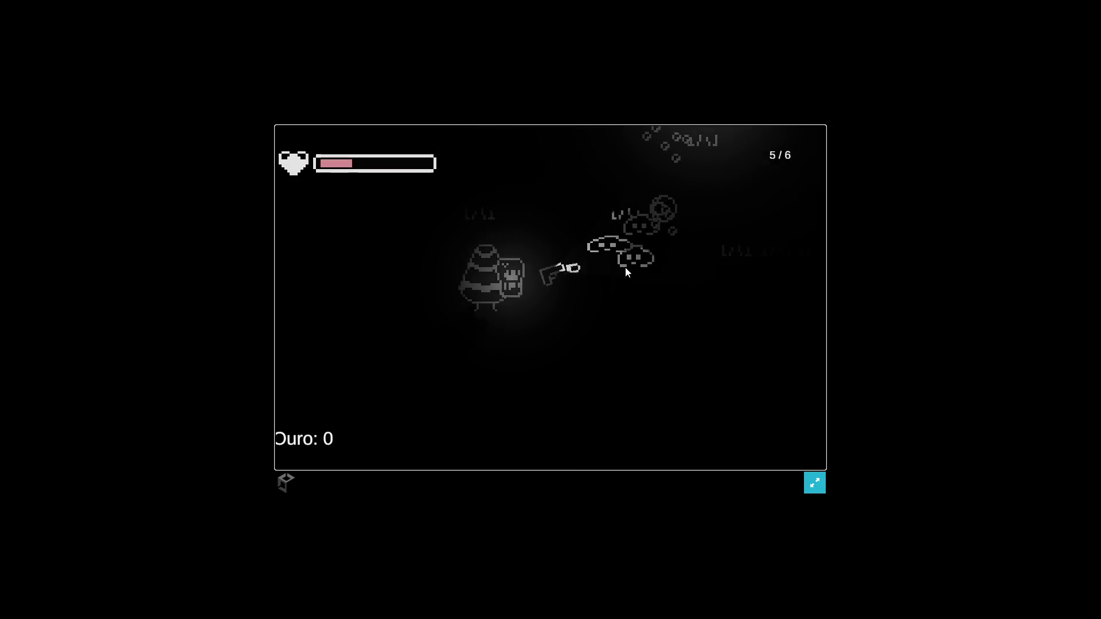
left_click(629, 278)
left_click(625, 298)
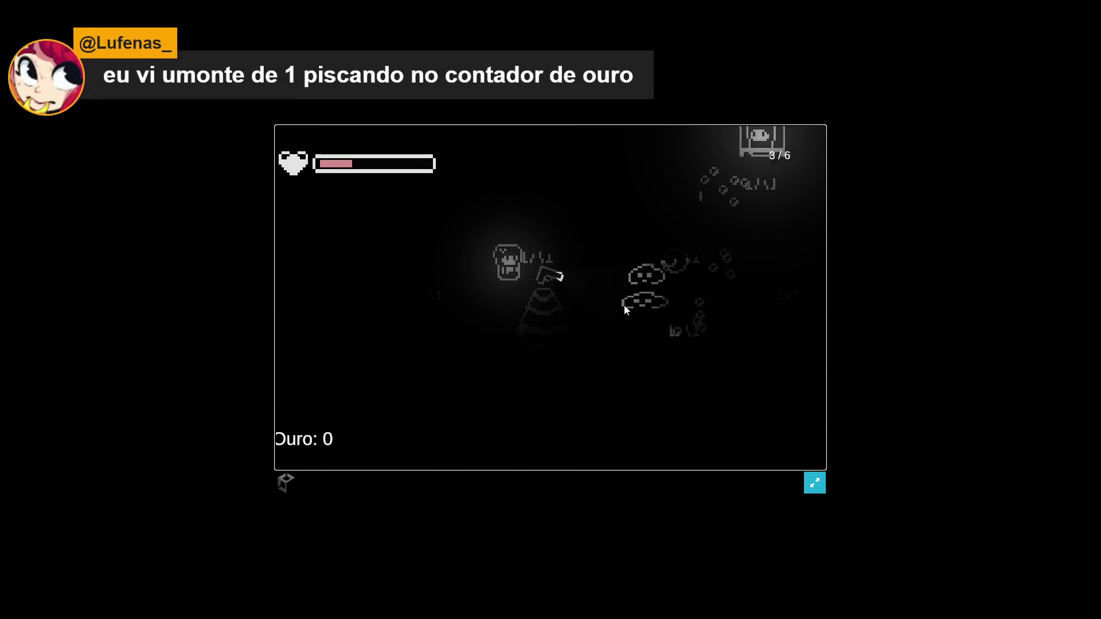
left_click(624, 313)
left_click(616, 324)
left_click(614, 332)
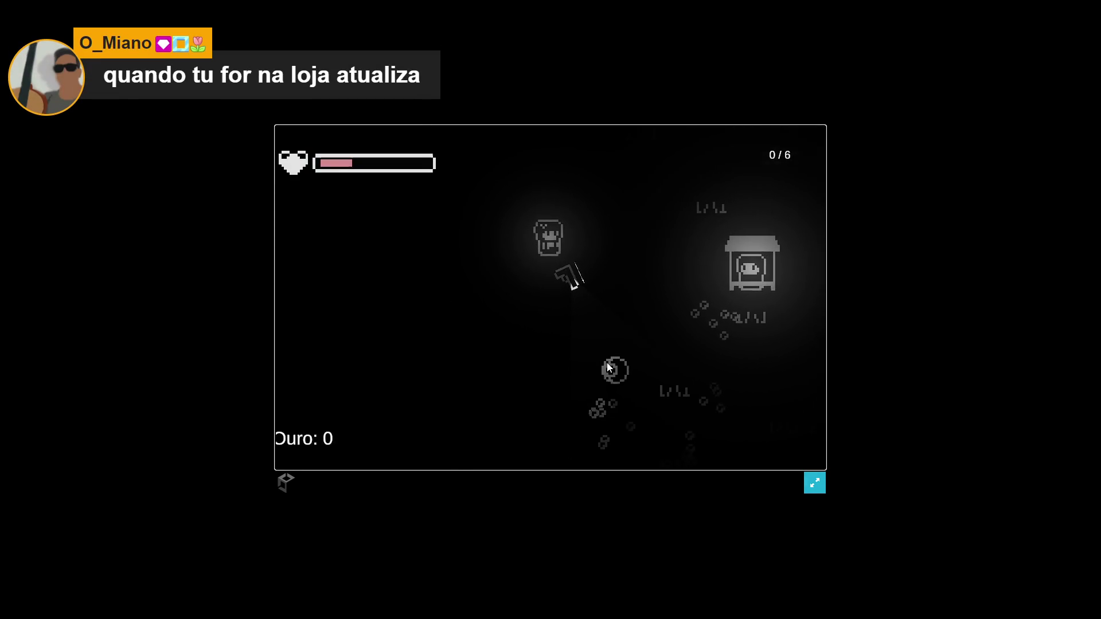
key("r")
left_click(597, 373)
left_click(579, 377)
left_click(576, 379)
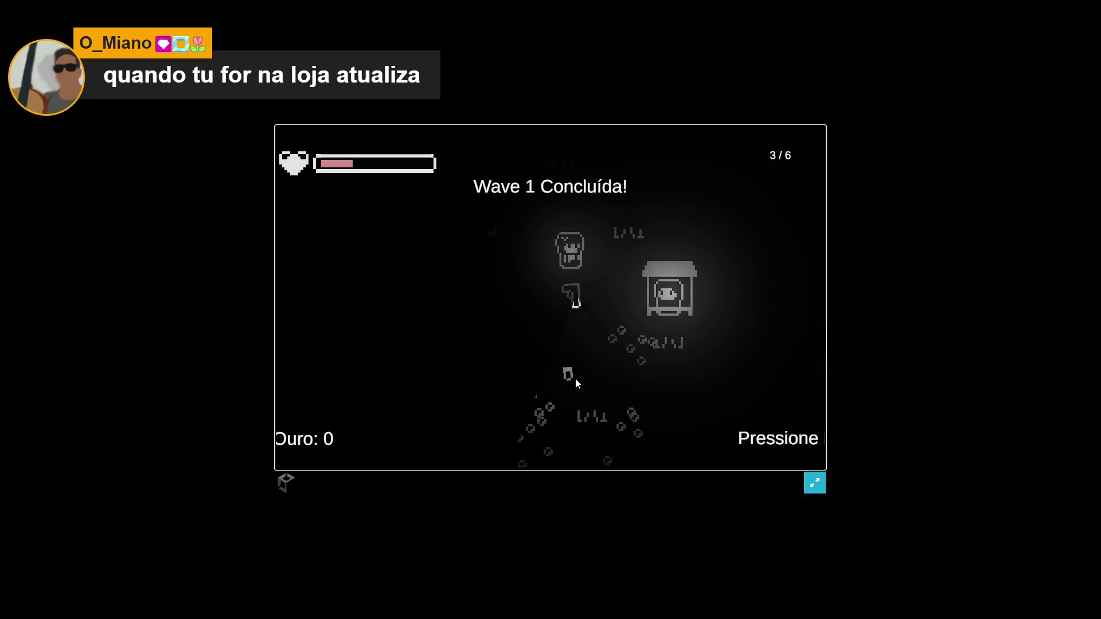
left_click(579, 381)
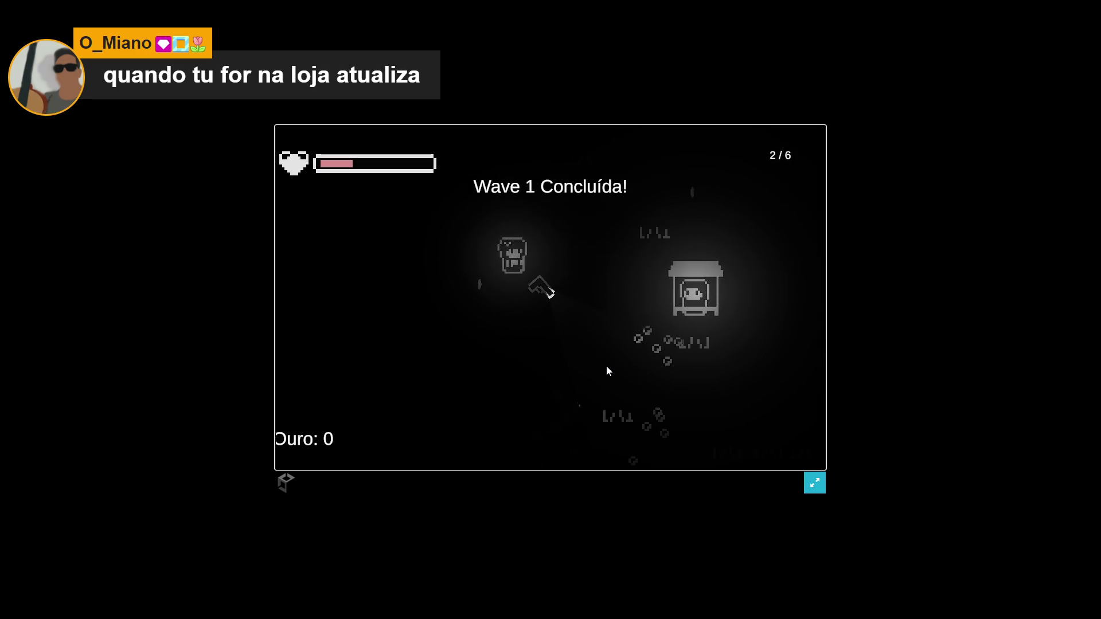
Walk the player back to the Vendedor booth and open the shop
key("s")
key("d")
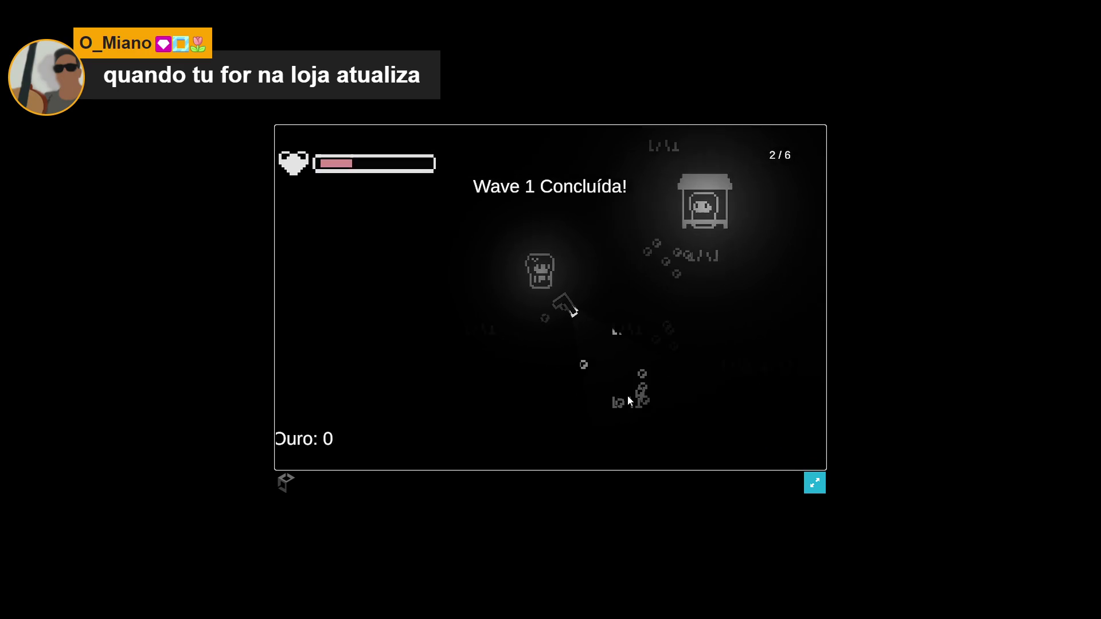
key("w")
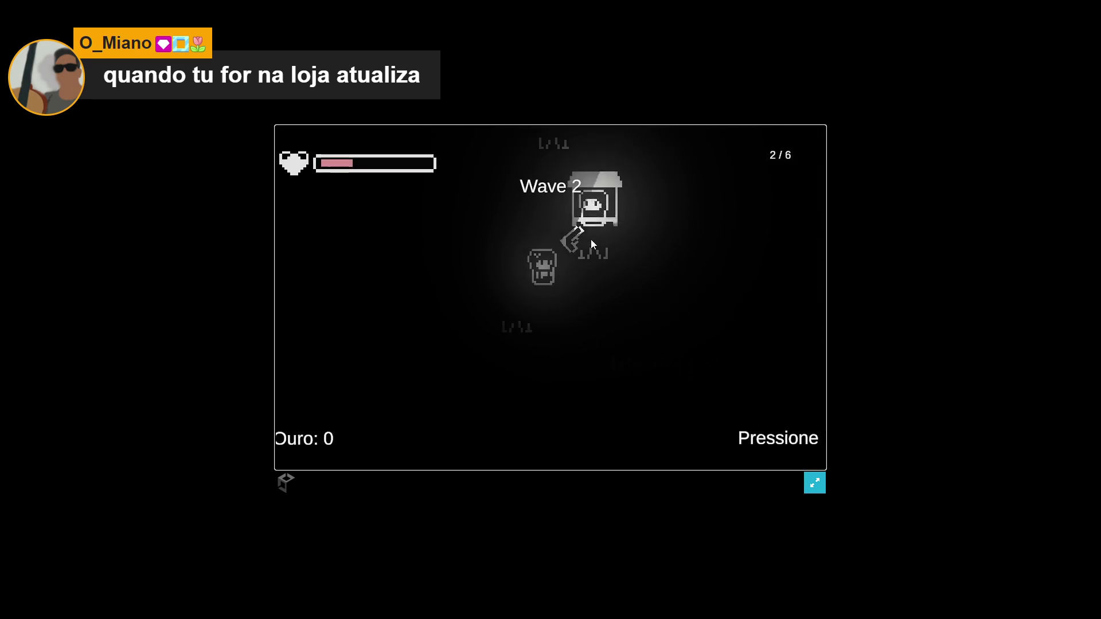
key("e")
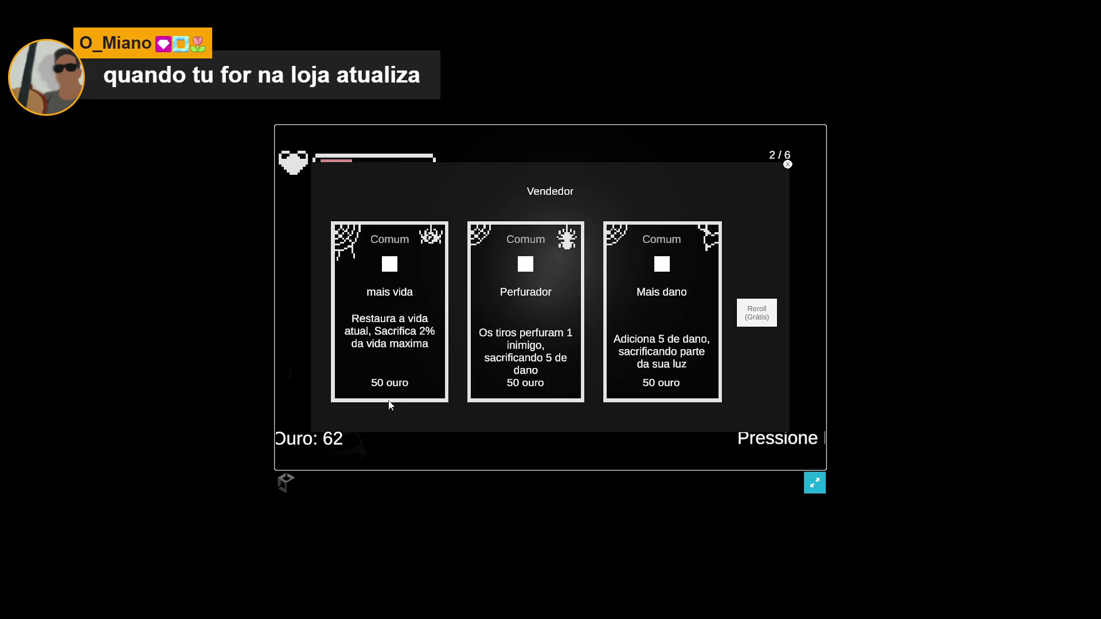
Buy the Mais dano damage upgrade, close the shop, and head left toward the wave 2 enemies
left_click(661, 279)
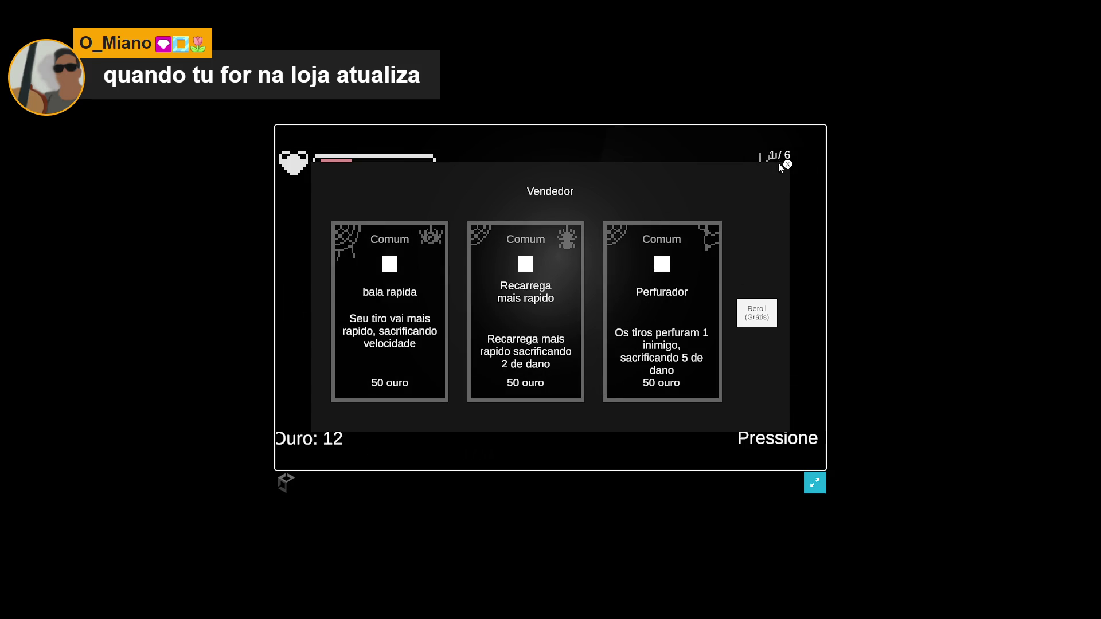
left_click(786, 164)
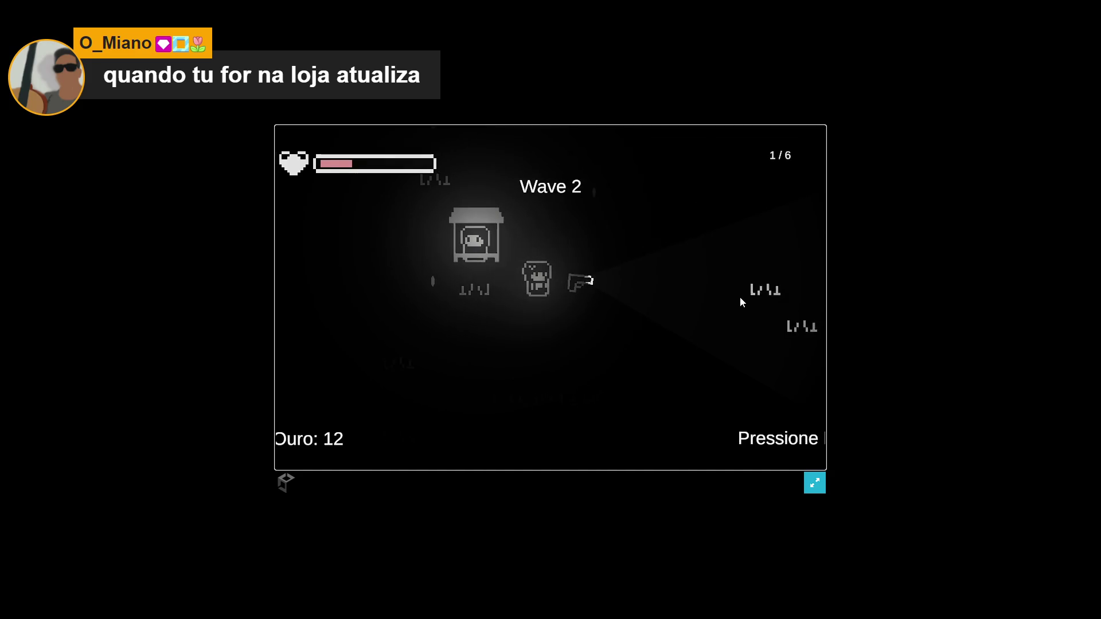
key("w")
key("d")
key("a")
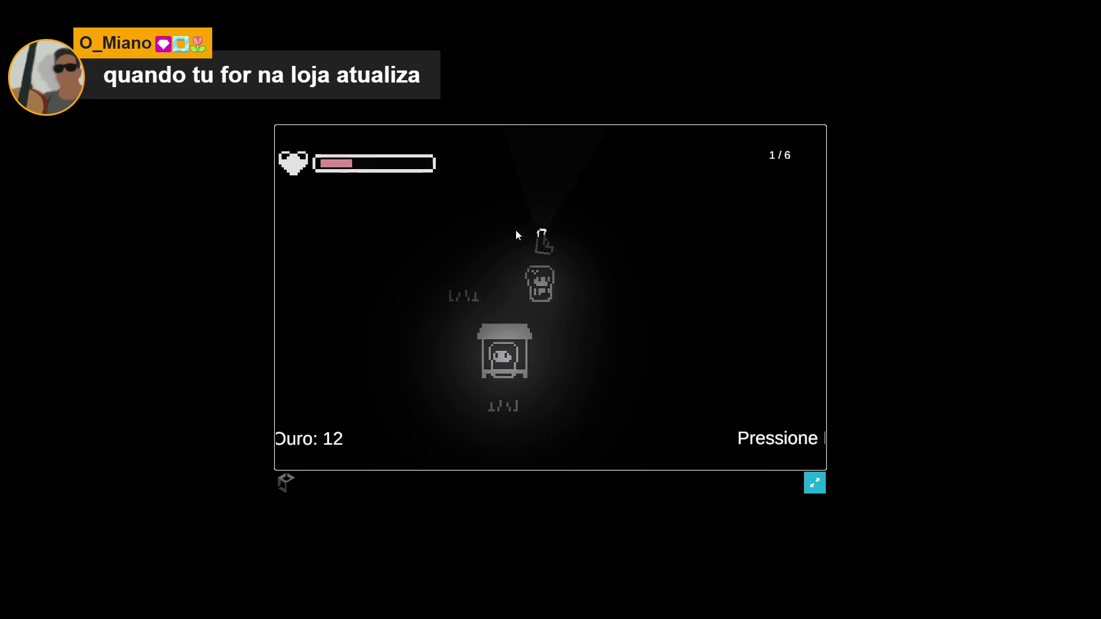
key("a")
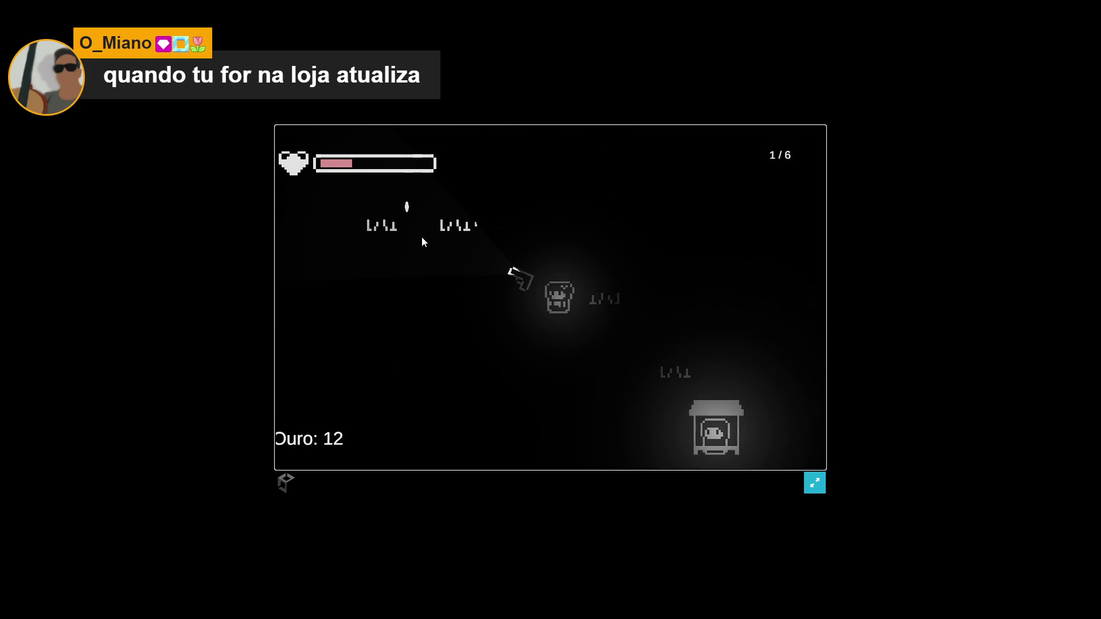
key("a")
key("s")
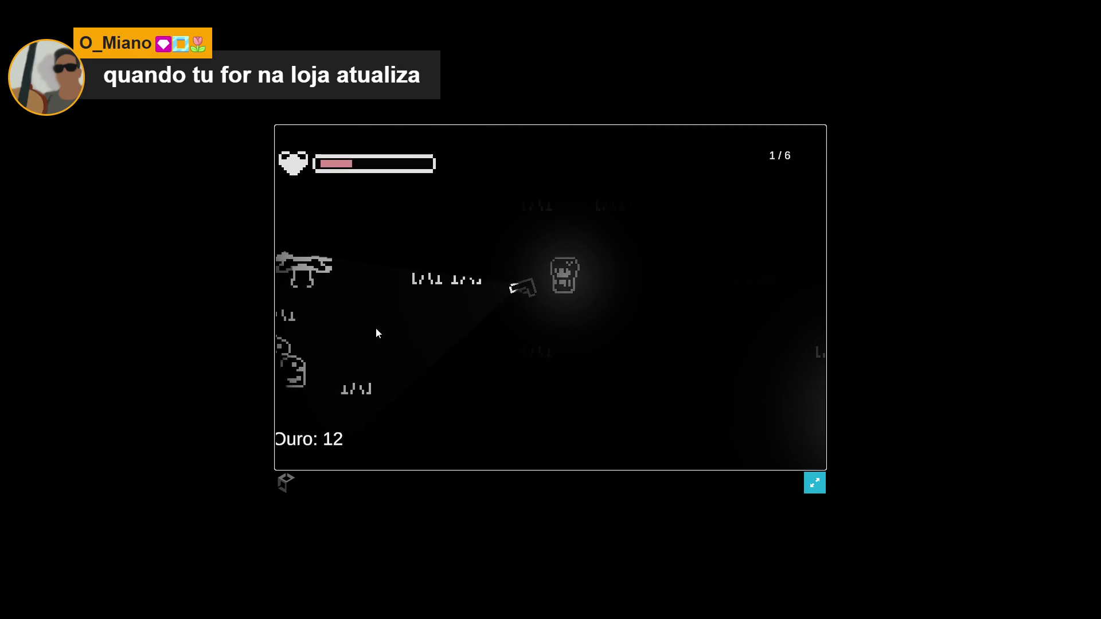
Shoot and reload through the first wave 2 enemy clusters
left_click(367, 350)
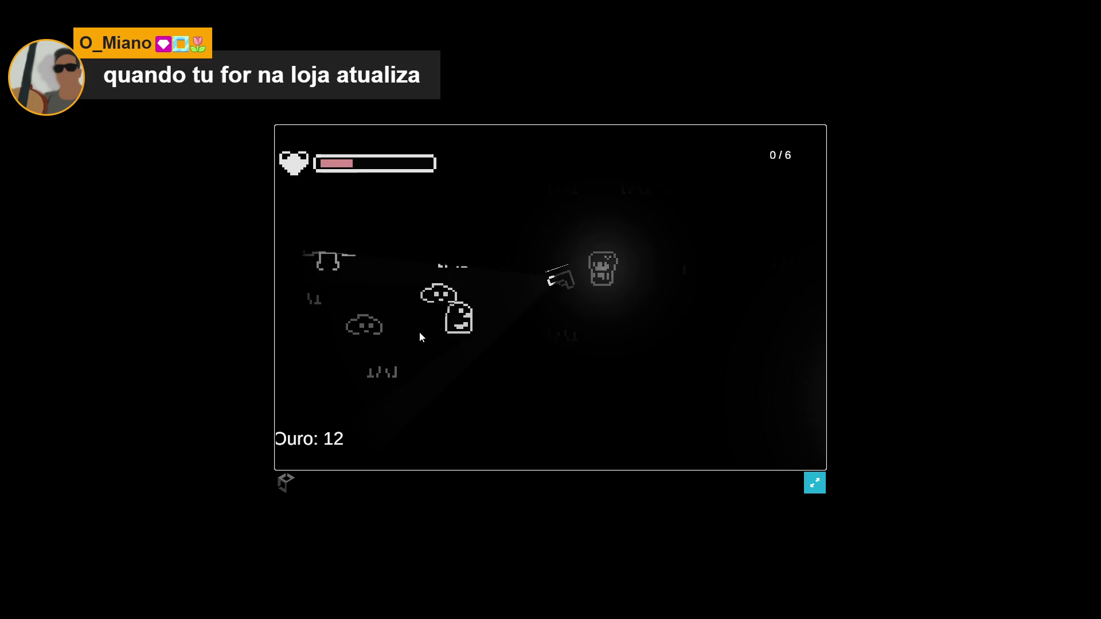
key("d")
key("d")
key("r")
left_click(462, 315)
left_click(469, 294)
key("d")
left_click(468, 293)
left_click(462, 303)
left_click(459, 310)
left_click(453, 318)
key("w")
key("r")
left_click(493, 344)
left_click(513, 358)
left_click(533, 364)
left_click(544, 370)
left_click(559, 379)
left_click(567, 387)
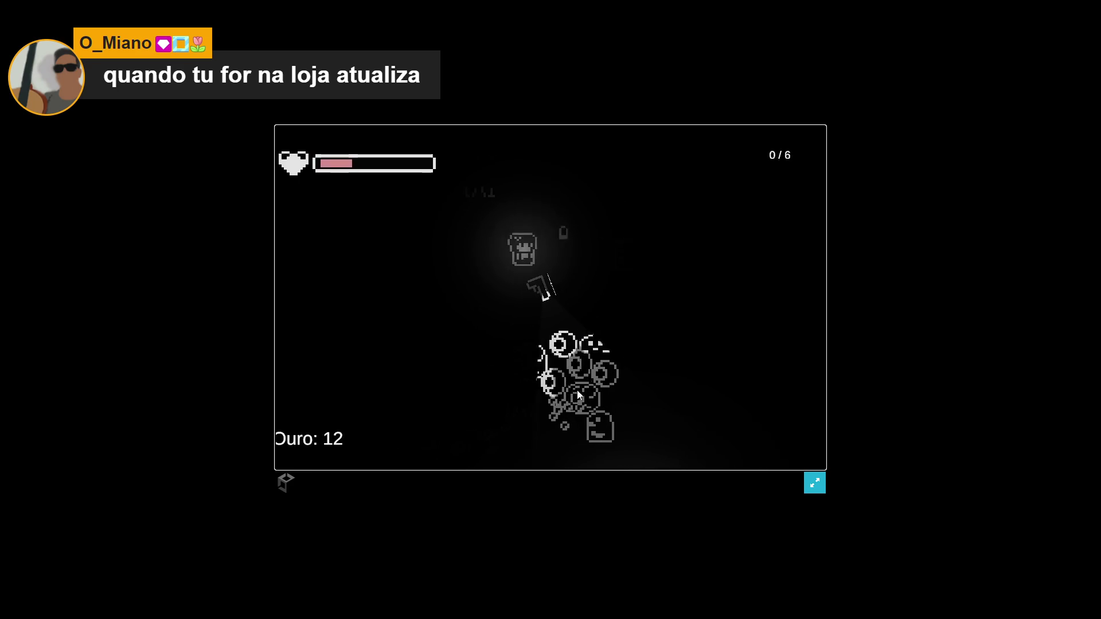
key("r")
left_click(596, 349)
left_click(605, 330)
left_click(611, 310)
left_click(616, 293)
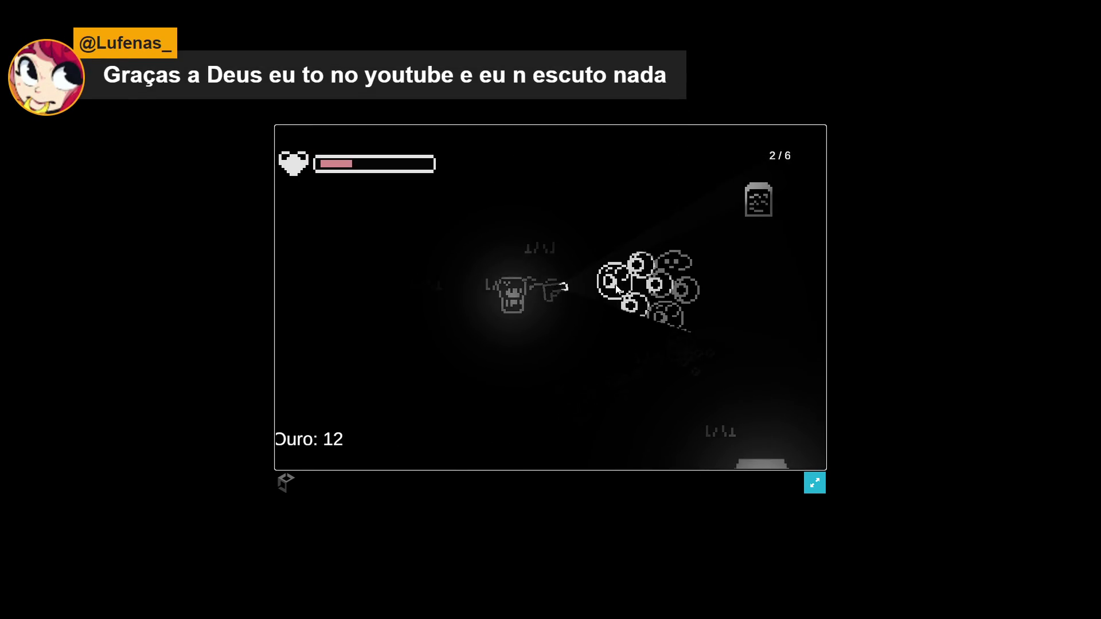
left_click(615, 291)
left_click(614, 281)
Keep shooting and reloading until the last wave 2 enemies are dead
key("s")
key("r")
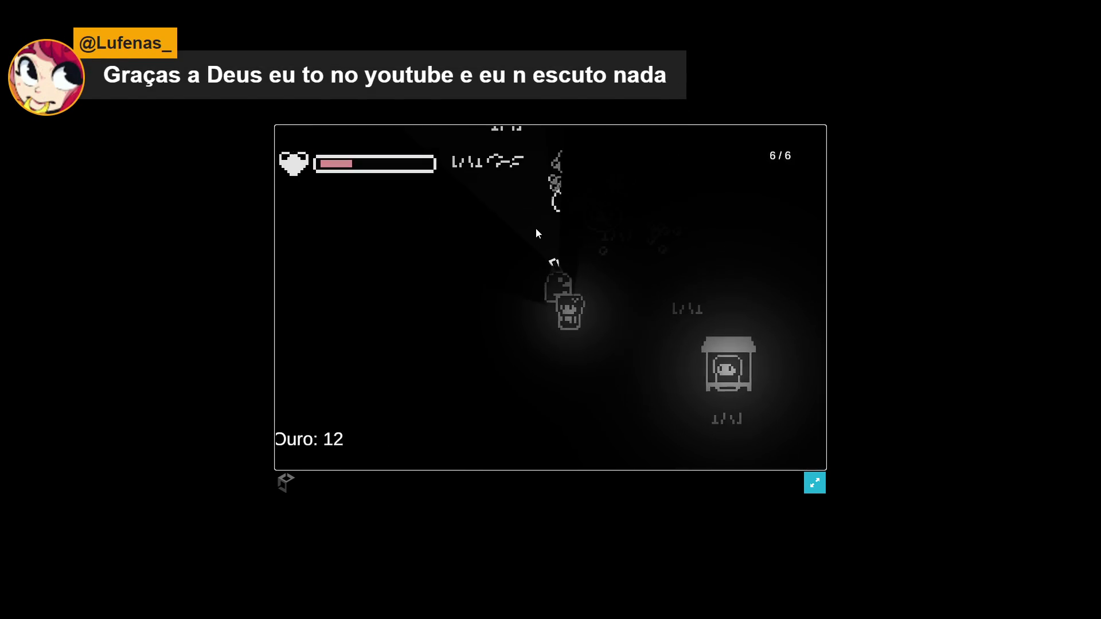
left_click(540, 250)
left_click(544, 270)
left_click(545, 276)
left_click(545, 281)
left_click(544, 286)
left_click(548, 287)
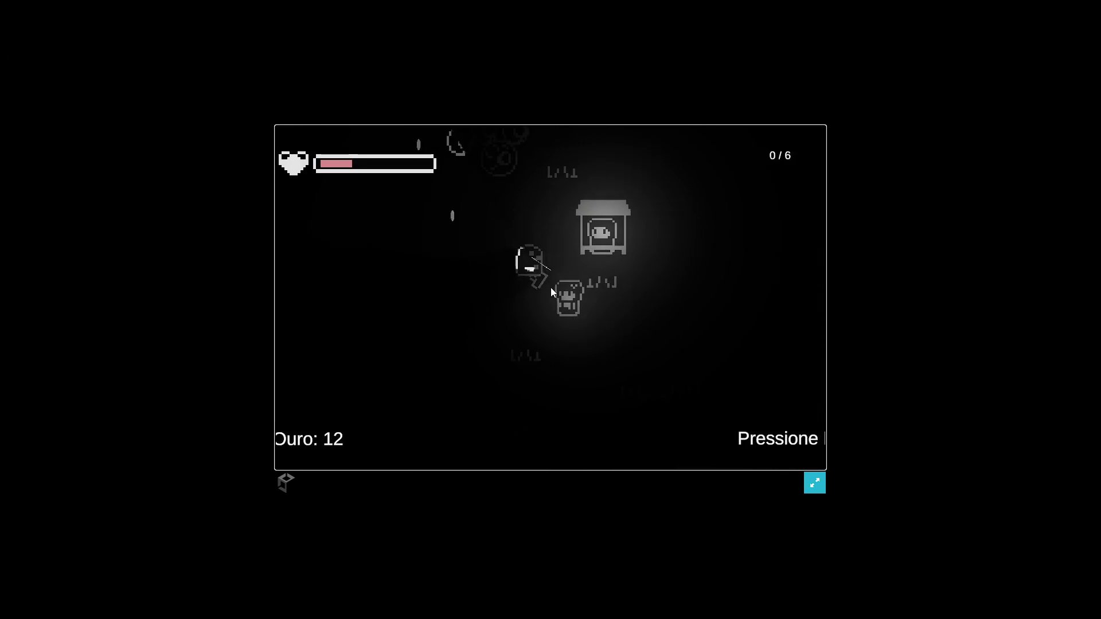
key("s")
key("r")
left_click(545, 285)
left_click(539, 269)
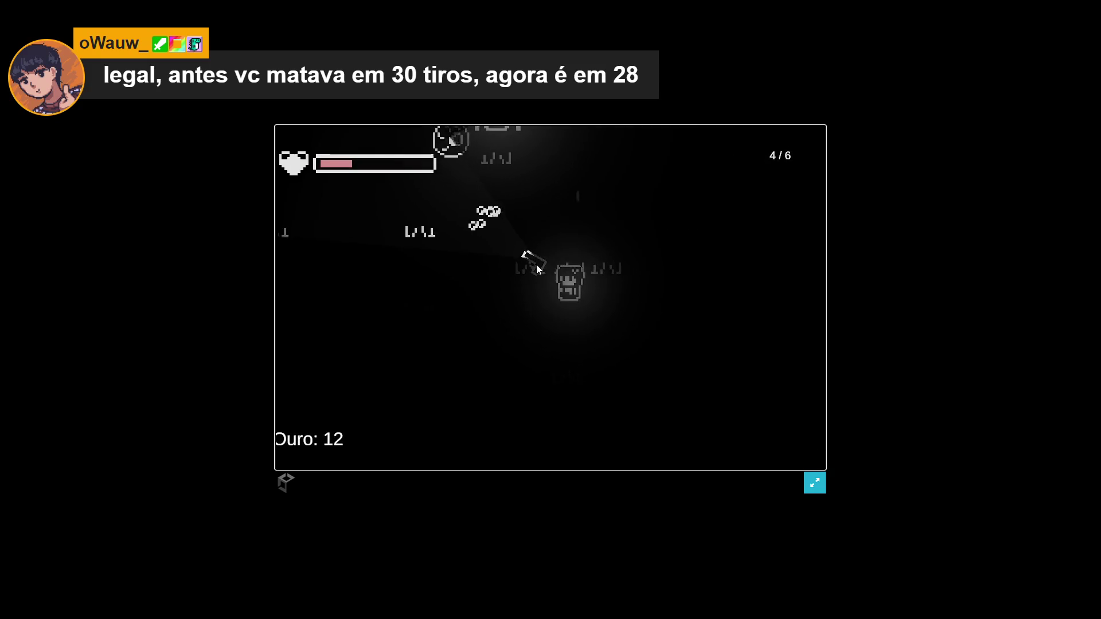
left_click(523, 247)
left_click(528, 246)
left_click(544, 241)
left_click(559, 234)
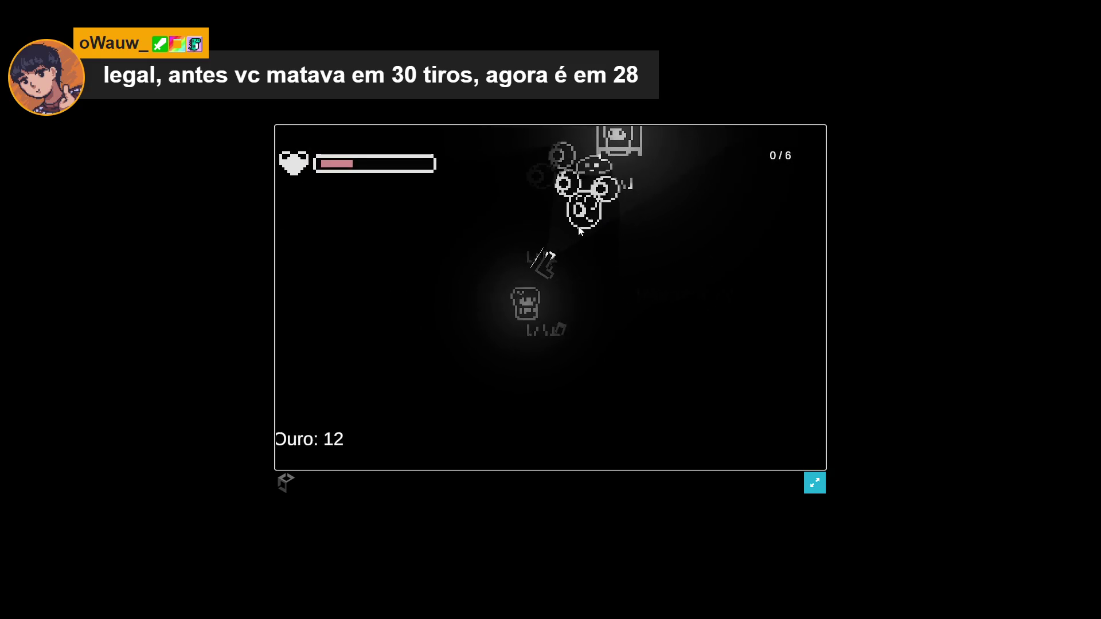
key("r")
left_click(622, 235)
left_click(634, 235)
left_click(653, 250)
left_click(661, 256)
left_click(665, 276)
left_click(665, 287)
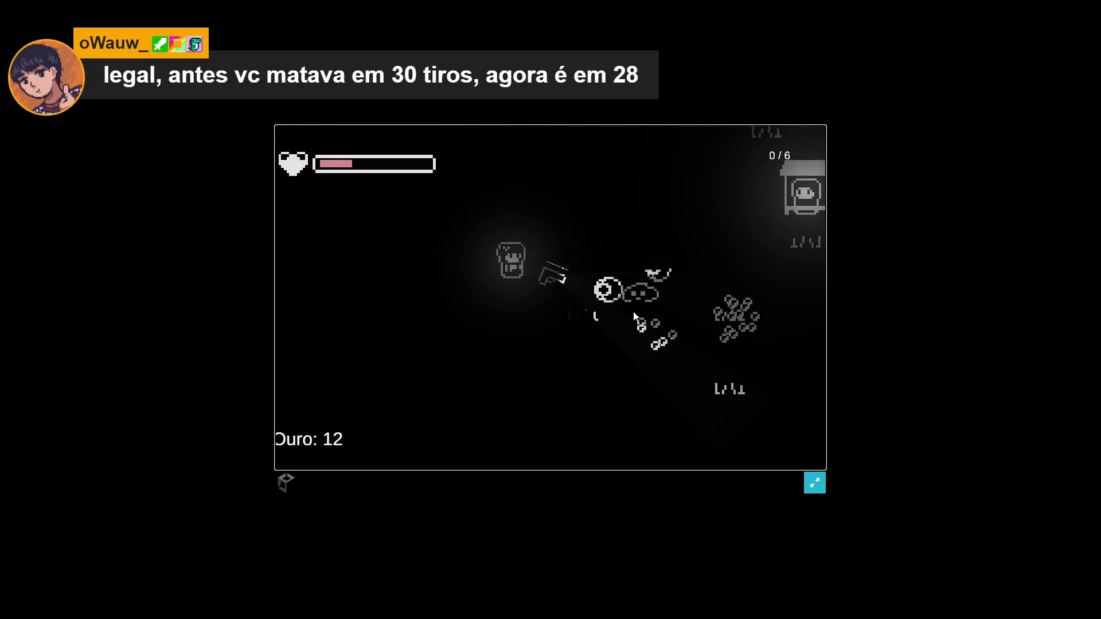
key("r")
left_click(642, 307)
left_click(643, 292)
left_click(642, 275)
left_click(639, 262)
left_click(608, 246)
left_click(596, 244)
key("r")
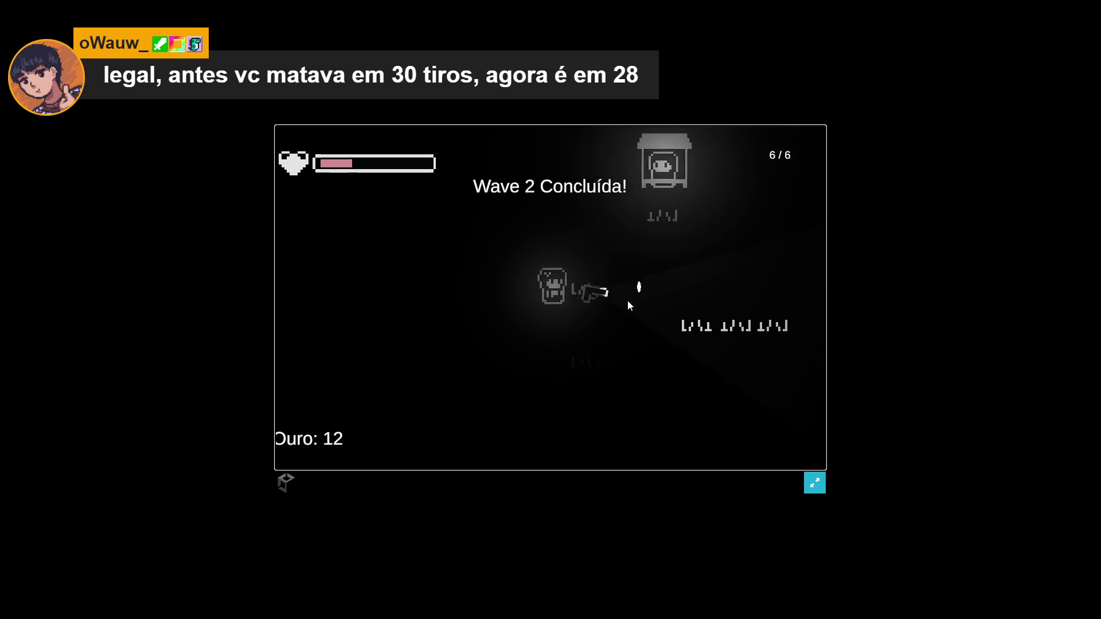
Walk to the Vendedor and open his shop again
key("w")
key("d")
key("e")
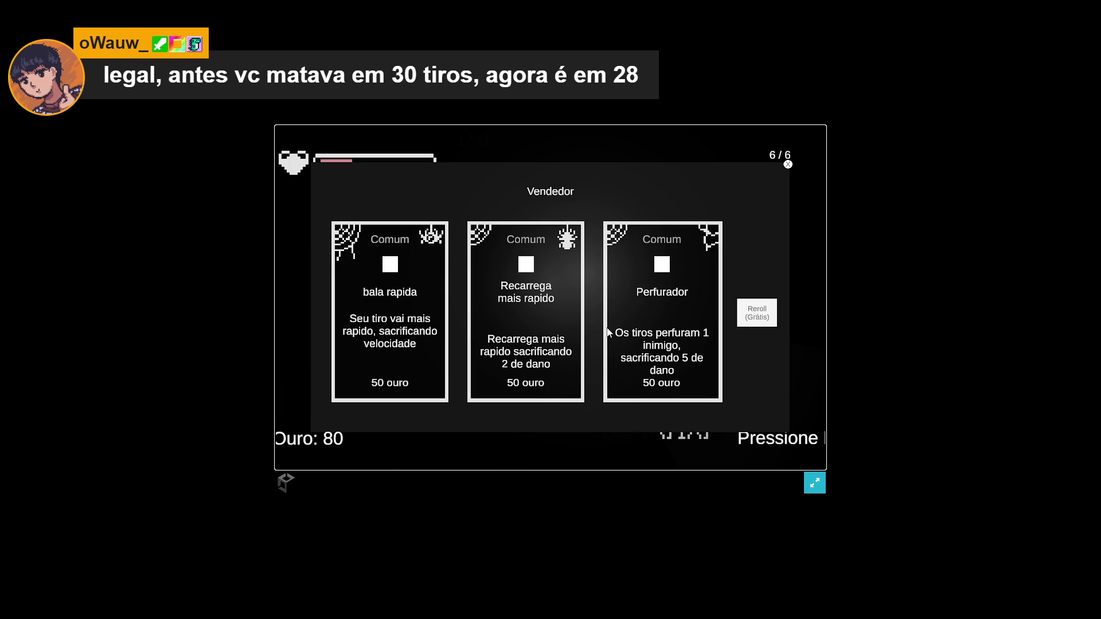
Buy one 50-gold upgrade, leaving 30 gold, and close the shop to start wave 3
left_click(665, 296)
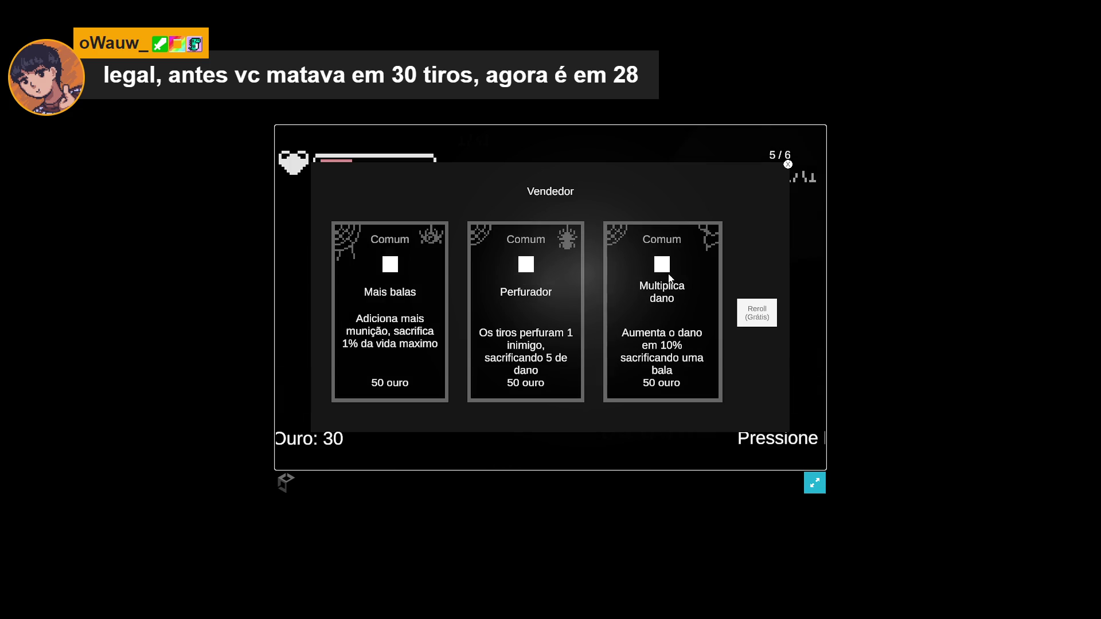
left_click(787, 165)
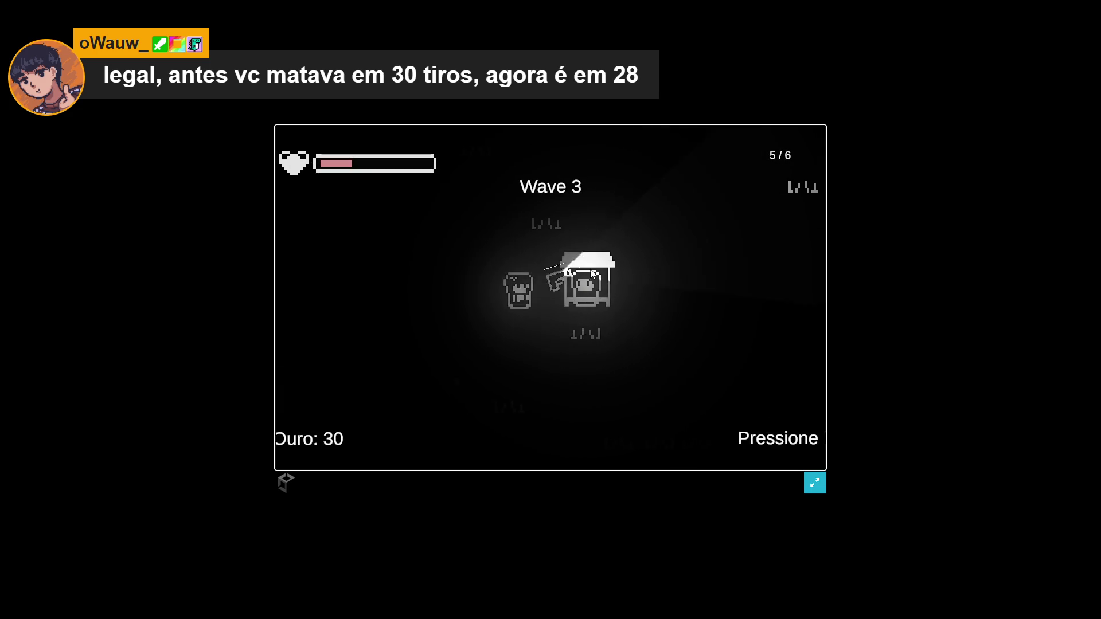
key("d")
left_click(597, 245)
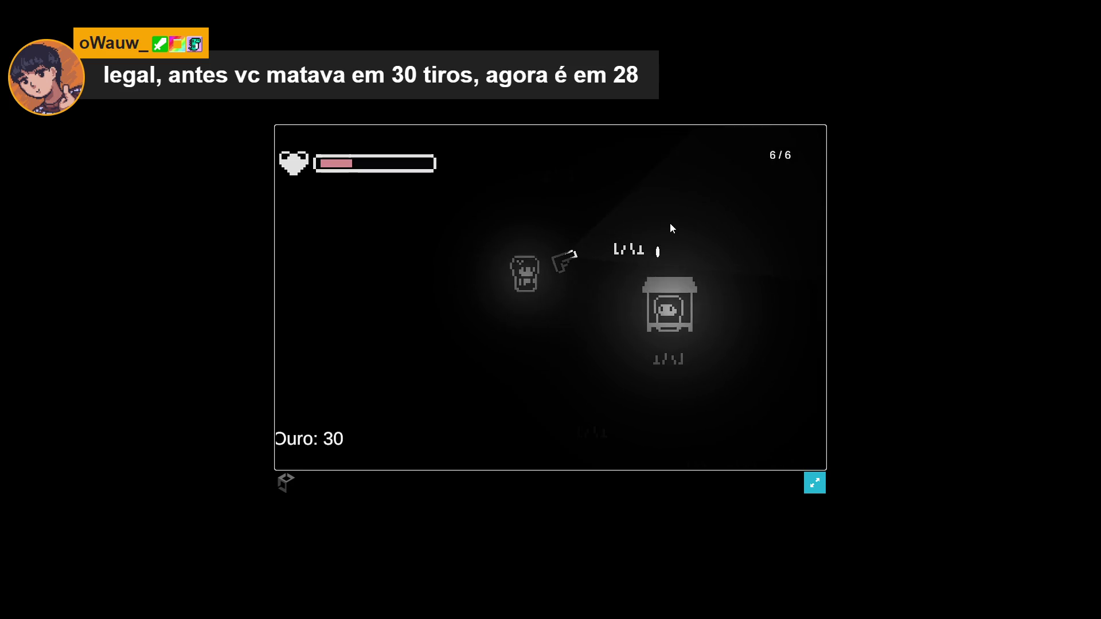
Move the player around the map toward the wave 3 enemies on the left
key("w")
key("d")
key("d")
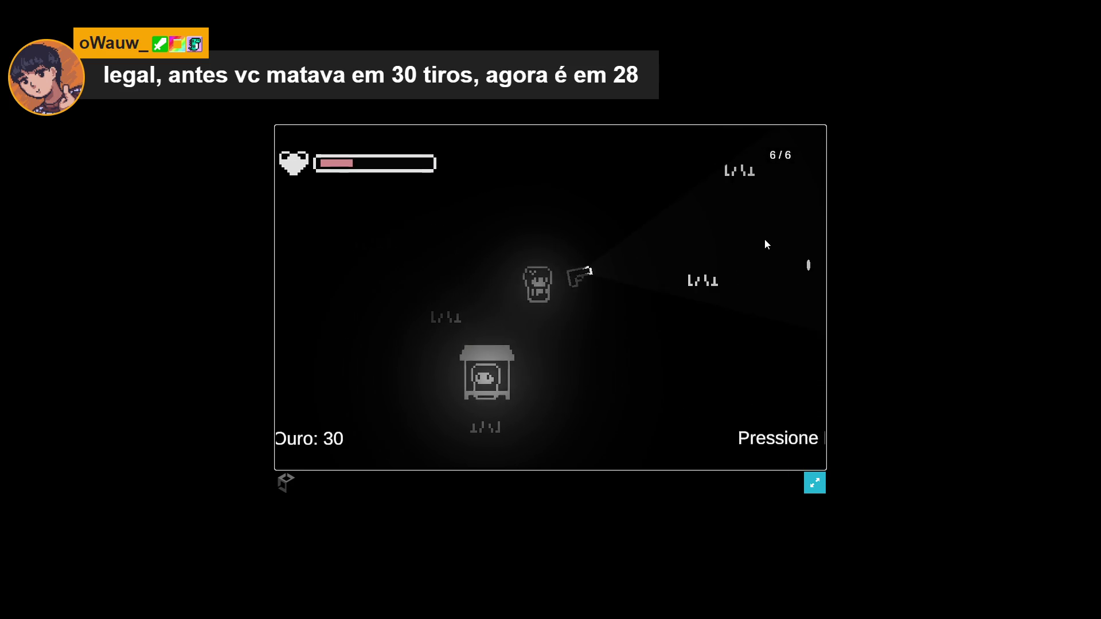
key("d")
key("w")
key("a")
key("w")
key("a")
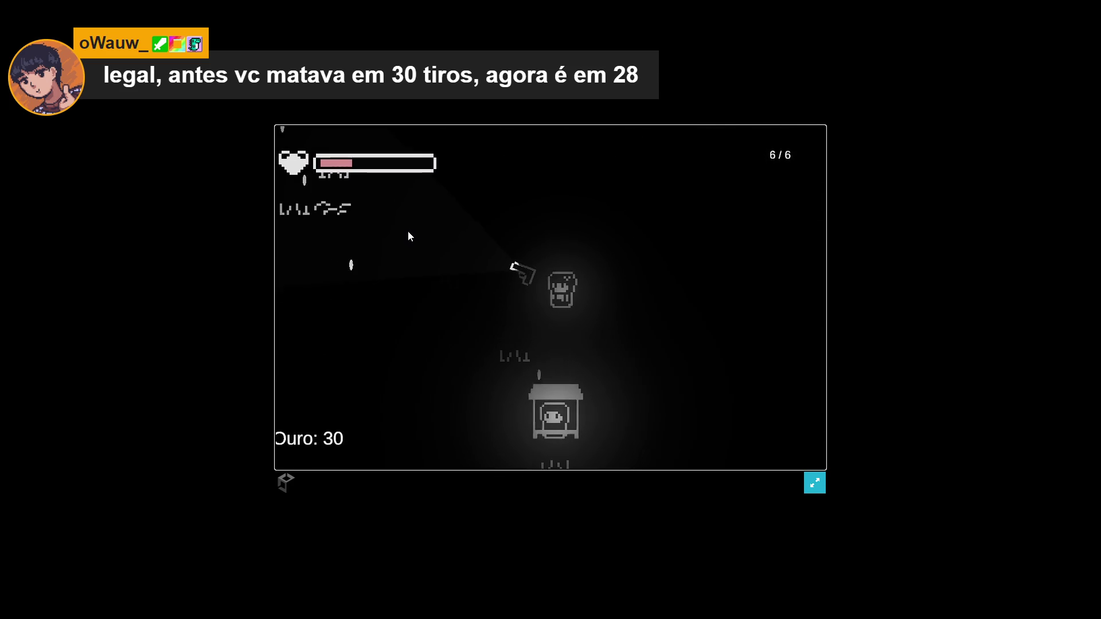
key("a")
key("s")
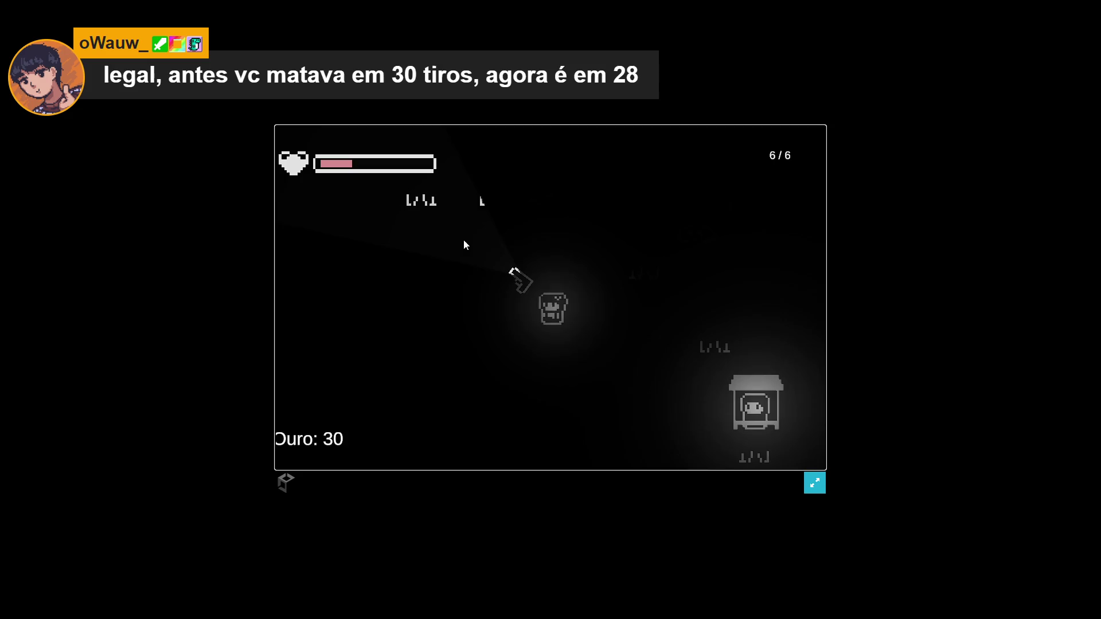
Shoot at the wave 3 enemies, reloading and dodging as they surround the player
left_click(425, 276)
left_click(425, 276)
left_click(423, 275)
key("d")
left_click(425, 276)
left_click(424, 276)
left_click(569, 261)
key("s")
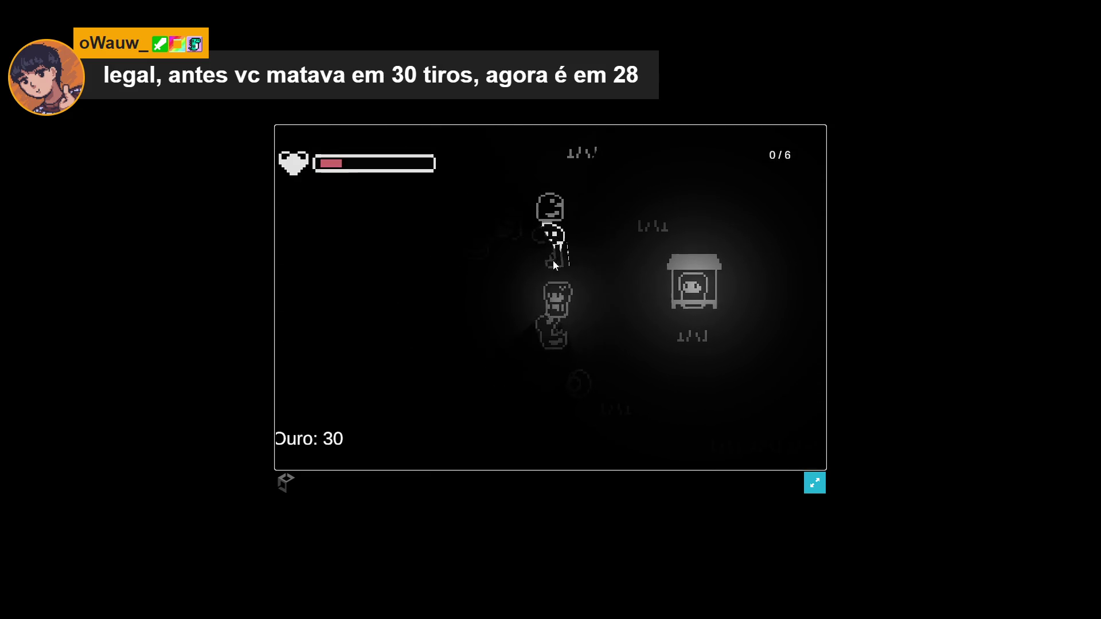
key("d")
key("d")
key("s")
left_click(533, 293)
left_click(523, 285)
left_click(522, 284)
left_click(527, 287)
left_click(536, 288)
left_click(542, 295)
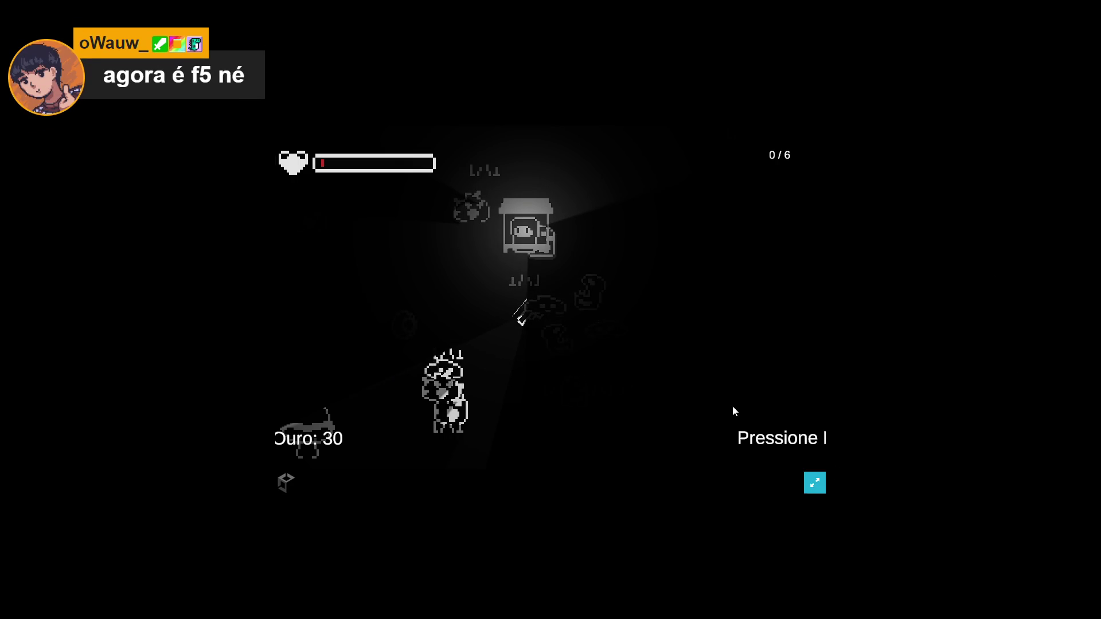
Leave the fullscreen game for Aseprite and close Sprite-0007 and Sprite-0006 without saving
key("Escape")
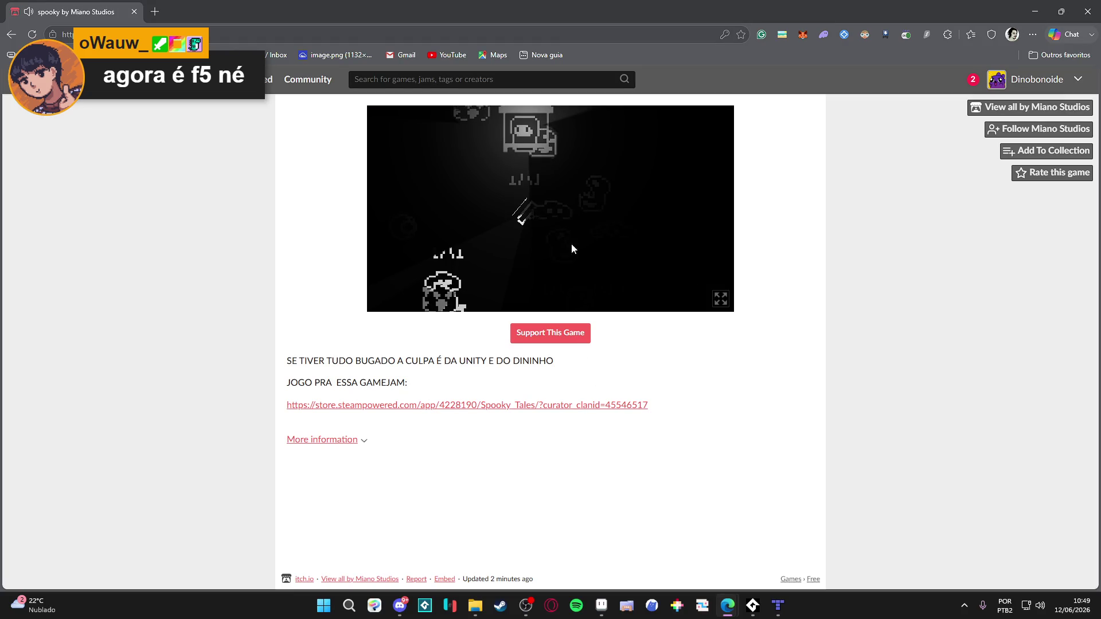
key("alt+Tab")
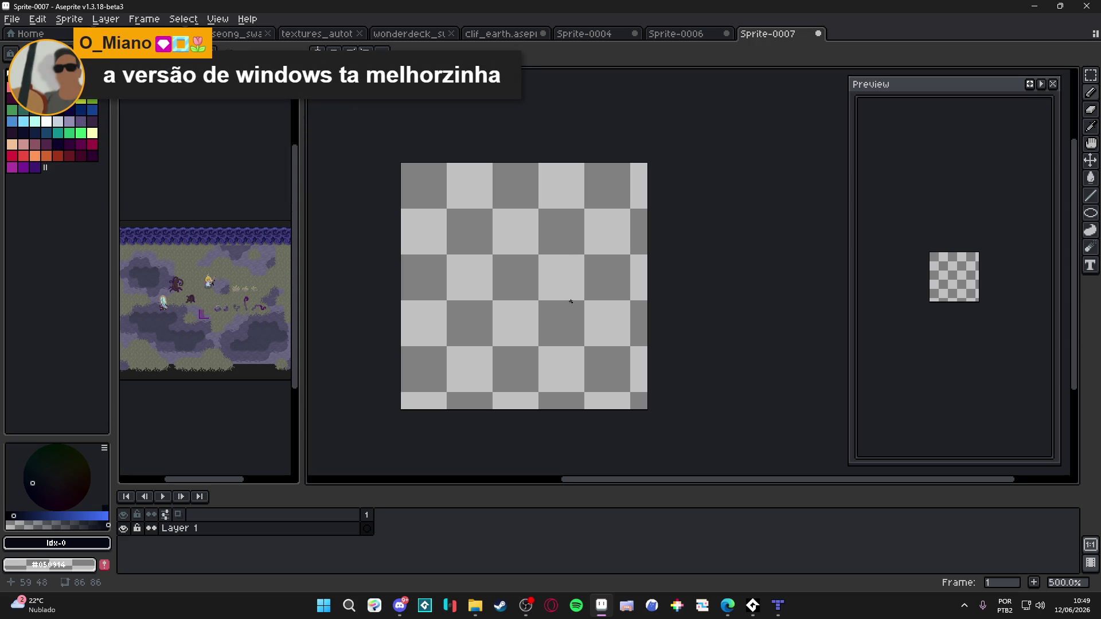
left_click(818, 33)
left_click(546, 327)
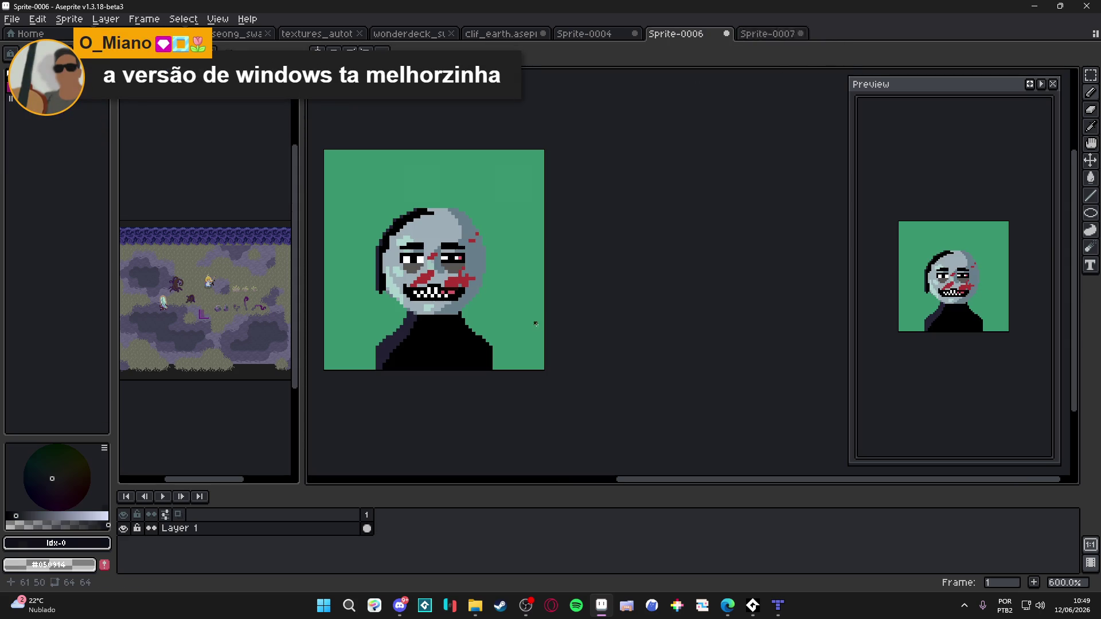
left_click(723, 34)
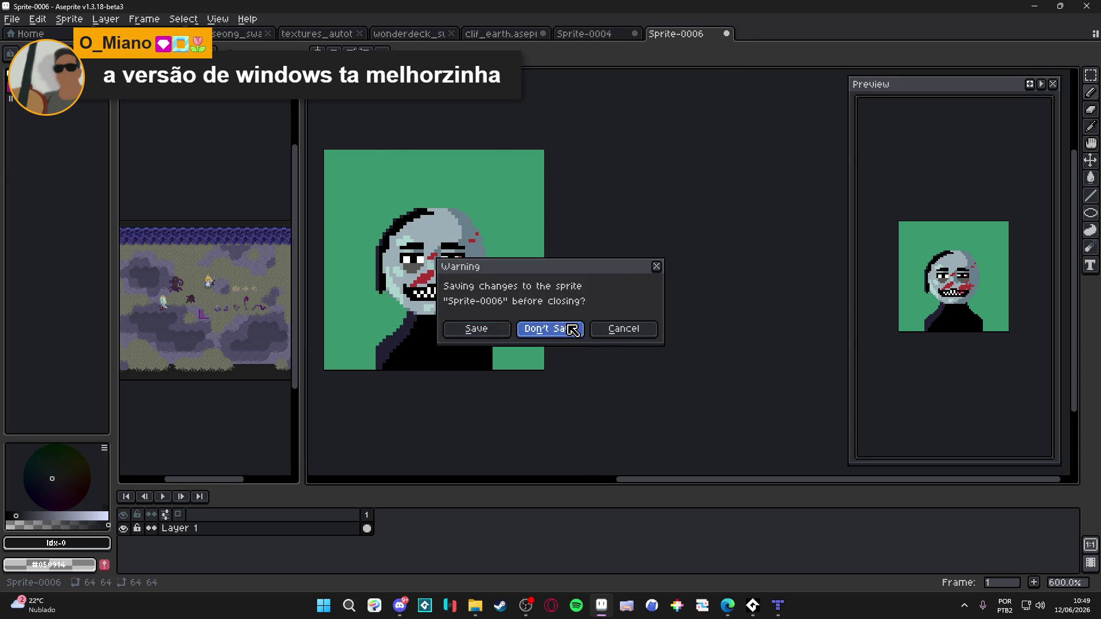
left_click(568, 327)
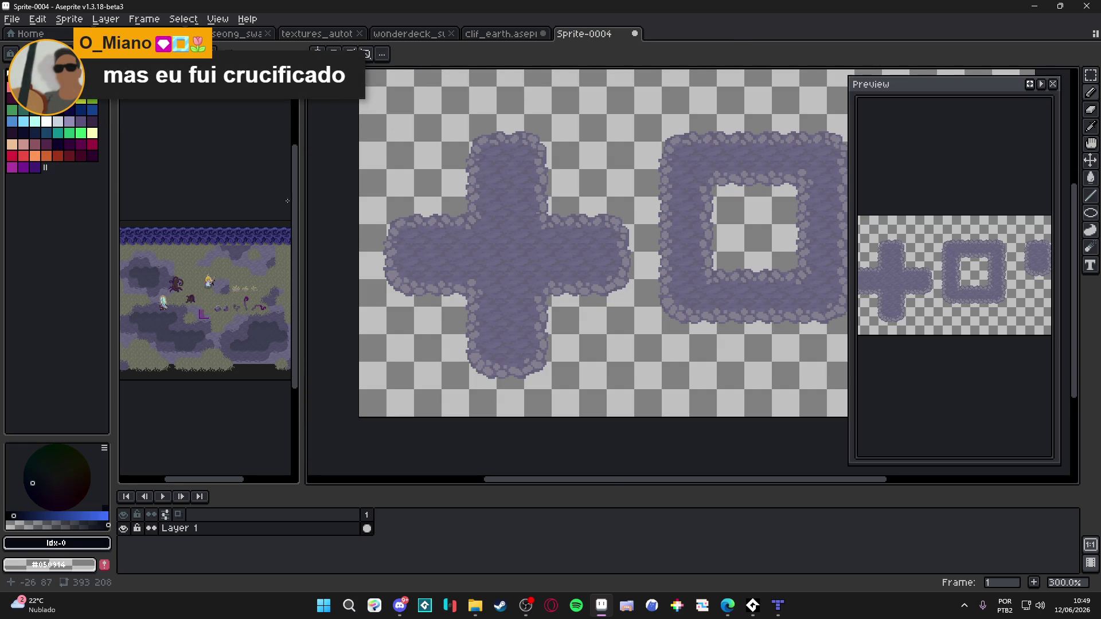
Bring up the clif_earth.aseprite document with its plus, square ring and pillar cliff shapes
key("alt+Tab")
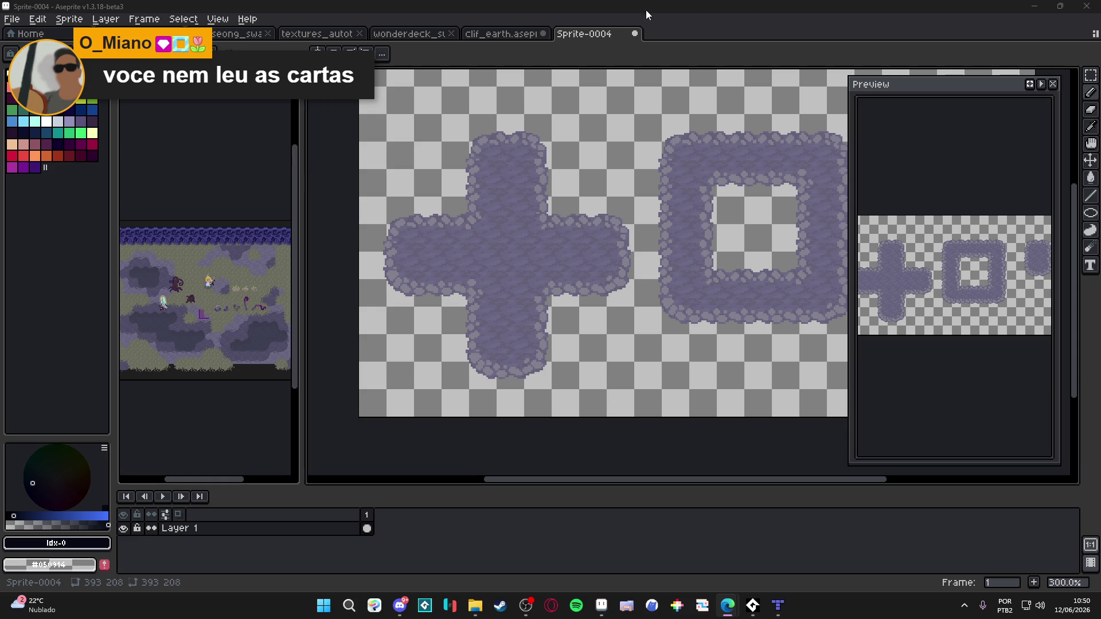
left_click(504, 34)
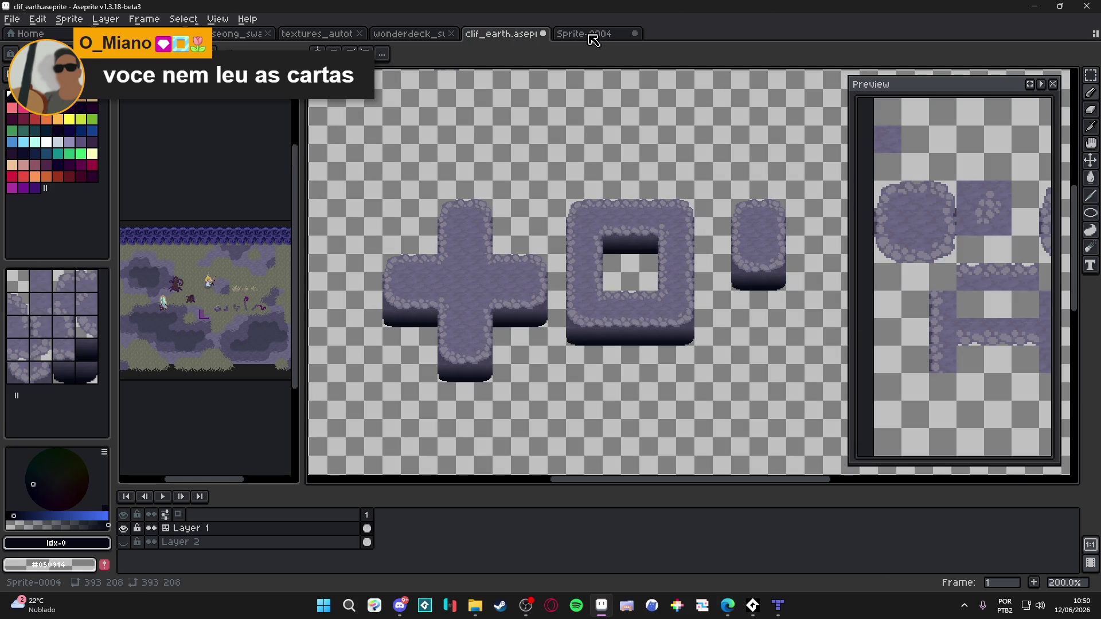
left_click_drag(435, 317, 480, 280)
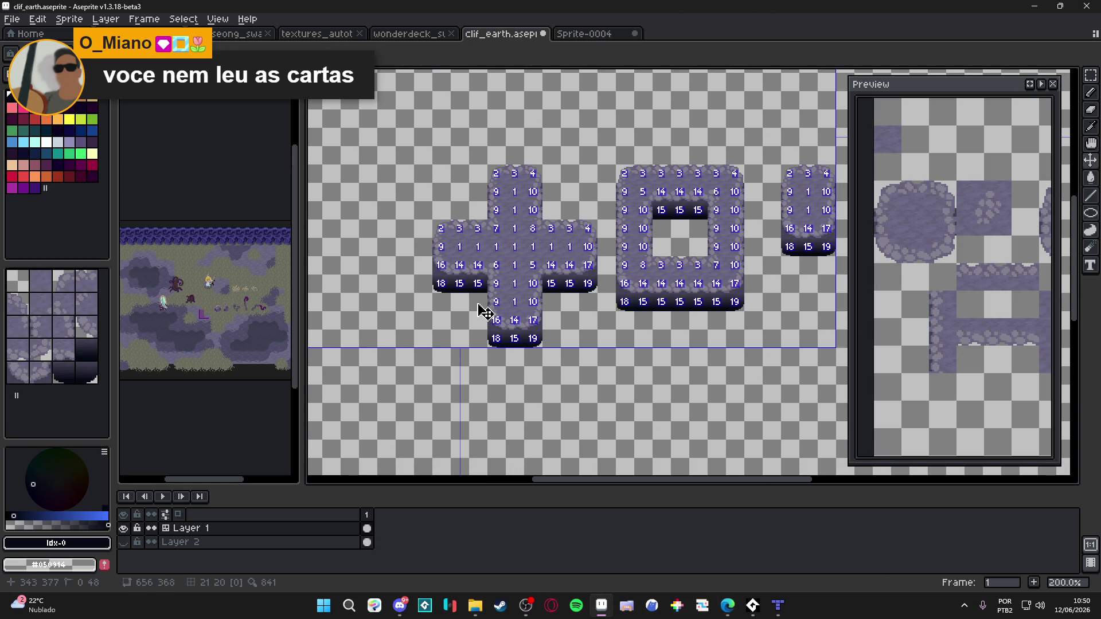
key("Tab")
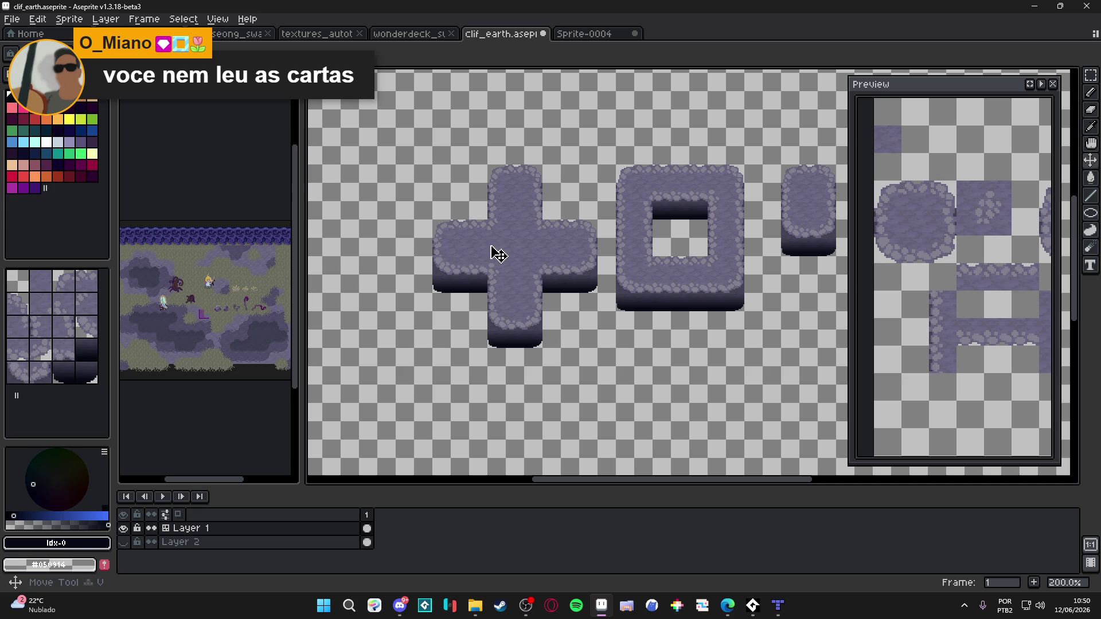
left_click_drag(437, 175, 588, 175)
left_click(458, 200)
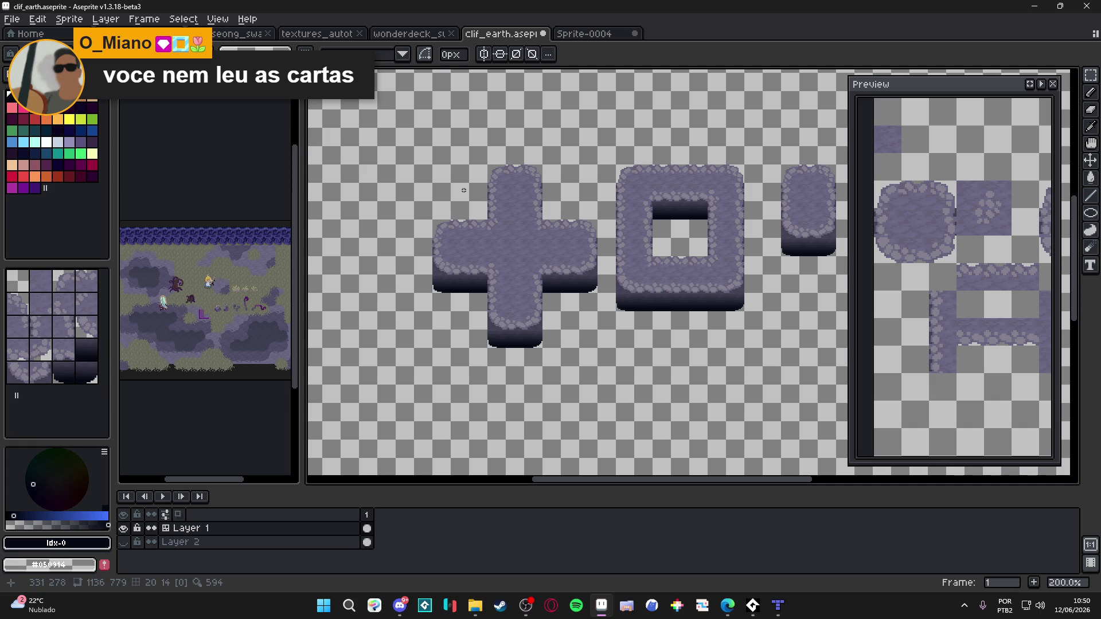
scroll(525, 189, "down", 1)
mouse_move(526, 190)
left_mouse_down()
mouse_move(565, 272)
mouse_move(524, 263)
mouse_move(524, 253)
left_mouse_up()
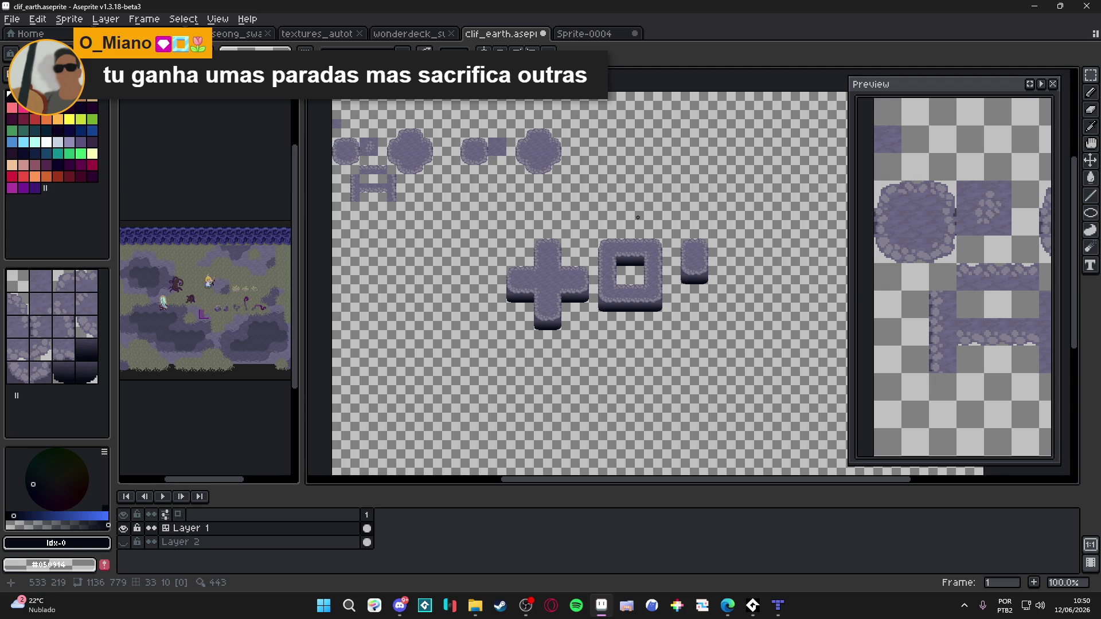
Compare Sprite-0004 with clif_earth, then close the floating Preview window
left_click(584, 35)
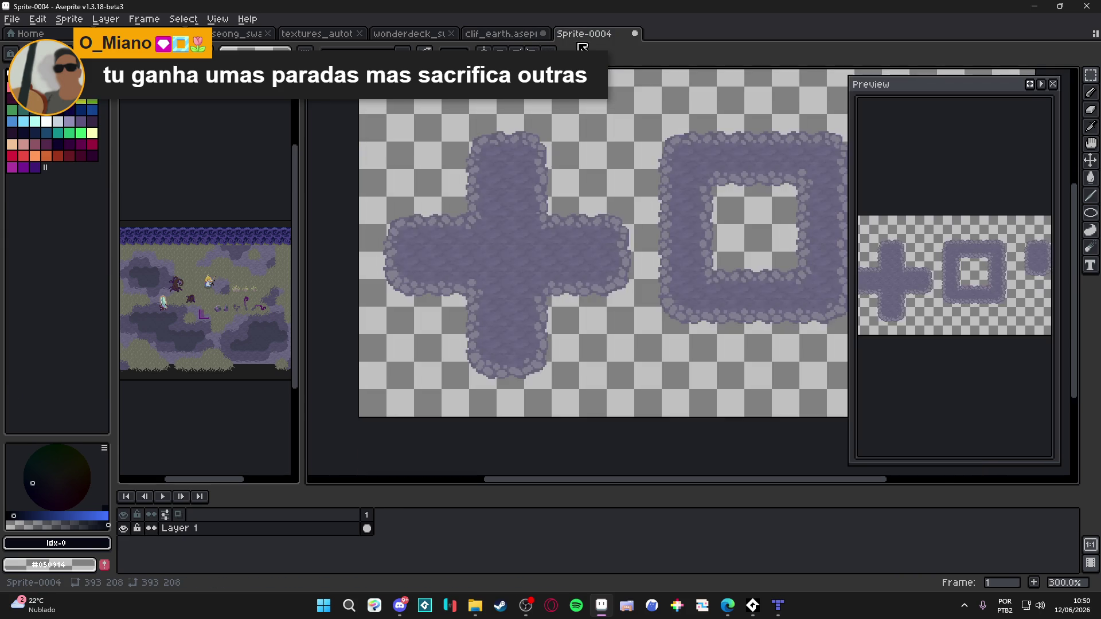
left_click(503, 38)
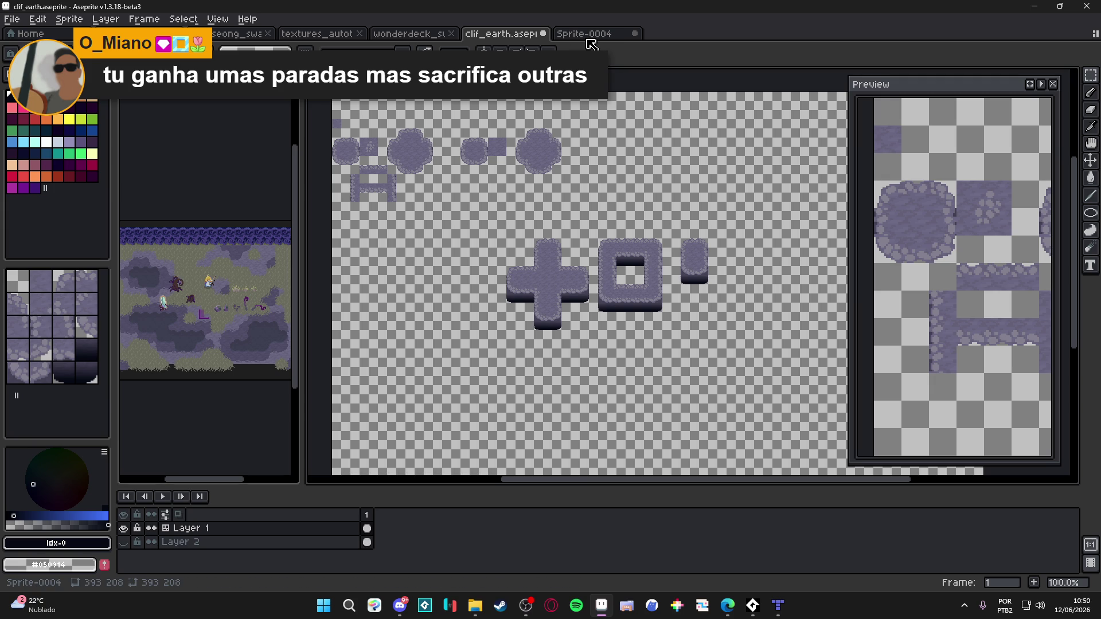
left_click(594, 36)
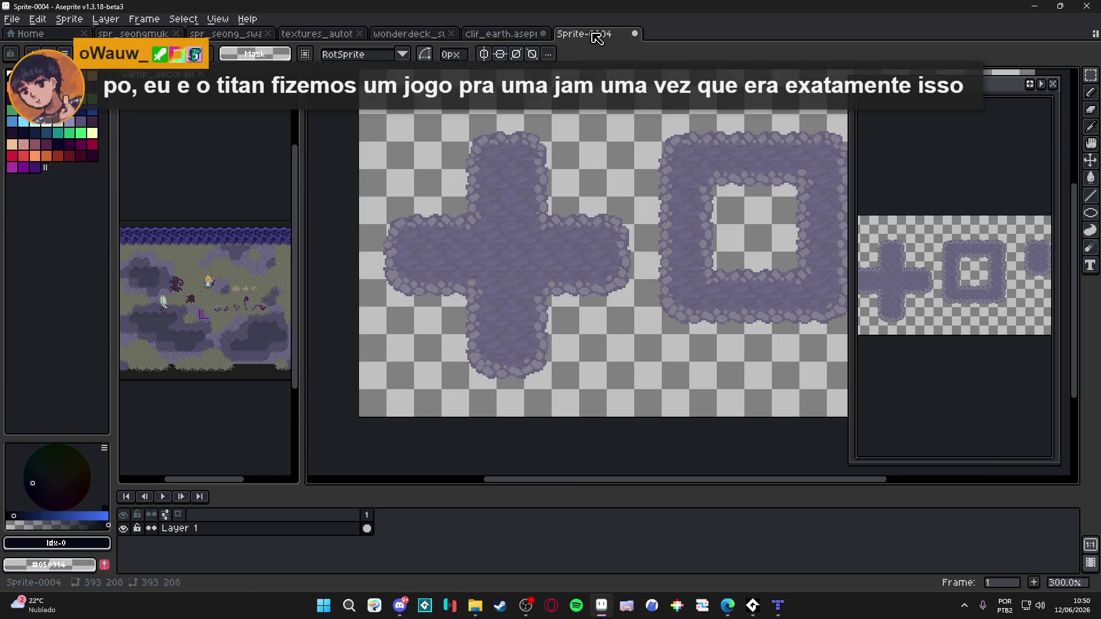
left_click(498, 35)
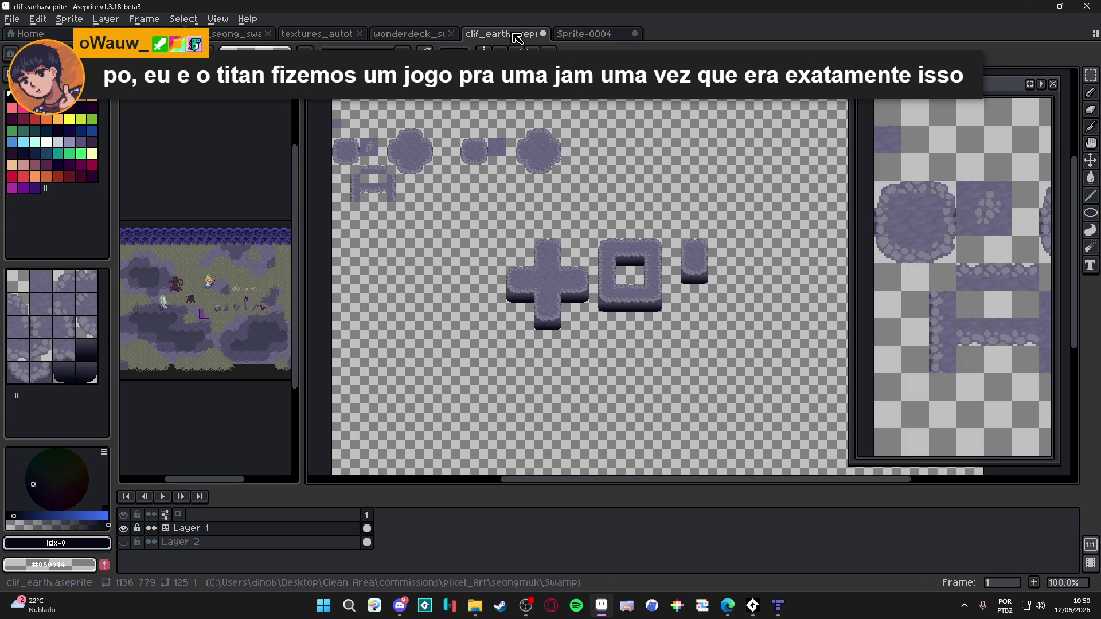
left_click(1052, 83)
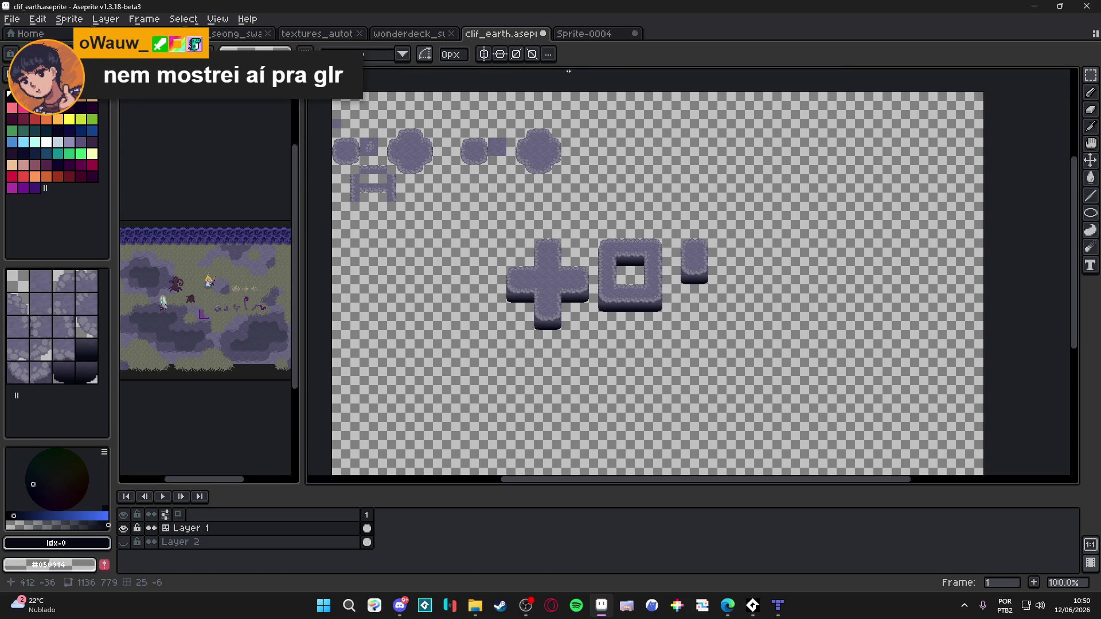
Glance at the wonderdeck, textures_autotiles and swamp tileset documents, then zoom back into clif_earth
left_click(401, 34)
left_click(516, 36)
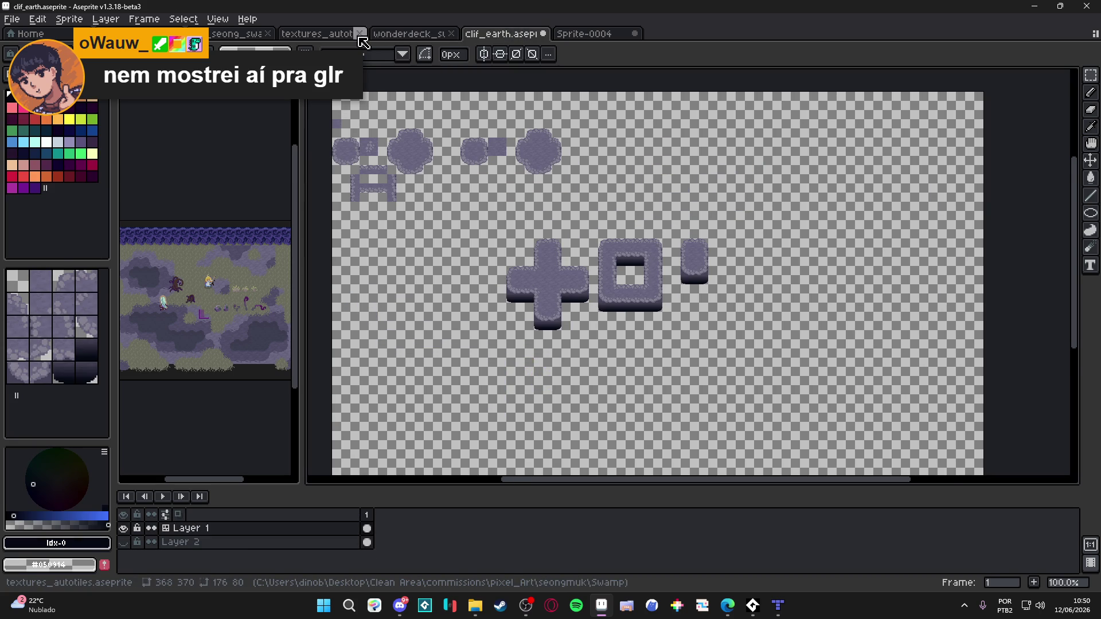
left_click(313, 35)
left_click(243, 38)
scroll(531, 186, "down", 6)
scroll(531, 186, "up", 2)
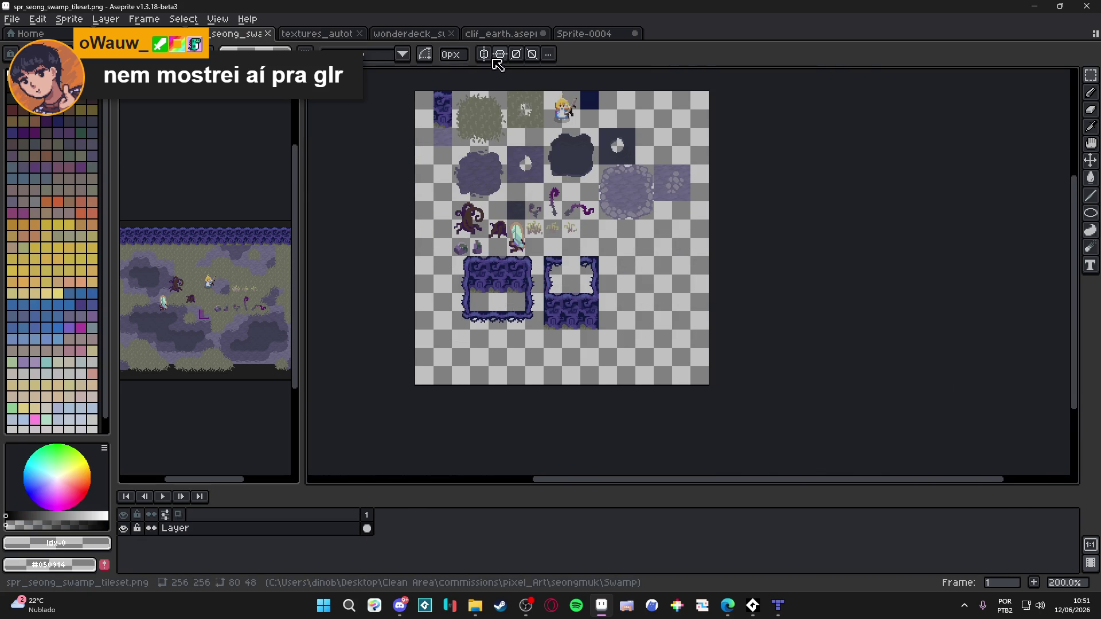
left_click(500, 35)
scroll(529, 274, "up", 2)
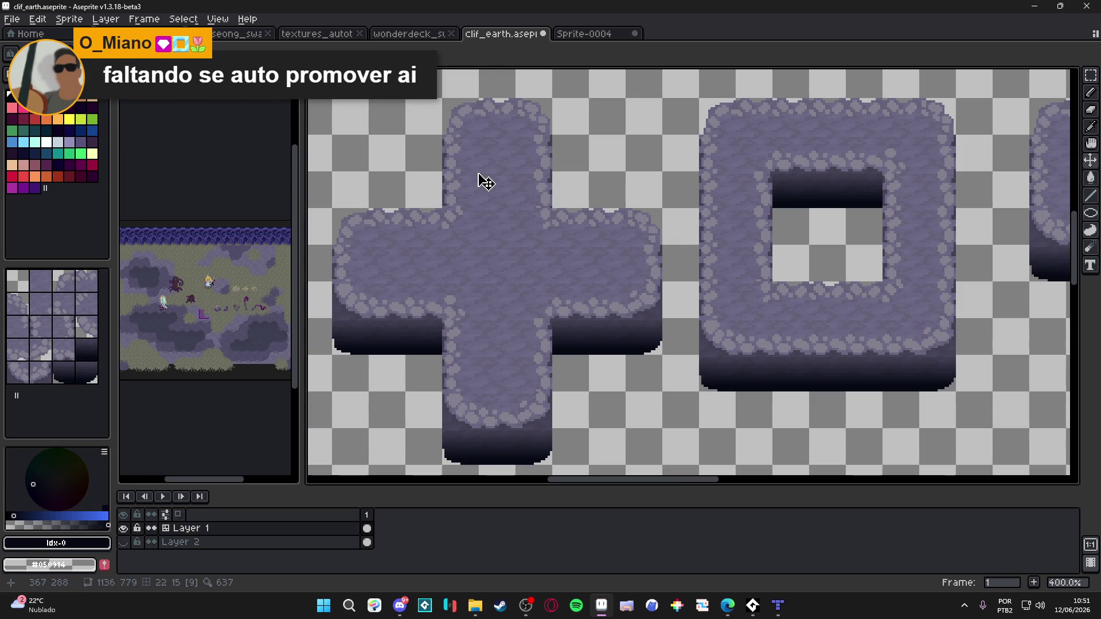
Show the tile grid with index numbers and clear two tile columns from the cross's left arm
key("ctrl+apostrophe")
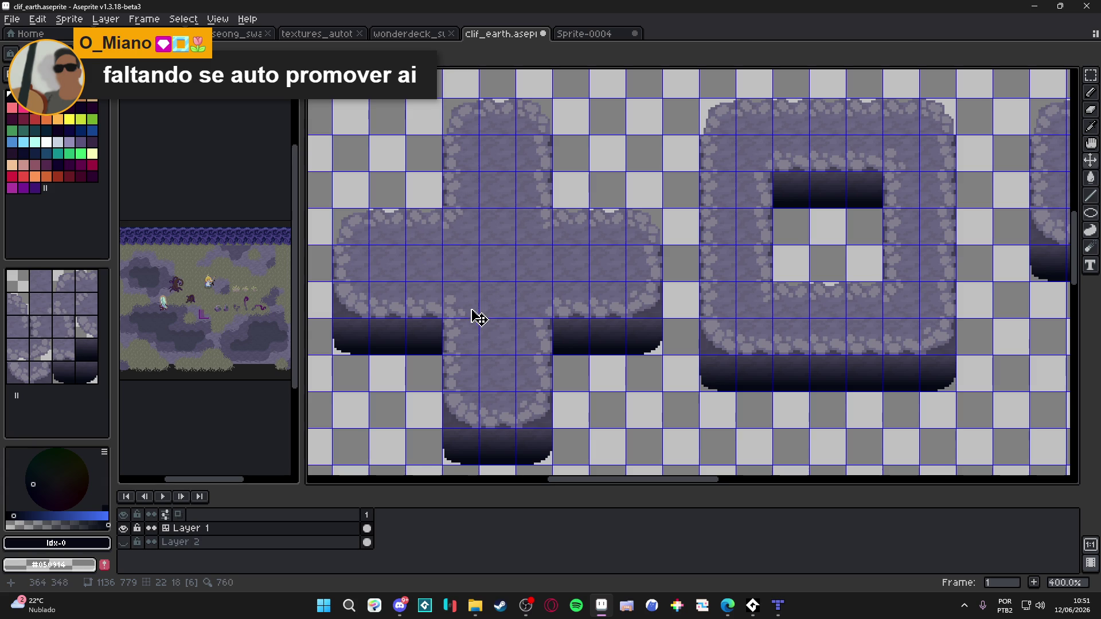
key("Tab")
key("m")
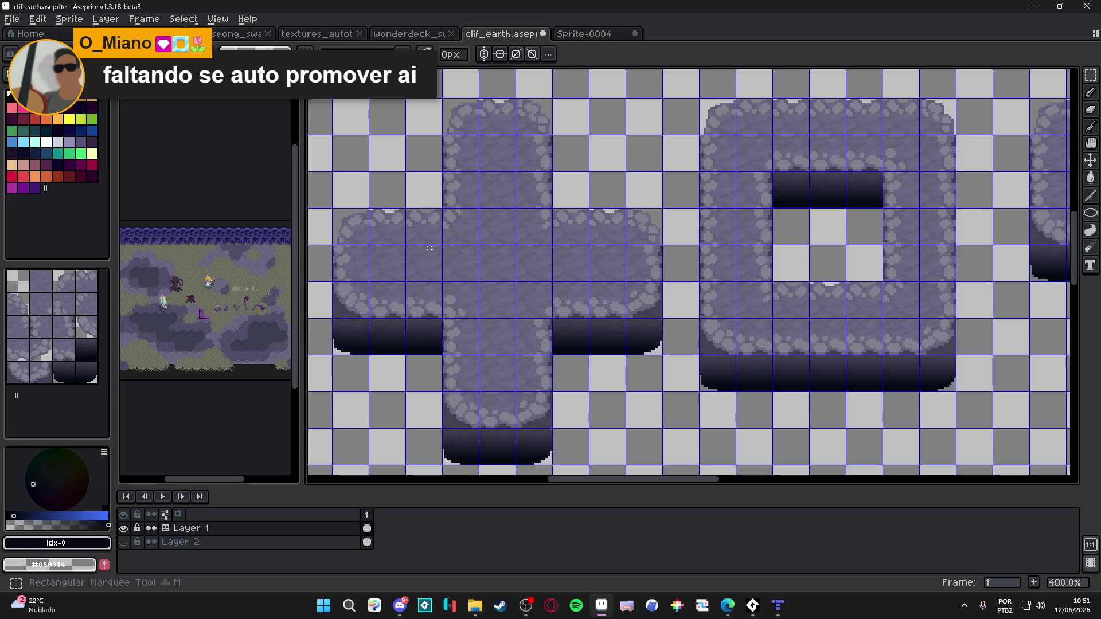
left_click_drag(427, 222, 425, 347)
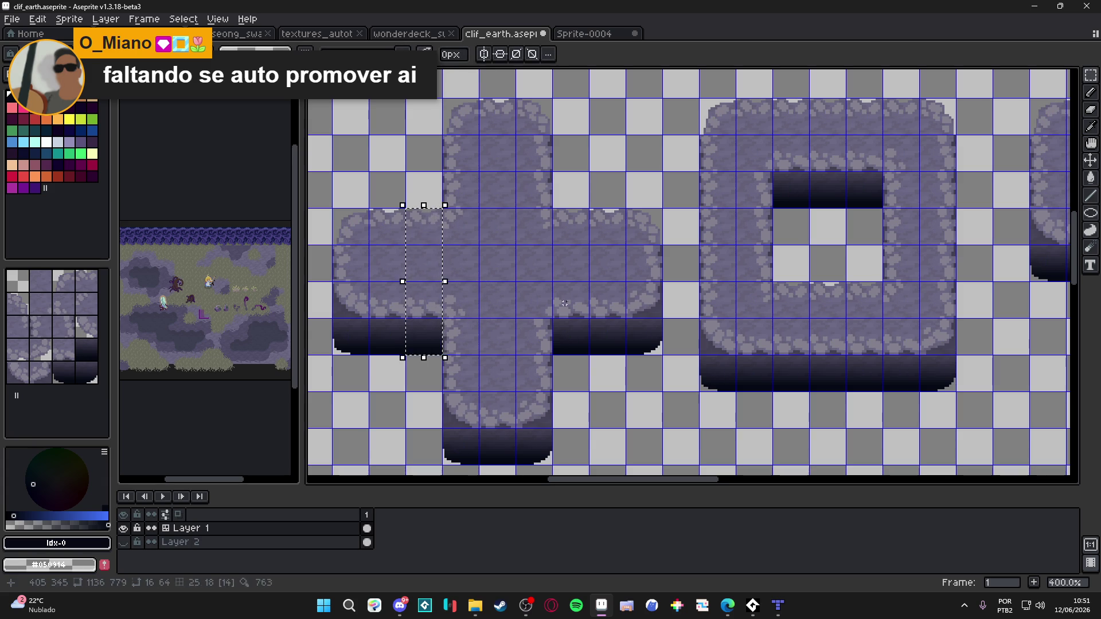
key("Delete")
left_click_drag(571, 218, 572, 342)
key("Delete")
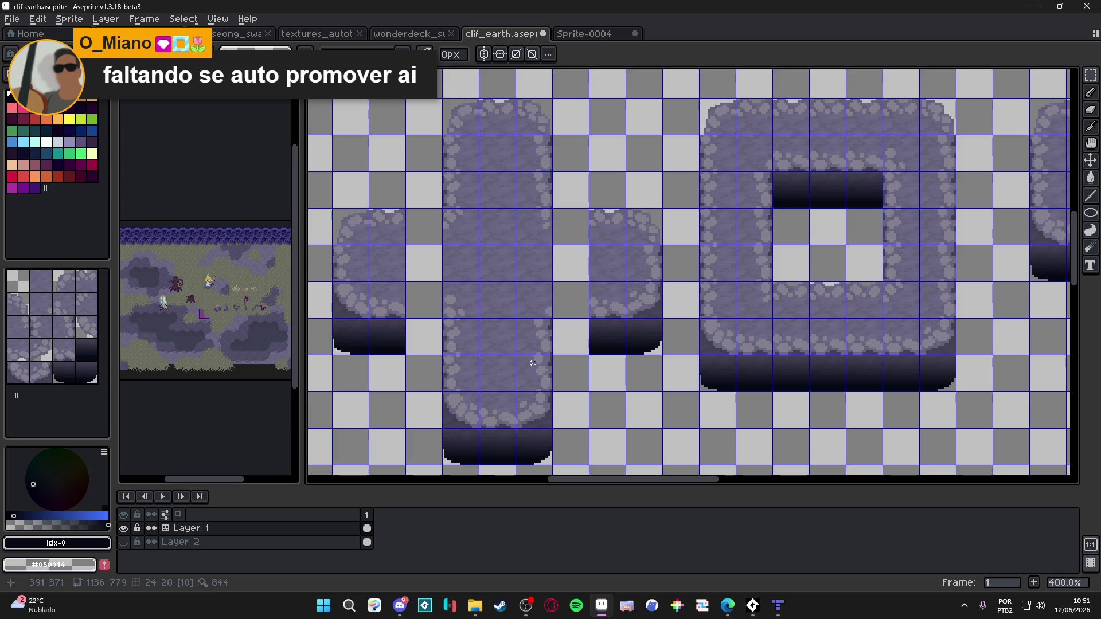
Clear two tile rows from the cross's middle column
left_click_drag(407, 360, 546, 371)
key("Delete")
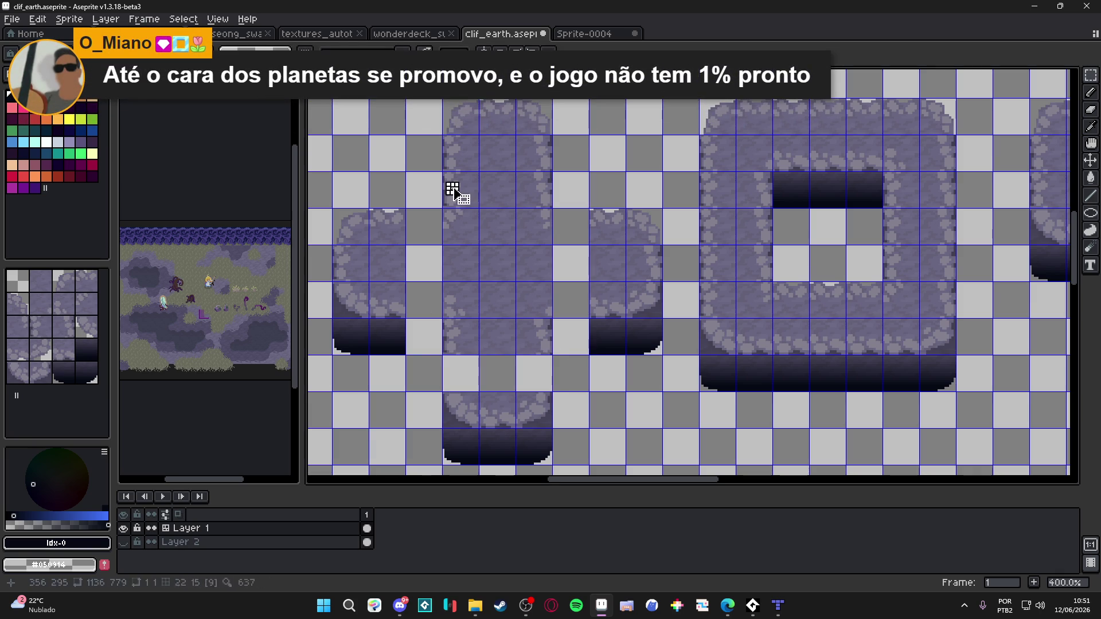
left_click_drag(445, 174, 552, 198)
key("Delete")
Close up the cross: top tiles down, arms inward, bottom block up one tile
mouse_move(443, 111)
left_mouse_down()
mouse_move(561, 167)
mouse_move(662, 354)
mouse_move(622, 335)
left_mouse_up()
left_click(592, 308)
mouse_move(337, 229)
left_mouse_down()
mouse_move(401, 352)
mouse_move(396, 330)
left_mouse_up()
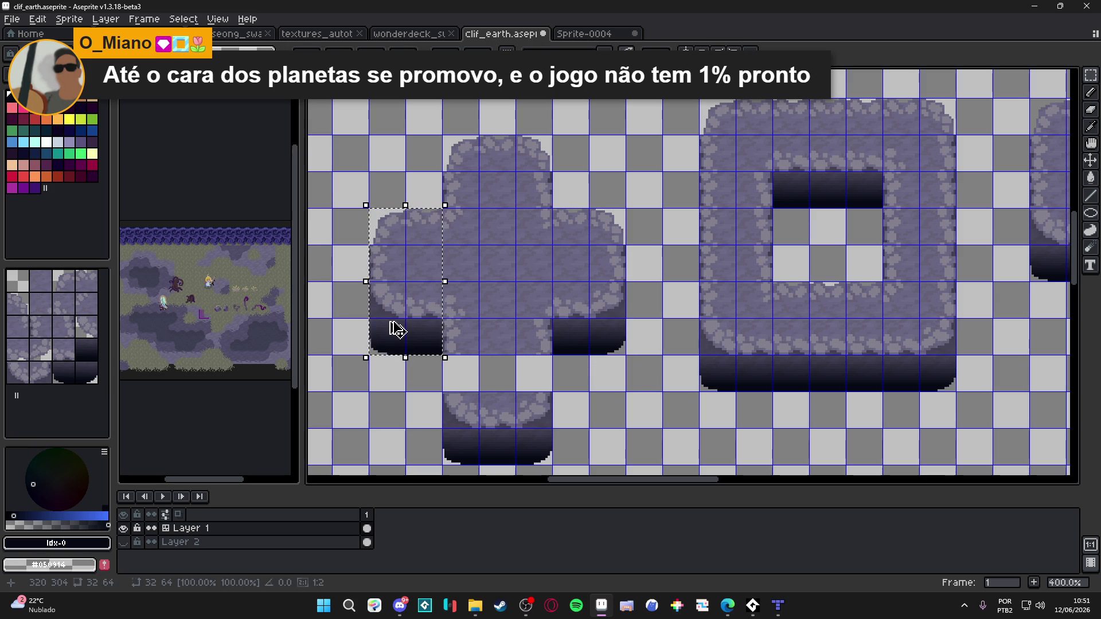
mouse_move(446, 396)
left_mouse_down()
mouse_move(454, 413)
mouse_move(521, 442)
mouse_move(518, 402)
left_mouse_up()
left_click(773, 254)
Clear a row from the square ring, raise its lower part one tile, and clear its middle column
mouse_move(717, 258)
left_mouse_down()
mouse_move(984, 276)
mouse_move(826, 384)
mouse_move(718, 392)
left_mouse_up()
key("Delete")
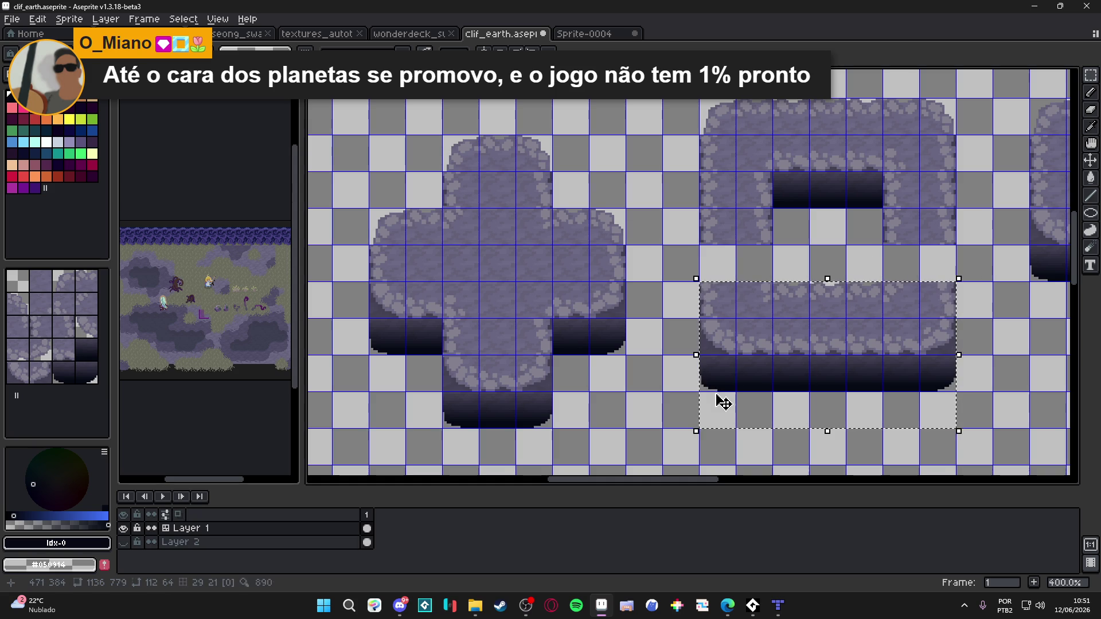
left_click_drag(828, 280, 828, 243)
left_click(1046, 123)
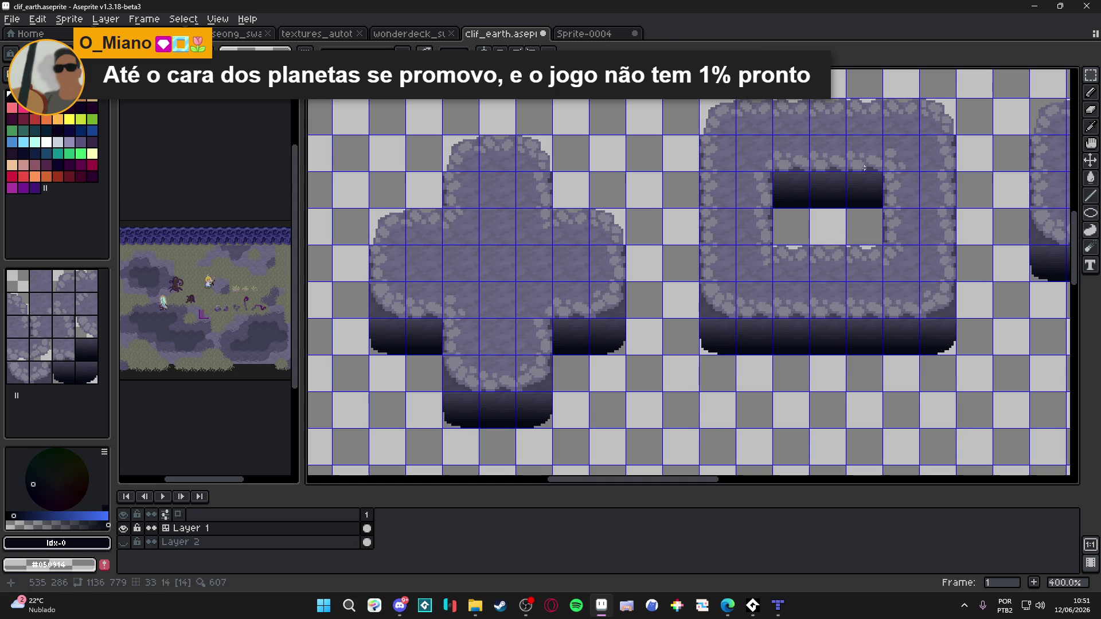
left_click_drag(824, 186, 828, 114)
key("Delete")
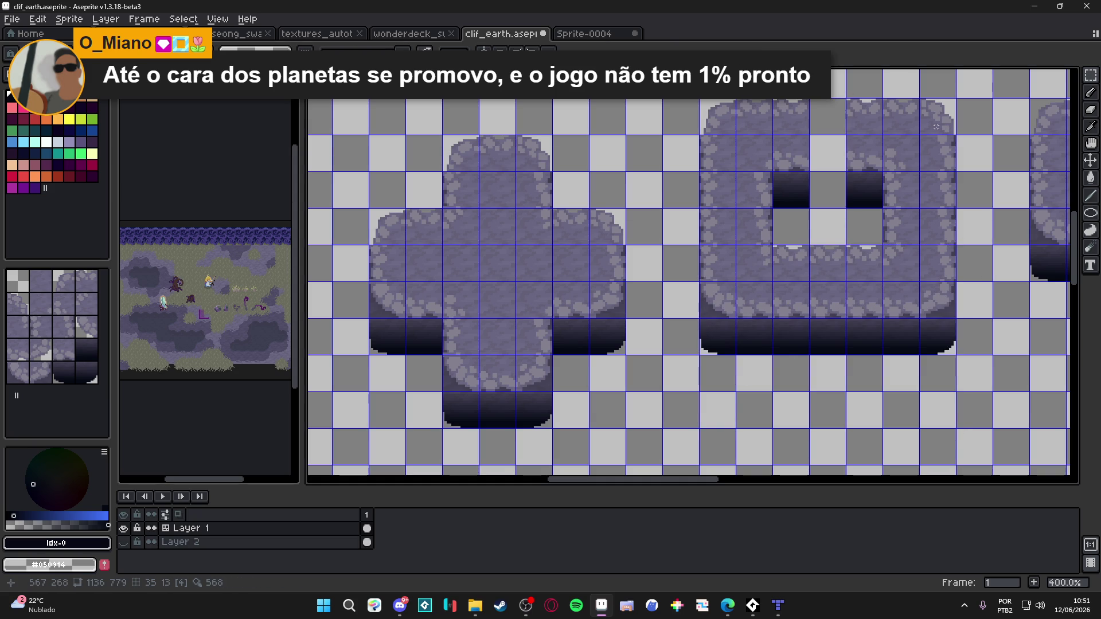
Clear the leftover middle column segment and shift the ring's right columns one tile left
mouse_move(949, 113)
left_mouse_down()
mouse_move(848, 344)
mouse_move(860, 347)
left_mouse_up()
key("ctrl+d")
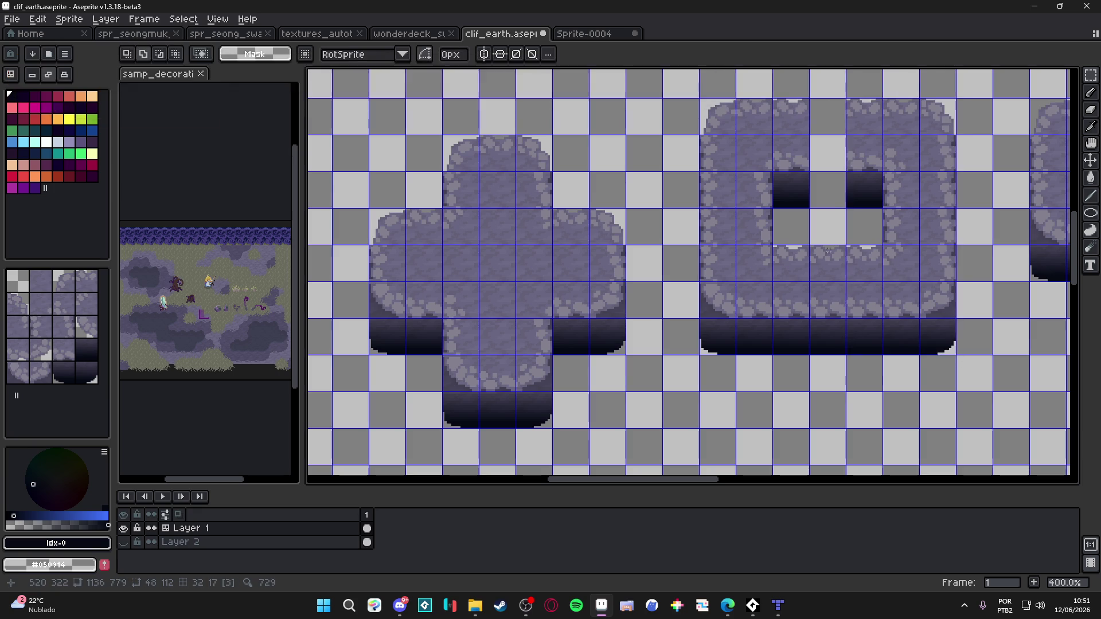
left_click_drag(831, 253, 831, 390)
key("Delete")
left_click_drag(933, 126, 865, 327)
key("Left")
key("ctrl+d")
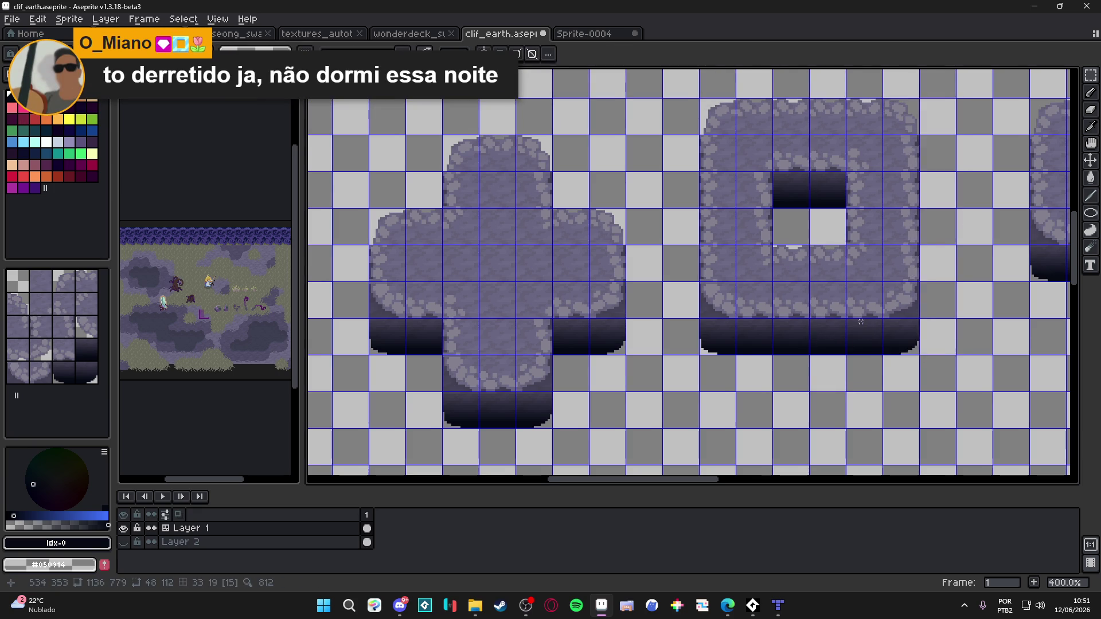
Lower the pillar's top tile row one tile to shorten the pillar
scroll(868, 330, "down", 4)
scroll(875, 264, "up", 3)
scroll(876, 264, "up", 1)
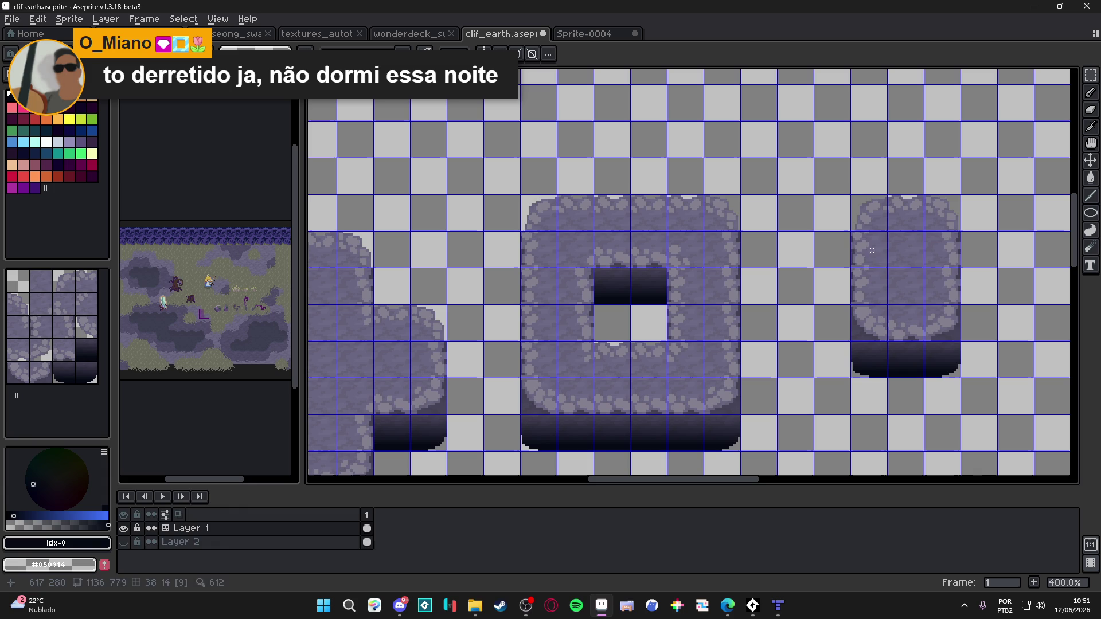
left_click_drag(852, 196, 958, 222)
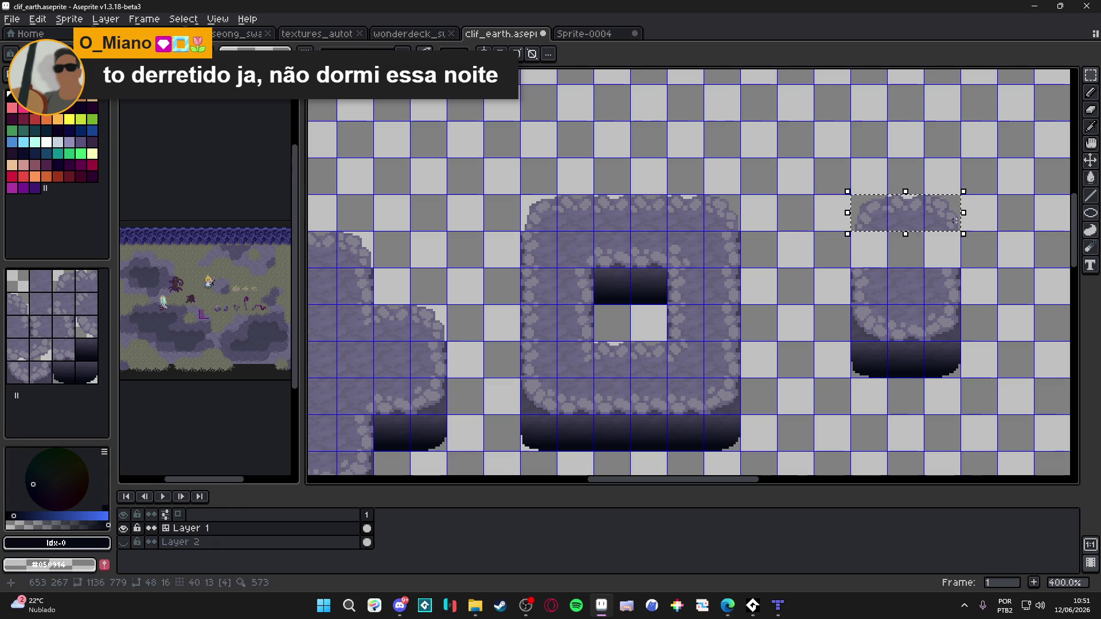
key("Down")
key("ctrl+d")
Nudge the whole pillar one tile left and one tile up toward the ring
scroll(830, 245, "down", 1)
left_click_drag(830, 245, 832, 238)
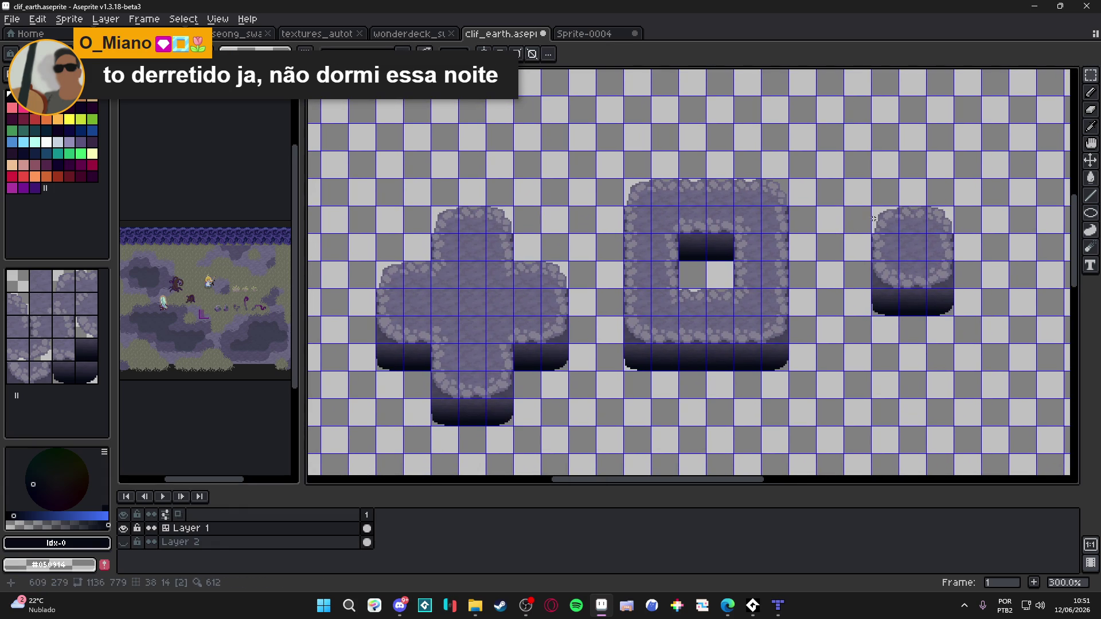
mouse_move(888, 216)
left_mouse_down()
mouse_move(978, 314)
mouse_move(947, 315)
left_mouse_up()
key("Left")
key("Left")
key("Left")
key("Up")
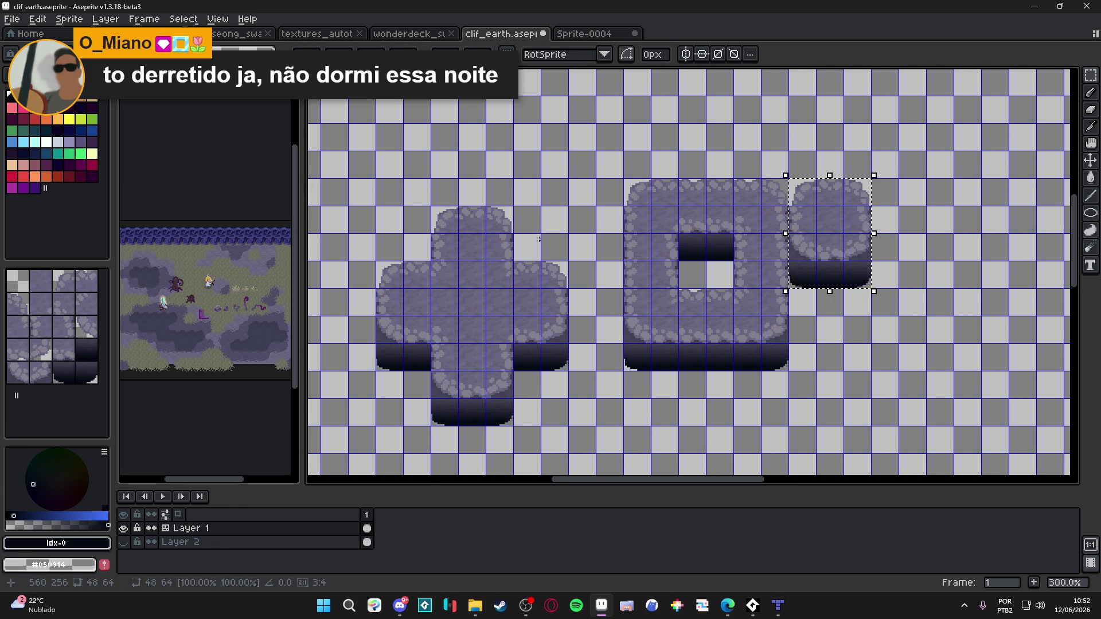
key("ctrl+d")
Nudge the cross one tile right and one tile up toward the ring
left_click_drag(381, 216, 548, 406)
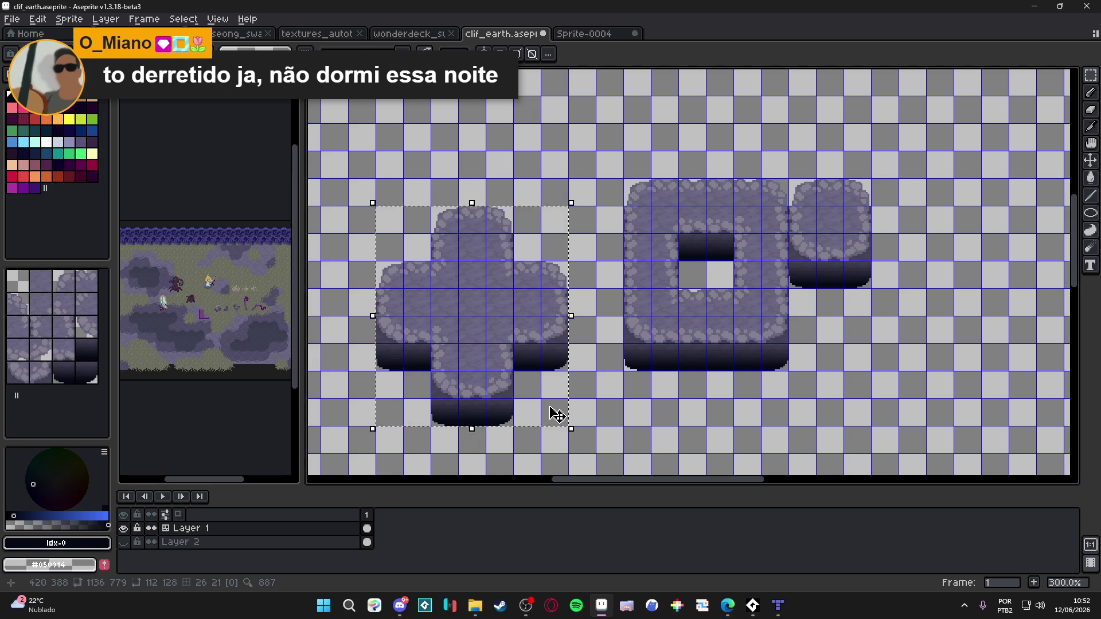
key("Right")
key("Right")
key("Up")
key("ctrl+d")
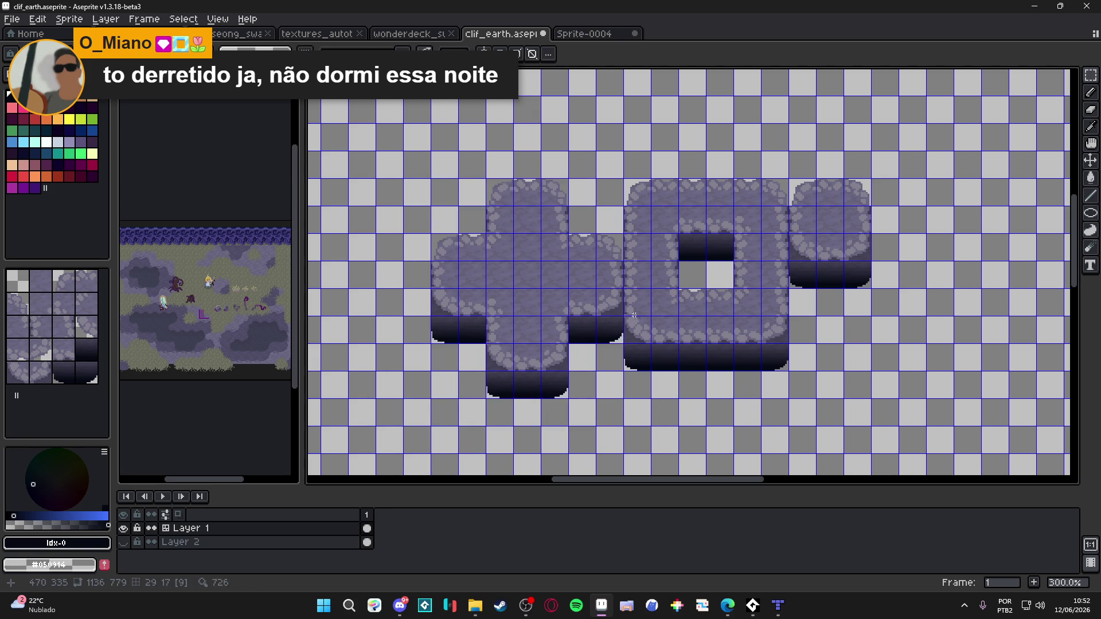
Select all three cliff shapes together and bring up the Sprite-0004 document
mouse_move(714, 296)
left_mouse_down()
mouse_move(786, 187)
mouse_move(837, 248)
left_mouse_up()
scroll(663, 204, "down", 1)
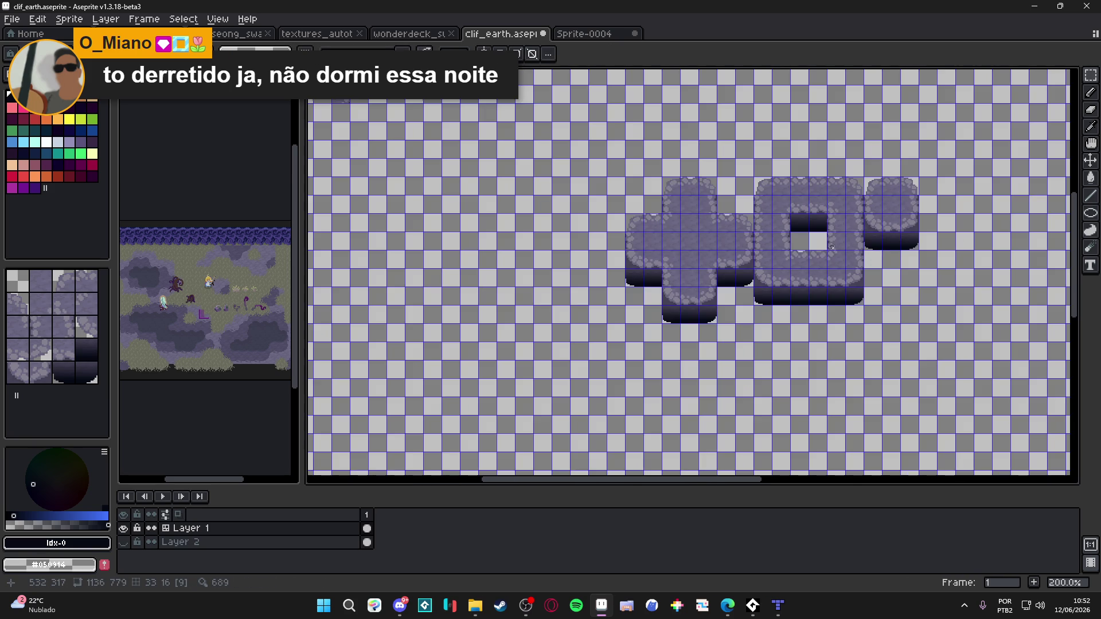
left_click_drag(630, 181, 920, 325)
left_click(599, 35)
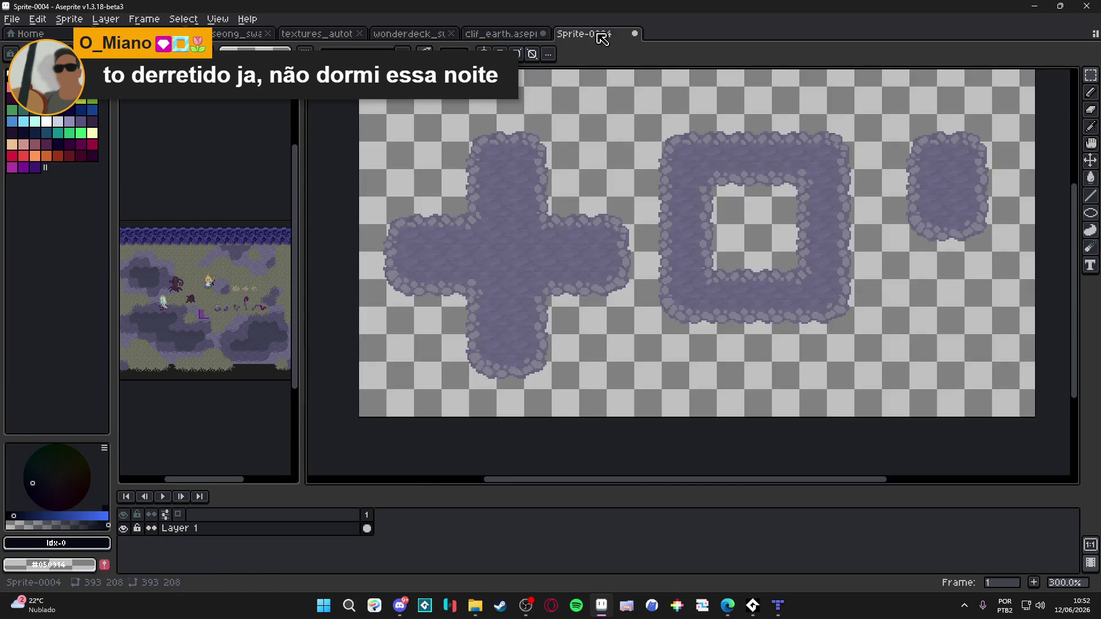
Paste the stone shapes into spr_seong_swamp_tileset, then cancel the floating paste
left_click(411, 36)
key("ctrl+shift+Tab")
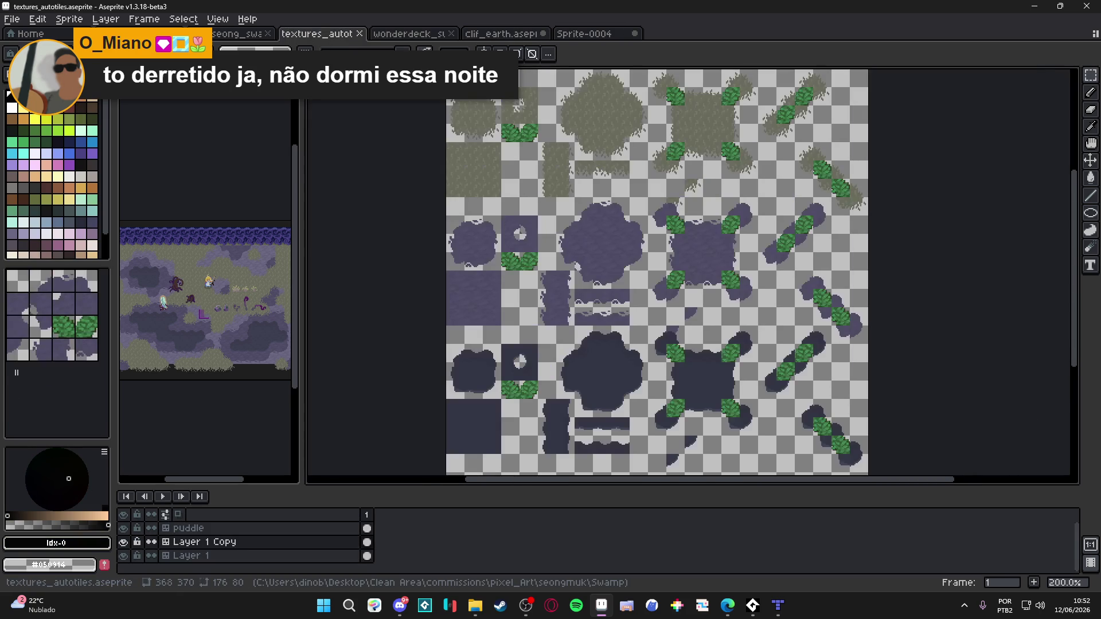
key("ctrl+shift+Tab")
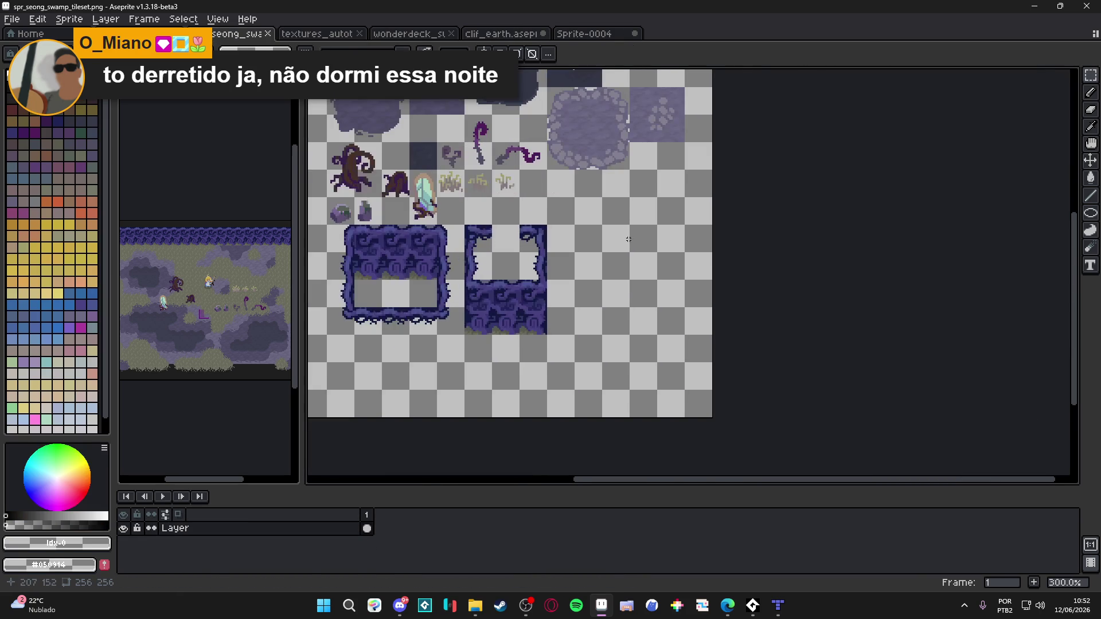
key("ctrl+v")
scroll(613, 235, "down", 1)
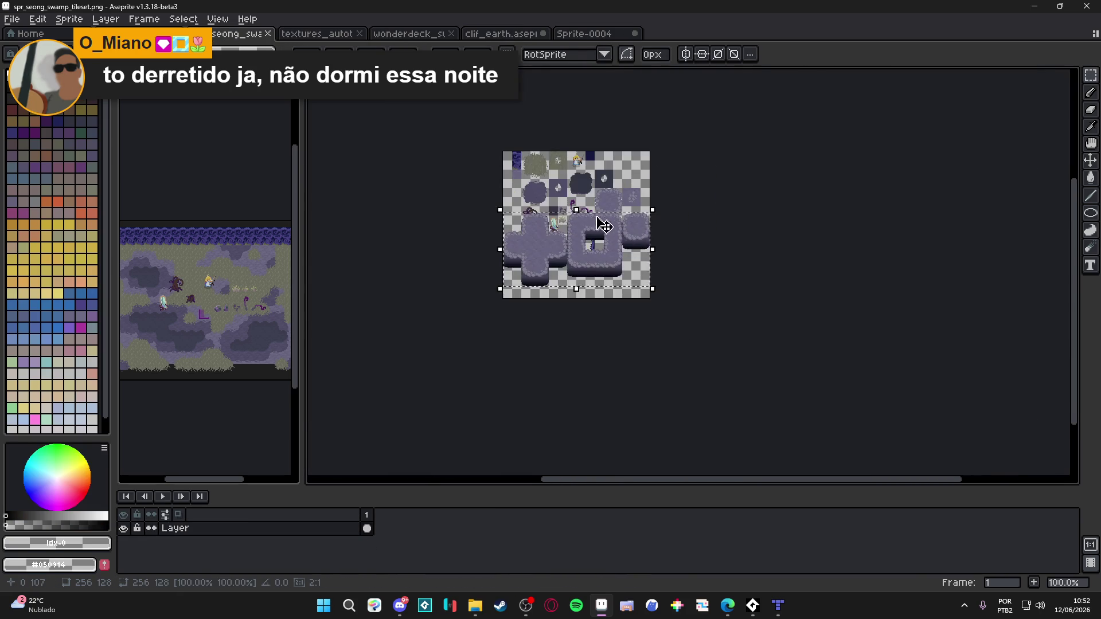
scroll(599, 224, "up", 1)
scroll(593, 241, "up", 1)
scroll(602, 243, "down", 1)
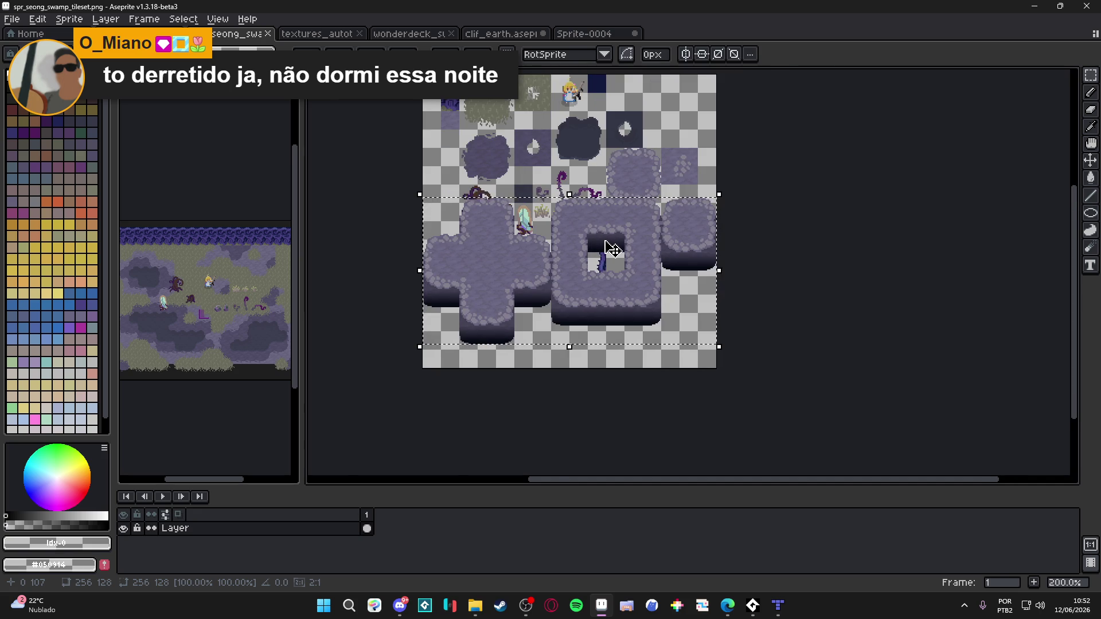
scroll(610, 244, "up", 2)
key("Escape")
Cycle through the open documents back to Sprite-0004 with the purple stone shapes
scroll(610, 241, "down", 2)
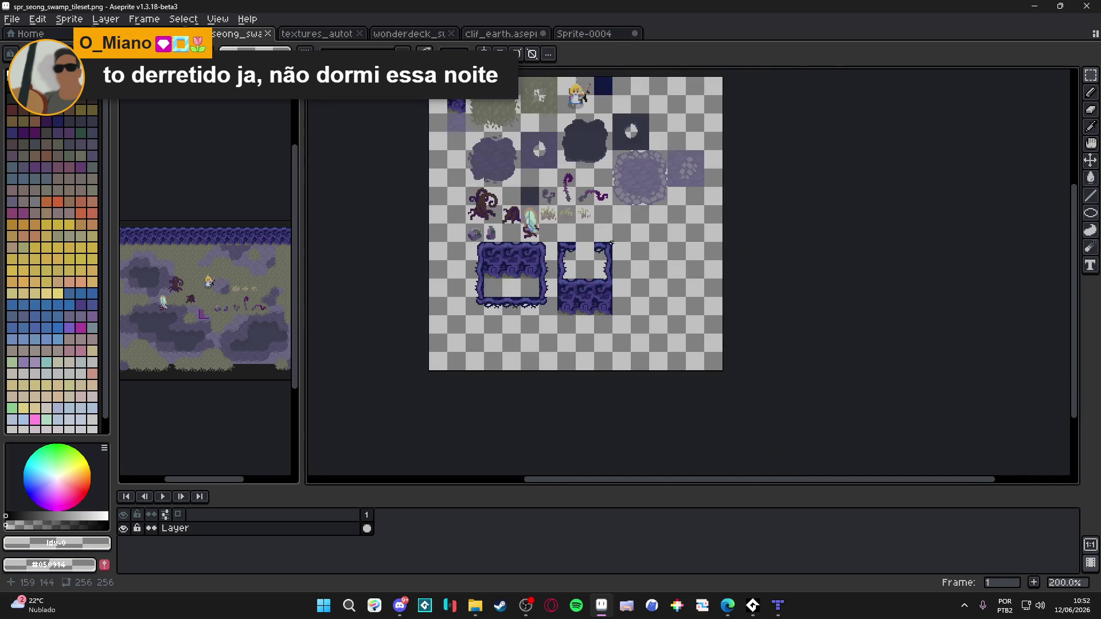
scroll(629, 238, "down", 1)
scroll(630, 237, "up", 1)
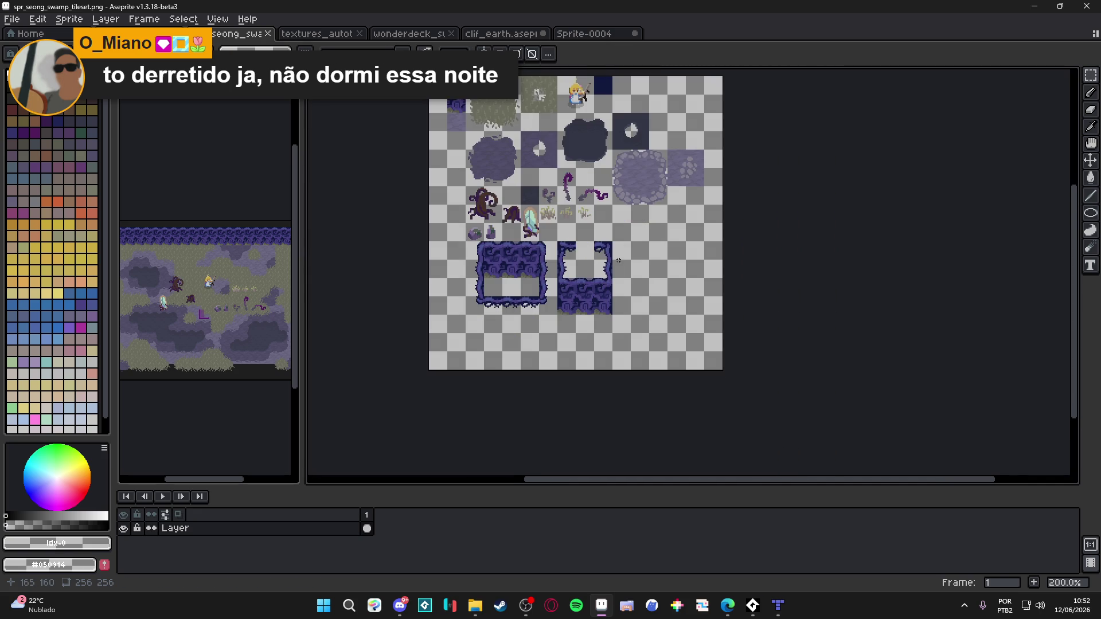
mouse_move(629, 220)
left_mouse_down()
mouse_move(630, 270)
mouse_move(630, 260)
left_mouse_up()
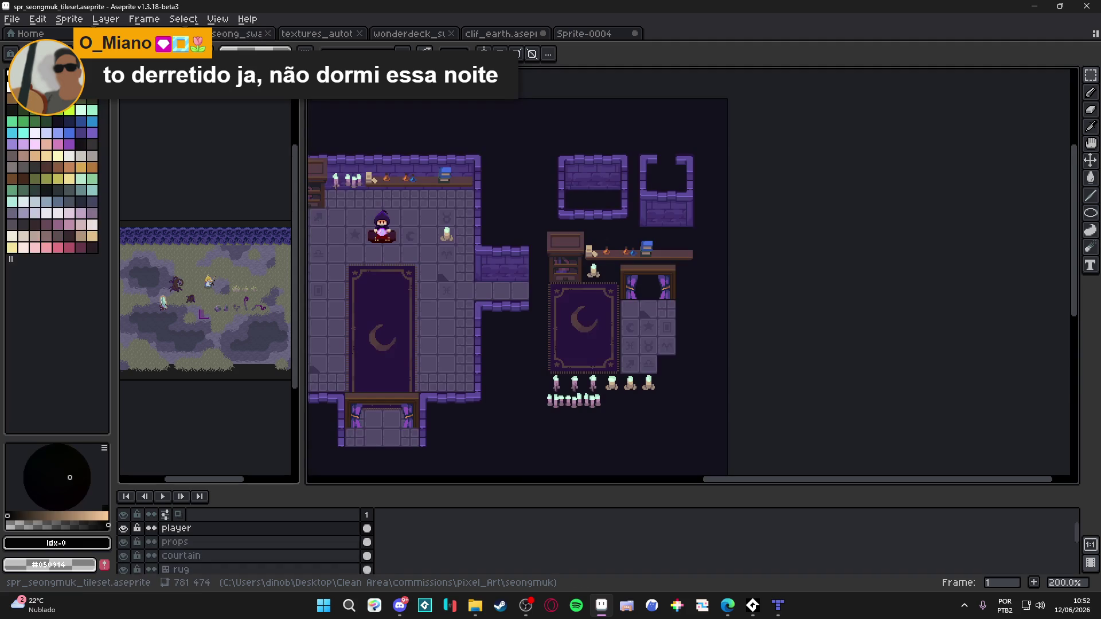
left_click(337, 36)
left_click(408, 33)
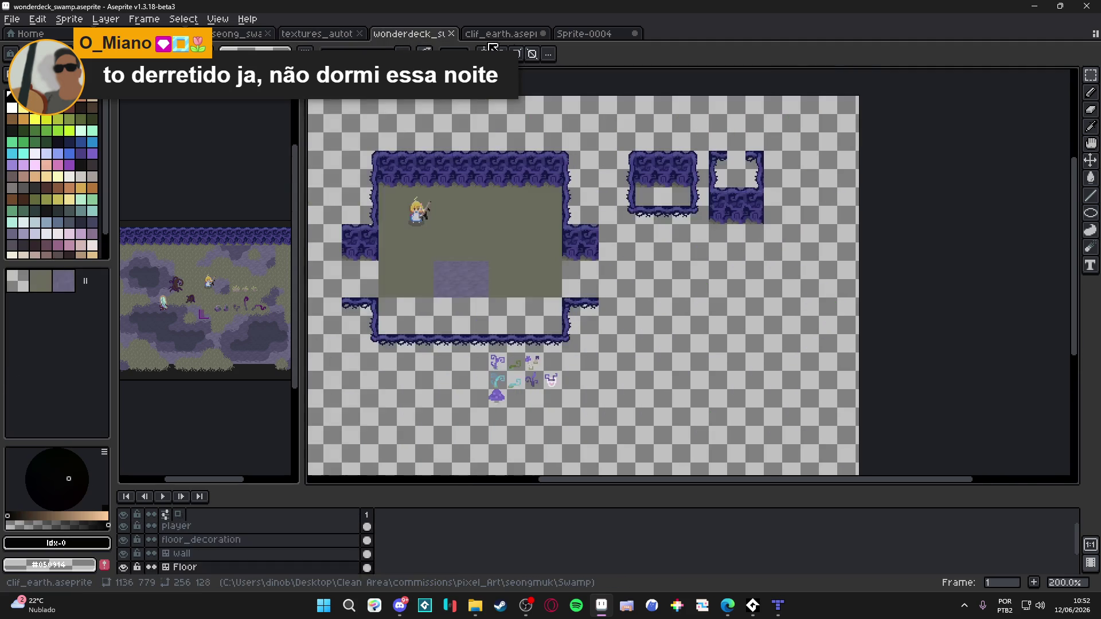
left_click(500, 33)
left_click(581, 34)
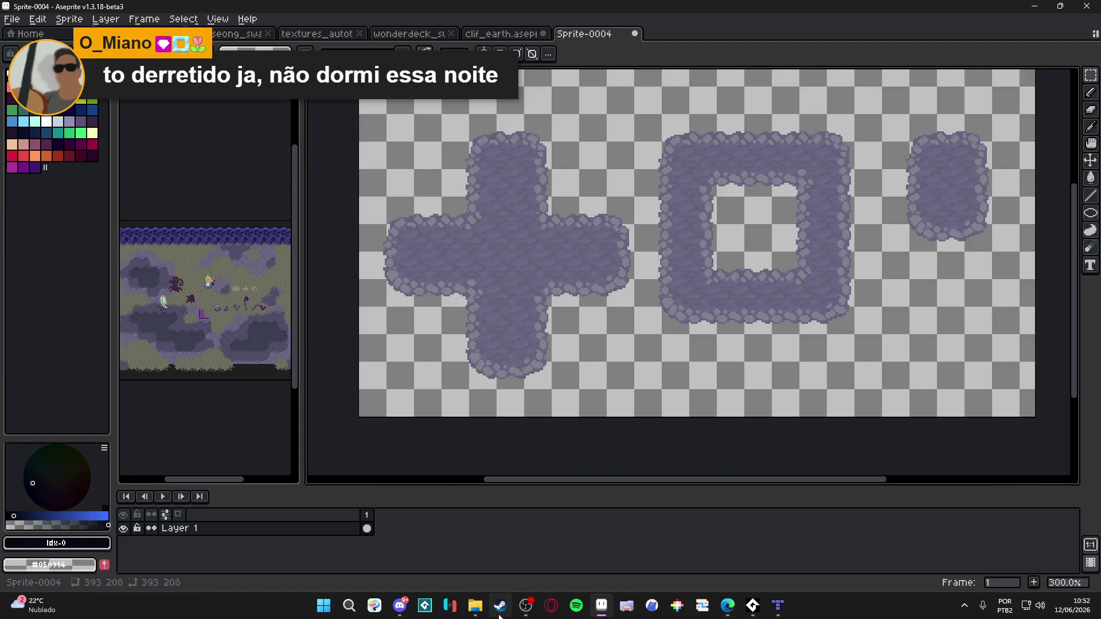
Bring File Explorer forward, browse down to the RPGENEROUS folder, and maximize the window
mouse_move(475, 605)
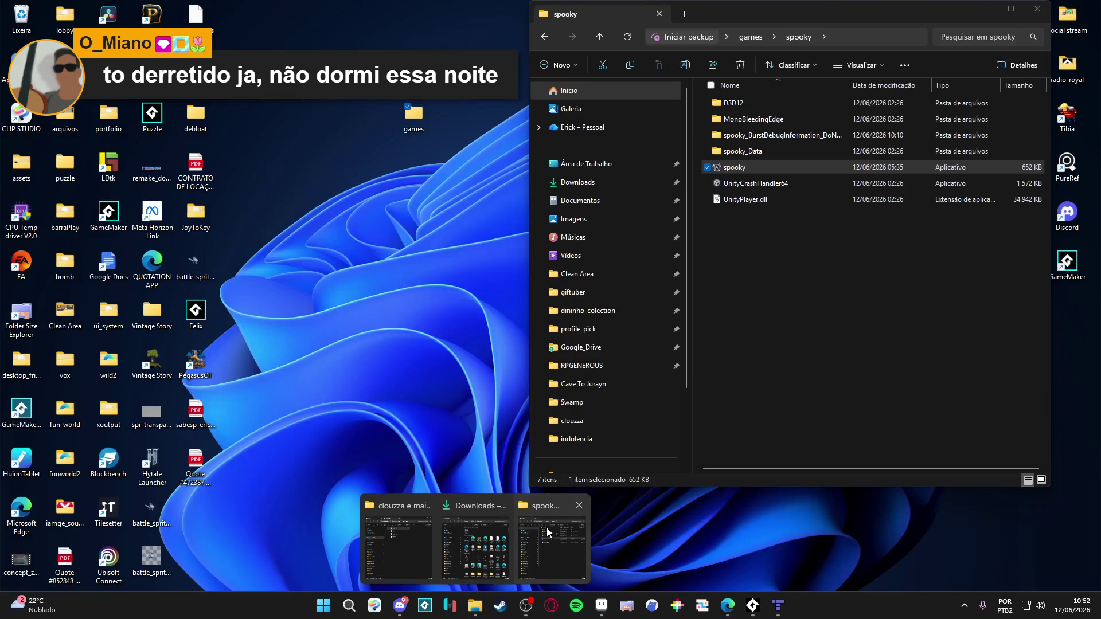
left_click(548, 533)
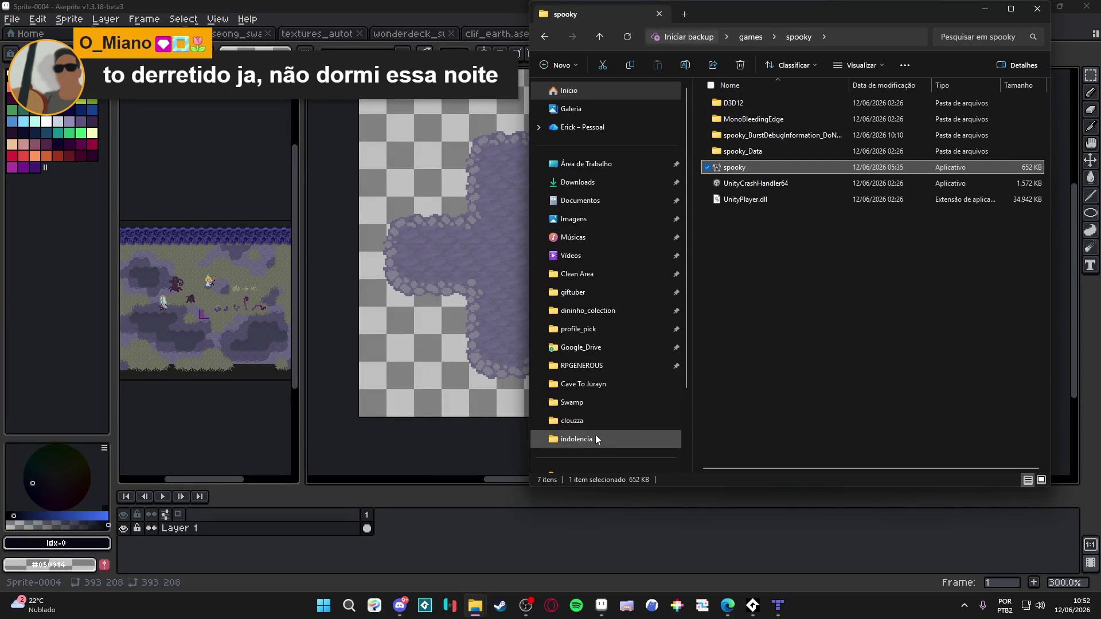
left_click(597, 275)
left_click(596, 293)
left_click(590, 312)
left_click(602, 329)
left_click(620, 350)
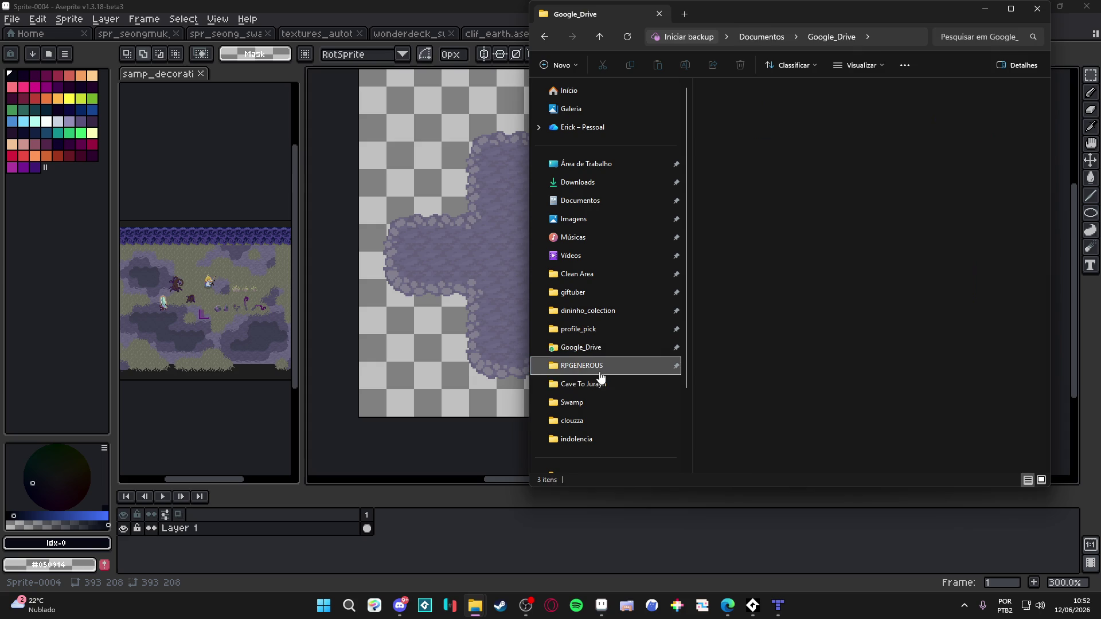
left_click(602, 367)
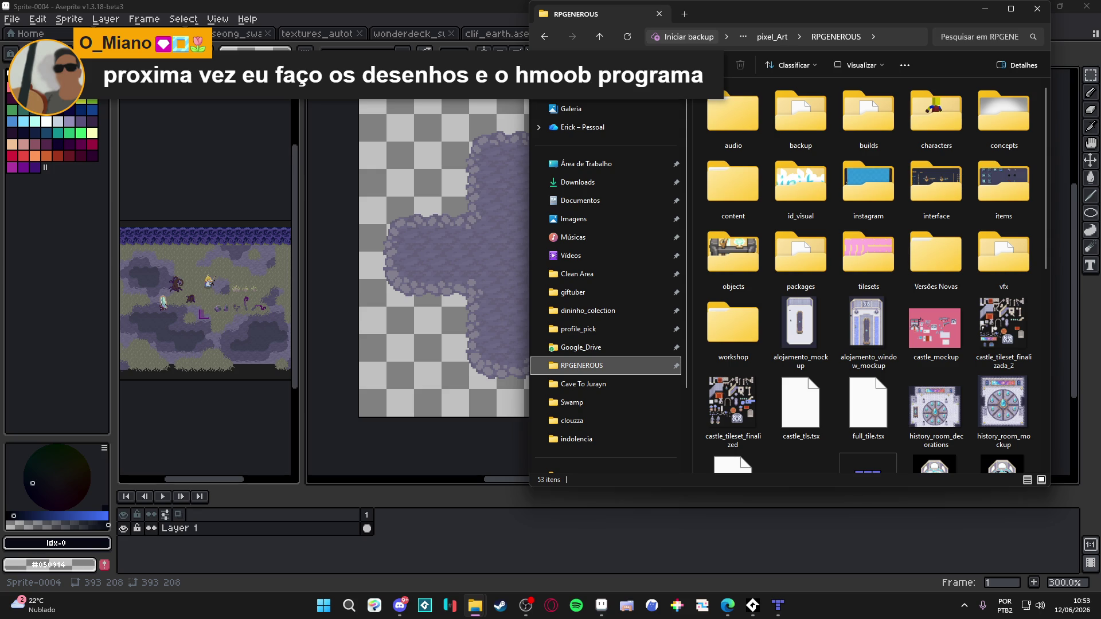
left_click(1010, 9)
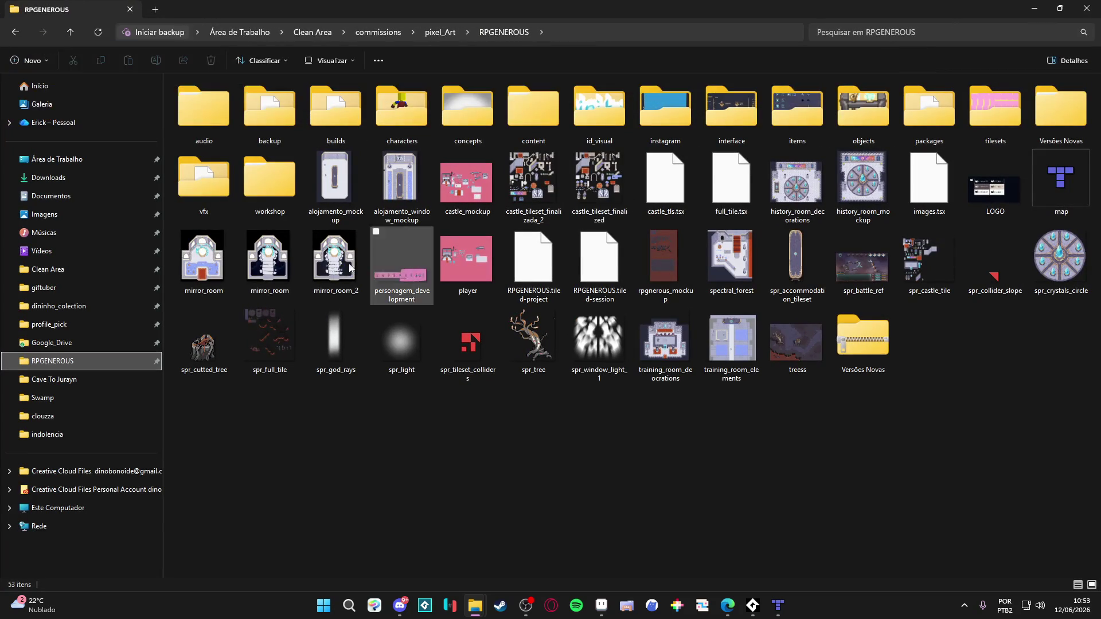
key("alt+Tab")
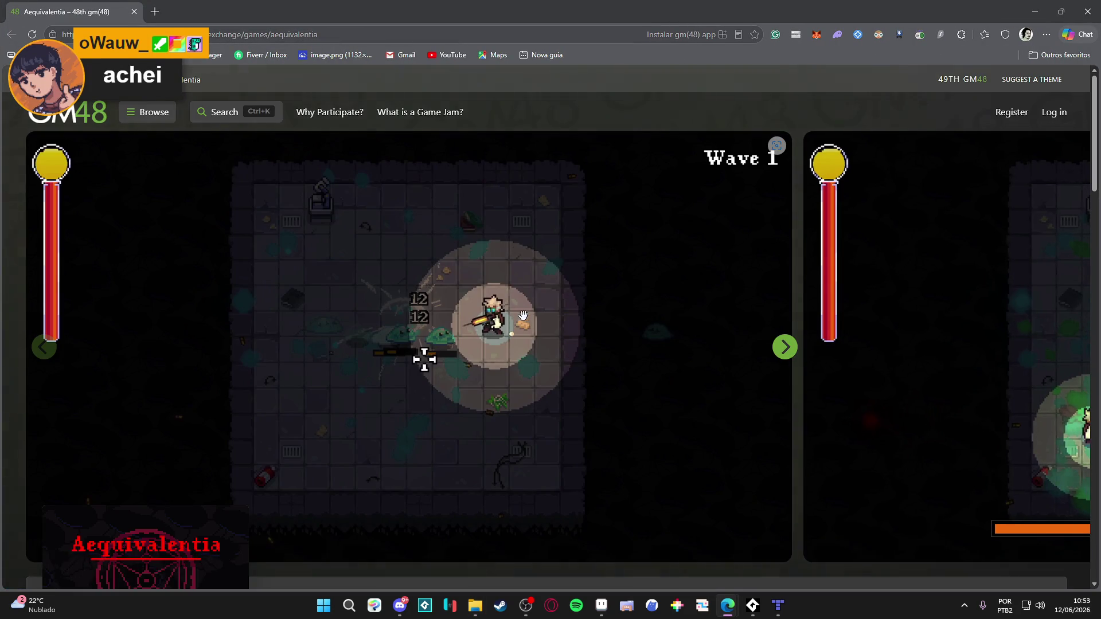
Advance the Aequivalentia screenshots five slides to the Wave 10 Dracula shot
scroll(524, 314, "down", 4)
scroll(491, 319, "down", 6)
scroll(490, 319, "up", 10)
left_click(796, 354)
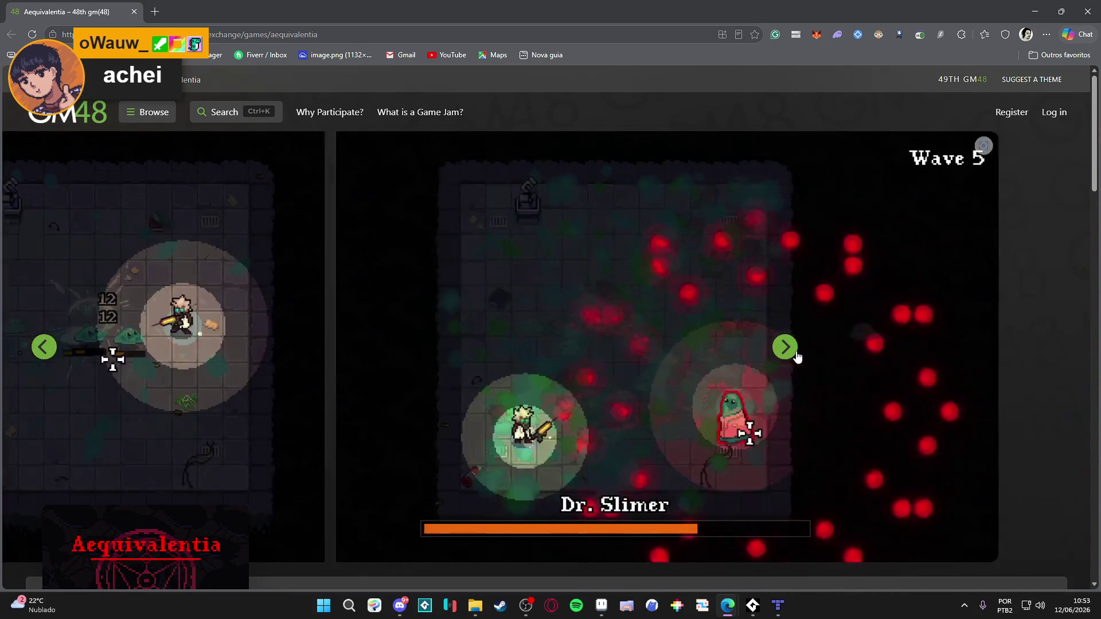
left_click(796, 353)
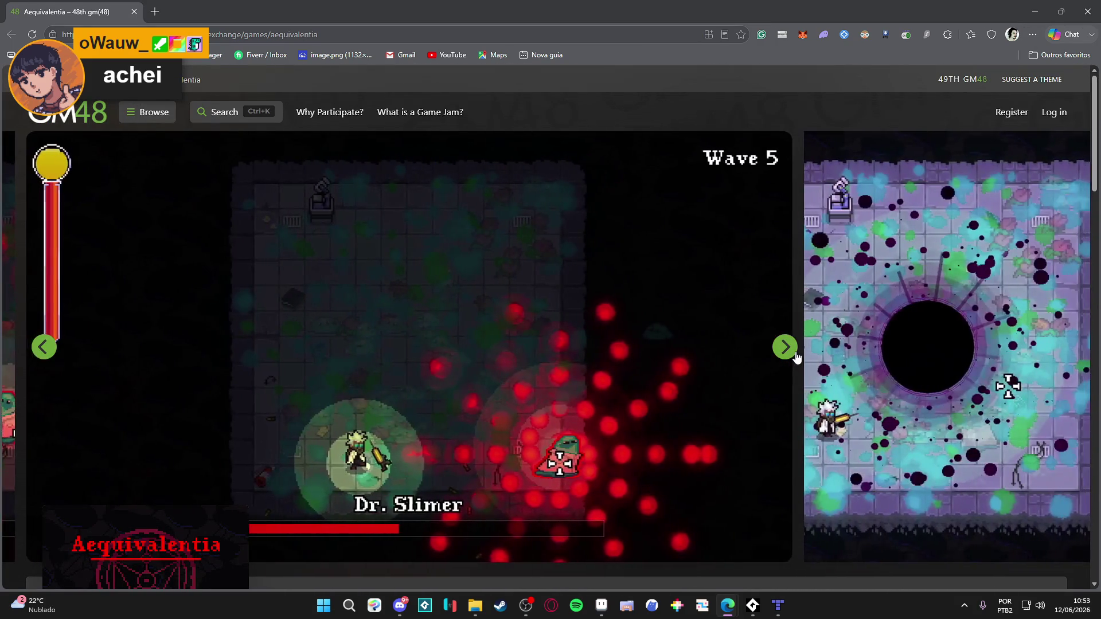
left_click(797, 355)
left_click(797, 356)
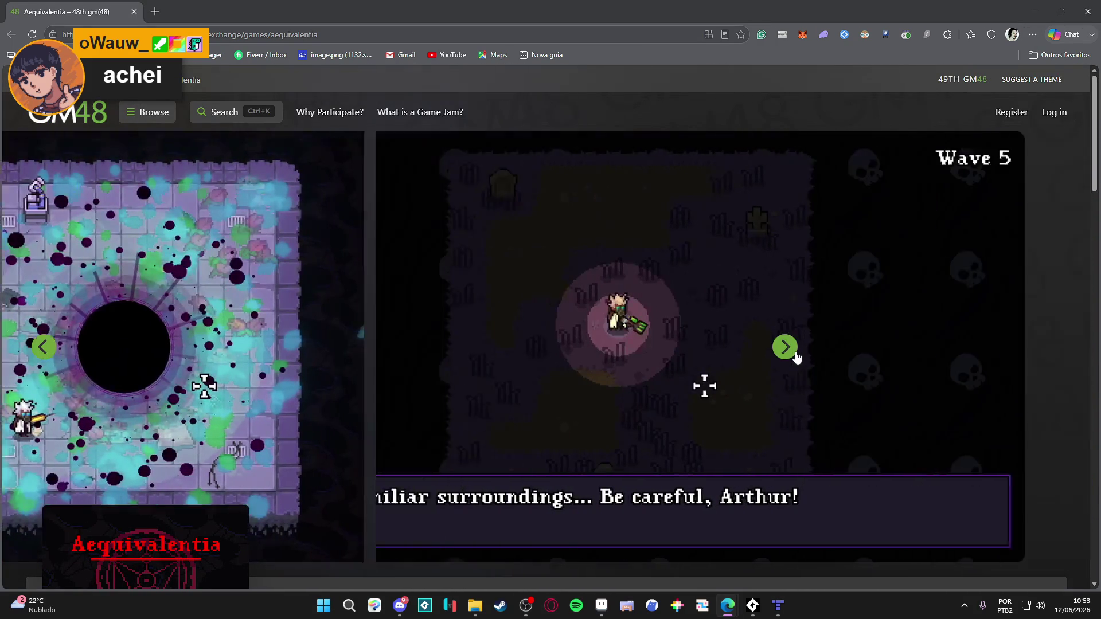
left_click(797, 355)
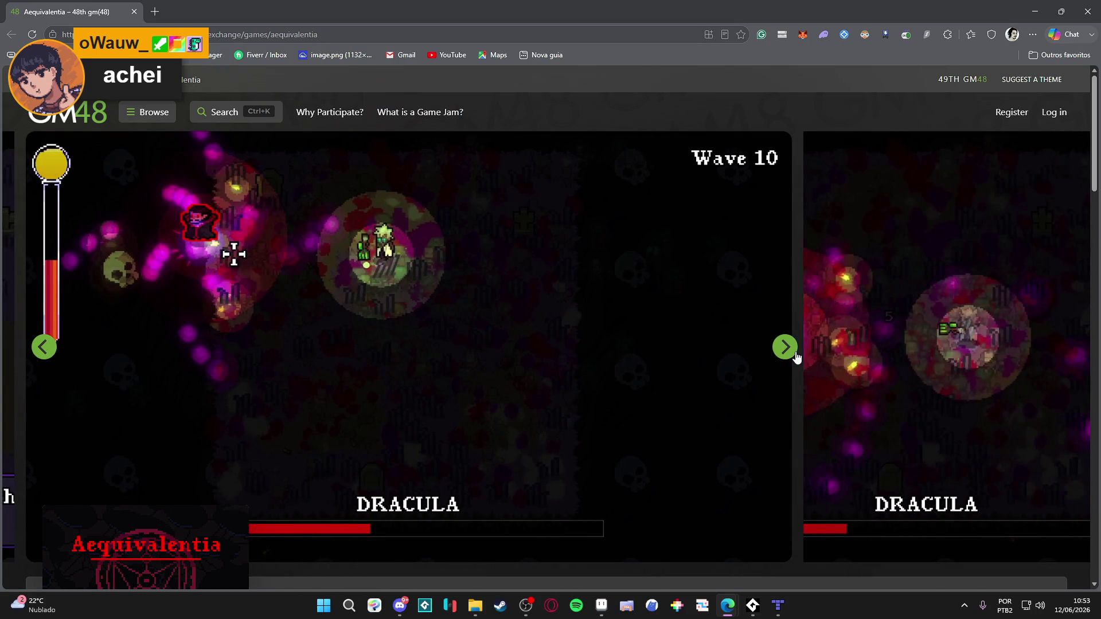
Advance the carousel one more slide and switch back to File Explorer
scroll(796, 356, "down", 8)
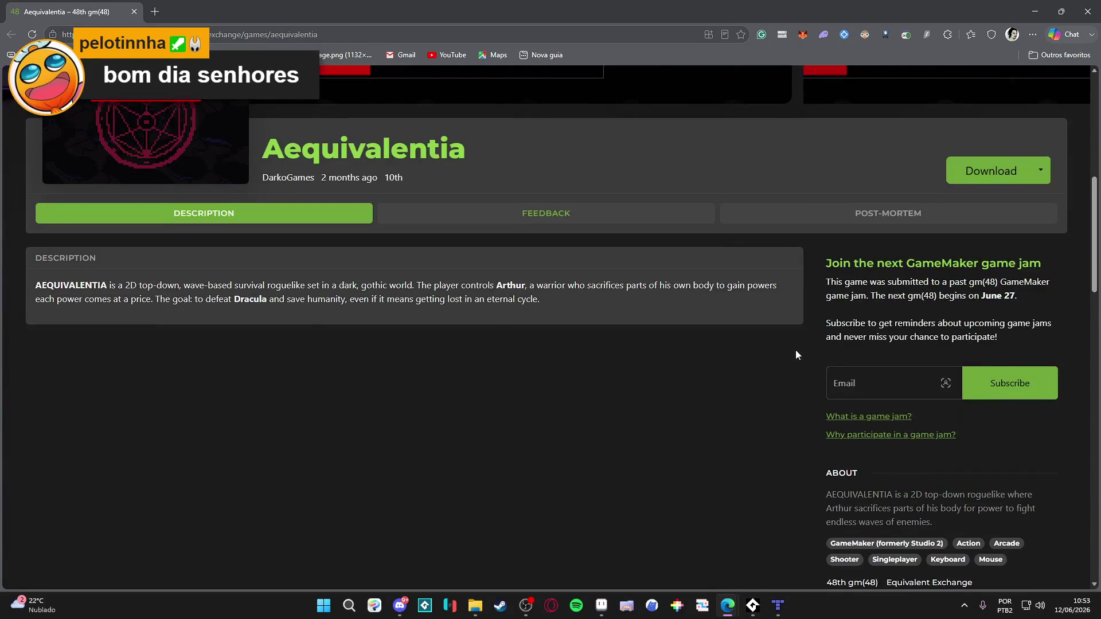
scroll(796, 350, "up", 8)
left_click(795, 350)
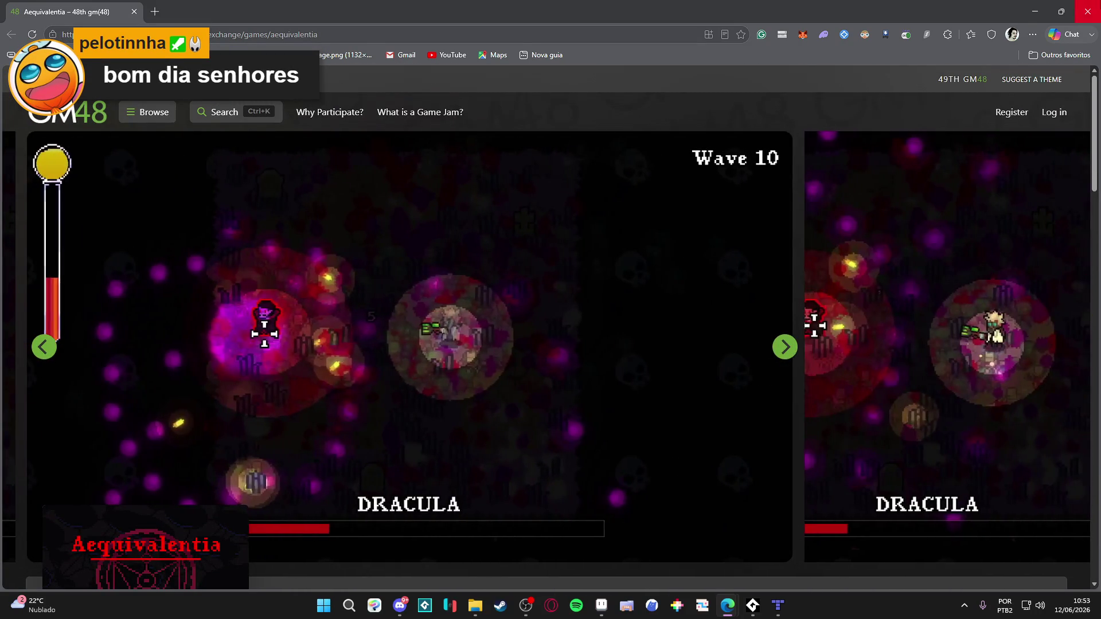
key("alt+Tab")
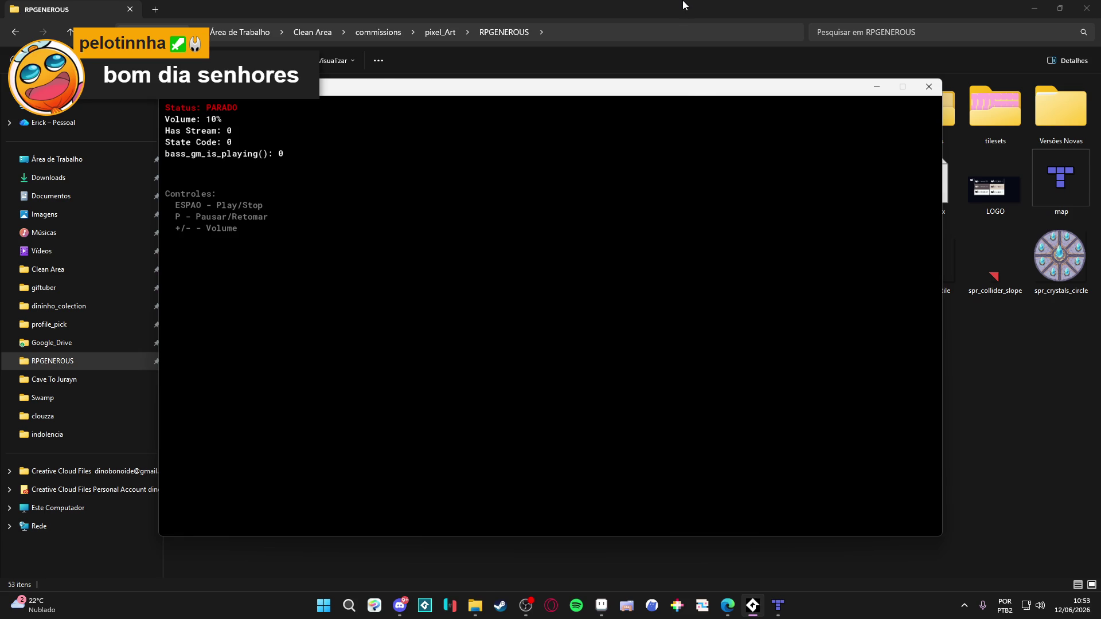
Bring the RPGENEROUS window forward and adjust the system volume
left_click(683, 5)
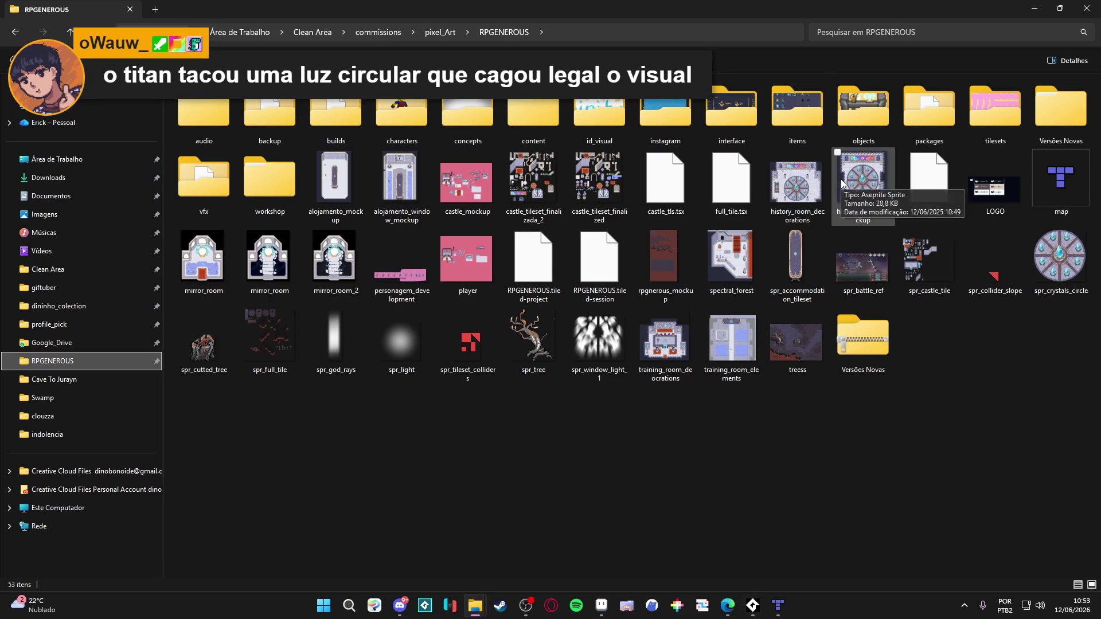
key("XF86AudioRaiseVolume")
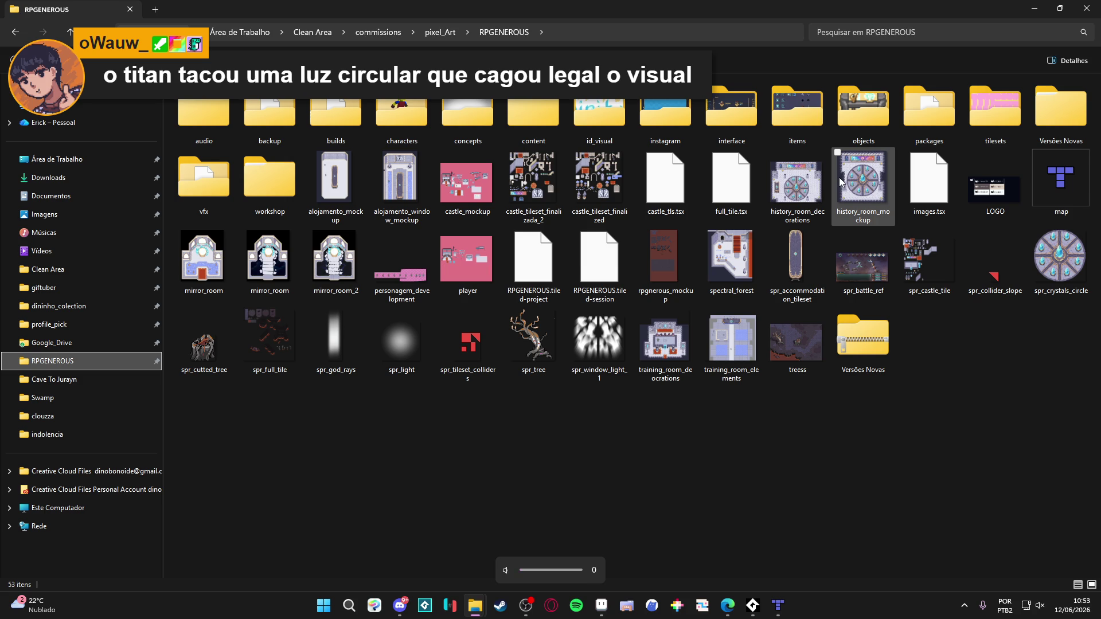
key("XF86AudioLowerVolume")
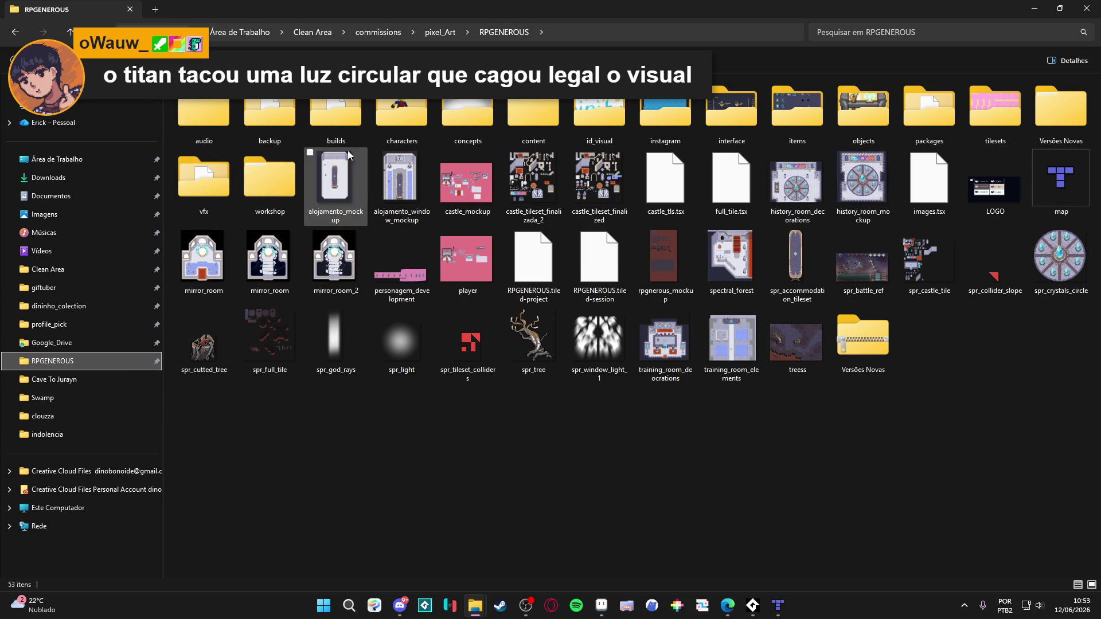
Navigate via Cave To Jurayn and pixel_Art into seongmuk, then the Swamp folder
left_click(85, 381)
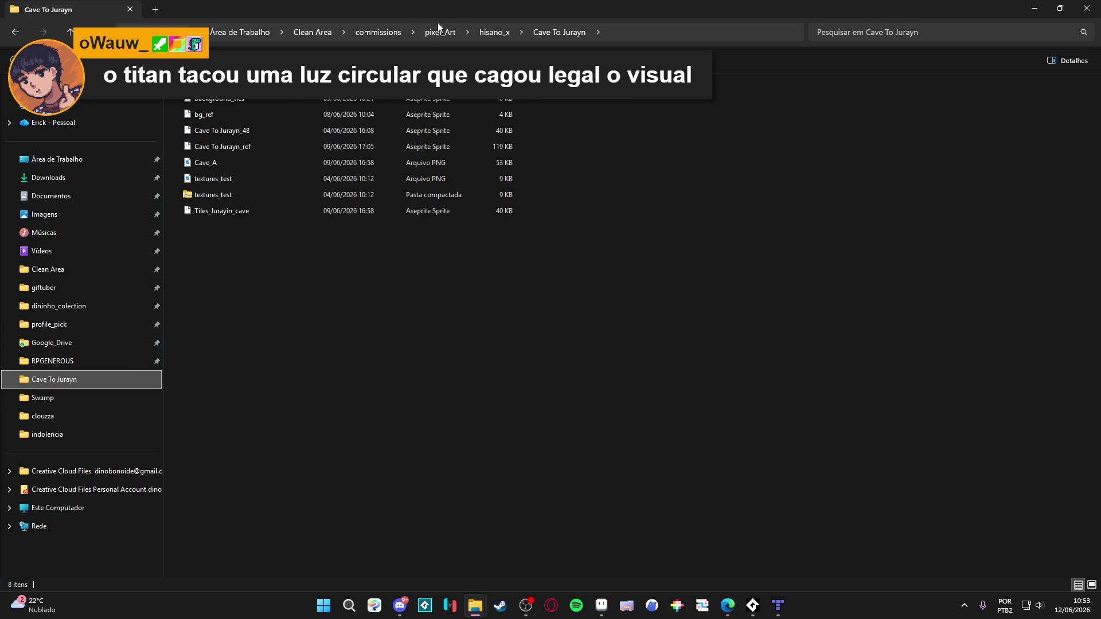
left_click(432, 36)
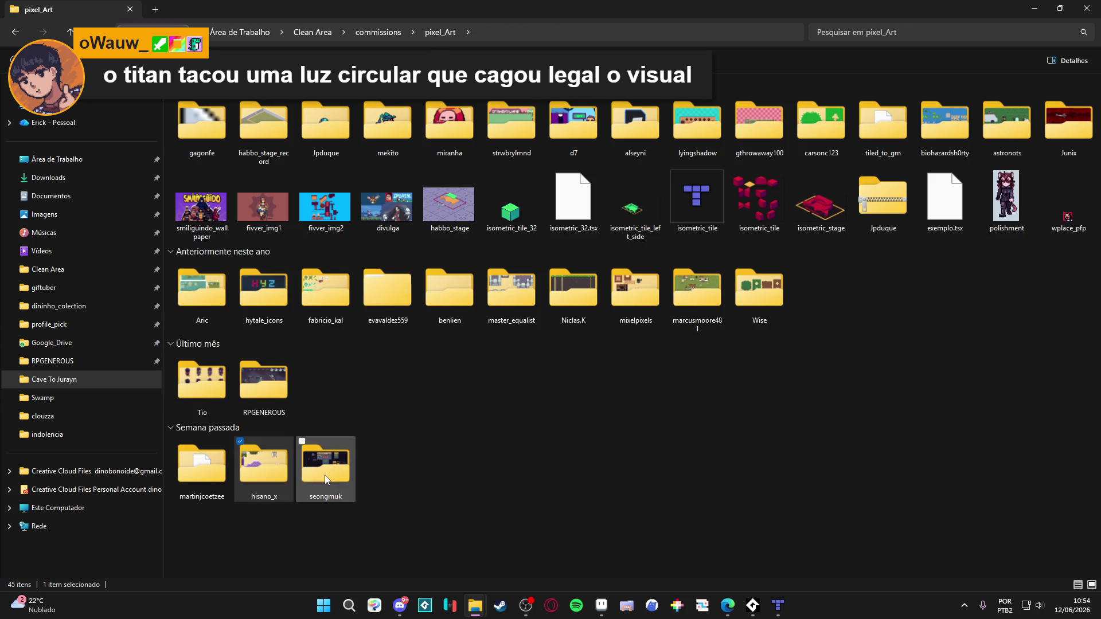
double_click(322, 436)
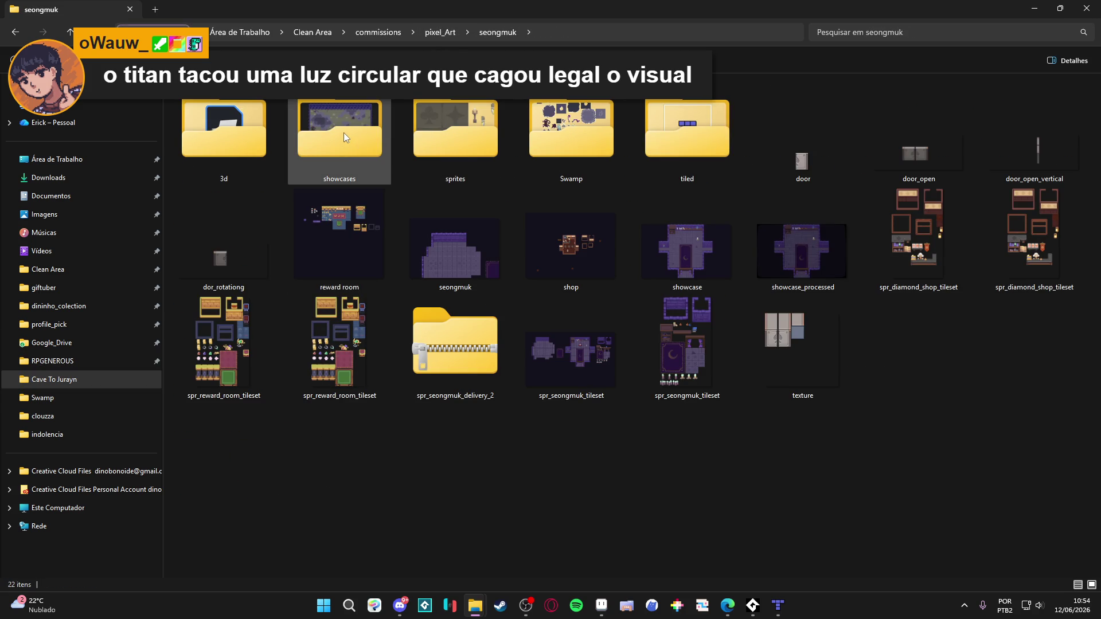
double_click(598, 133)
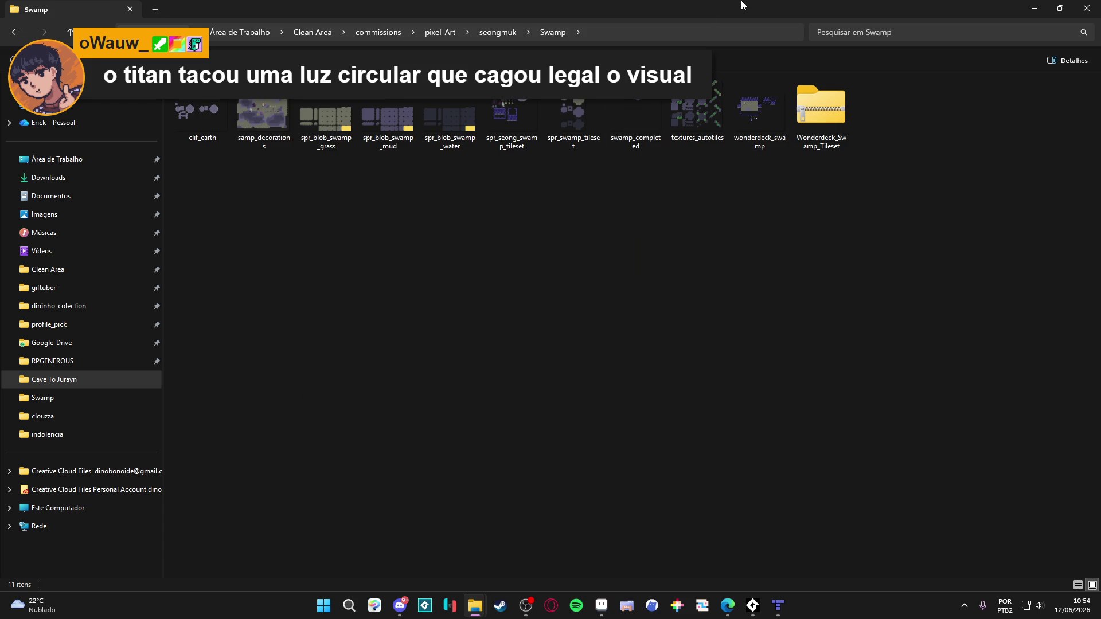
Paste the cliff cross, ring and pillar into swamp_completed and place them left-middle below the tiles
key("alt+Tab")
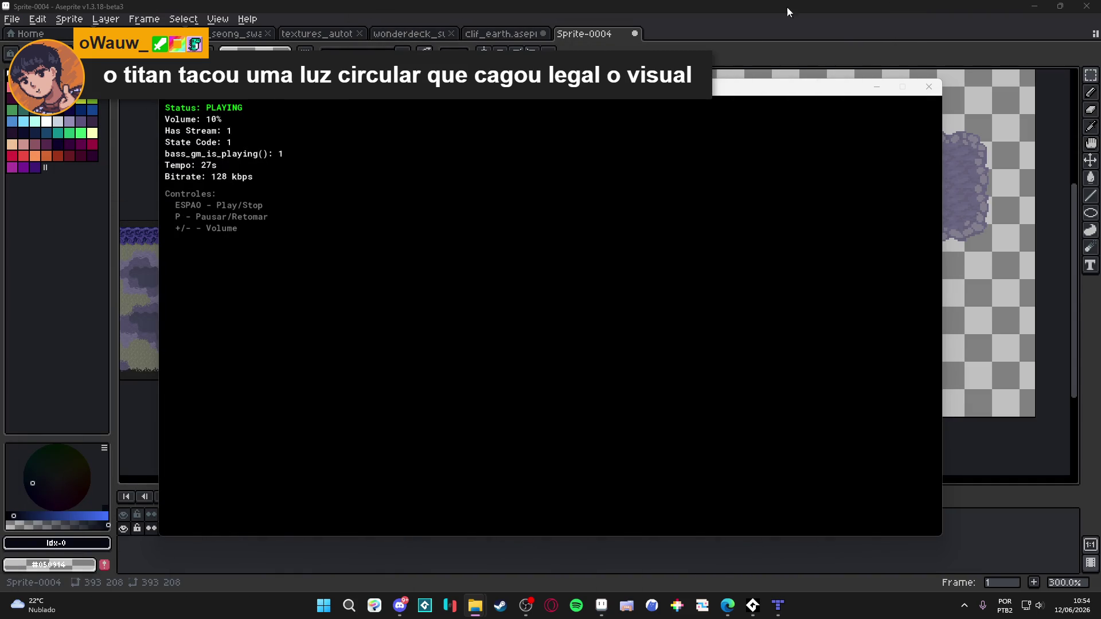
key("alt+Tab")
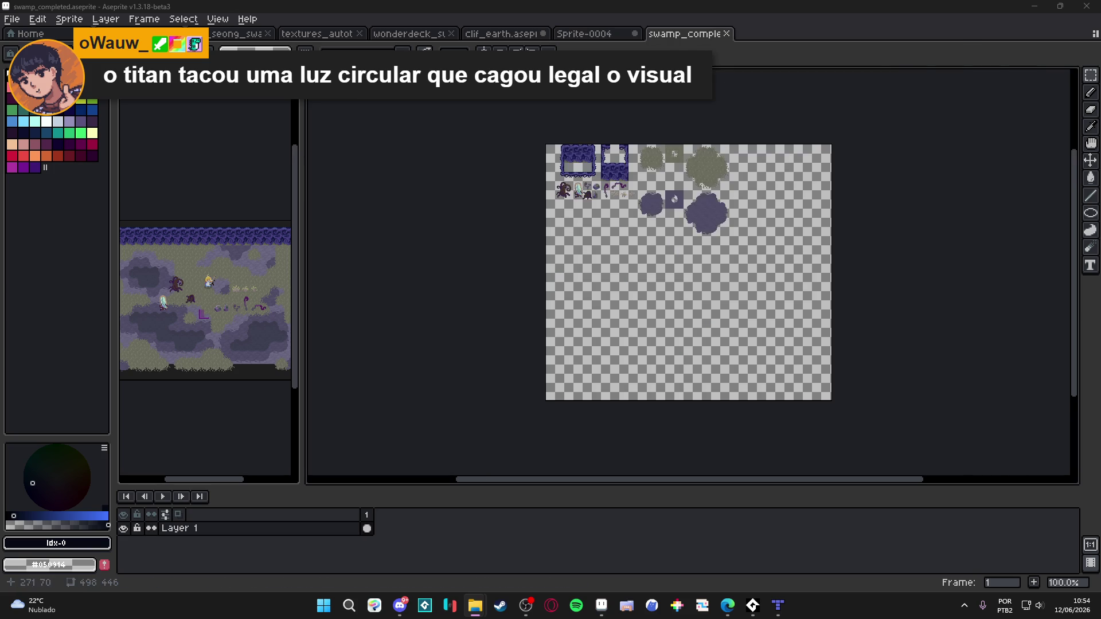
scroll(697, 171, "up", 1)
key("ctrl+v")
mouse_move(895, 408)
left_mouse_down()
mouse_move(475, 302)
mouse_move(504, 293)
left_mouse_up()
scroll(585, 307, "up", 1)
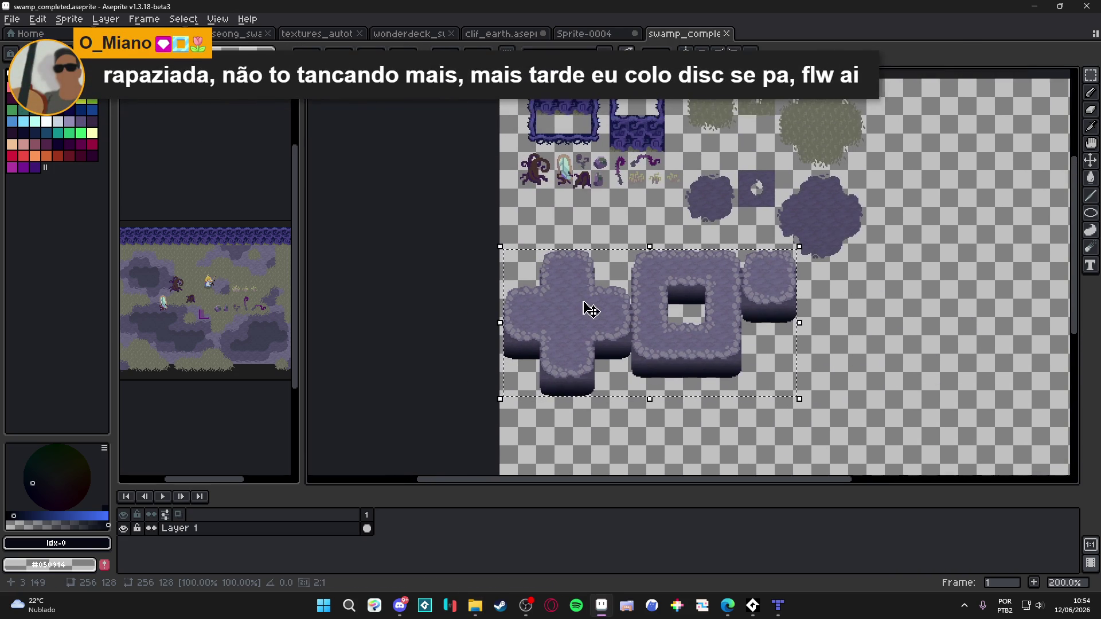
scroll(611, 284, "up", 1)
mouse_move(609, 281)
left_mouse_down()
mouse_move(597, 265)
mouse_move(621, 322)
mouse_move(638, 287)
left_mouse_up()
scroll(600, 266, "down", 2)
key("ctrl+d")
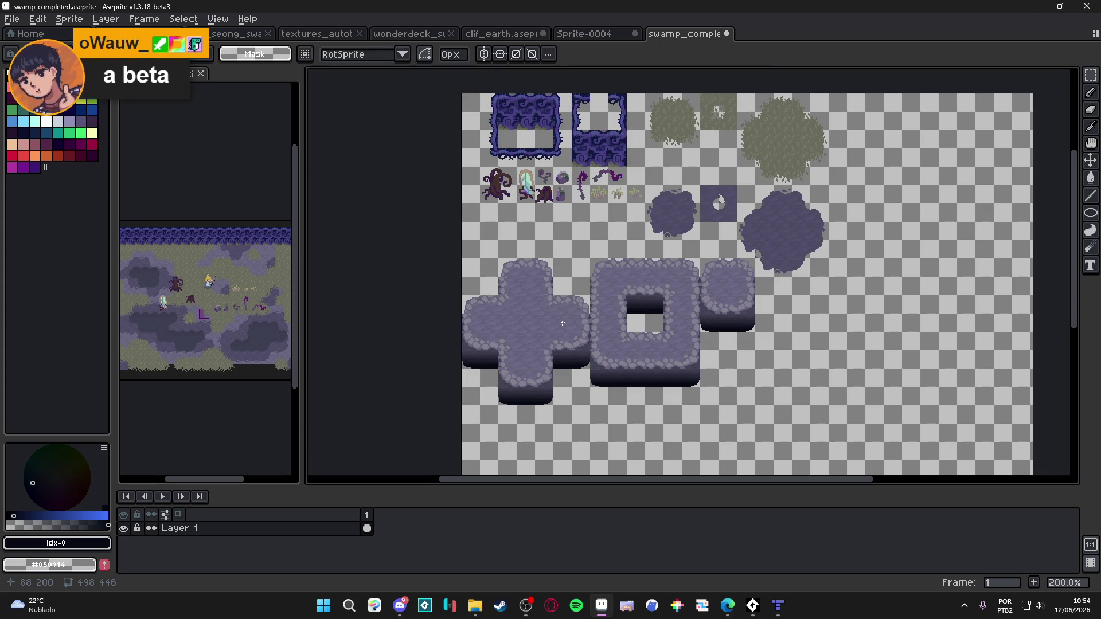
Fill a transparent cell dark with the Paint Bucket, then undo the stray fill
scroll(566, 402, "up", 5)
scroll(523, 401, "up", 3)
key("b")
scroll(530, 398, "down", 3)
left_click_drag(529, 397, 554, 338)
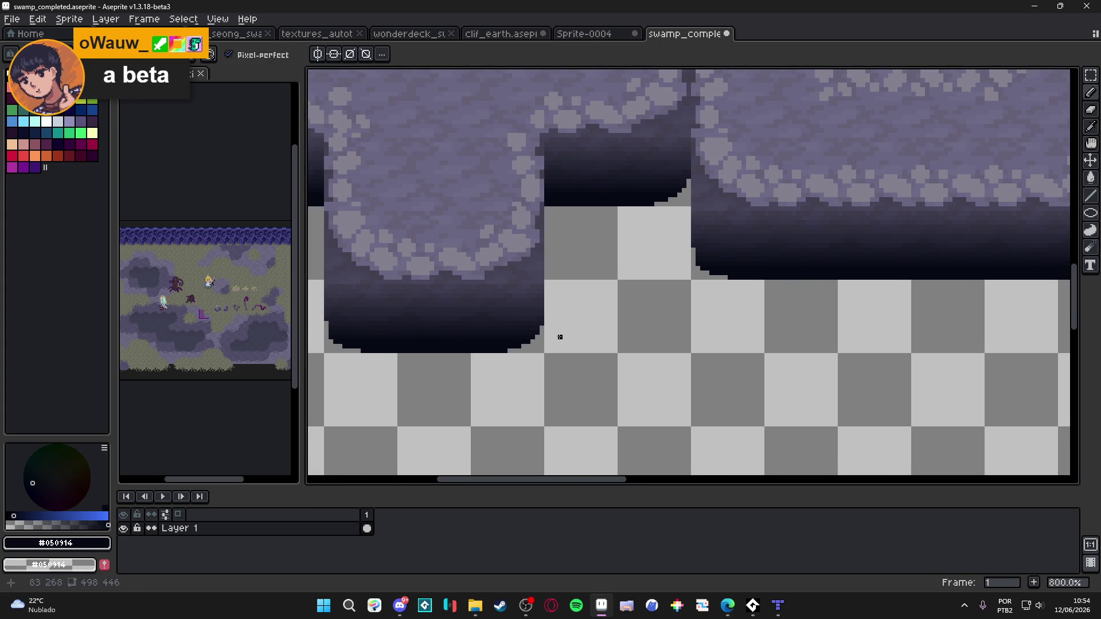
key("g")
left_click(585, 234)
scroll(591, 255, "down", 3)
scroll(591, 255, "down", 1)
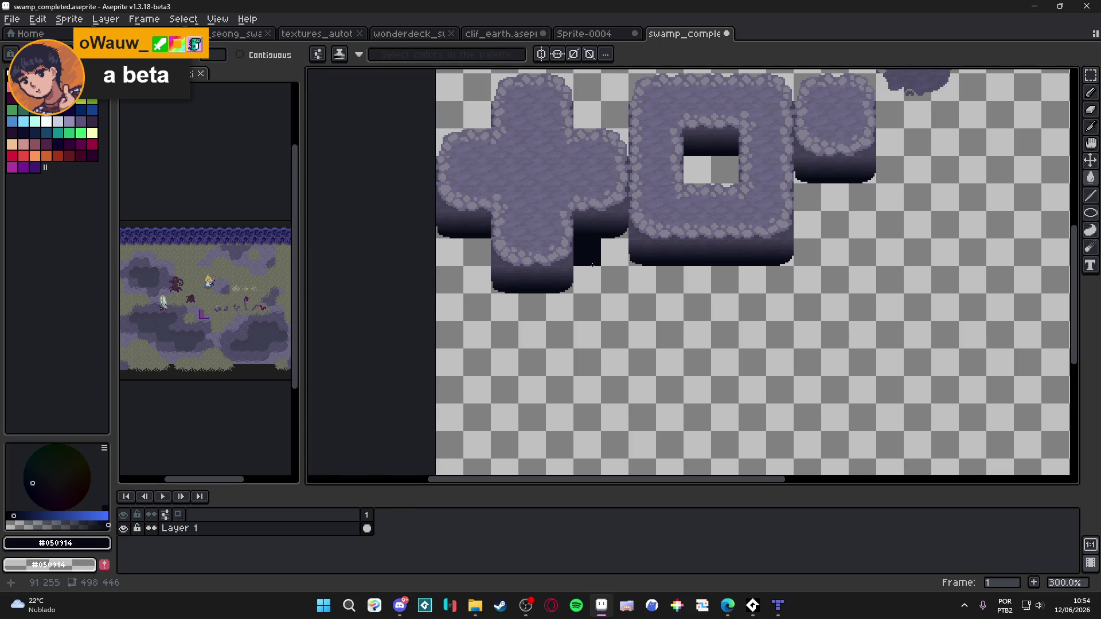
mouse_move(593, 265)
left_mouse_down()
mouse_move(578, 339)
mouse_move(590, 408)
left_mouse_up()
key("ctrl+z")
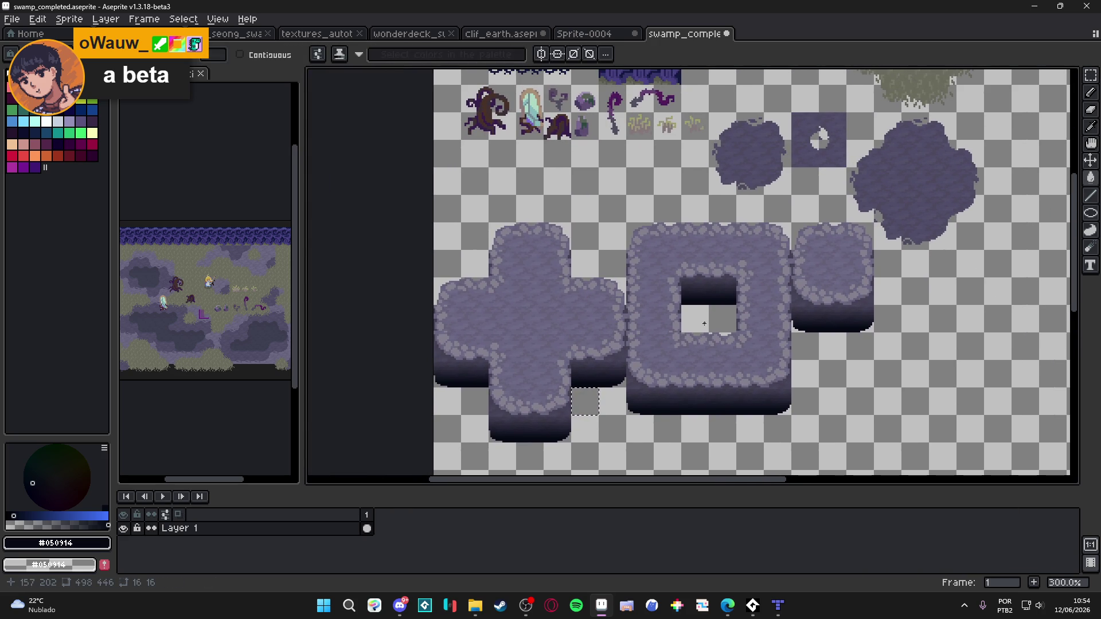
Fill the ring hole's bottom-left cell dark and save swamp_completed.aseprite
key("m")
key("ctrl+d")
key("b")
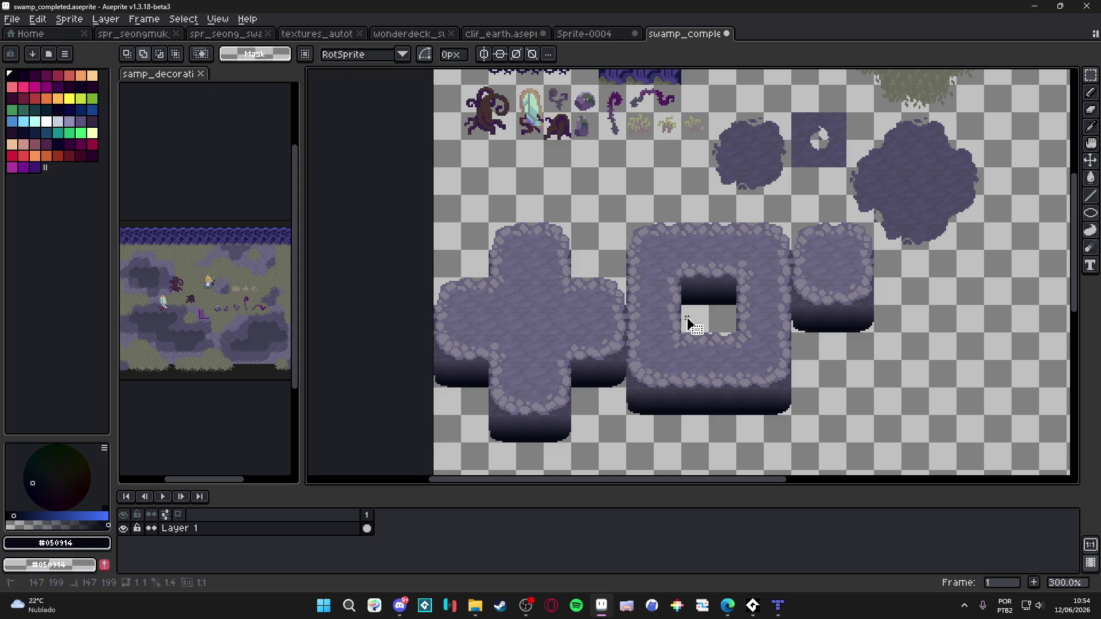
left_click(691, 321)
scroll(713, 356, "down", 1)
scroll(711, 338, "down", 1)
scroll(706, 320, "up", 1)
scroll(707, 320, "down", 2)
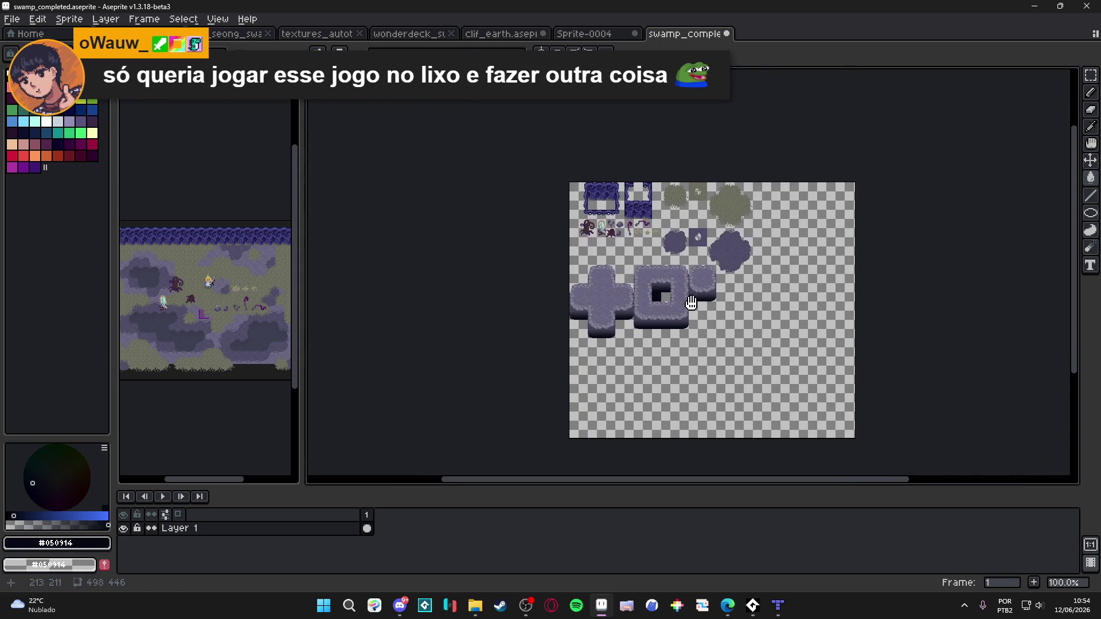
key("ctrl+s")
scroll(682, 296, "up", 2)
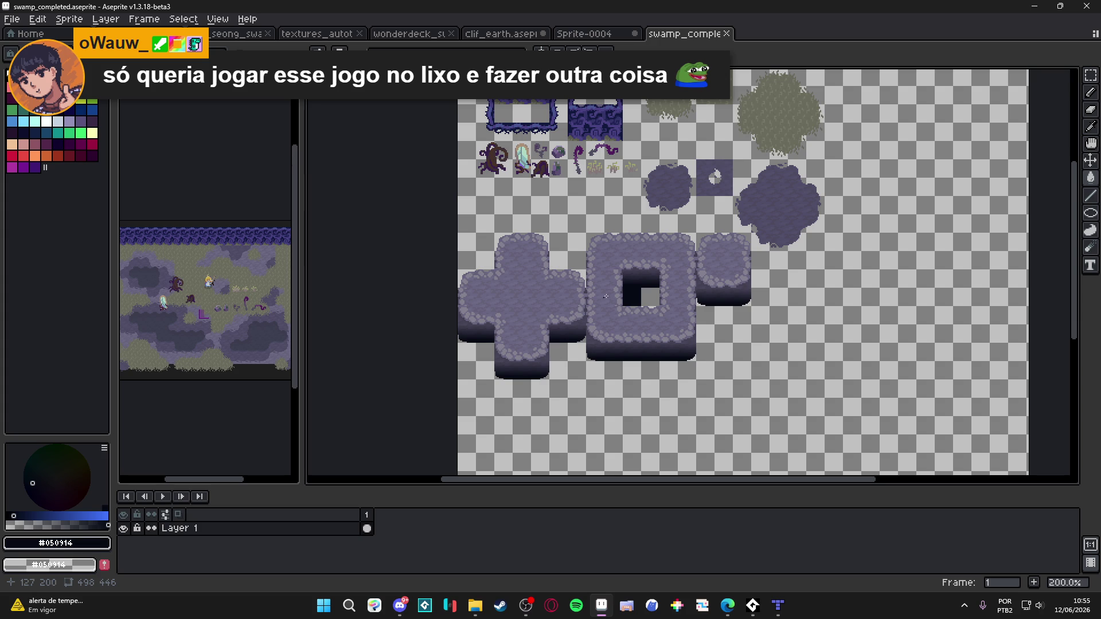
Move samp_decorations from the side pane into its own tab, returning to swamp_completed
mouse_move(149, 51)
left_mouse_down()
mouse_move(769, 54)
mouse_move(769, 35)
left_mouse_up()
left_click(685, 33)
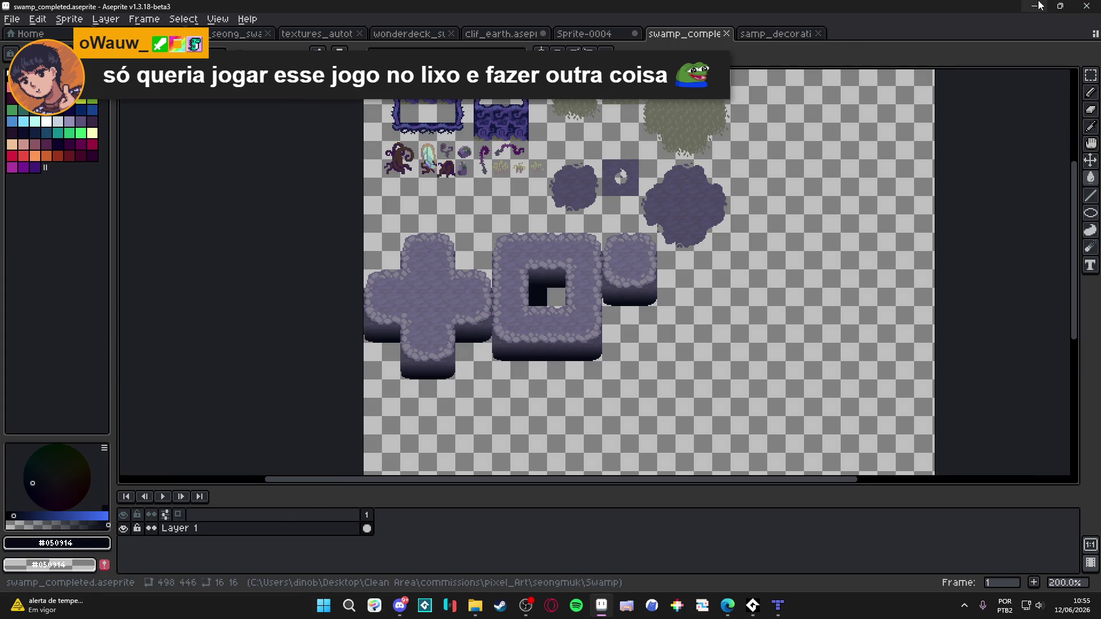
scroll(789, 141, "down", 1)
scroll(639, 163, "up", 1)
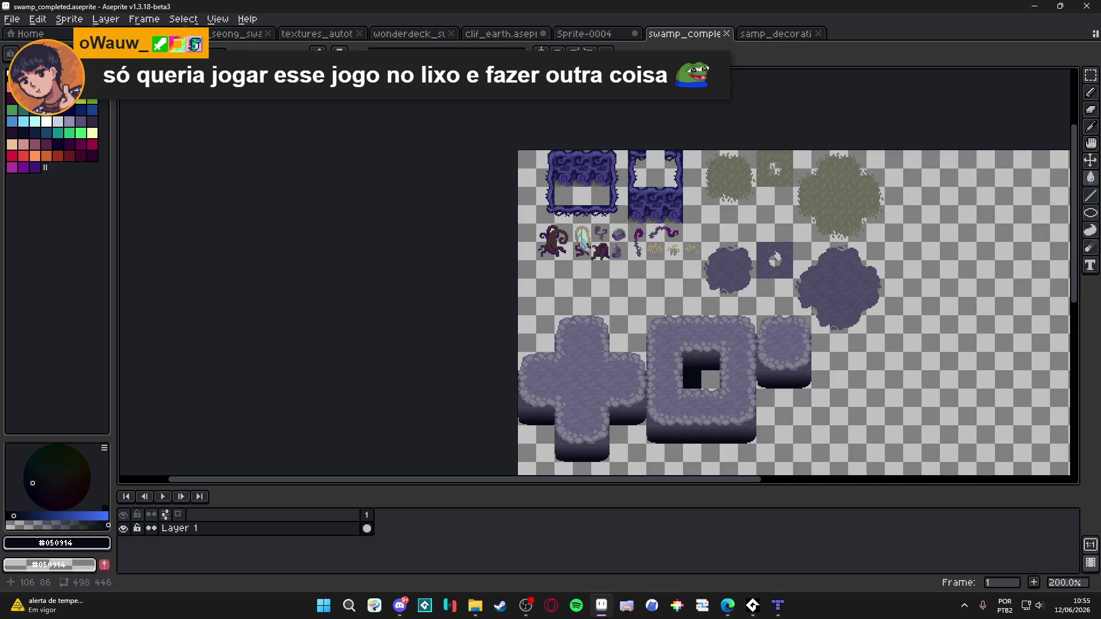
Compare the samp_decorations sheet with the finished swamp_completed tileset
left_click(780, 40)
left_click(677, 39)
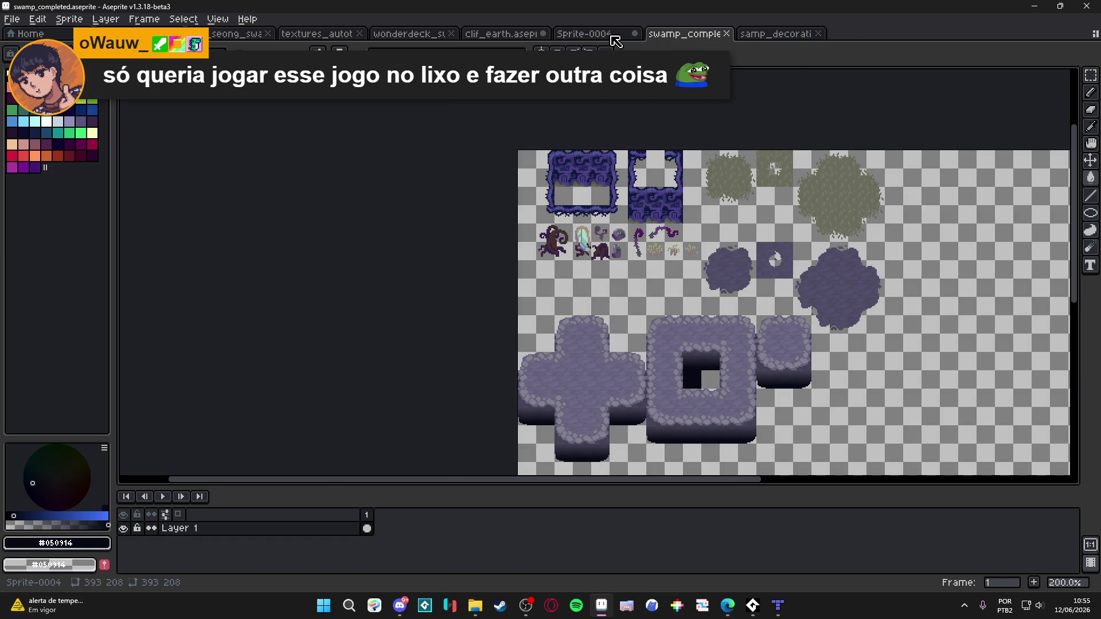
scroll(645, 230, "down", 2)
scroll(644, 229, "up", 2)
scroll(645, 229, "down", 2)
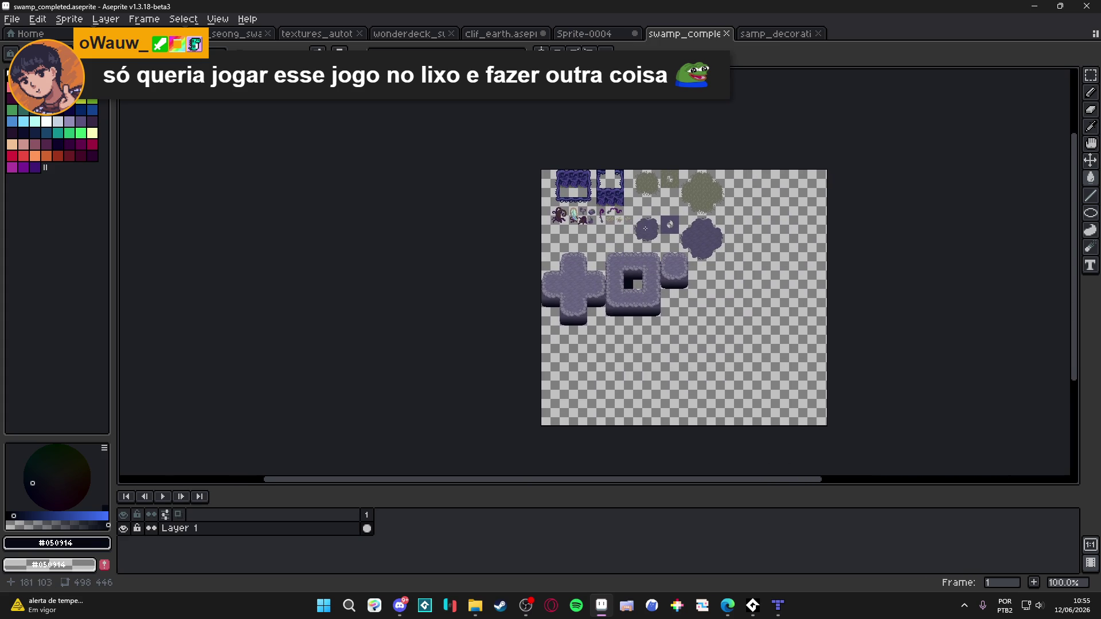
mouse_move(475, 606)
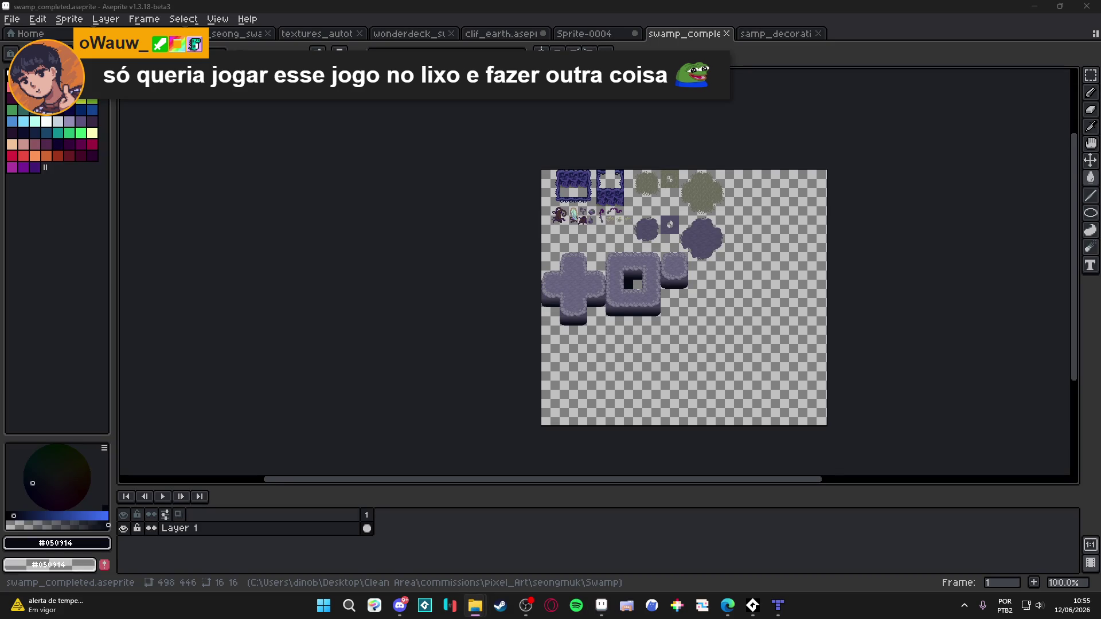
mouse_move(652, 531)
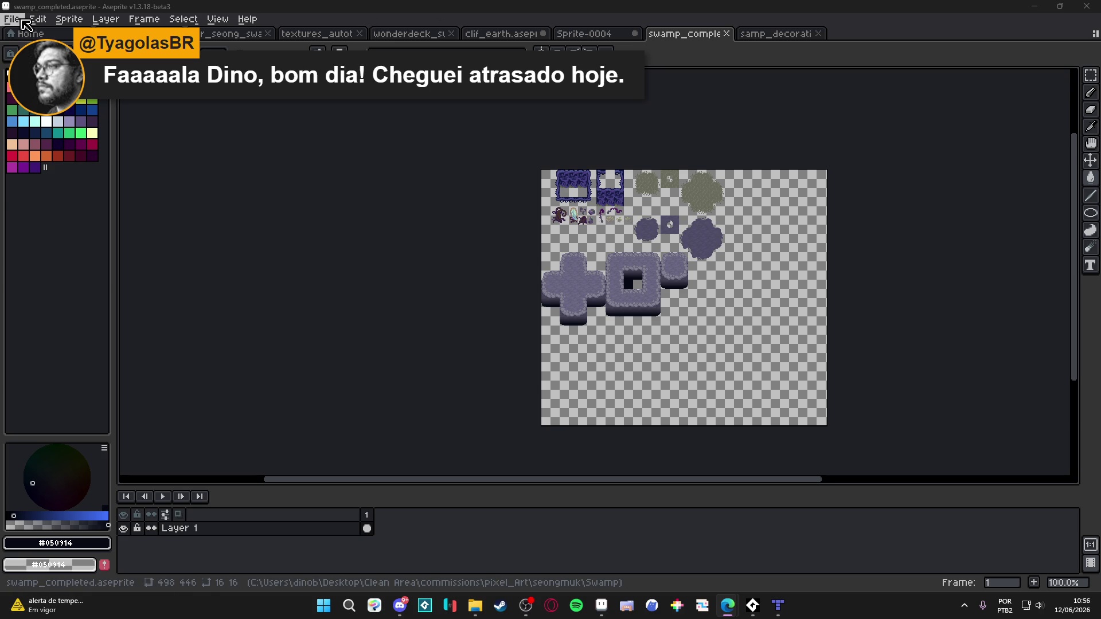
Save the tileset via Save As as swamp_completed with the png files (*.png) type
left_click(26, 22)
left_click(40, 86)
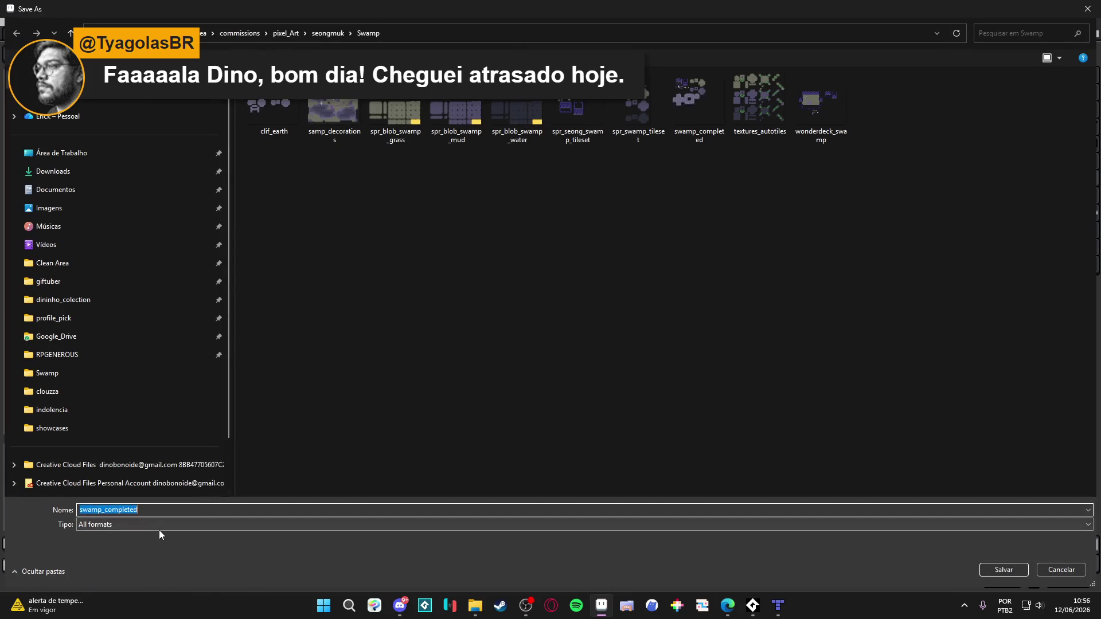
left_click(160, 530)
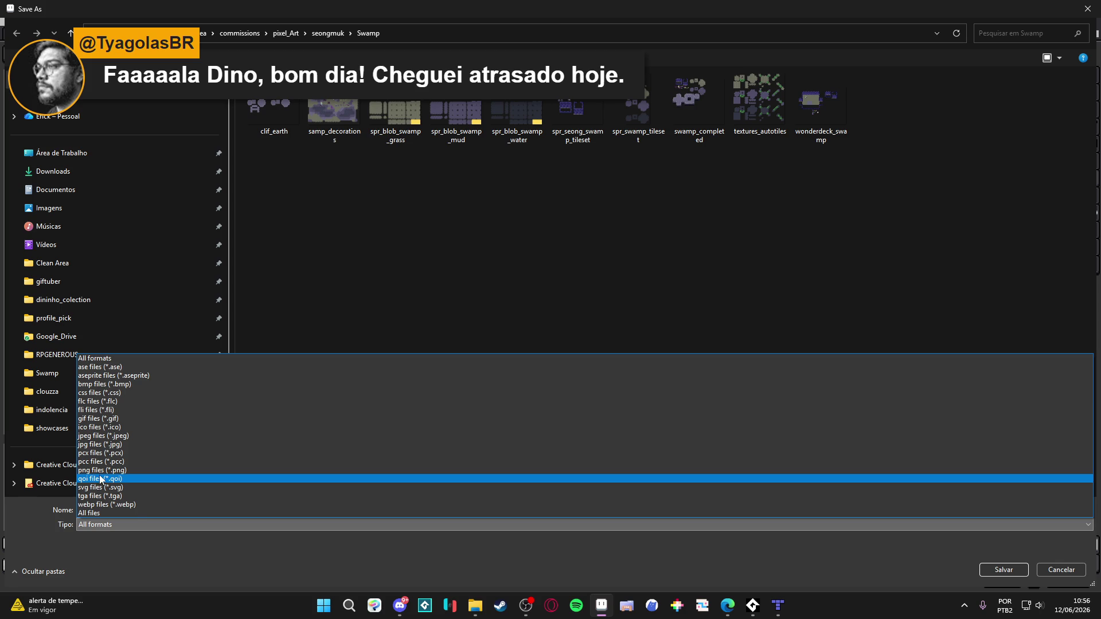
left_click(106, 471)
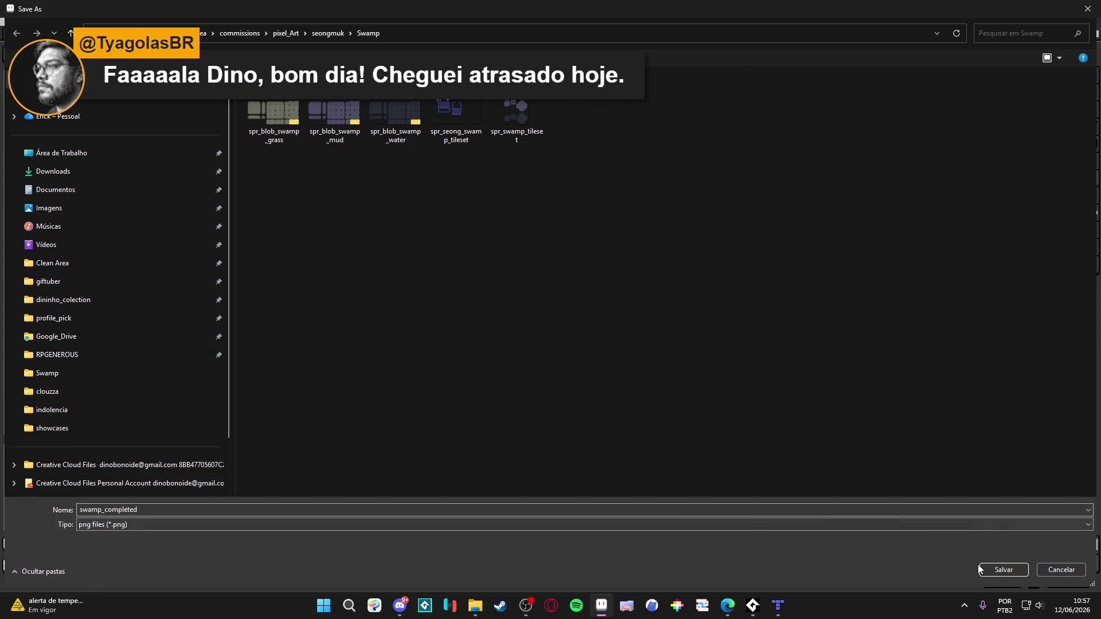
left_click(985, 569)
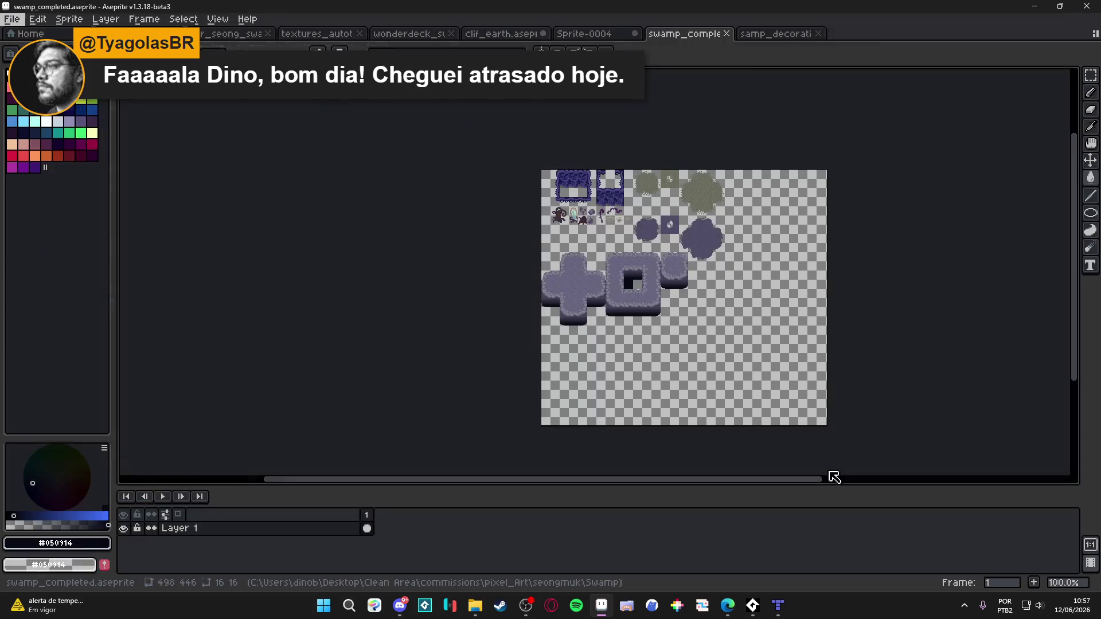
left_click(671, 550)
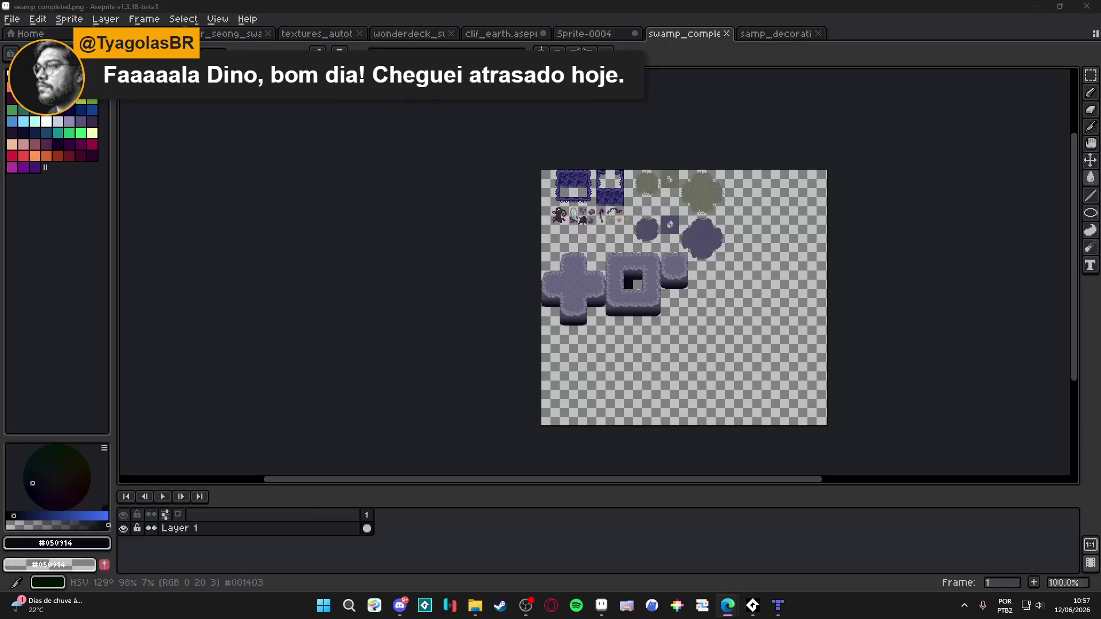
right_click(727, 606)
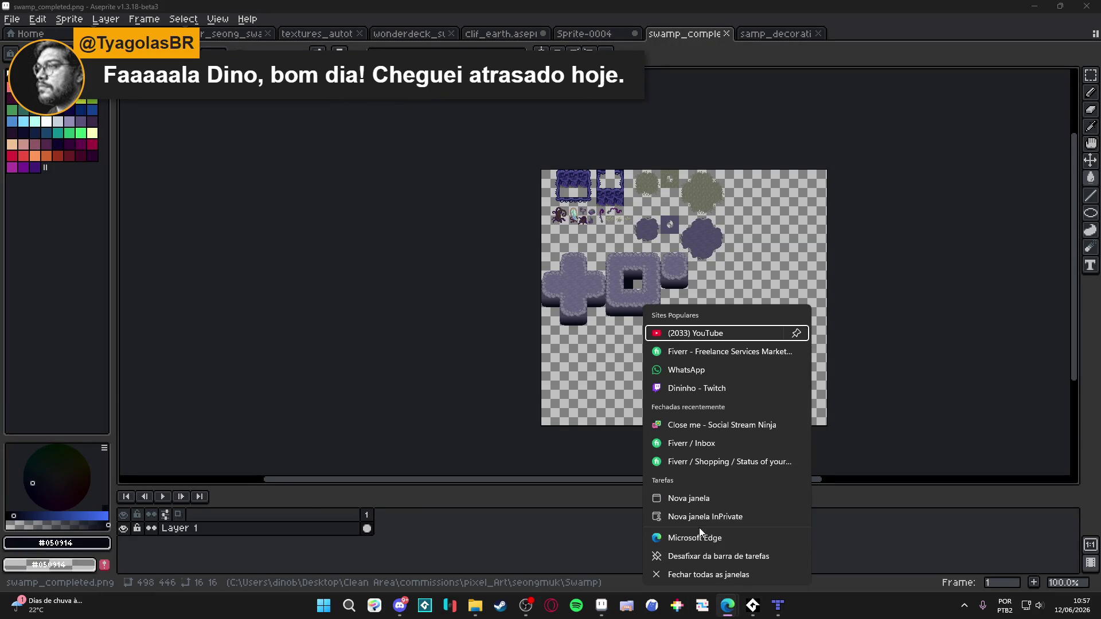
left_click(708, 536)
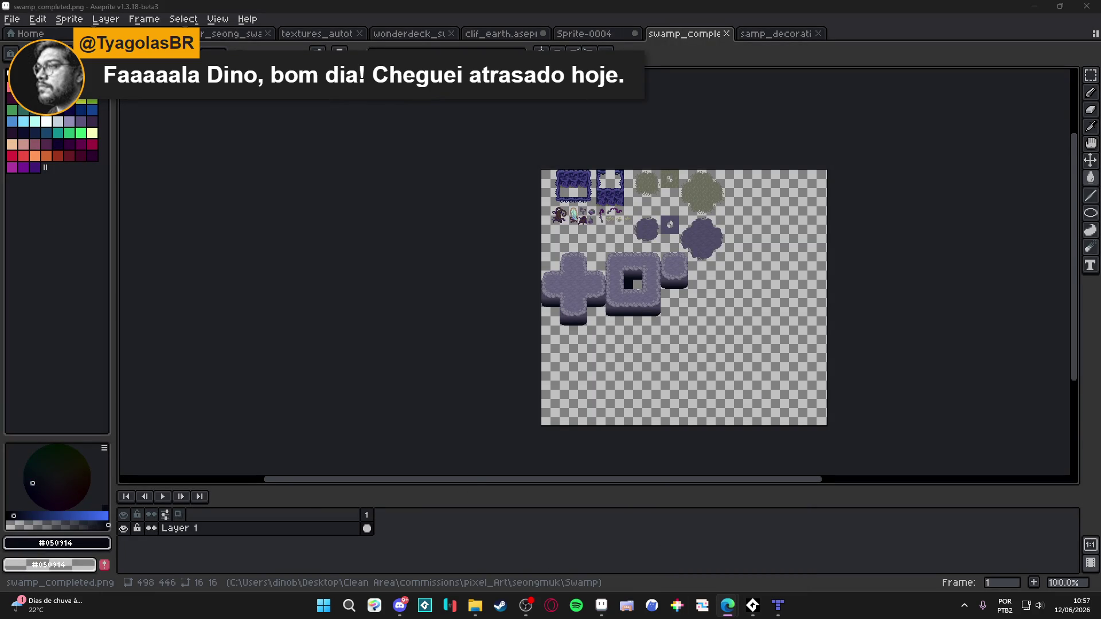
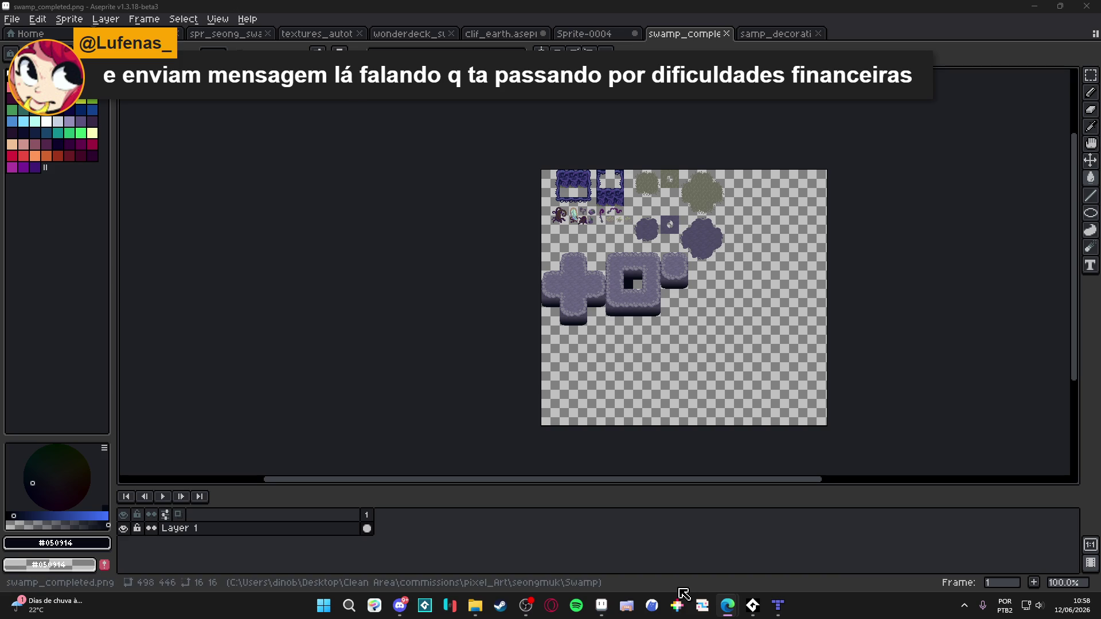
Switch from Aseprite to Tiled and zoom seon_map toward the cliffed_ground islands
left_click(753, 606)
left_click(753, 606)
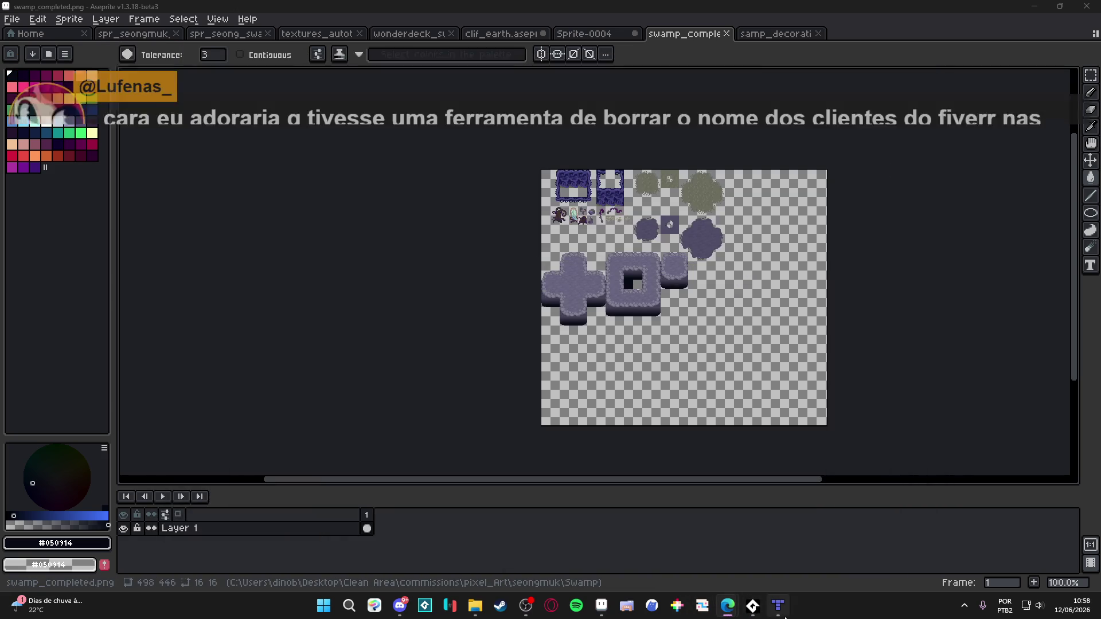
left_click(778, 606)
scroll(633, 433, "down", 3)
scroll(630, 435, "down", 1)
scroll(570, 412, "up", 2)
left_click_drag(575, 341, 556, 343)
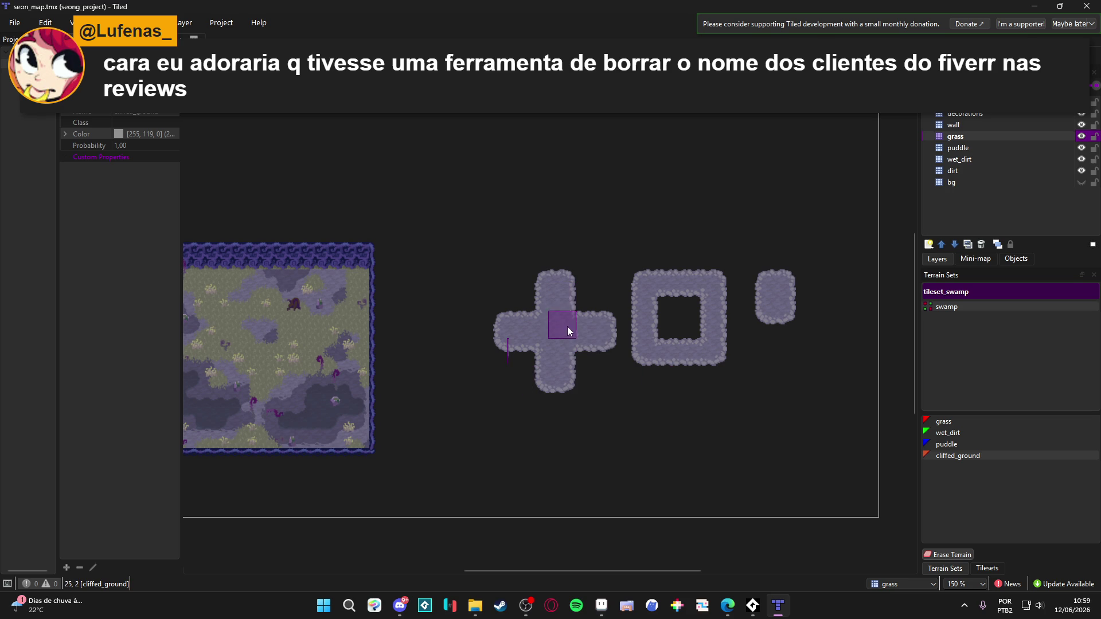
Erase tiles from the plus island's stem and right arm, leaving jagged gaps
left_click_drag(562, 339, 531, 333)
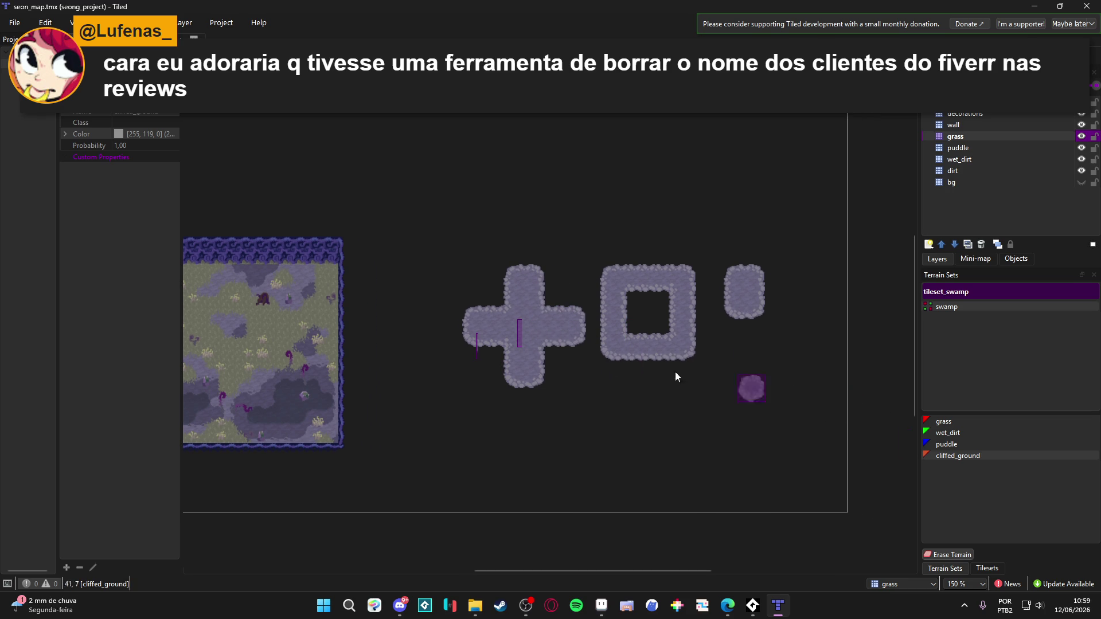
mouse_move(536, 340)
left_mouse_down()
mouse_move(524, 376)
mouse_move(572, 338)
left_mouse_up()
left_click(991, 569)
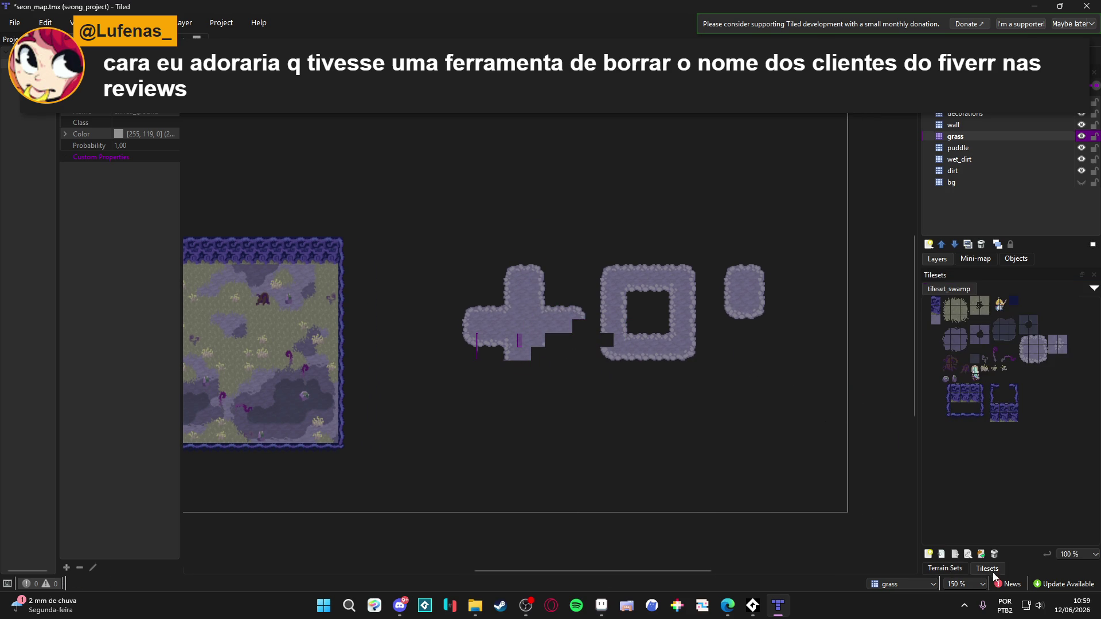
left_click(601, 605)
Marquee-select the cross-shaped cliff tile in swamp_completed
scroll(615, 266, "up", 1)
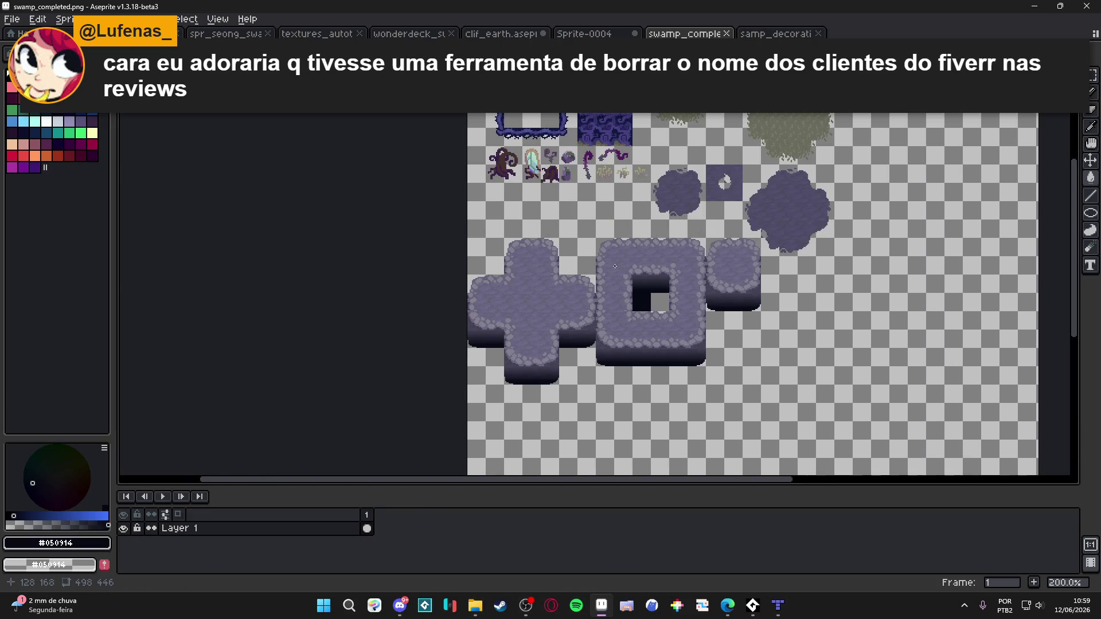
scroll(614, 266, "down", 1)
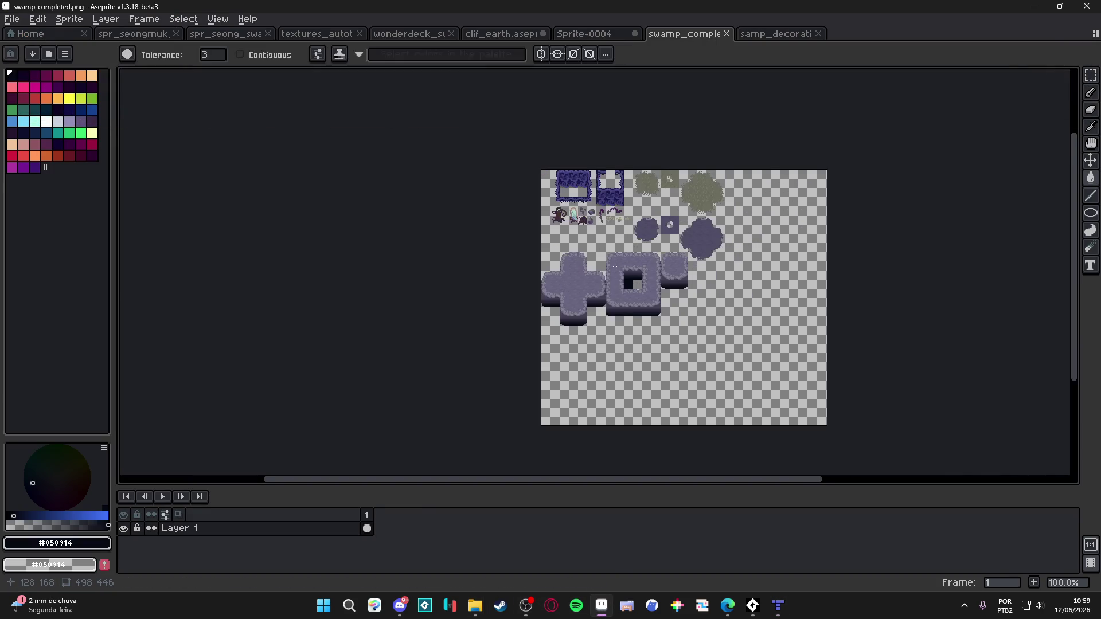
scroll(615, 266, "up", 1)
key("v")
key("m")
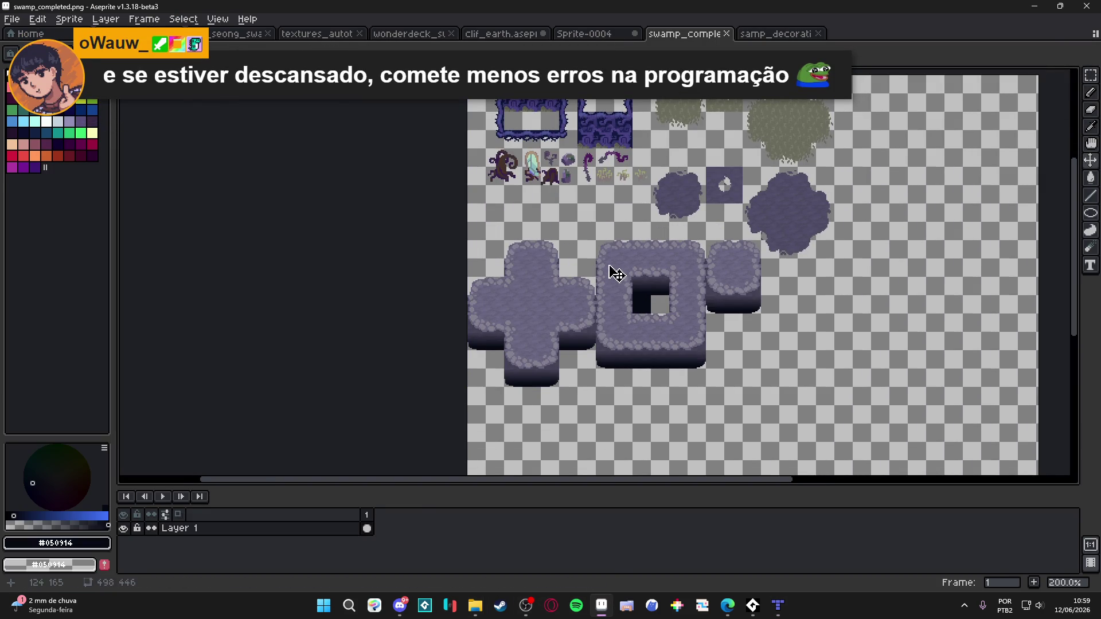
mouse_move(476, 250)
left_mouse_down()
mouse_move(745, 373)
mouse_move(585, 371)
left_mouse_up()
left_click(556, 299)
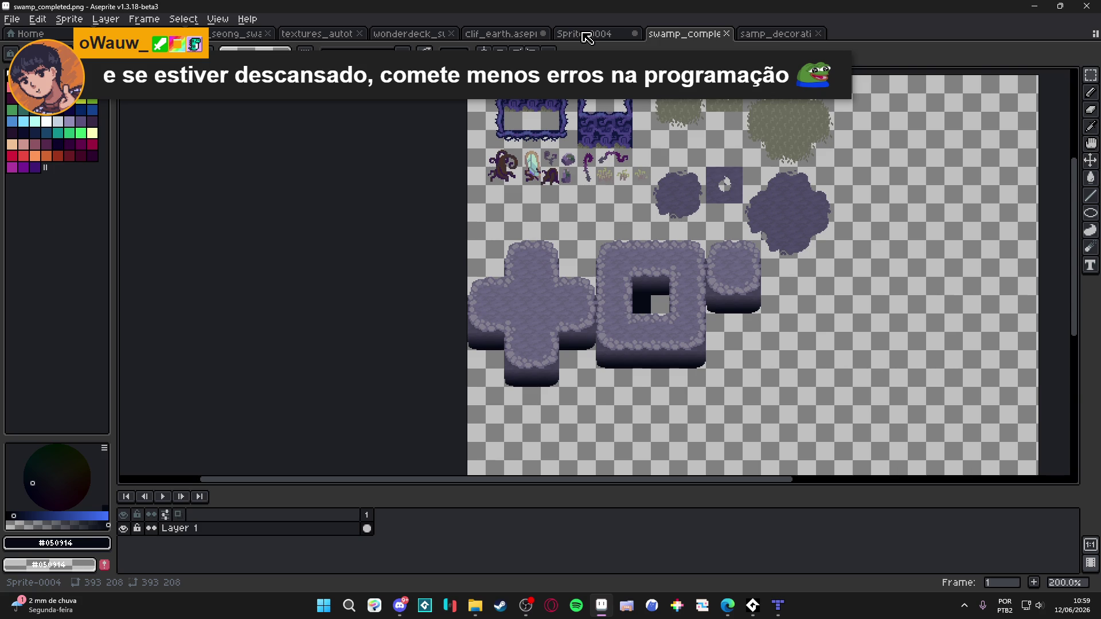
Paste the cross tile into the spr_seong_swamp_tileset sheet and move it right
left_click(586, 38)
left_click(496, 36)
left_click(422, 35)
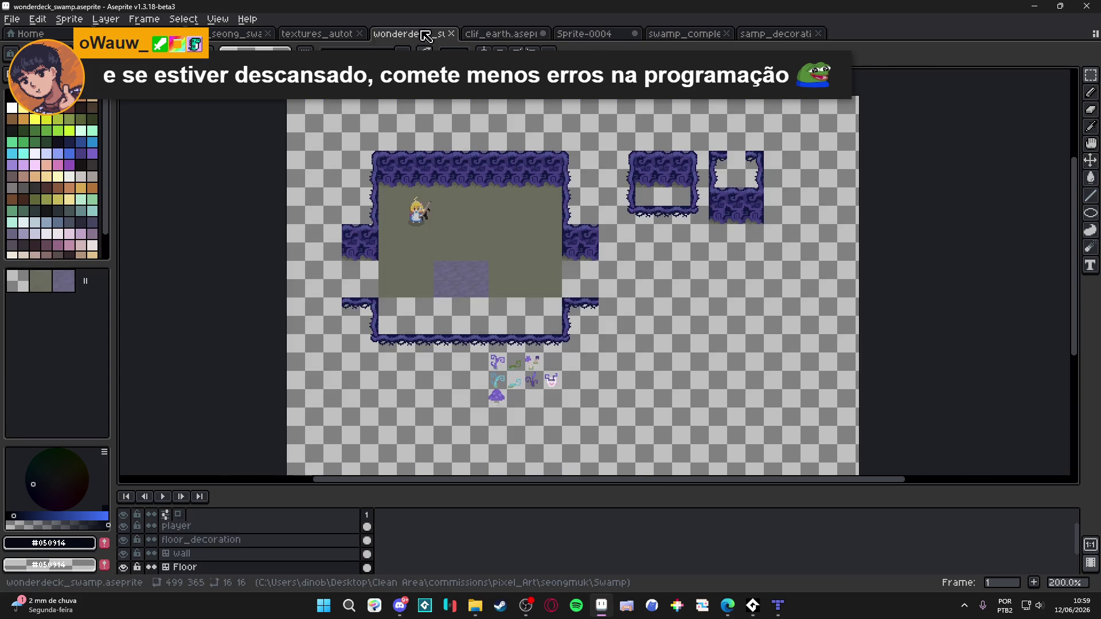
left_click(348, 39)
left_click(235, 42)
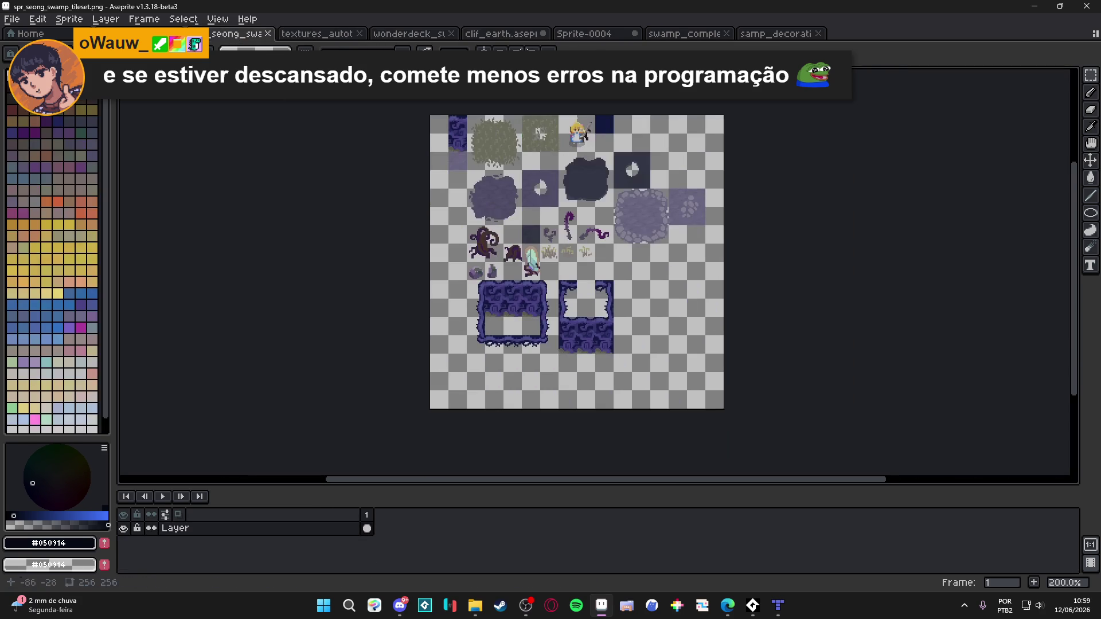
scroll(595, 255, "up", 1)
key("ctrl+v")
mouse_move(442, 352)
left_mouse_down()
mouse_move(712, 315)
mouse_move(703, 311)
left_mouse_up()
Reposition the floating cross tile, then delete it and view the whole sheet
scroll(702, 312, "down", 3)
mouse_move(695, 226)
left_mouse_down()
mouse_move(671, 263)
mouse_move(694, 210)
mouse_move(675, 204)
mouse_move(644, 285)
left_mouse_up()
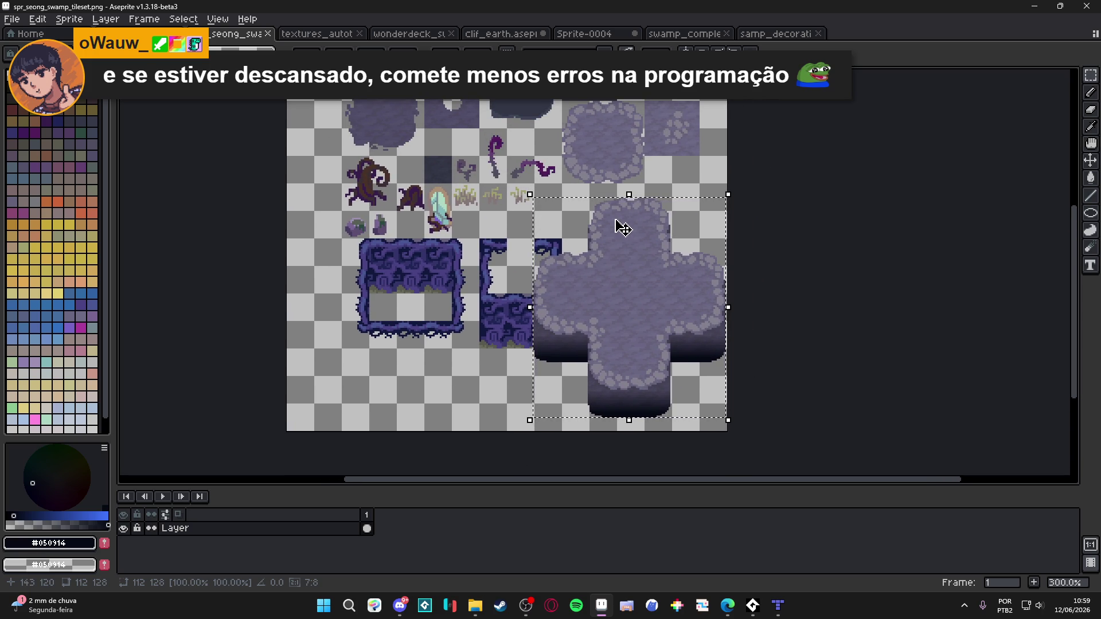
key("Delete")
scroll(566, 308, "down", 1)
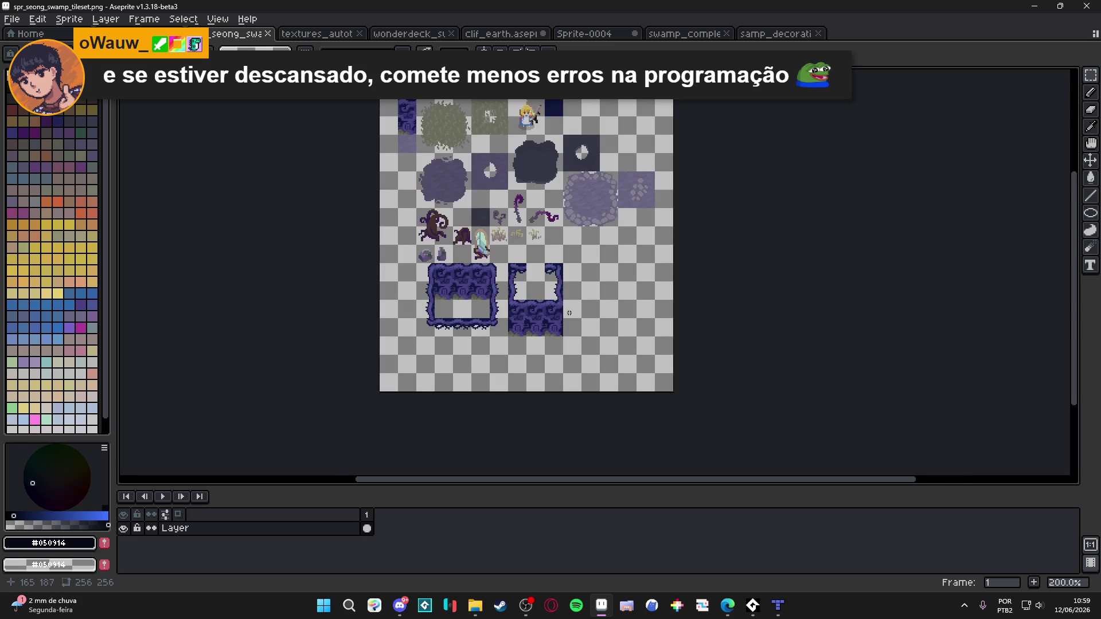
left_click_drag(552, 320, 518, 373)
Select and copy the 48x32 cliff base below the cross stem in swamp_completed
left_click(776, 36)
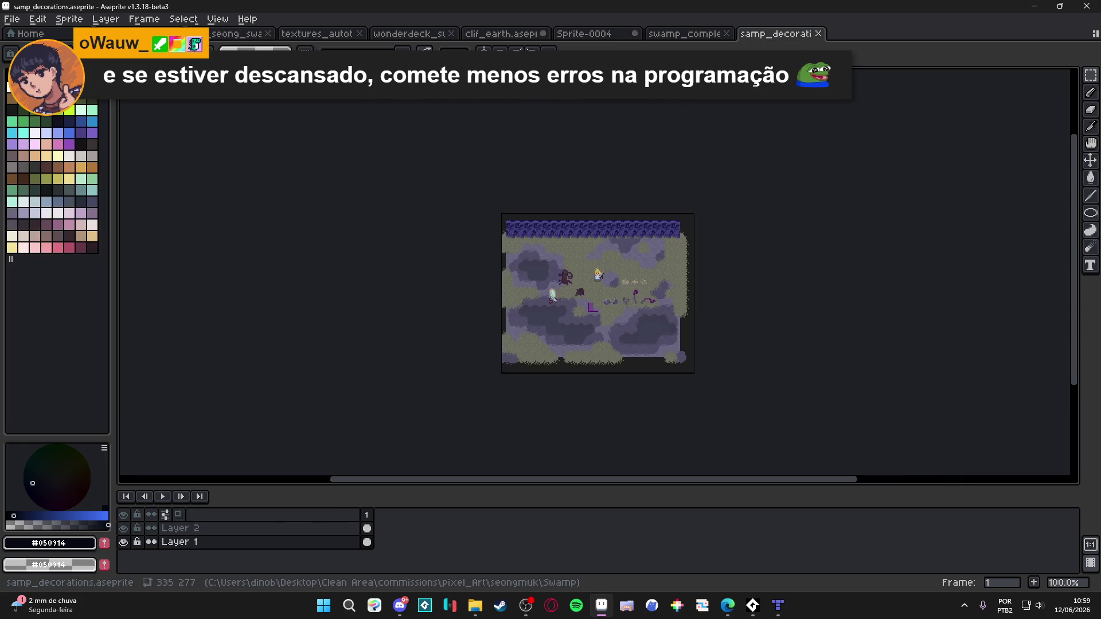
left_click(711, 34)
scroll(504, 378, "up", 2)
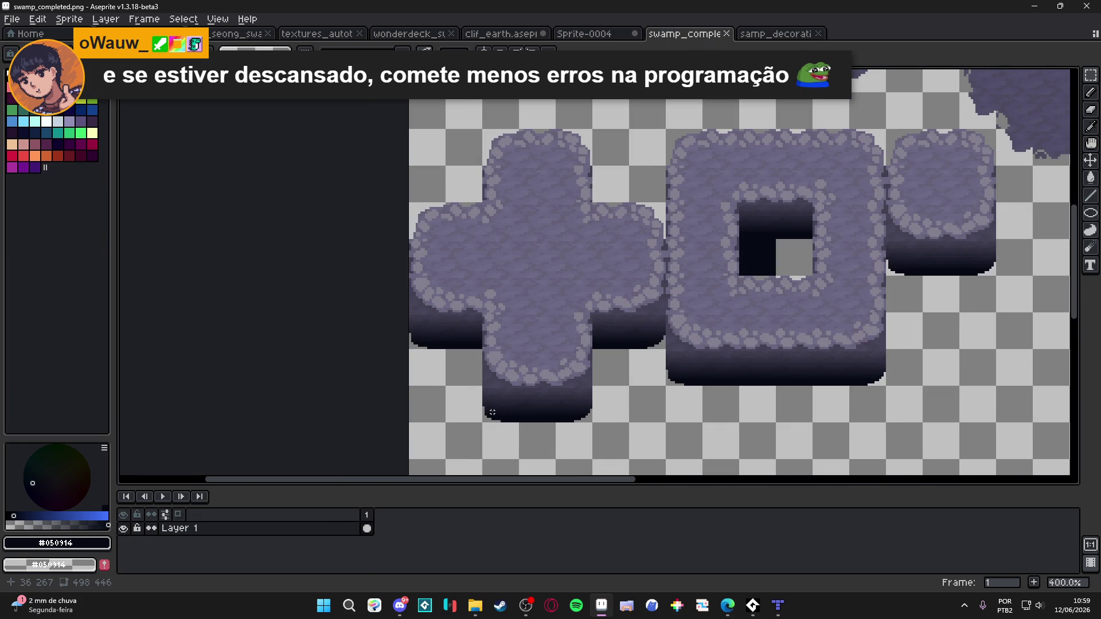
mouse_move(492, 413)
left_mouse_down()
mouse_move(581, 375)
mouse_move(531, 385)
mouse_move(580, 380)
left_mouse_up()
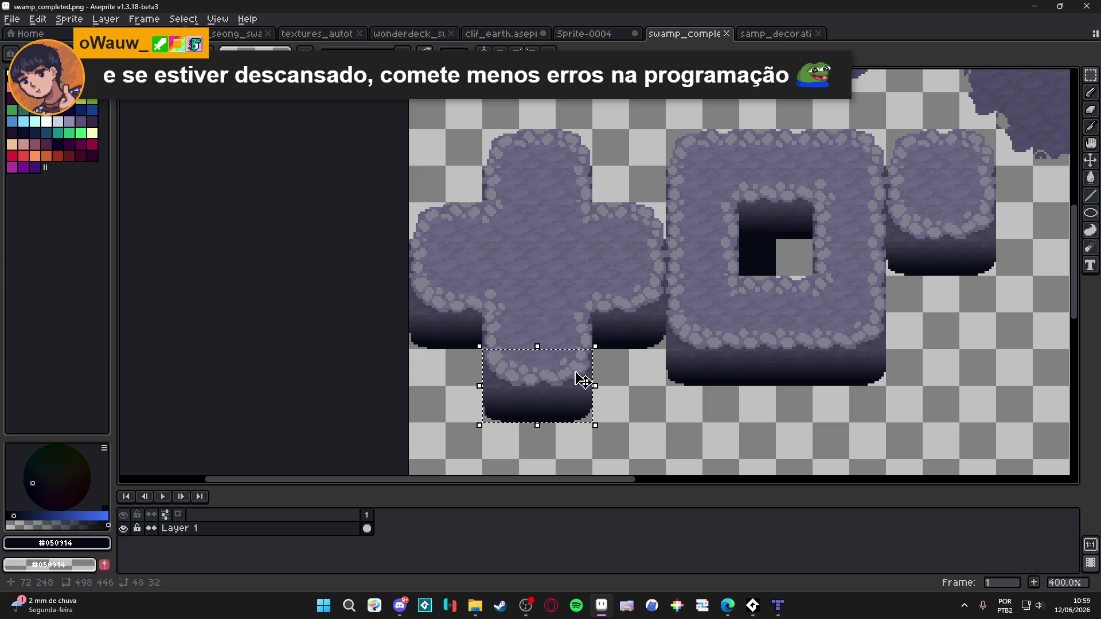
key("ctrl+d")
Paste the cliff base under the platform tile in the swamp tileset sheet
key("ctrl+Tab")
left_click(583, 35)
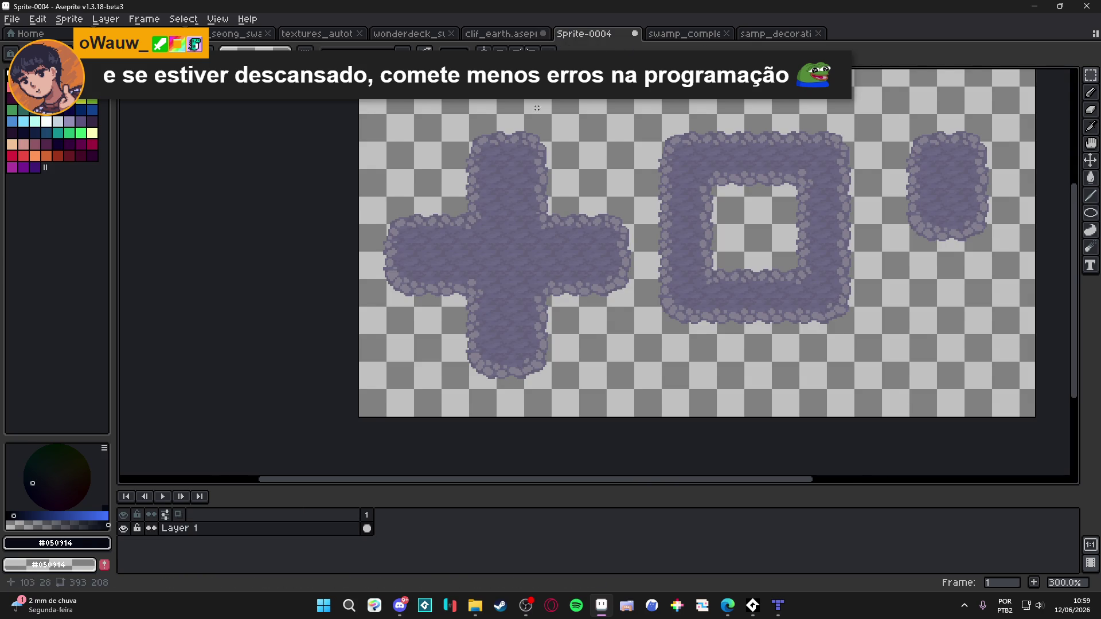
left_click(501, 35)
left_click(423, 34)
left_click(324, 36)
left_click(237, 33)
scroll(331, 276, "up", 2)
mouse_move(266, 261)
left_mouse_down()
mouse_move(602, 376)
mouse_move(590, 378)
mouse_move(570, 335)
mouse_move(548, 331)
left_mouse_up()
Nudge the cliff base into place, save the tileset sheet, and return to Tiled
scroll(602, 375, "up", 1)
key("ctrl+d")
scroll(548, 332, "down", 1)
key("ctrl+s")
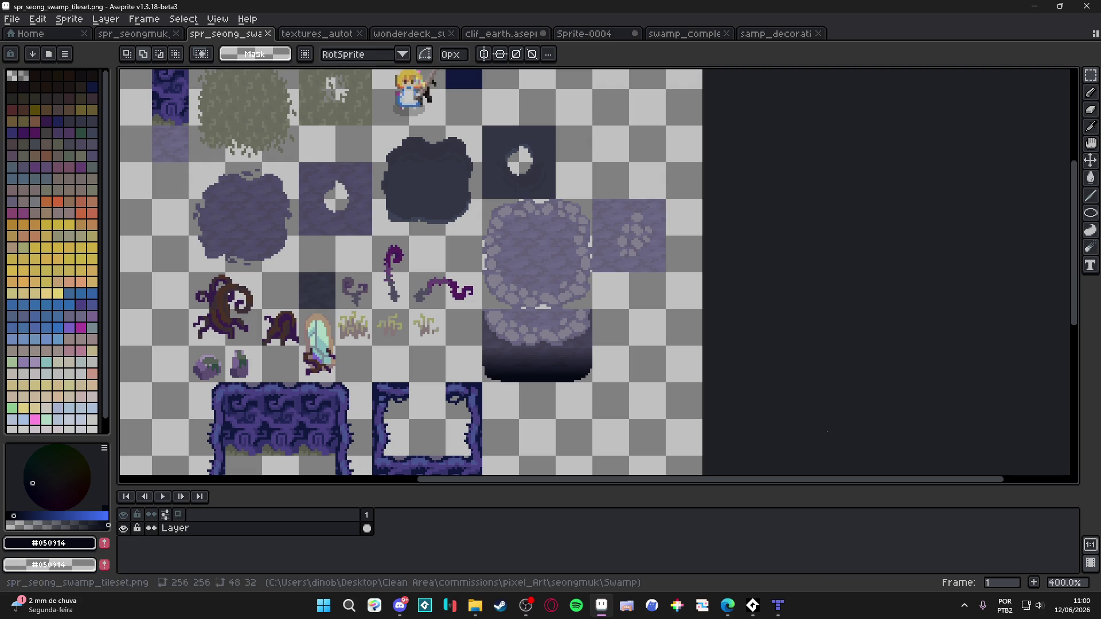
mouse_move(907, 5)
left_mouse_down()
mouse_move(12, 91)
mouse_move(108, 153)
mouse_move(764, 5)
mouse_move(752, 5)
left_mouse_up()
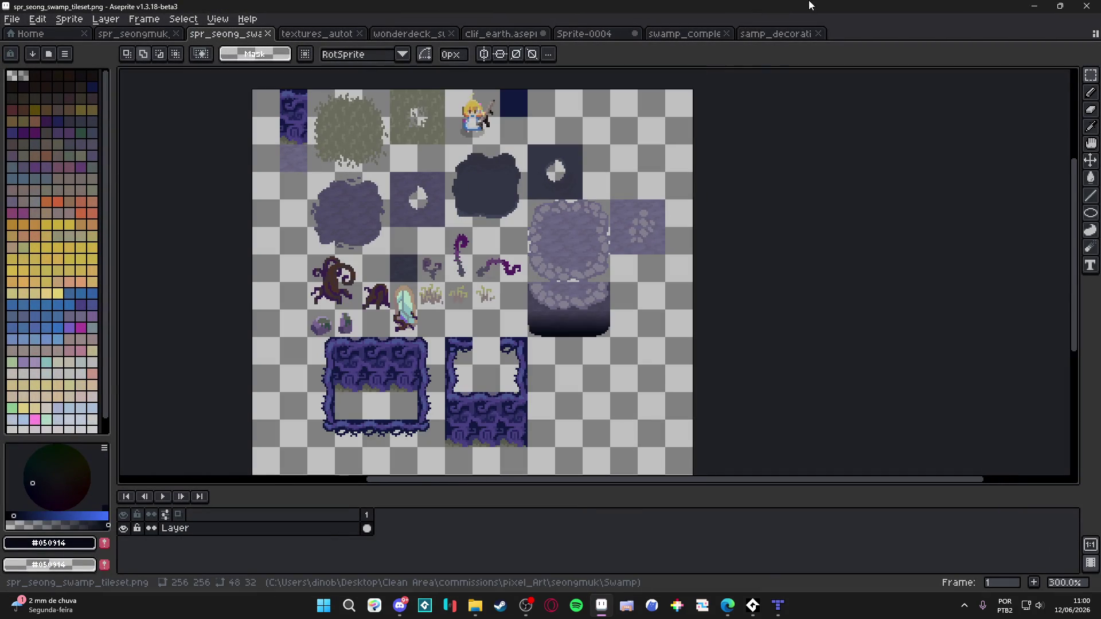
left_click(778, 605)
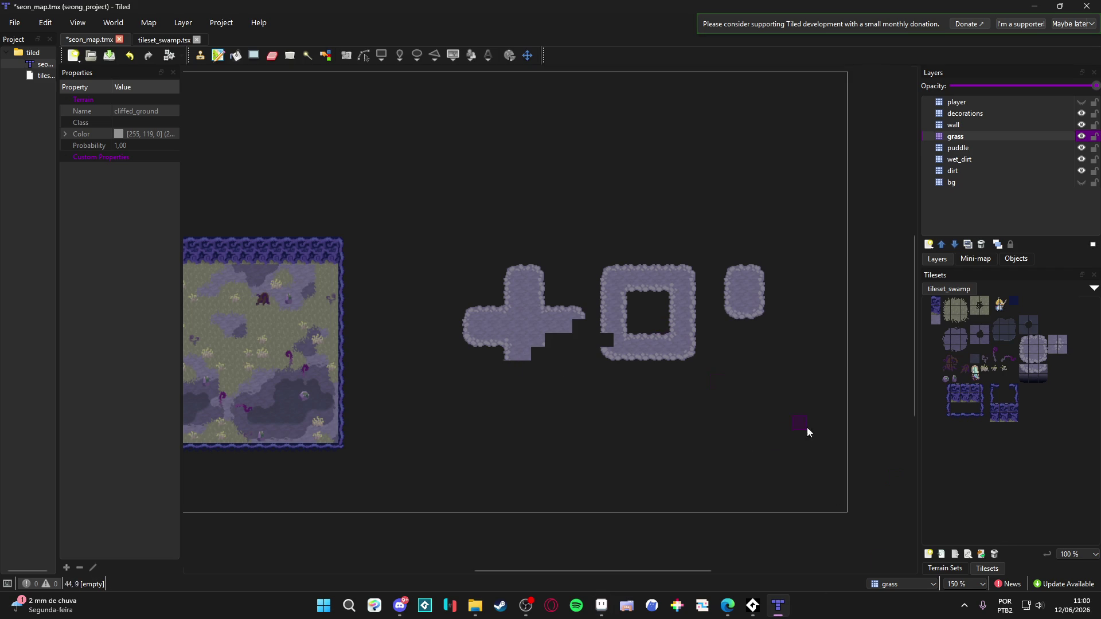
Paint a large cliffed_ground rounded rectangle right of the swamp, filling its notched edges
left_click(945, 568)
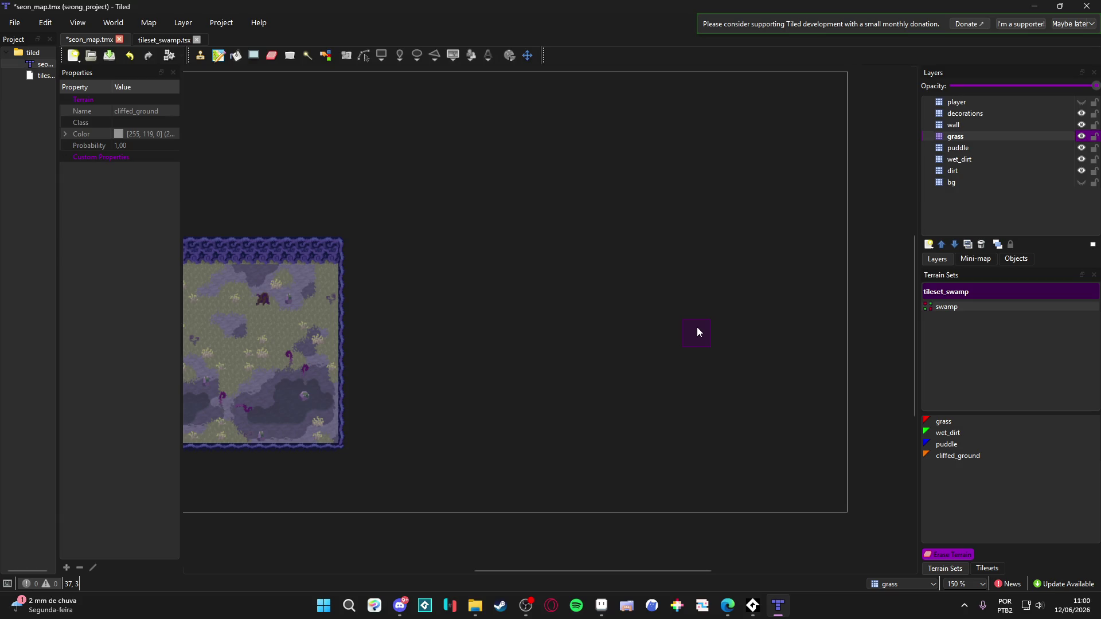
left_click(987, 568)
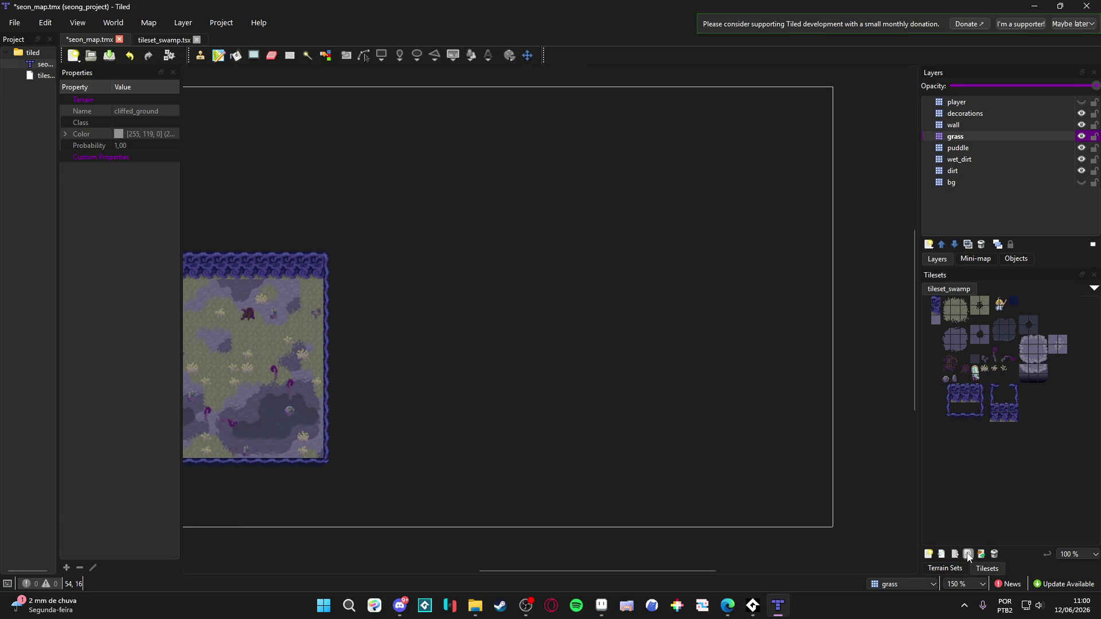
left_click(945, 569)
left_click(968, 456)
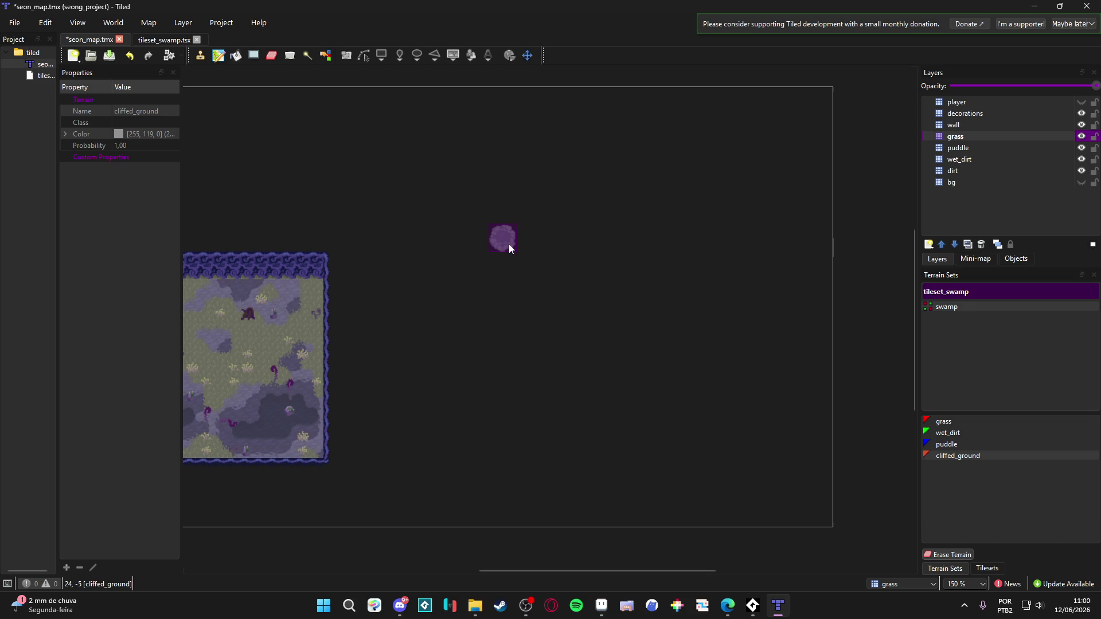
mouse_move(497, 259)
left_mouse_down()
mouse_move(758, 262)
mouse_move(762, 455)
mouse_move(688, 466)
mouse_move(486, 457)
mouse_move(545, 285)
mouse_move(738, 397)
mouse_move(720, 378)
mouse_move(515, 349)
mouse_move(725, 313)
mouse_move(514, 419)
mouse_move(703, 415)
mouse_move(677, 386)
mouse_move(540, 432)
left_mouse_up()
left_click_drag(660, 426, 583, 305)
mouse_move(499, 278)
left_mouse_down()
mouse_move(498, 417)
mouse_move(483, 258)
left_mouse_up()
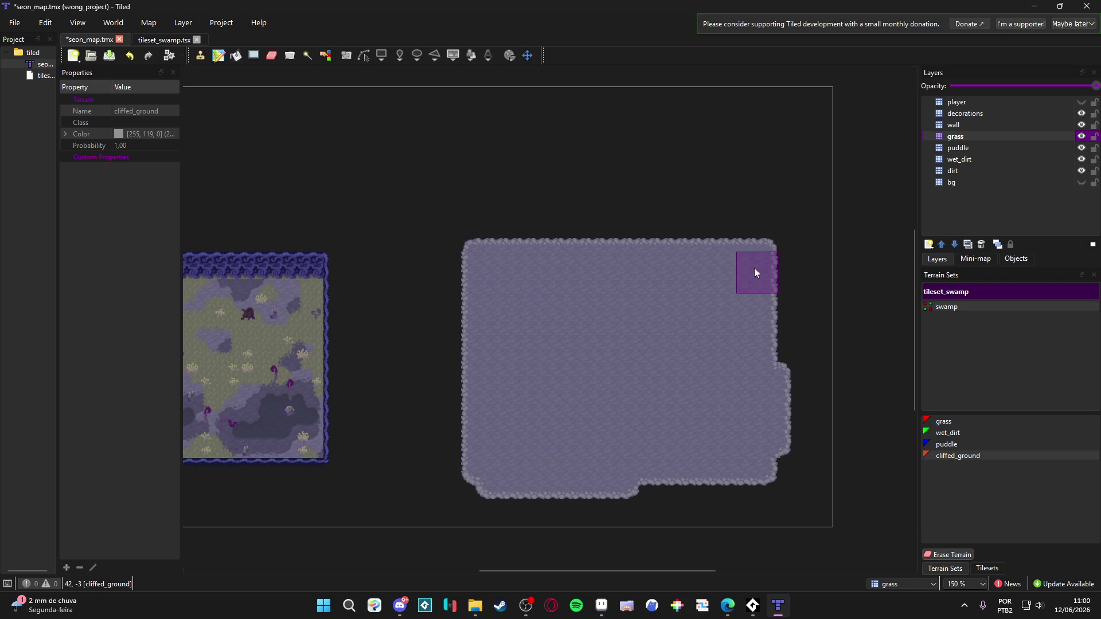
mouse_move(771, 261)
left_mouse_down()
mouse_move(766, 434)
mouse_move(751, 483)
mouse_move(507, 484)
left_mouse_up()
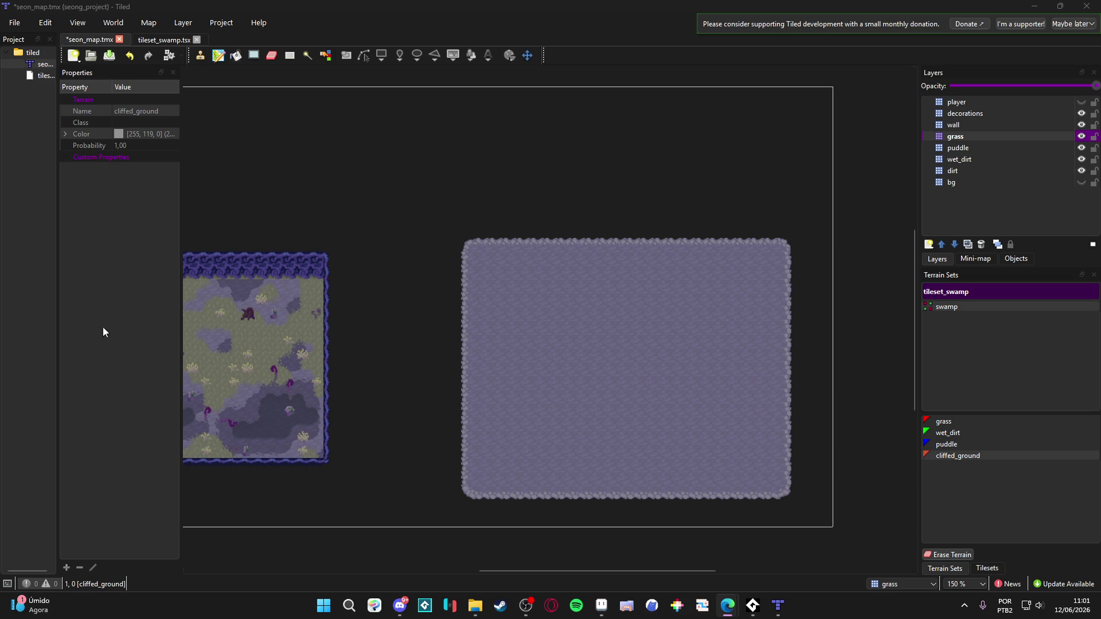
Erase cliffed_ground terrain to carve a stepped outline, separate island, tall slot and square hole
scroll(500, 415, "up", 1, "ctrl")
right_click(425, 407)
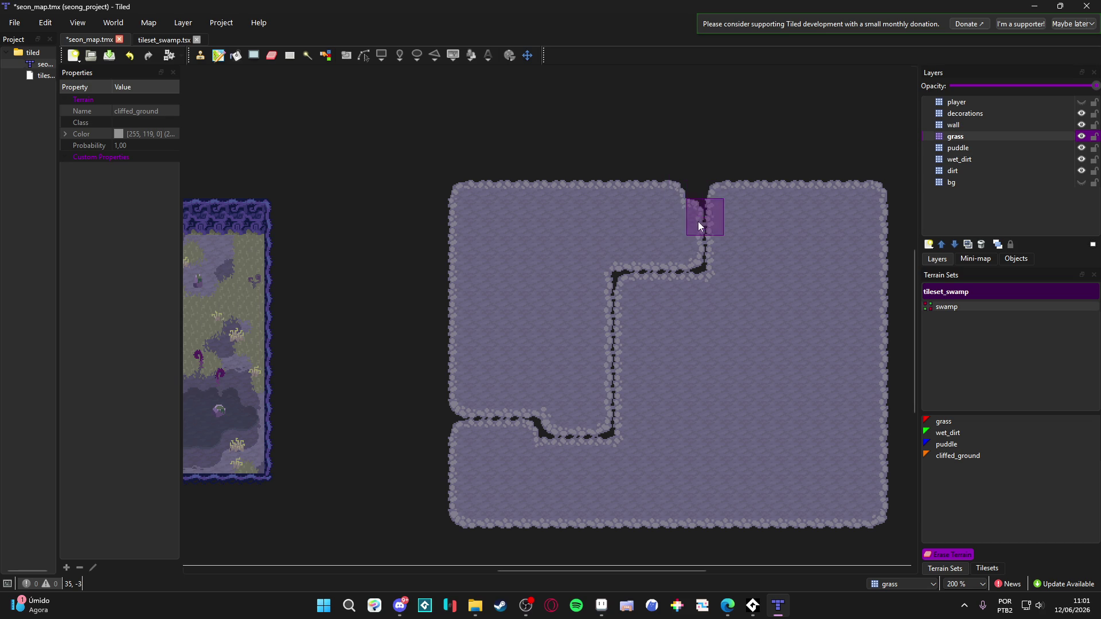
mouse_move(689, 260)
left_mouse_down()
mouse_move(676, 184)
mouse_move(670, 248)
mouse_move(600, 250)
left_mouse_up()
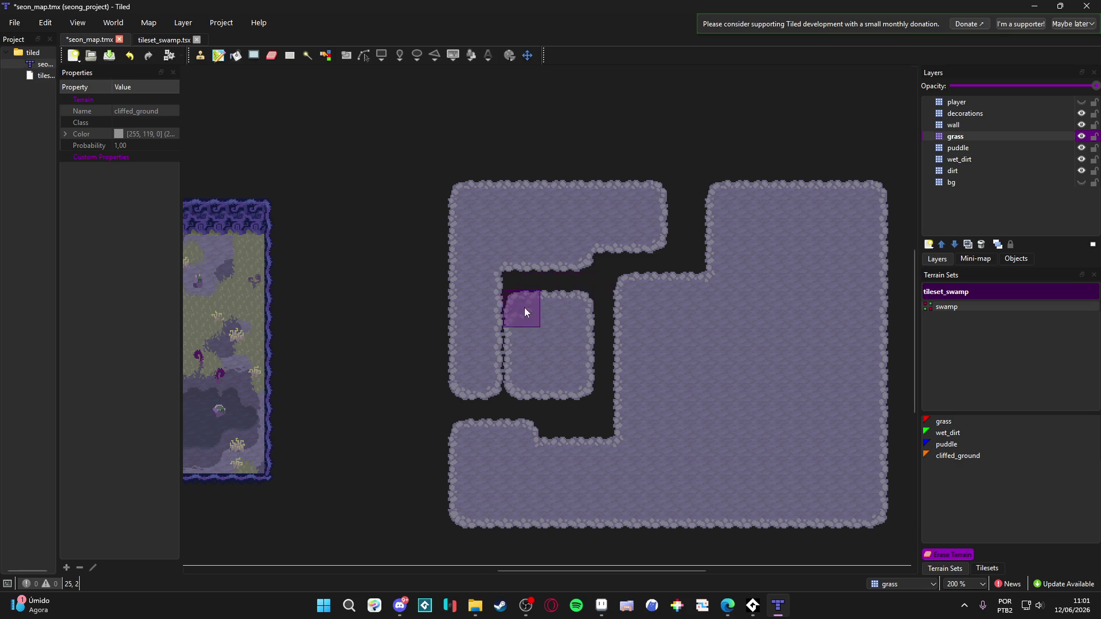
mouse_move(463, 381)
left_mouse_down()
mouse_move(481, 252)
mouse_move(590, 258)
mouse_move(578, 244)
mouse_move(469, 259)
left_mouse_up()
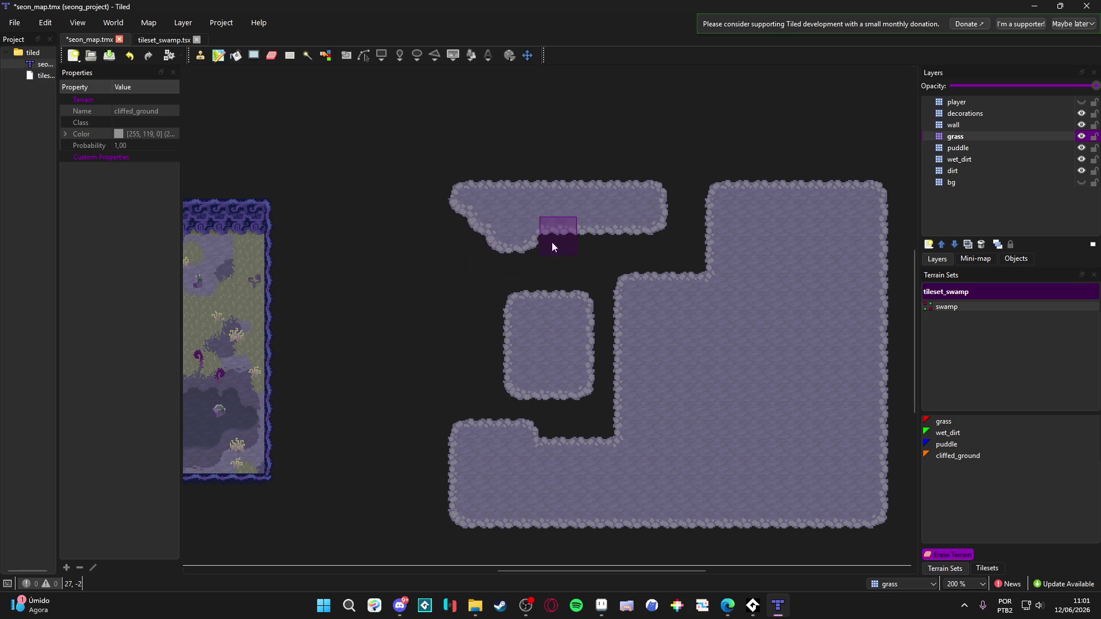
mouse_move(638, 225)
left_mouse_down()
mouse_move(649, 226)
mouse_move(484, 221)
mouse_move(464, 235)
mouse_move(465, 203)
mouse_move(638, 207)
left_mouse_up()
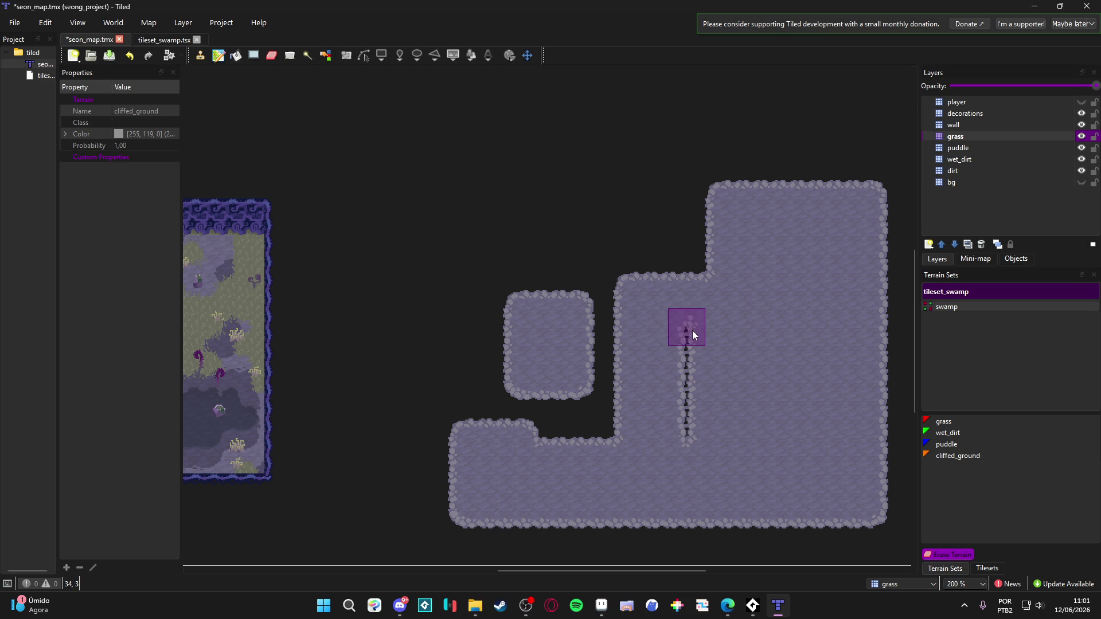
left_click_drag(714, 443, 693, 439)
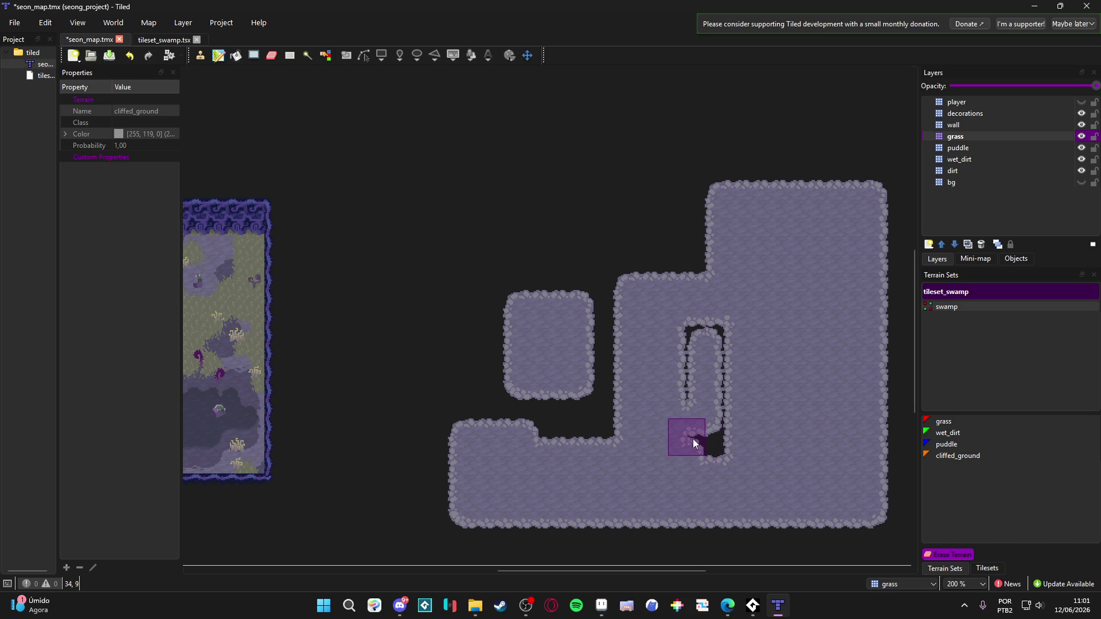
left_click_drag(697, 361, 701, 424)
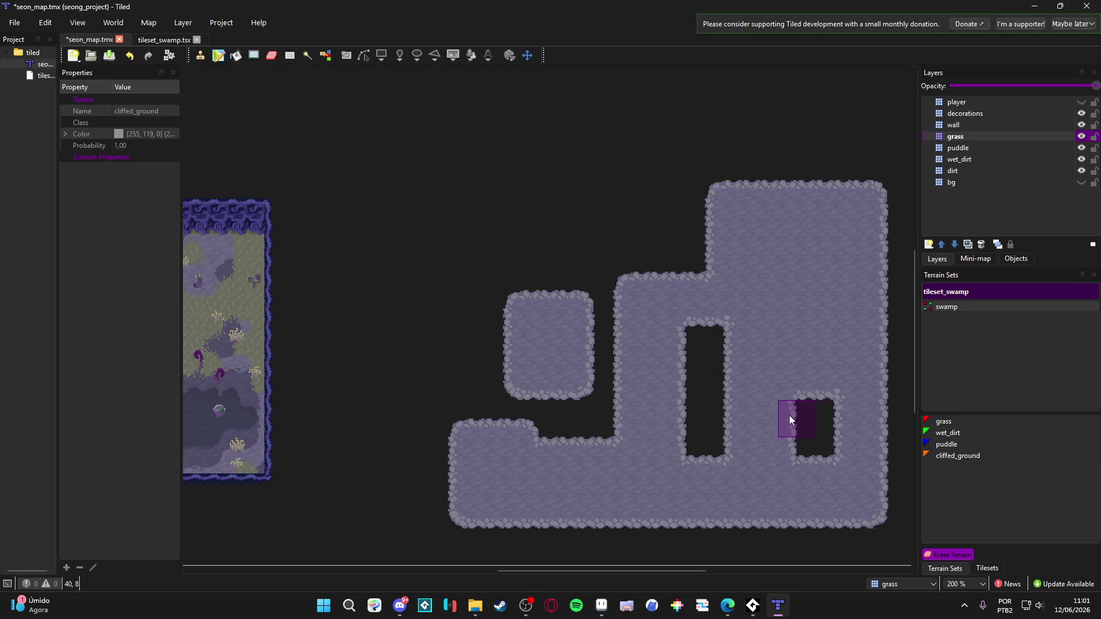
left_click_drag(791, 429, 784, 402)
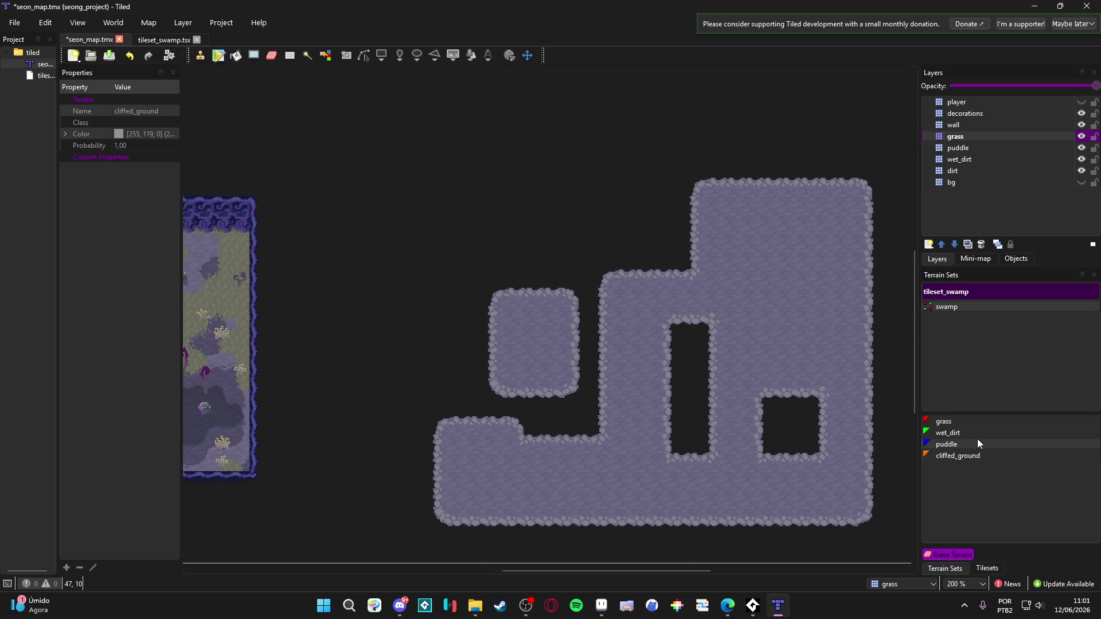
On the wall layer, paint a wall row along the map's top edge with a corner end
left_click(979, 126)
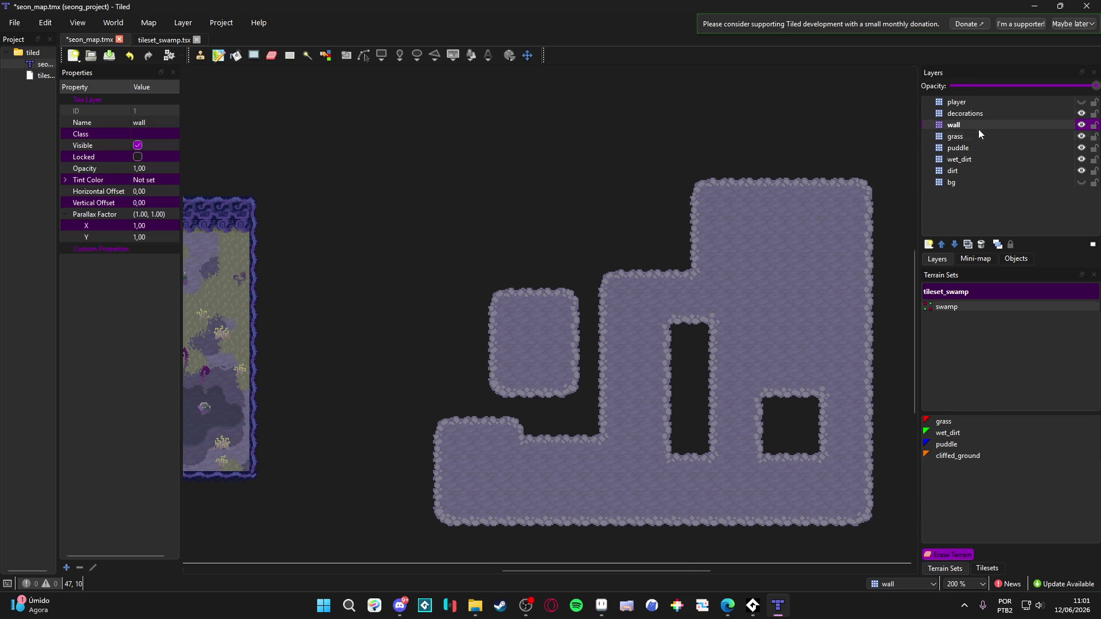
left_click(988, 569)
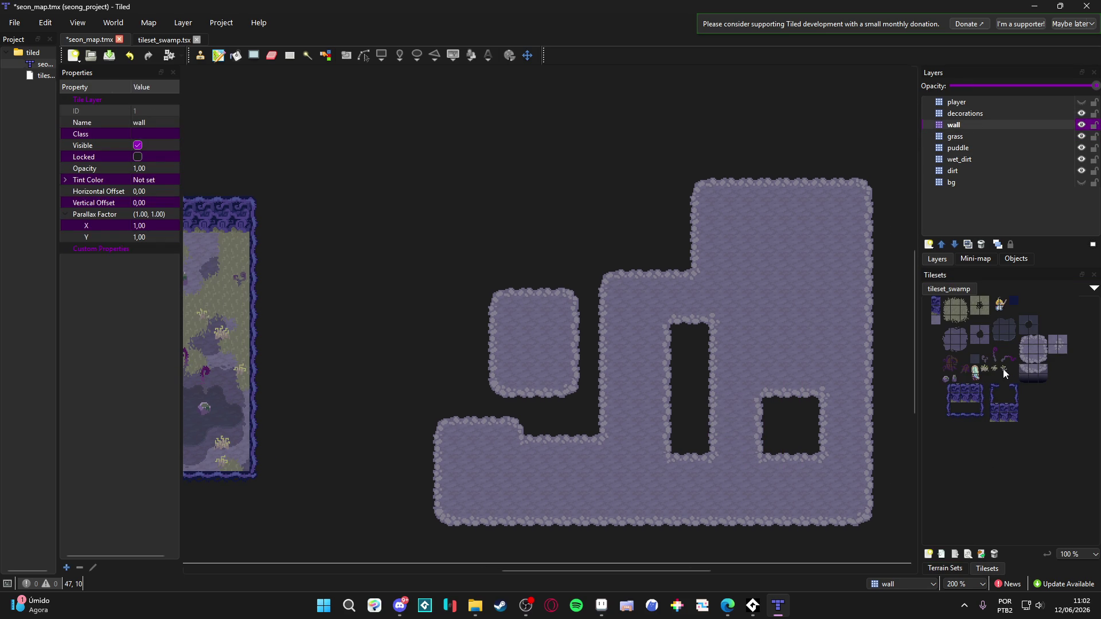
left_click(957, 393)
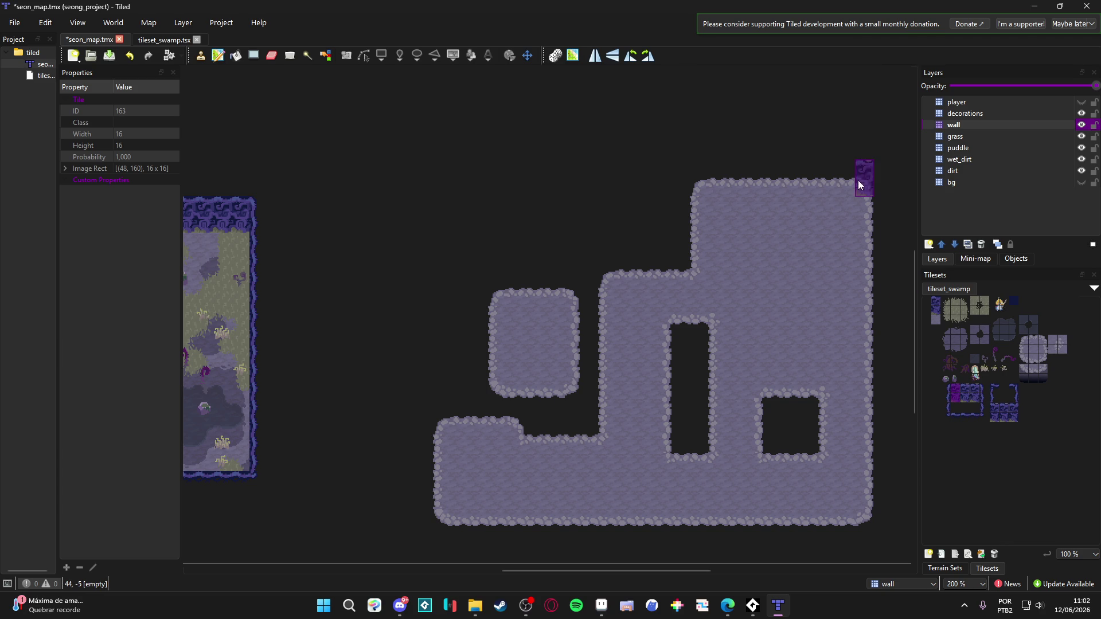
left_click_drag(862, 180, 563, 187)
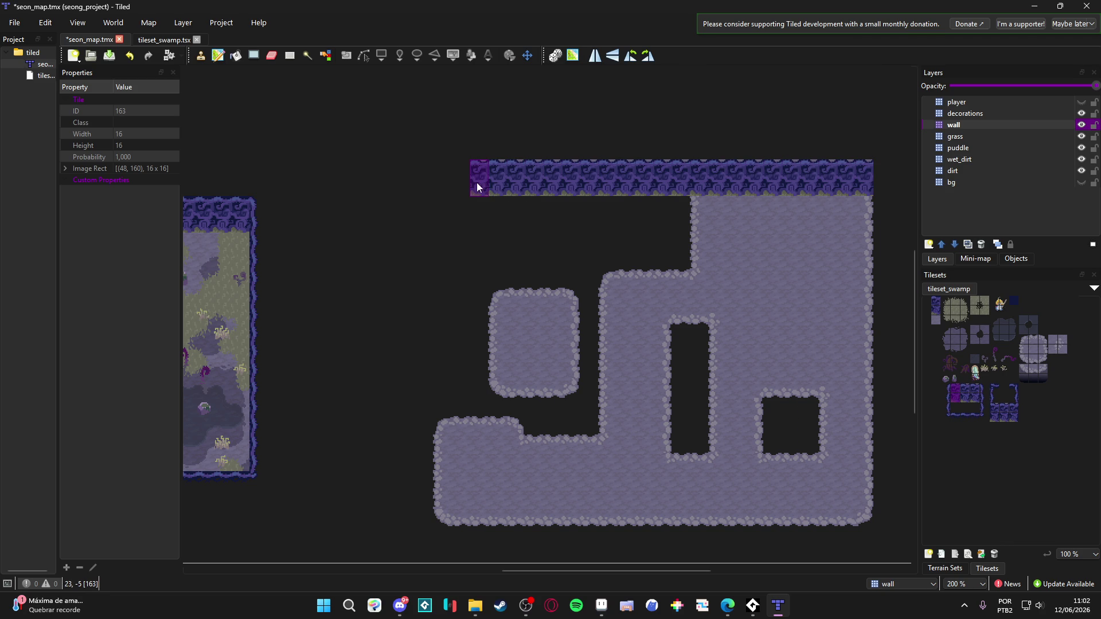
scroll(523, 276, "down", 1)
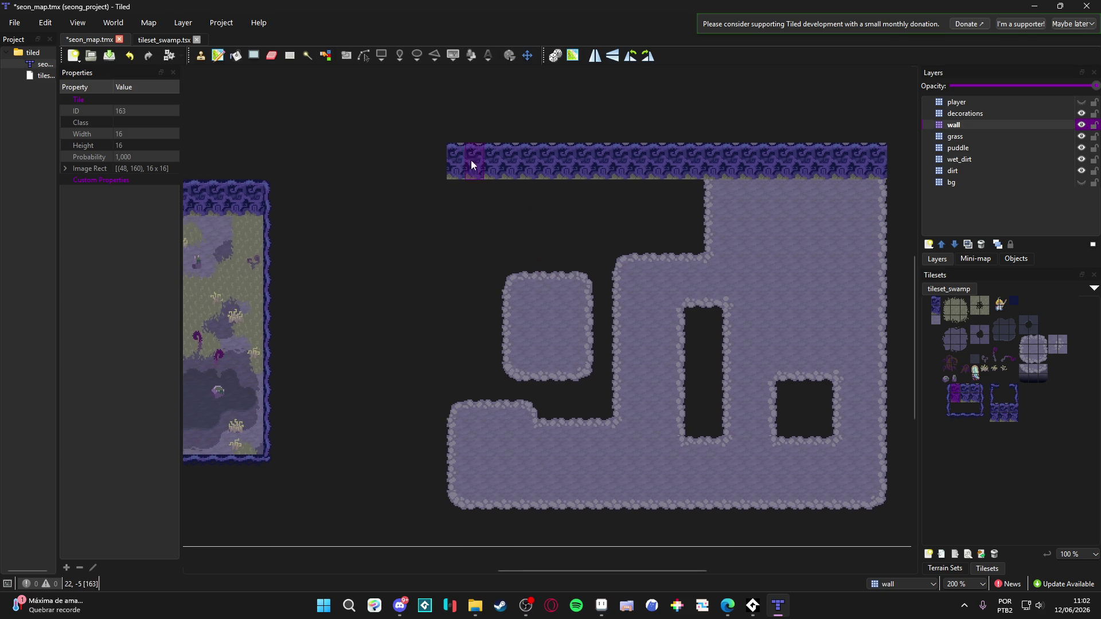
left_click(436, 154)
Paint a wall column down the left edge with a bottom-left corner piece
left_click(947, 401)
mouse_move(439, 172)
left_mouse_down()
mouse_move(436, 470)
mouse_move(419, 389)
left_mouse_up()
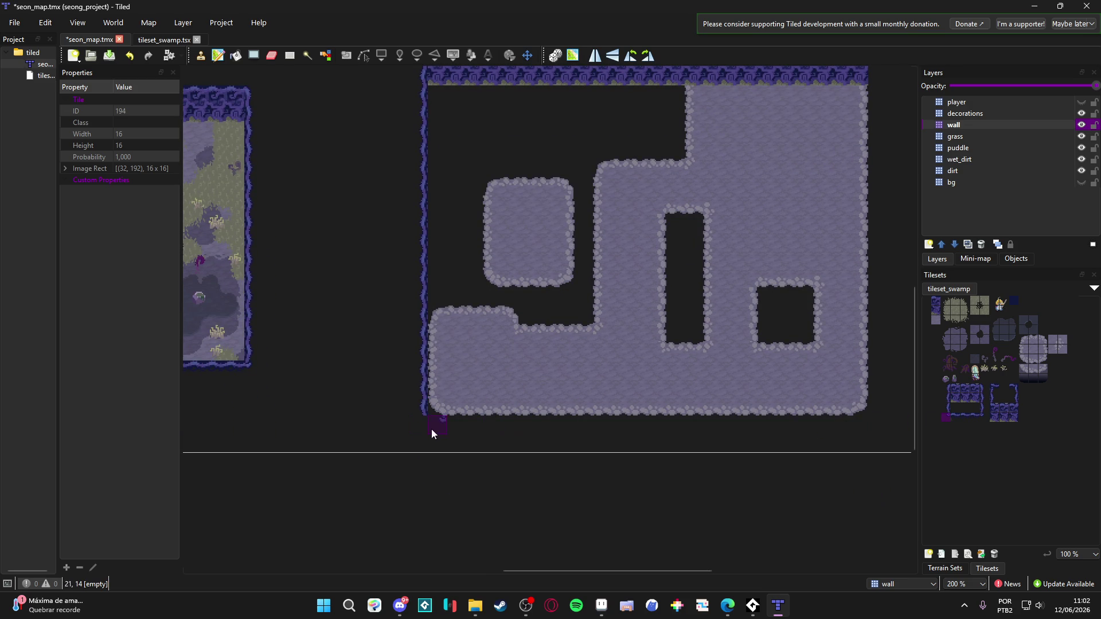
left_click(956, 414)
left_click(946, 416)
left_click(437, 406)
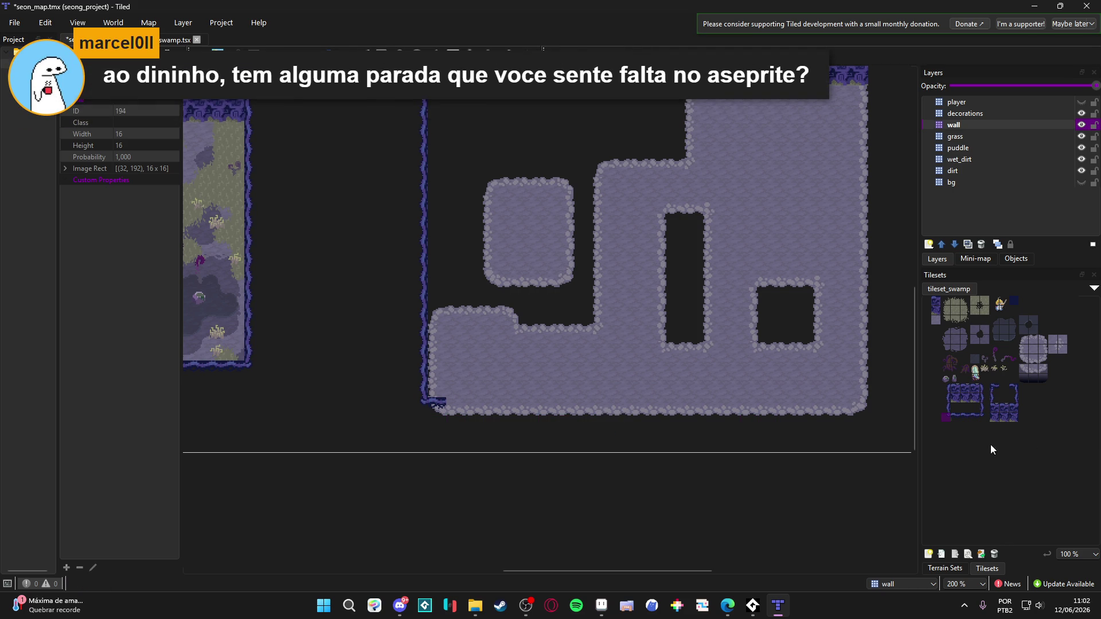
Paint the bottom wall edge row across the map's bottom
left_click(960, 414)
left_click_drag(455, 409, 697, 419)
key("ctrl+z")
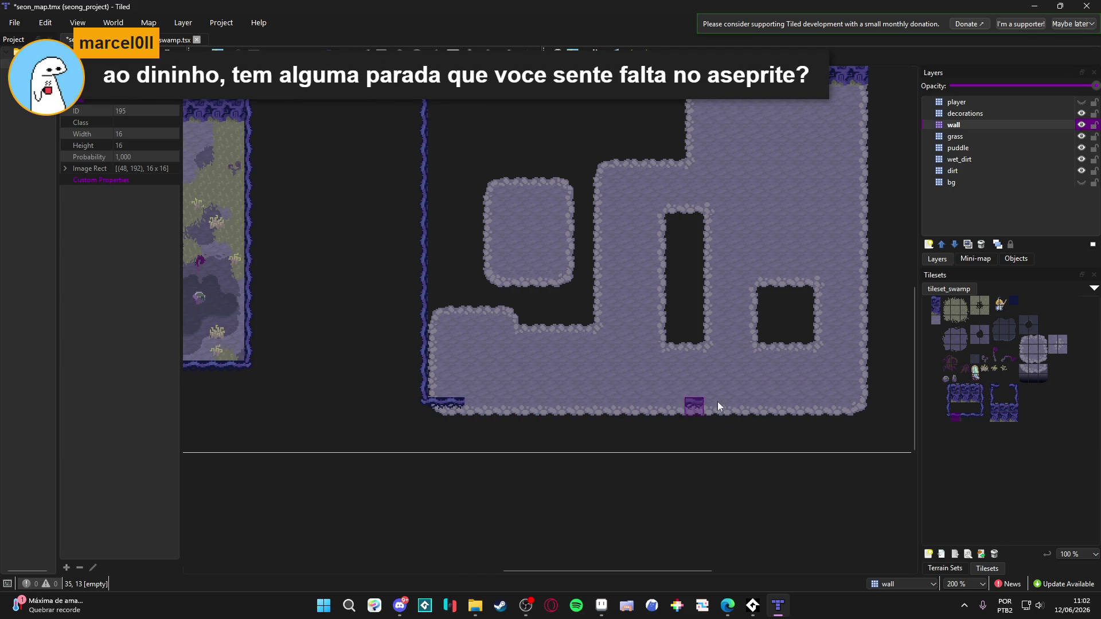
left_click_drag(468, 408, 843, 409)
scroll(843, 409, "right", 3)
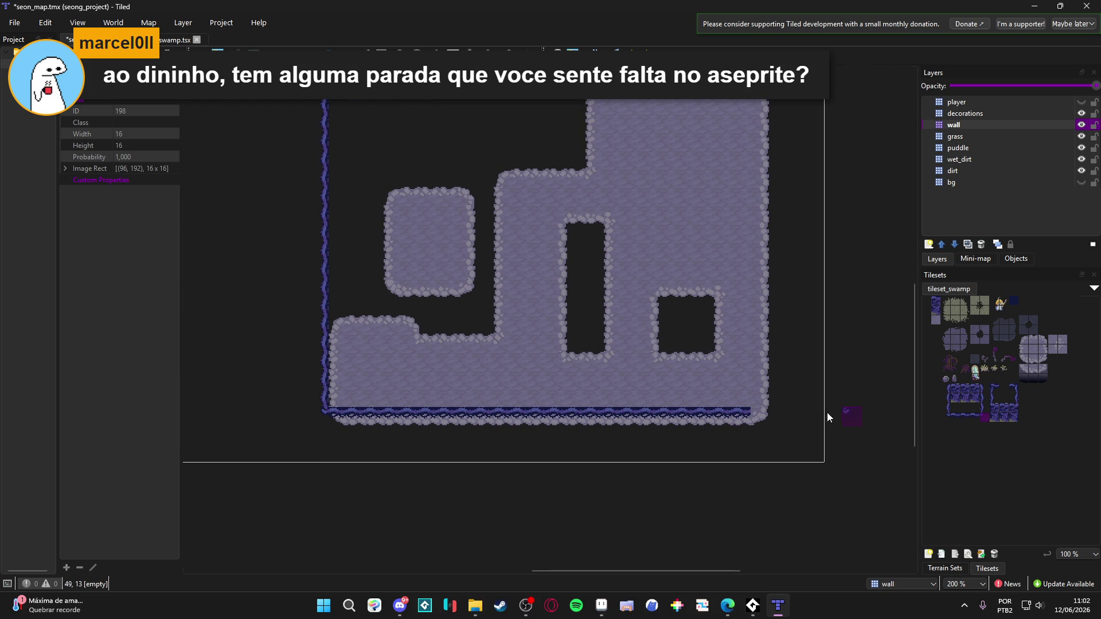
Place a bottom-right wall corner and paint a wall column up the right edge
left_click(975, 417)
scroll(779, 401, "up", 1)
scroll(779, 402, "right", 1)
key("ctrl+z")
left_click(986, 416)
left_click(727, 443)
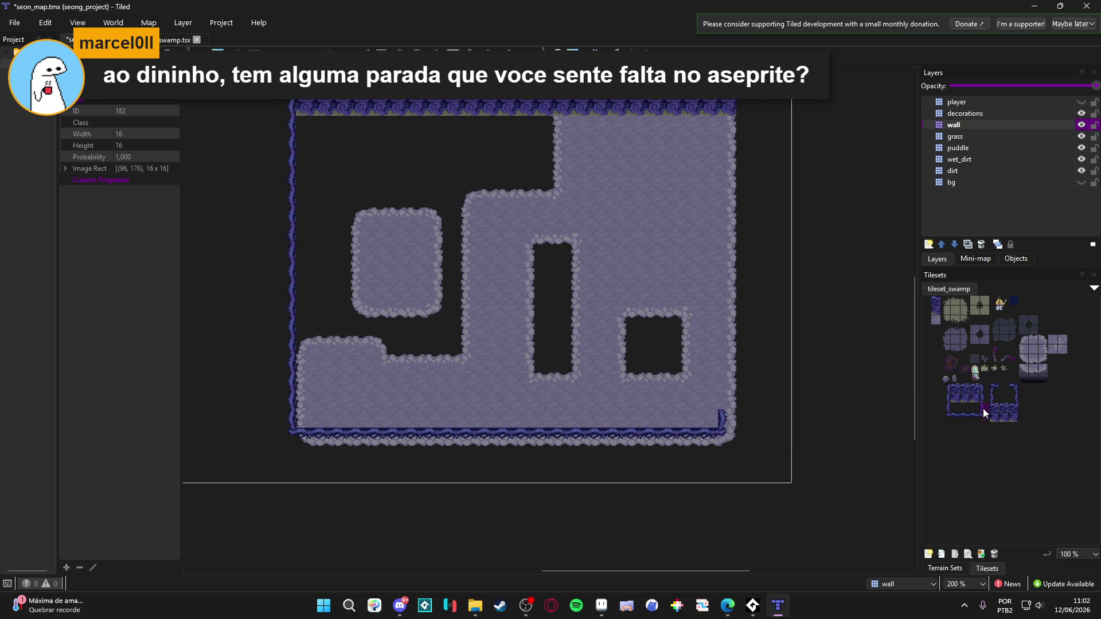
left_click_drag(722, 401, 729, 103)
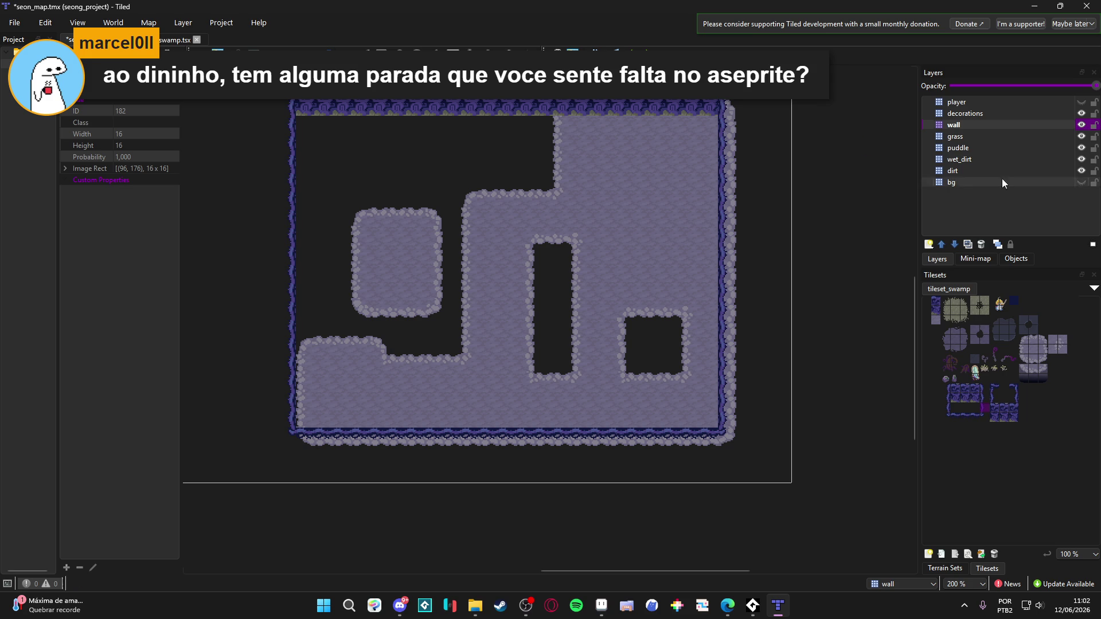
left_click(312, 445)
key("ctrl+z")
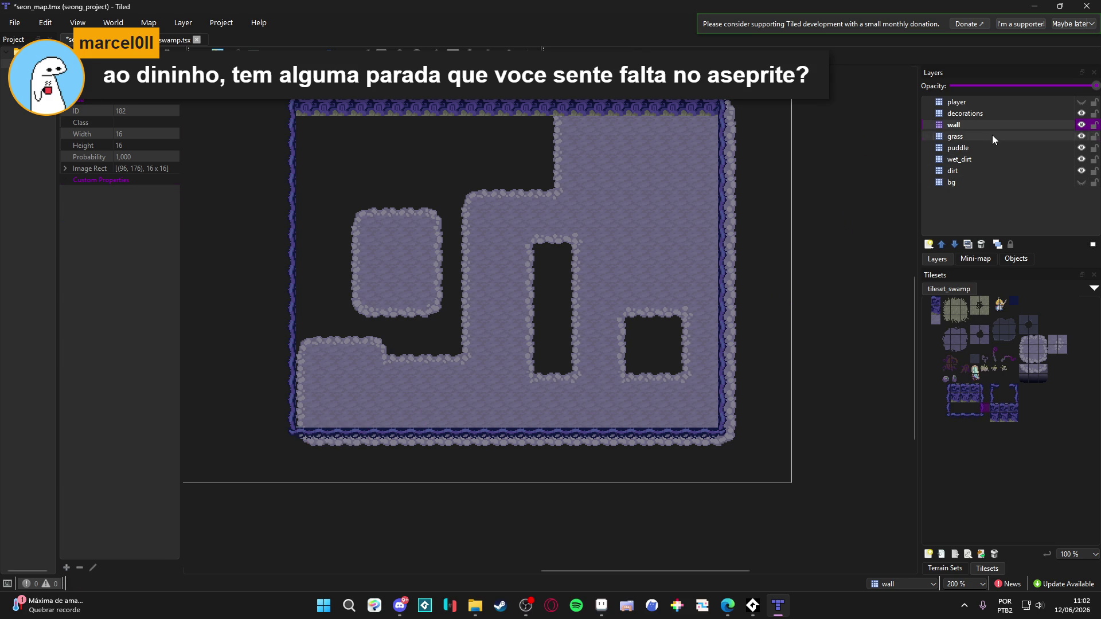
On the grass layer, erase the rocky edge tiles under the bottom and right walls
left_click(989, 136)
double_click(1081, 136)
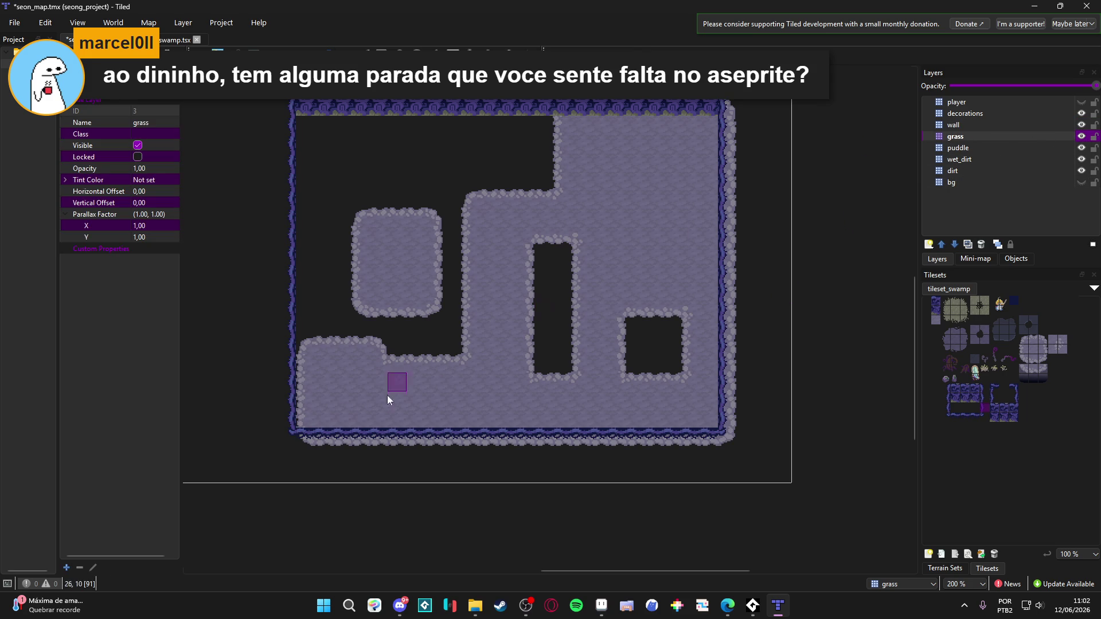
left_click_drag(336, 444, 733, 443)
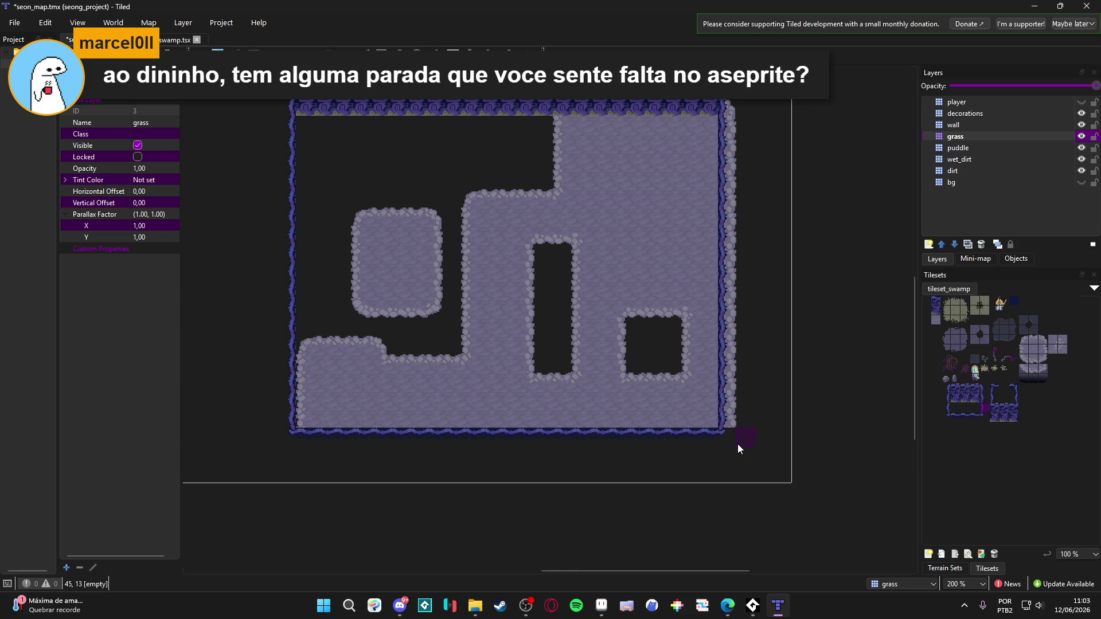
left_click(731, 108)
left_click_drag(735, 123, 734, 432)
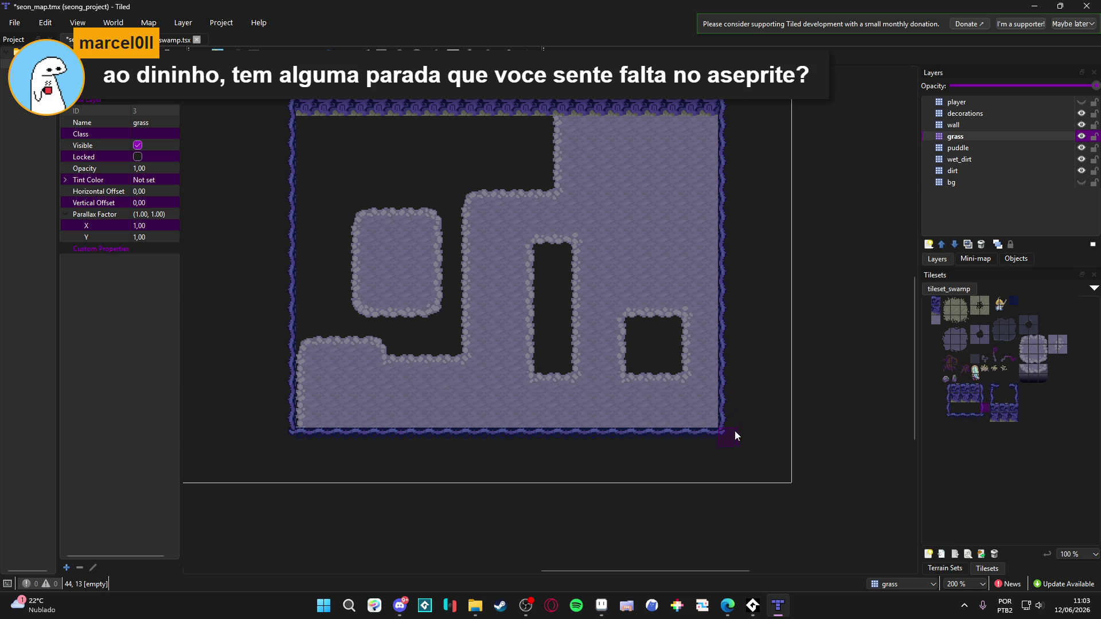
left_click(996, 125)
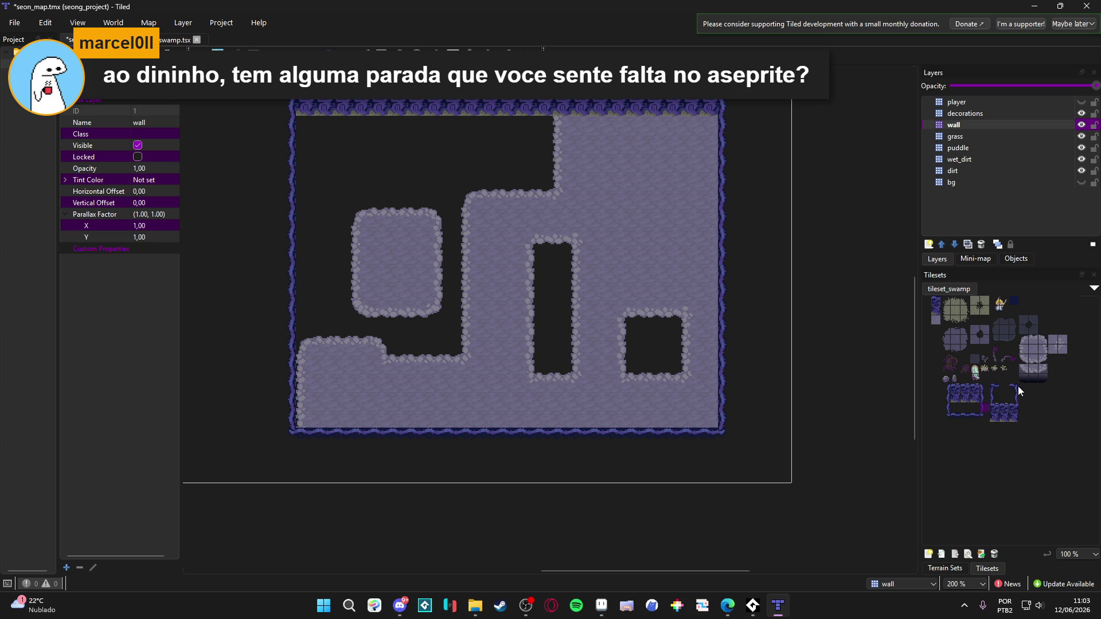
left_click(984, 387)
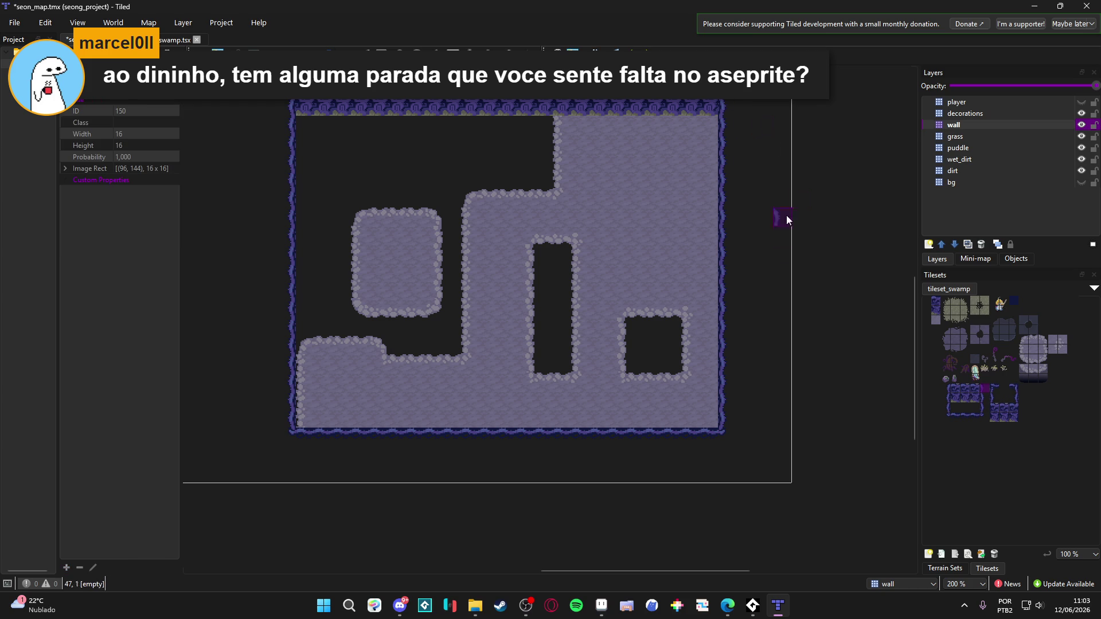
scroll(725, 207, "up", 2)
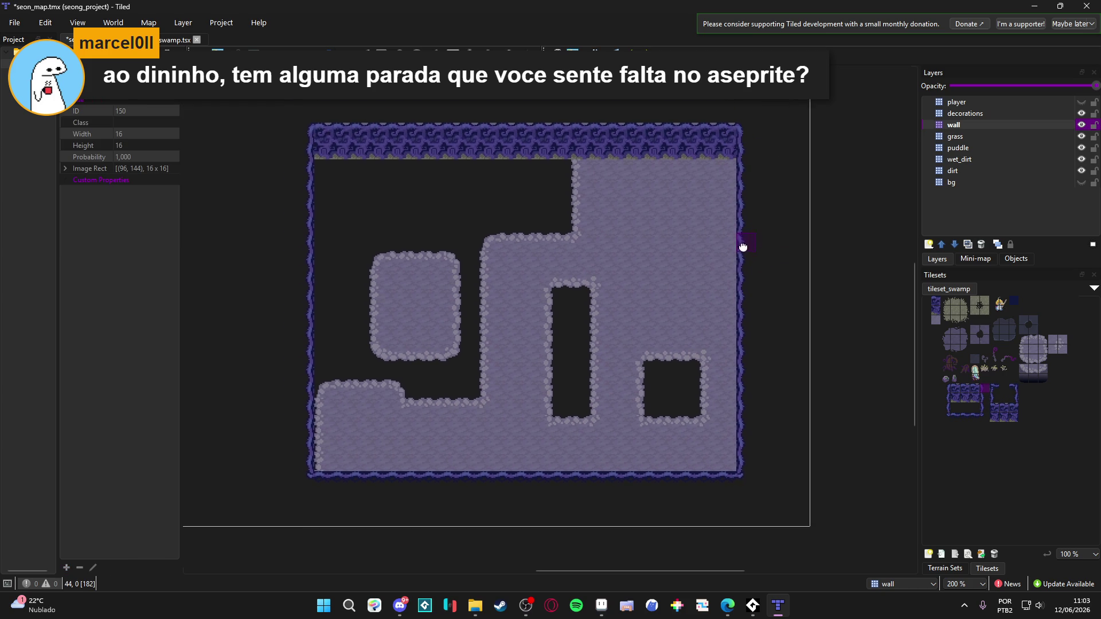
scroll(814, 354, "down", 1)
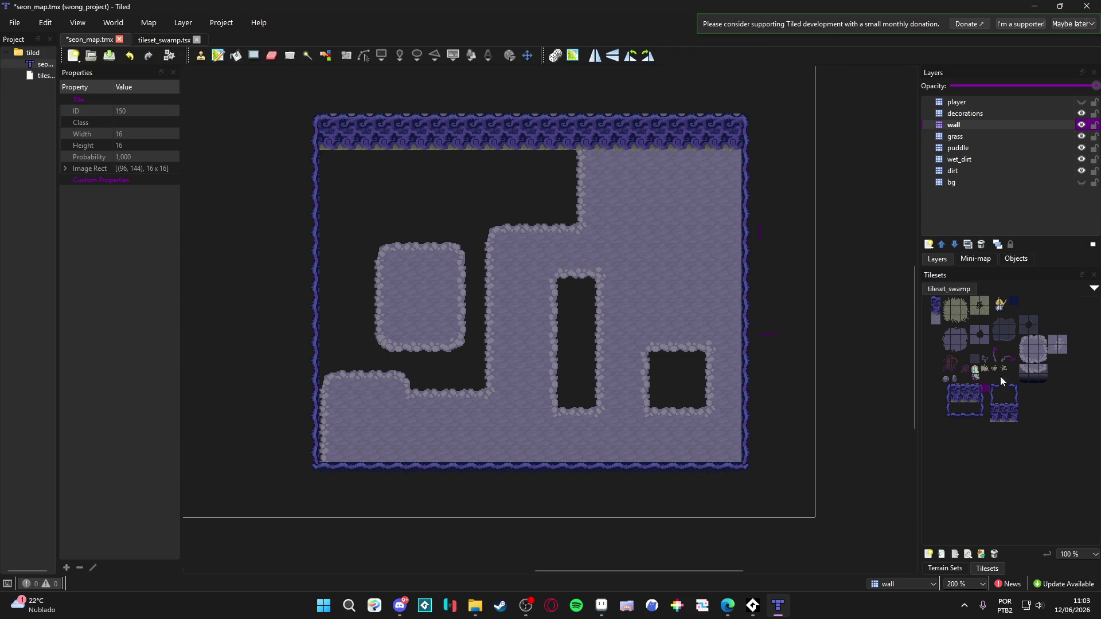
left_click(1000, 138)
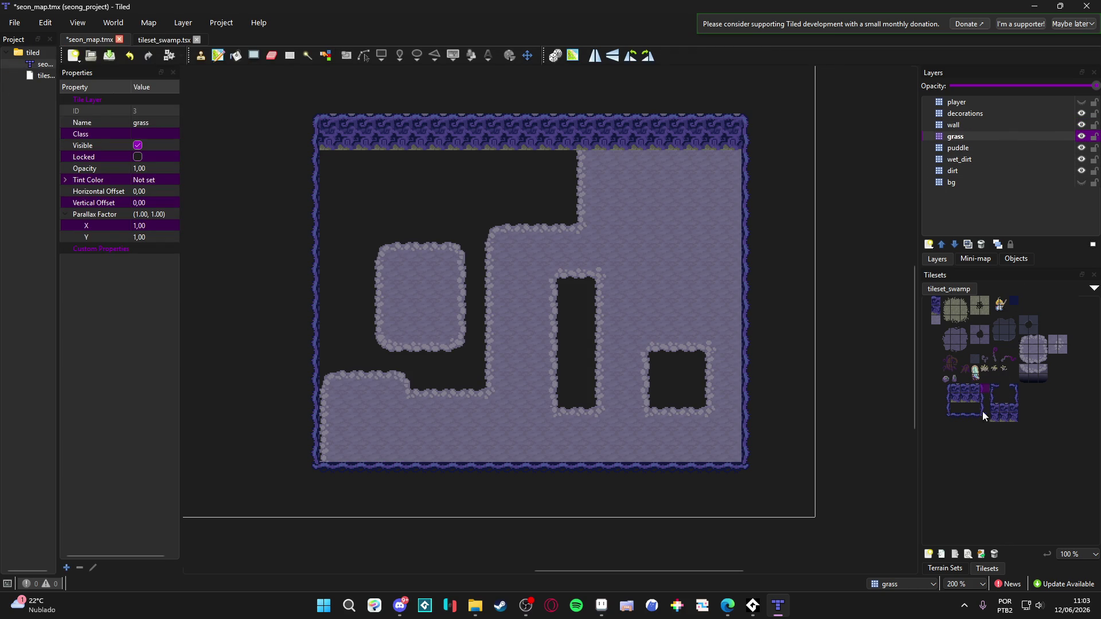
Stamp dark gradient shadow tiles under the rock block and along both pit tops
left_click(1032, 379)
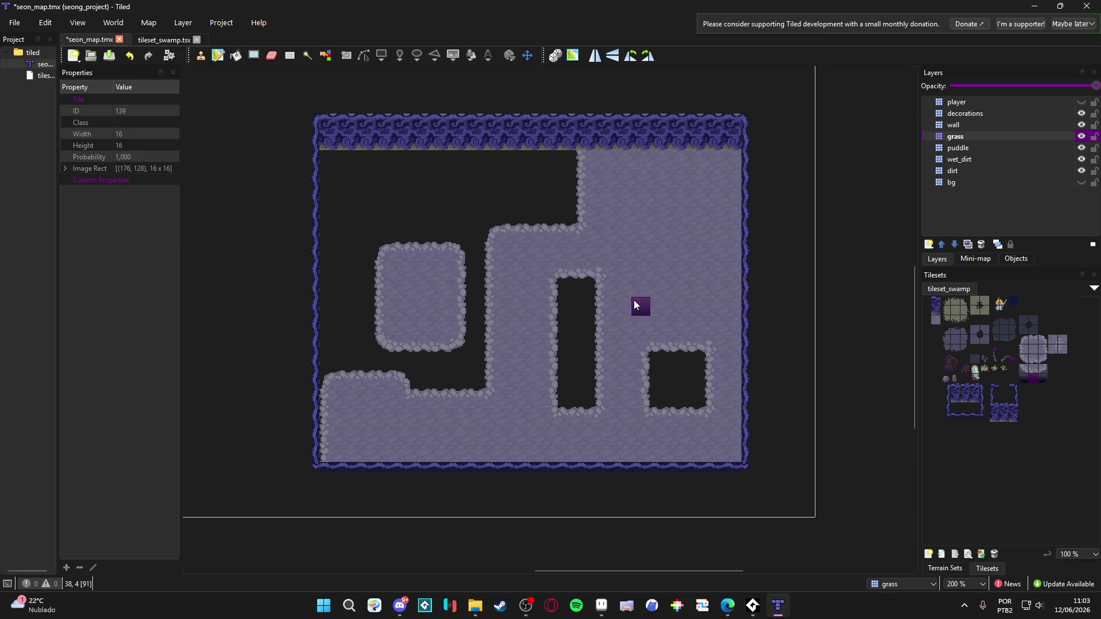
left_click(581, 291)
left_click_drag(699, 372, 663, 362)
left_click(438, 361)
key("ctrl+z")
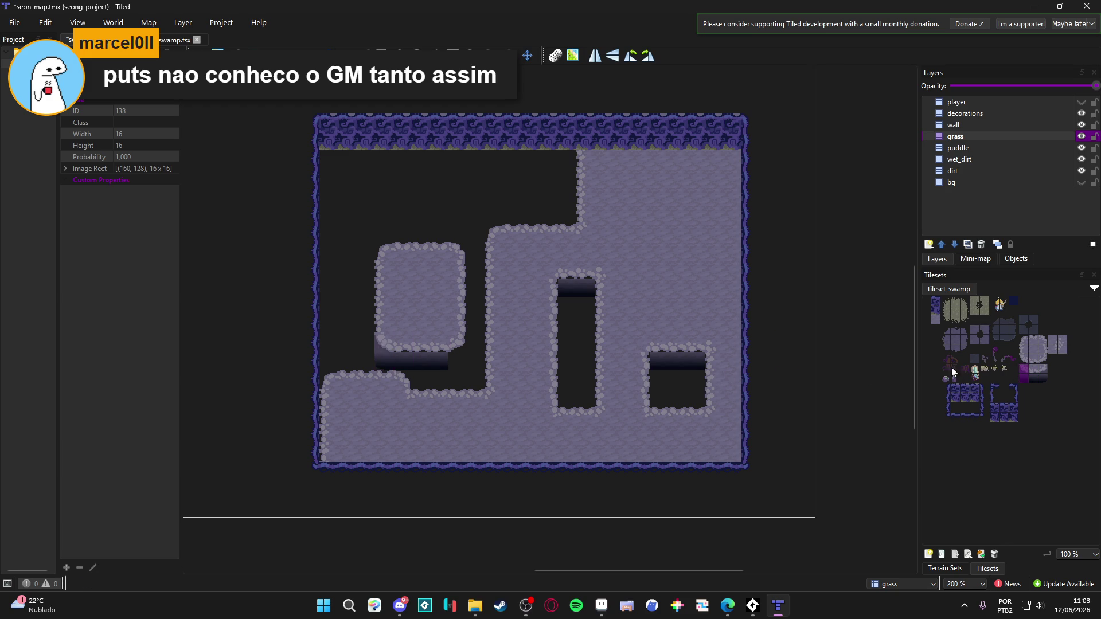
left_click_drag(1035, 371, 1035, 380)
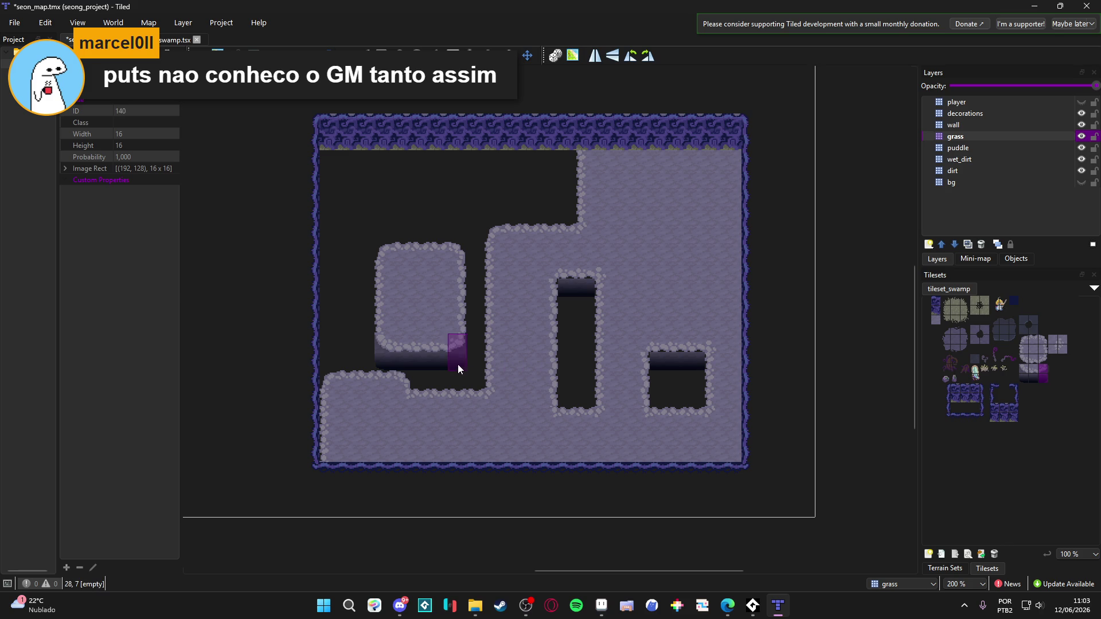
left_click(1035, 367)
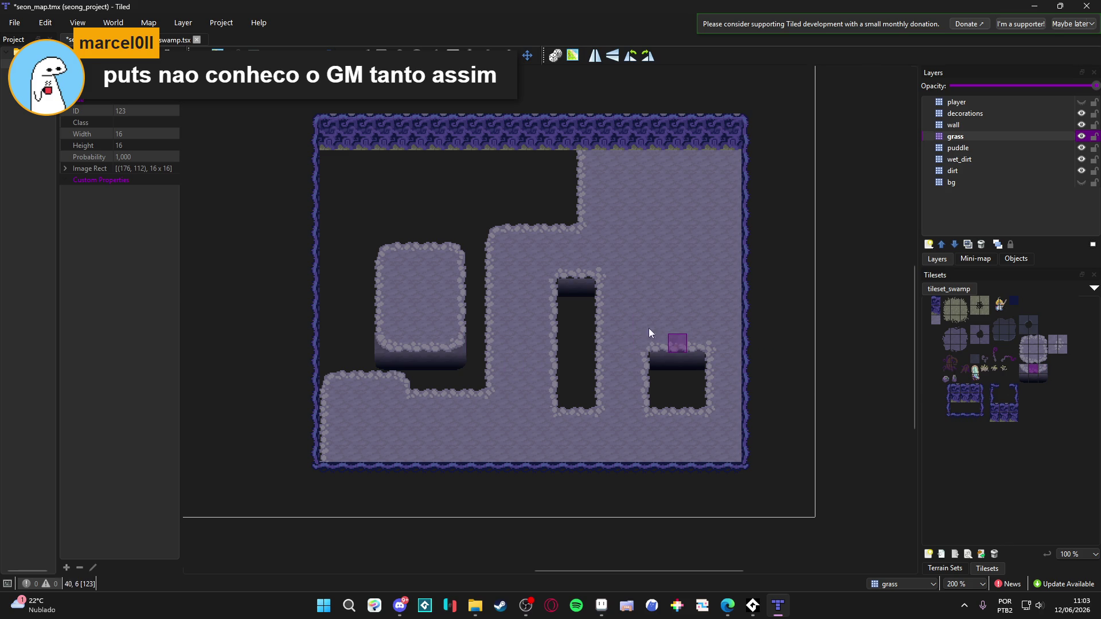
Select the bg layer and make it visible
scroll(629, 334, "down", 1)
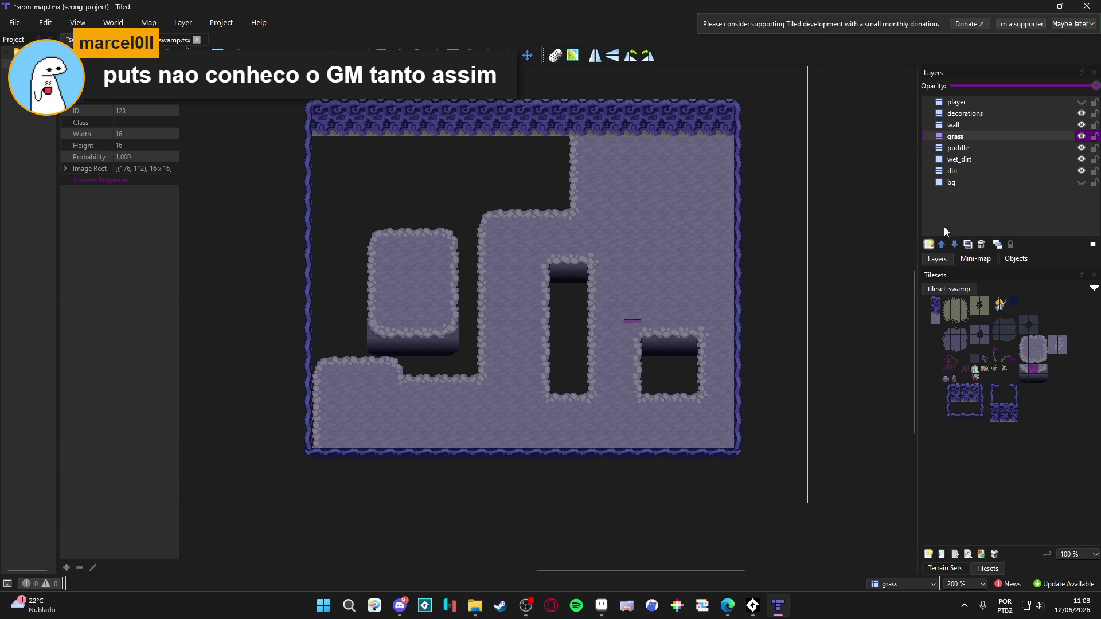
left_click(974, 183)
left_click(1081, 182)
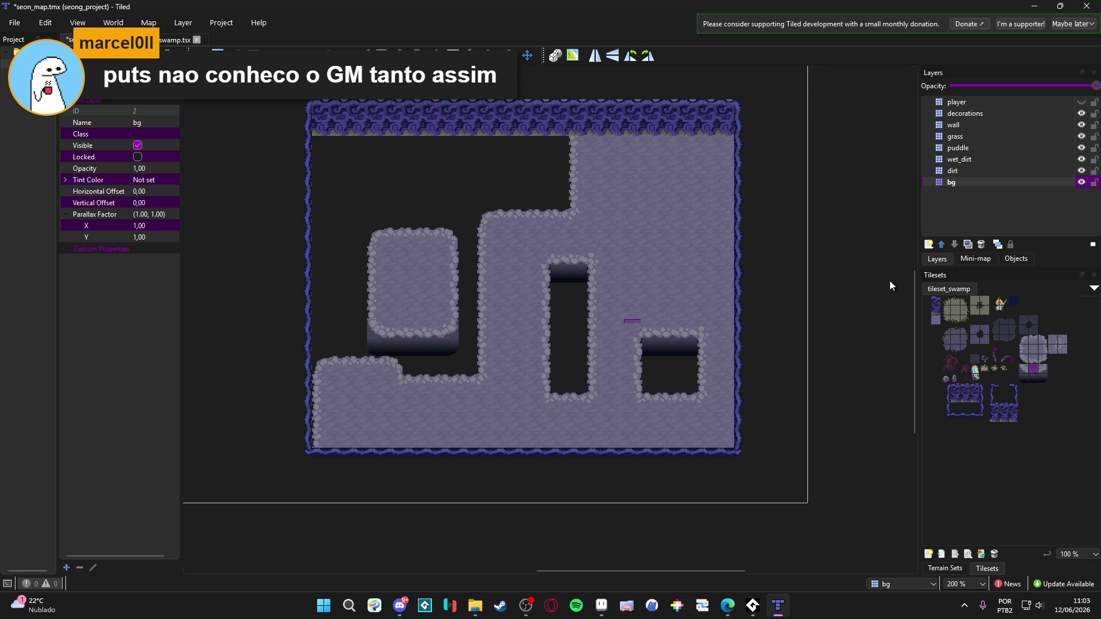
In Aseprite, fill the empty 16px tile beside the rock tile solid dark
left_click(600, 605)
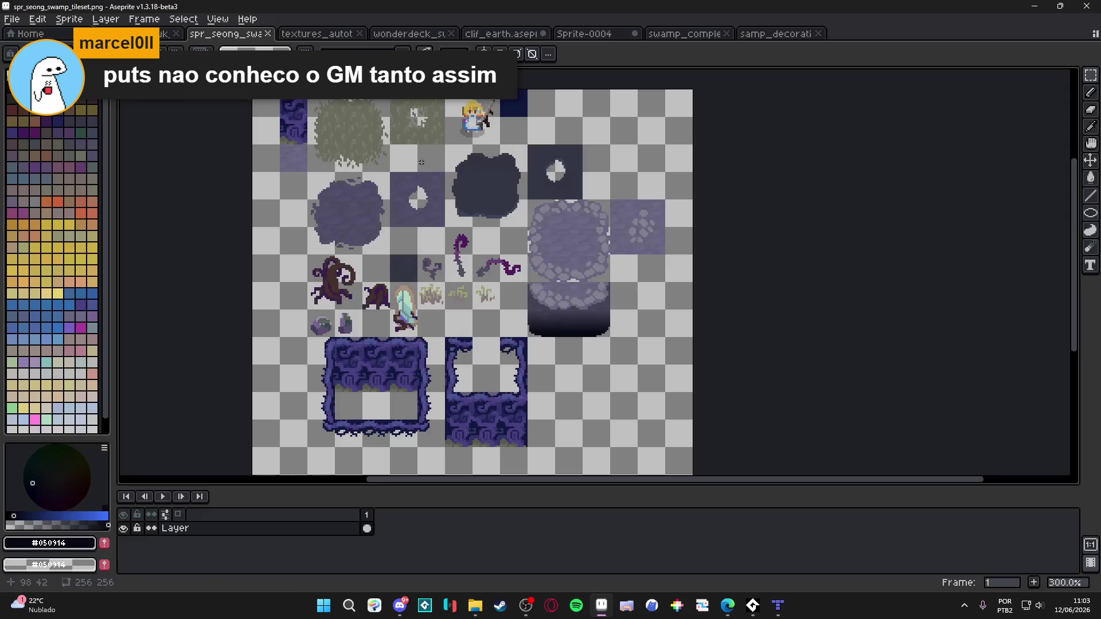
scroll(584, 334, "up", 6)
mouse_move(583, 302)
left_mouse_down()
mouse_move(567, 304)
mouse_move(542, 368)
mouse_move(554, 357)
left_mouse_up()
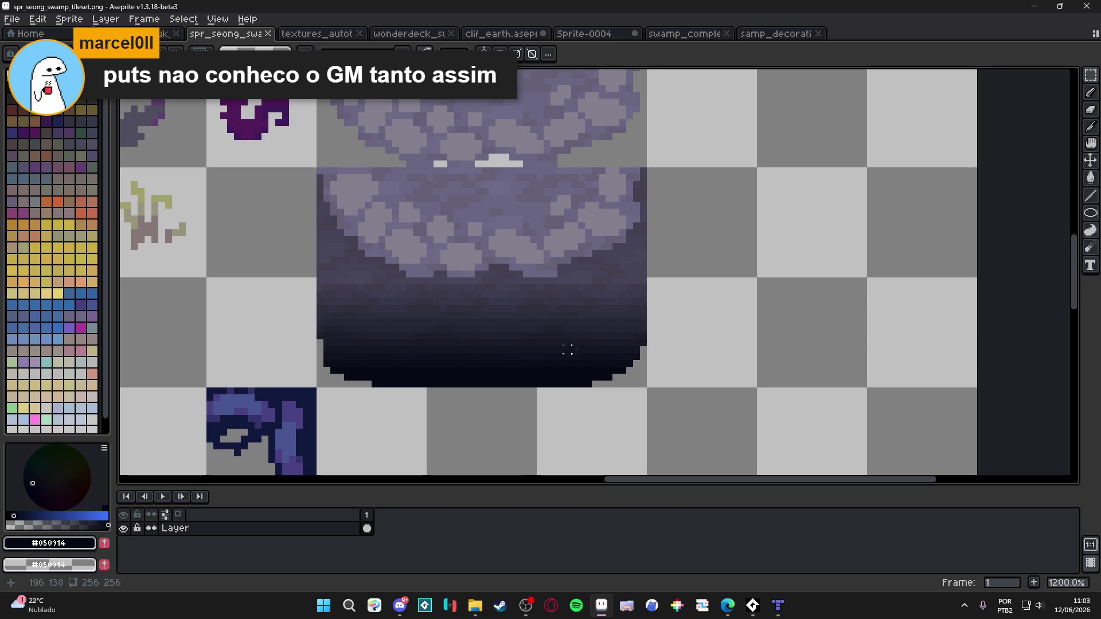
left_click(687, 214)
scroll(688, 215, "down", 2)
scroll(688, 216, "down", 4)
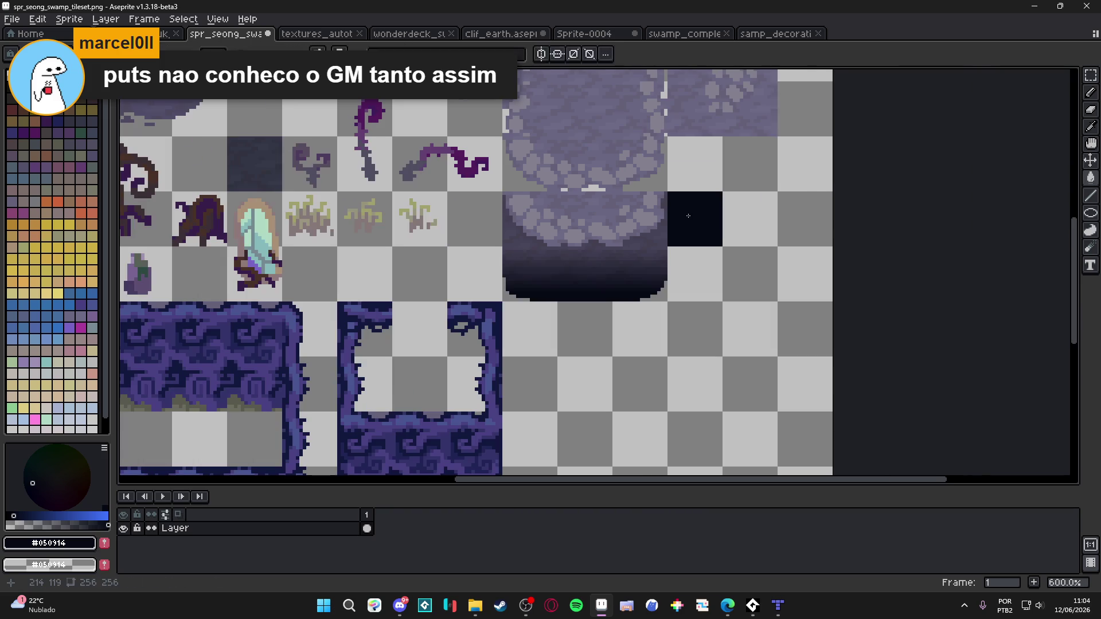
key("alt+Tab")
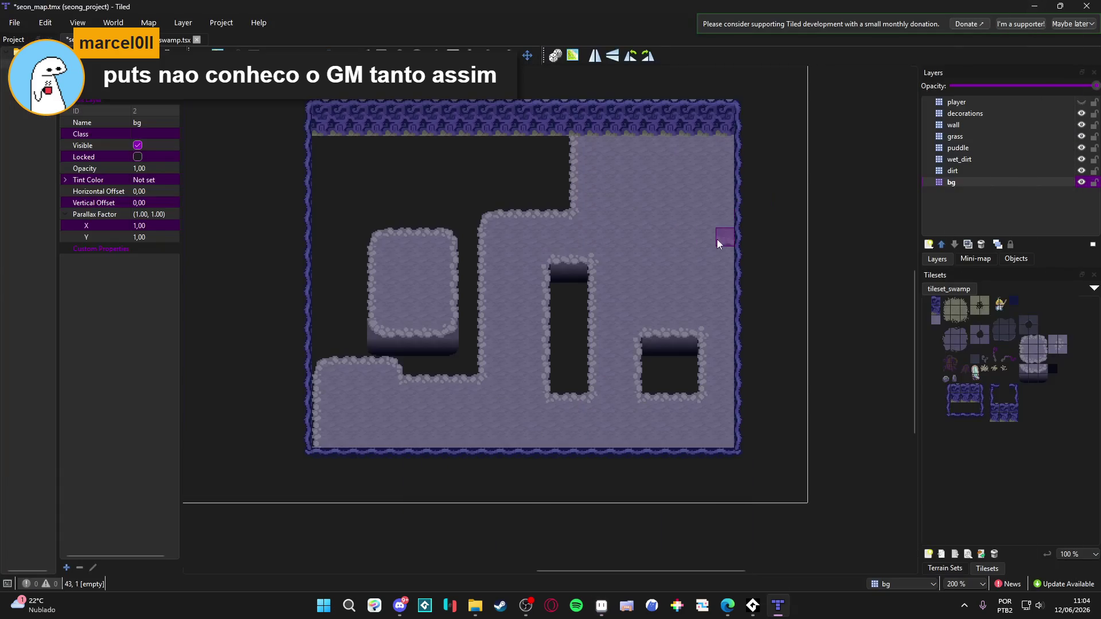
Rectangle-fill the bg layer across the whole map with the new dark tile
left_click(1055, 372)
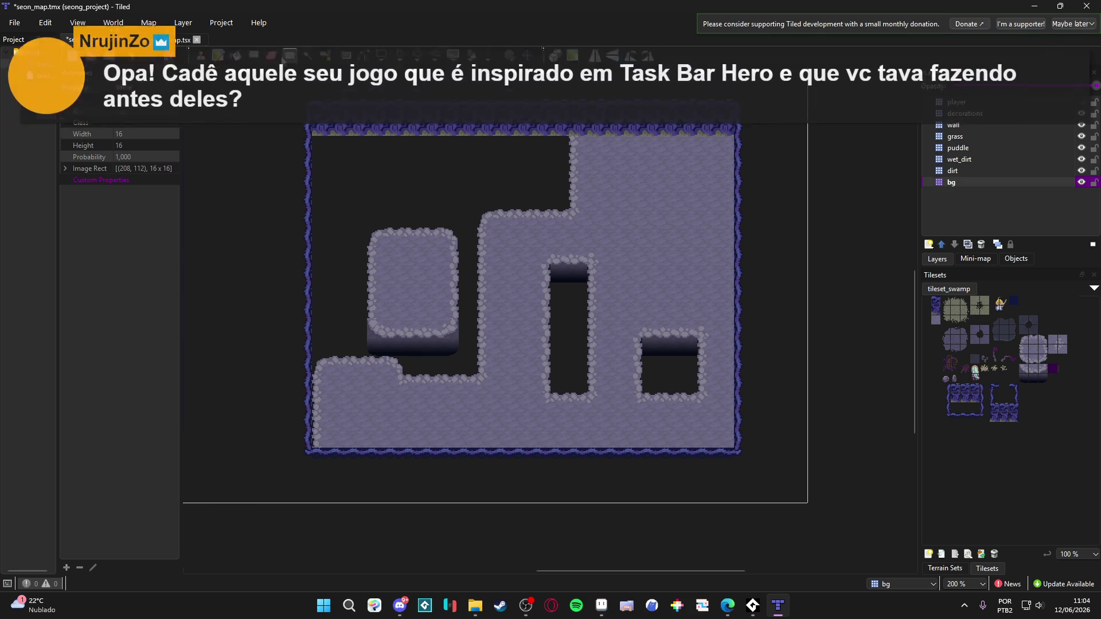
mouse_move(318, 140)
left_mouse_down()
mouse_move(684, 394)
mouse_move(722, 446)
left_mouse_up()
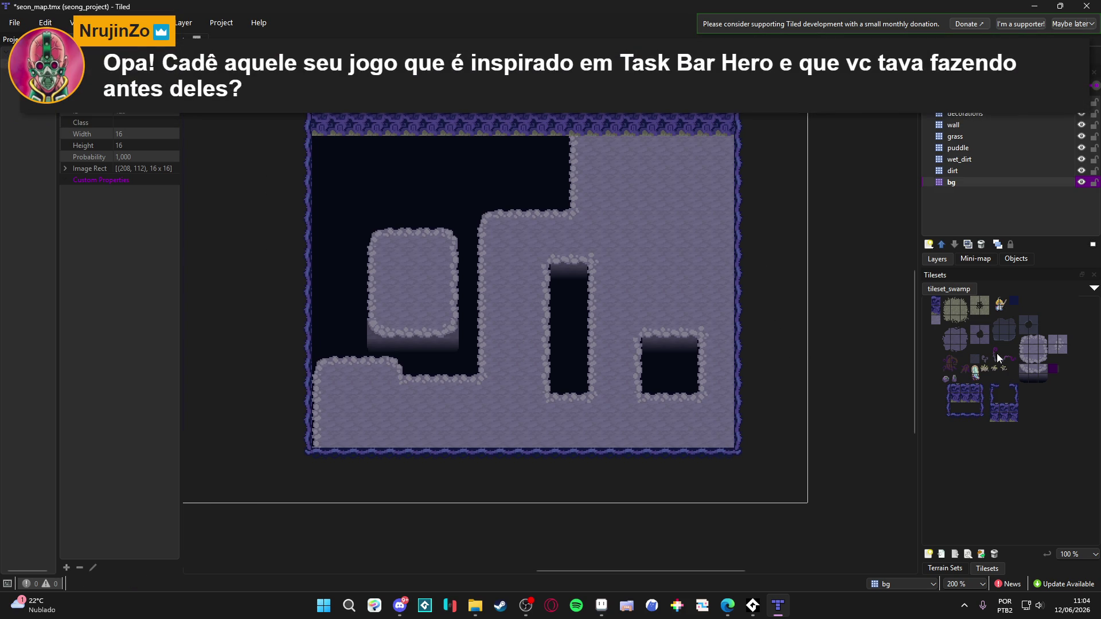
left_click(1033, 378)
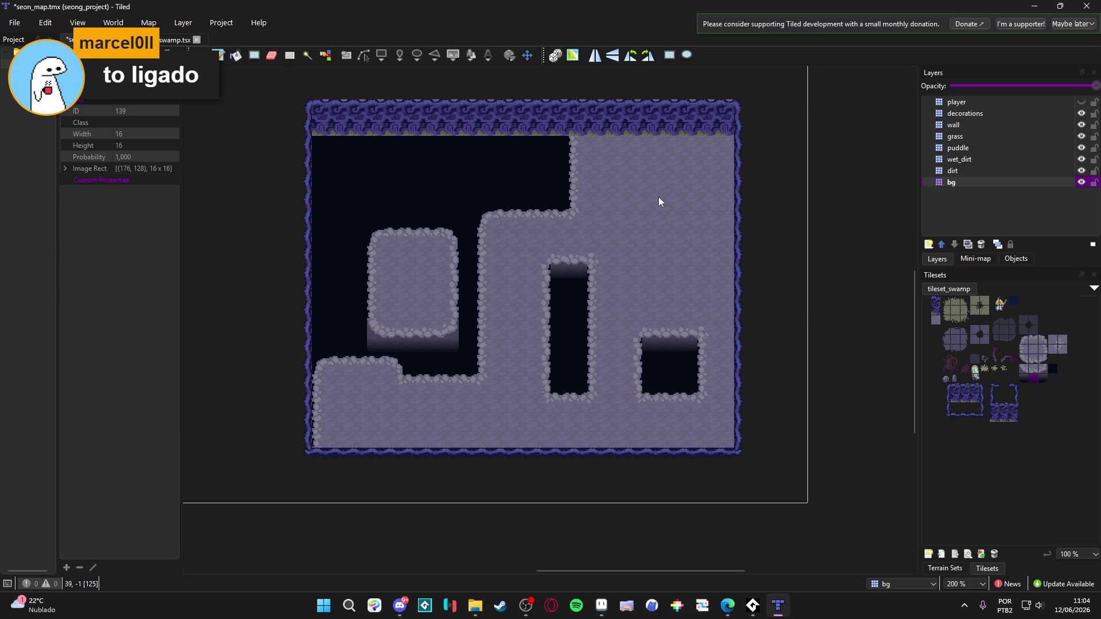
mouse_move(681, 195)
left_mouse_down()
mouse_move(693, 189)
mouse_move(650, 241)
left_mouse_up()
scroll(648, 238, "up", 2)
scroll(648, 237, "down", 2)
scroll(665, 285, "up", 2)
scroll(660, 281, "down", 1)
scroll(645, 266, "up", 1)
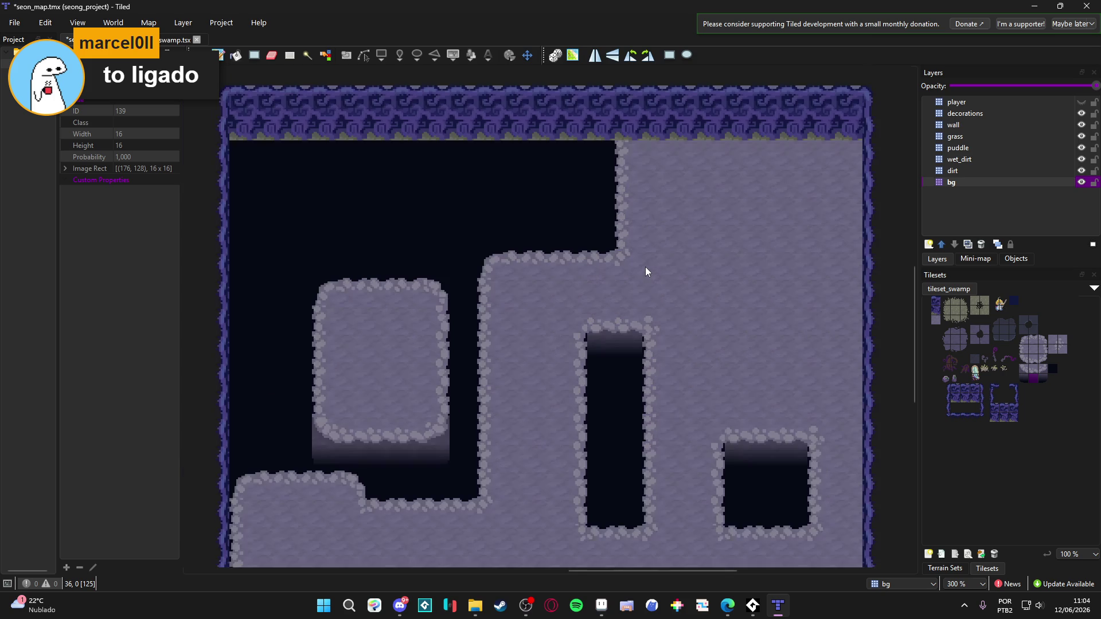
scroll(643, 259, "down", 1)
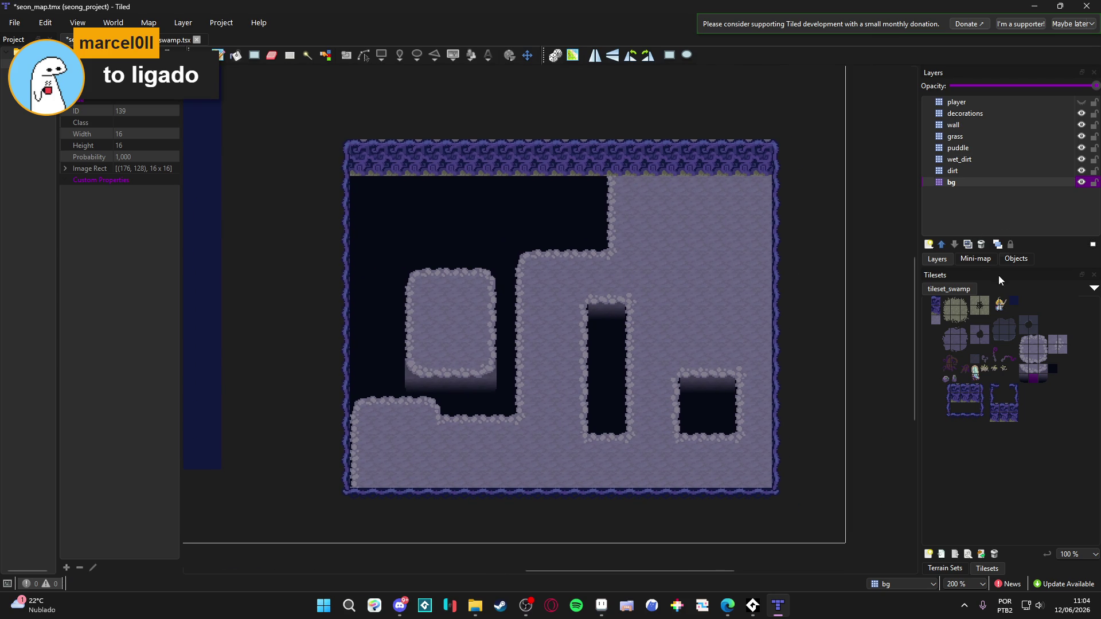
left_click(954, 393)
scroll(574, 274, "down", 1)
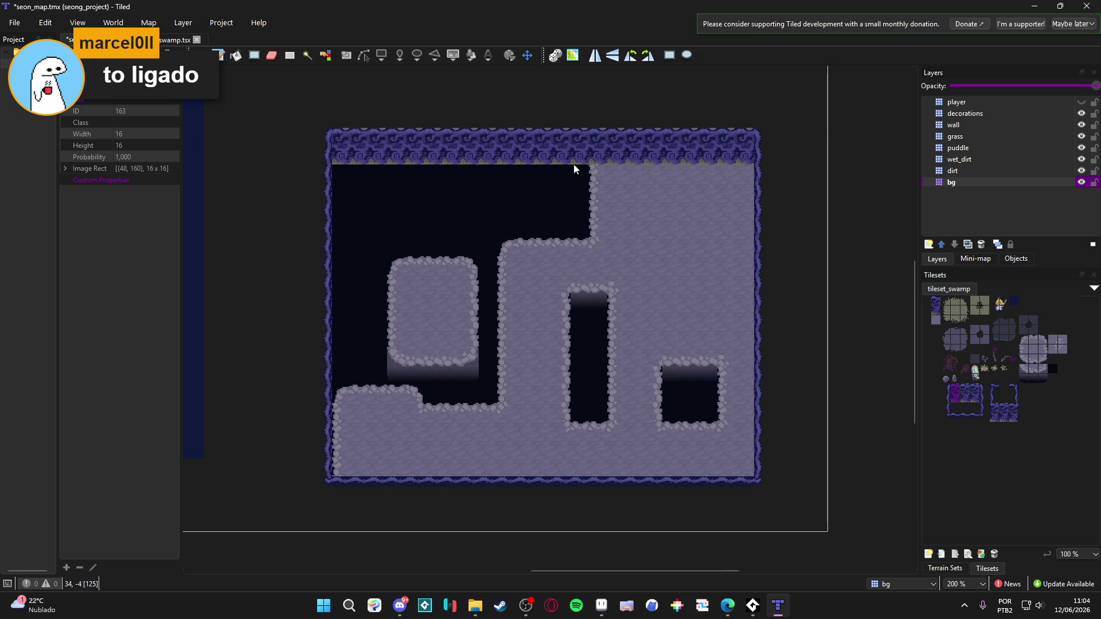
left_click(1054, 171)
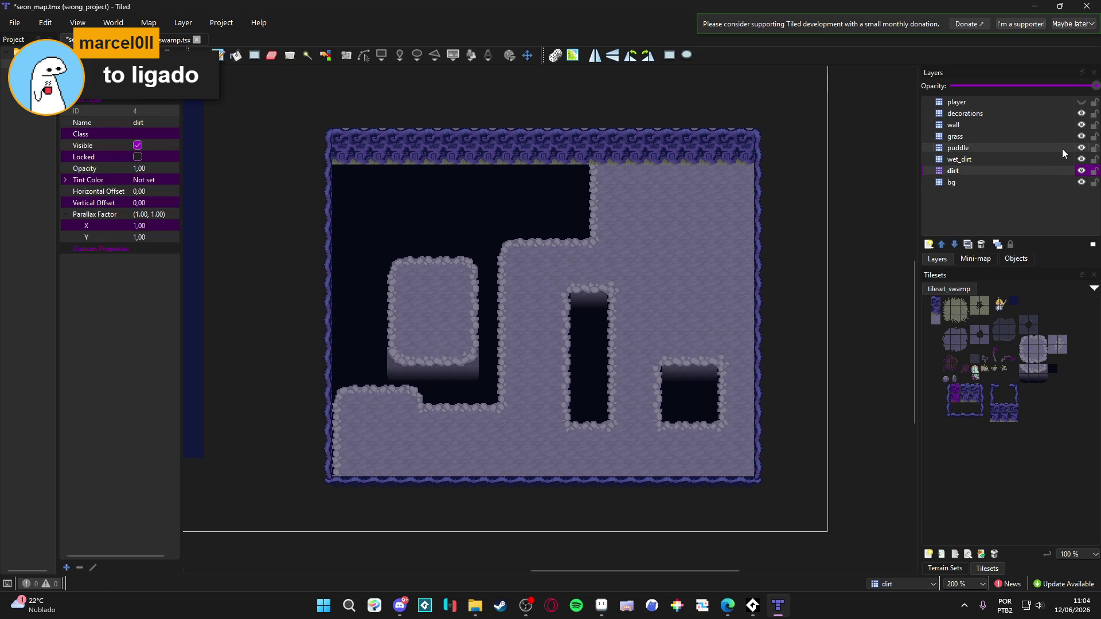
left_click(1058, 113)
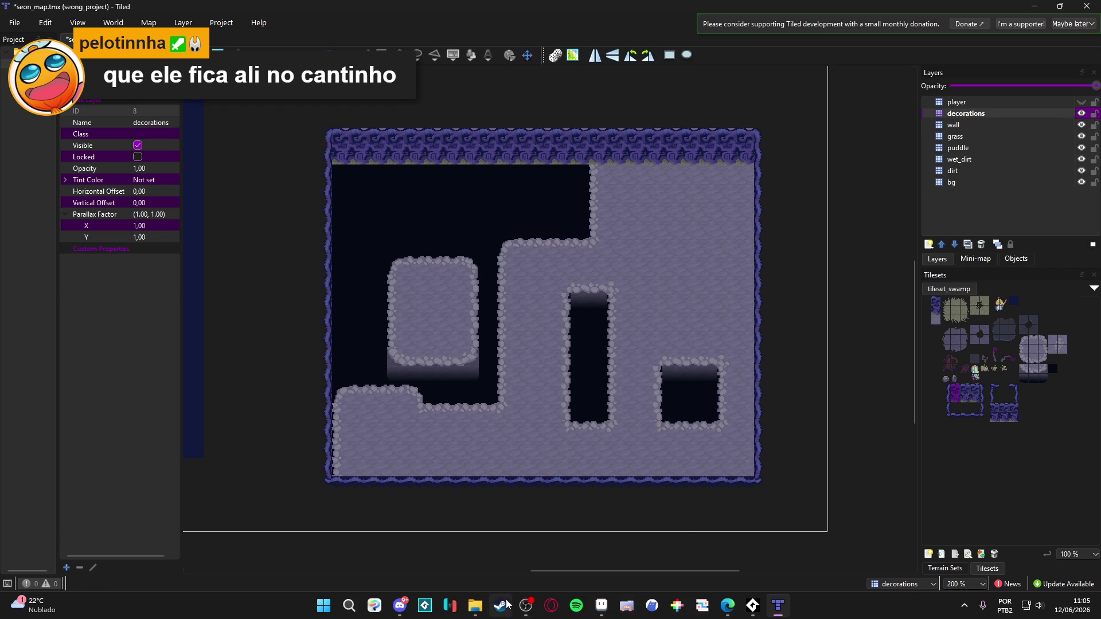
left_click(608, 573)
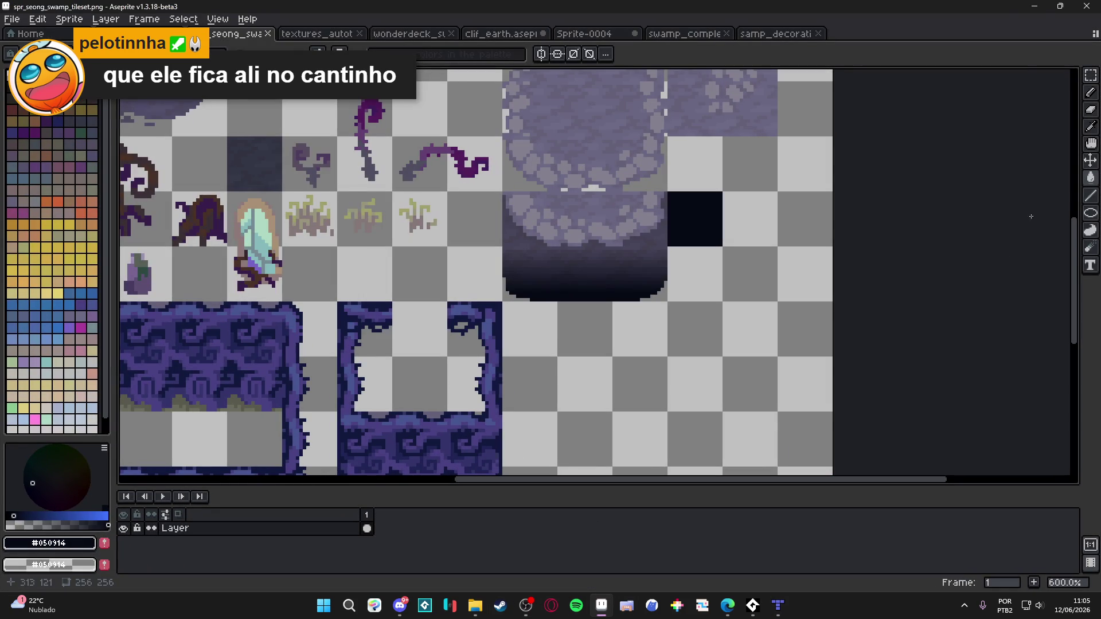
left_click(1032, 11)
left_click(1034, 6)
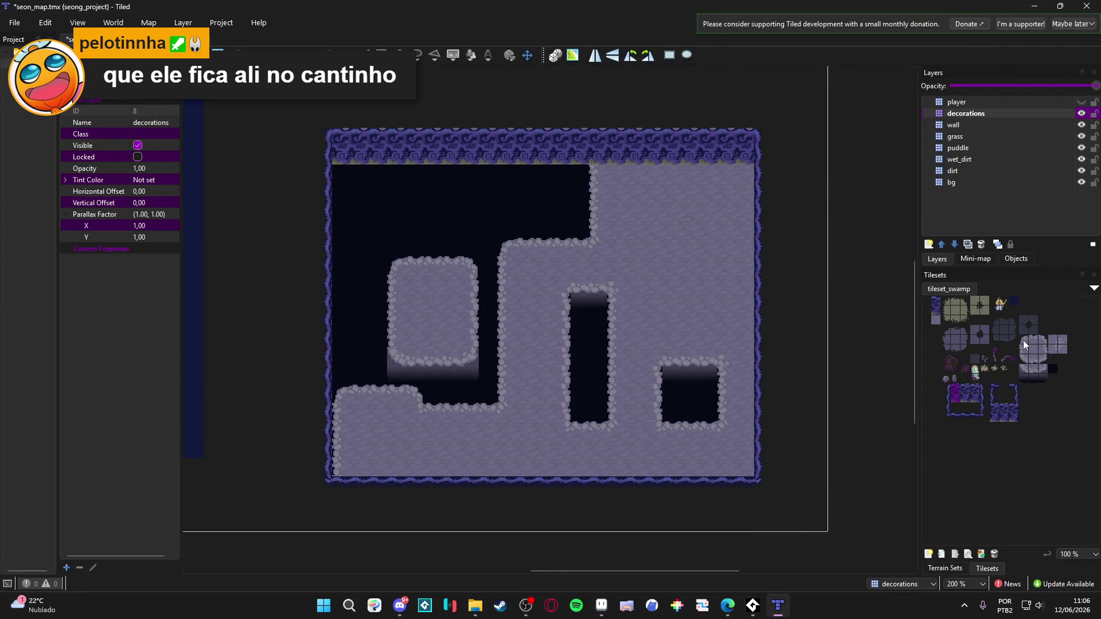
left_click(1036, 373)
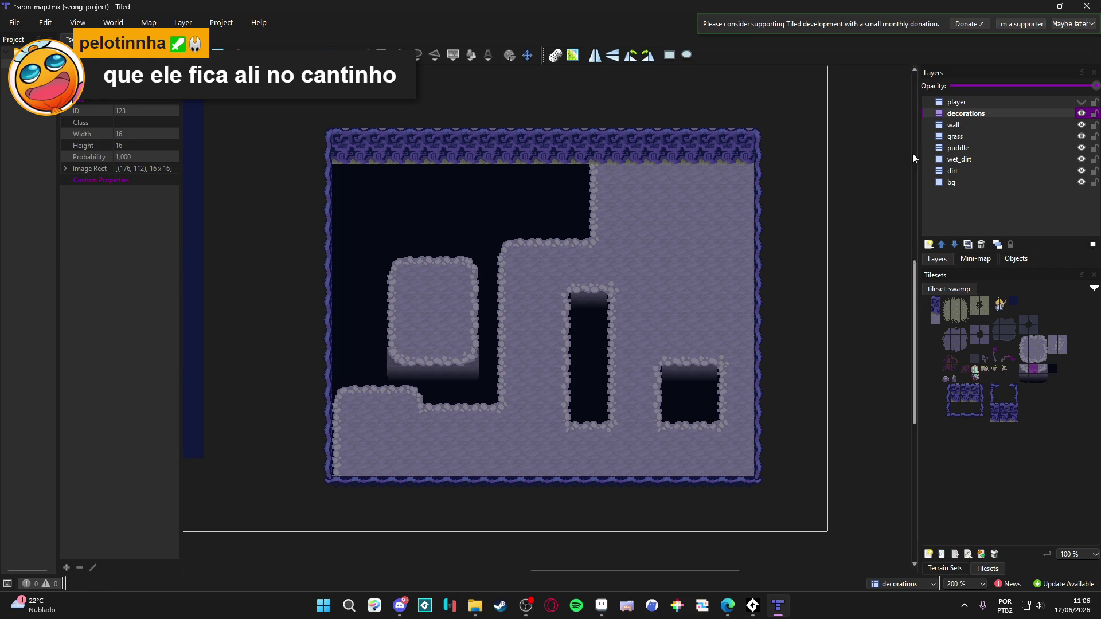
On the grass layer, stamp a light cobblestone ledge just under the top wall
left_click(990, 137)
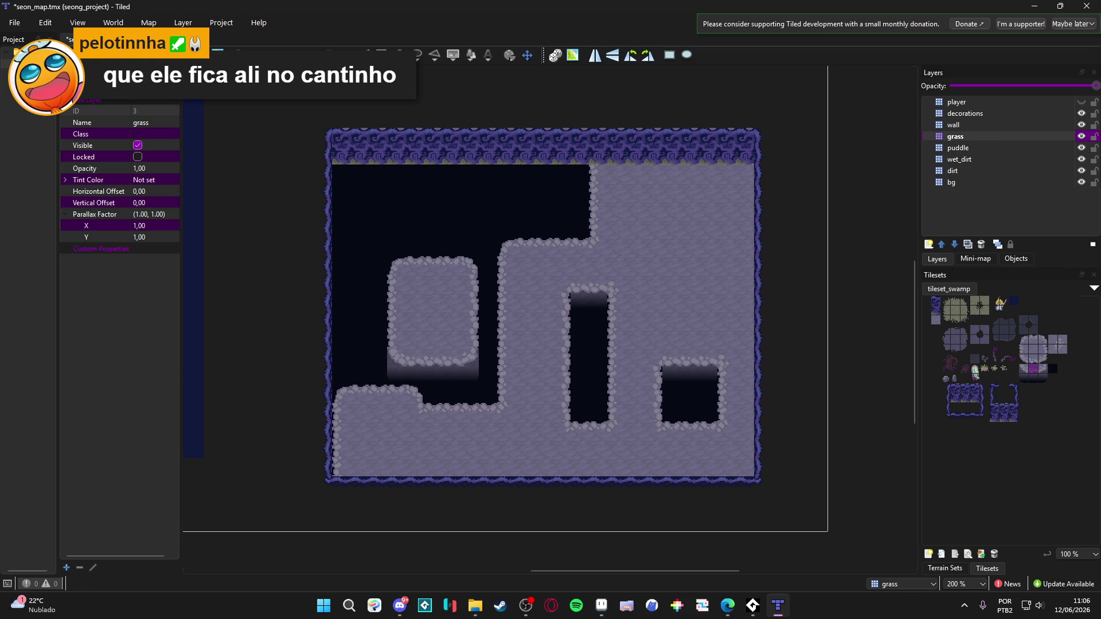
key("b")
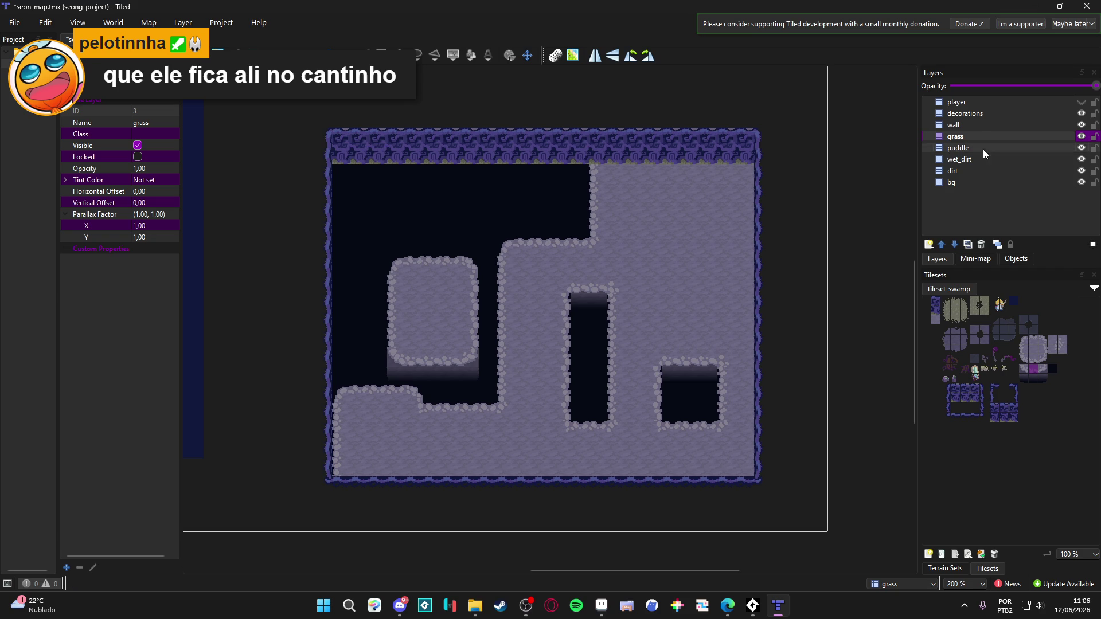
left_click(1032, 377)
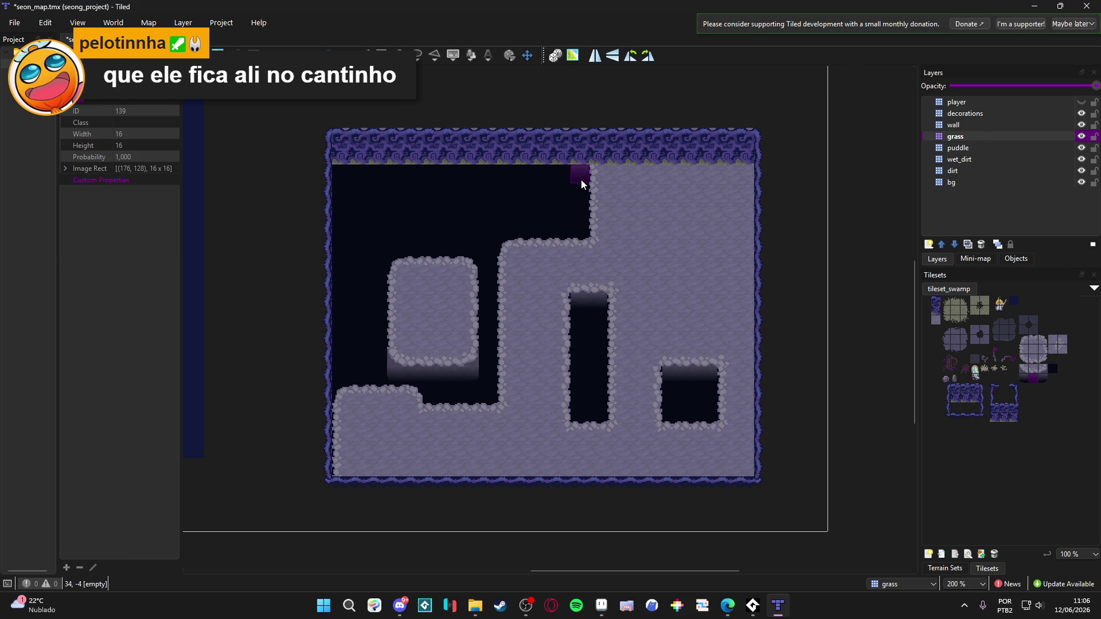
left_click_drag(580, 166, 458, 168)
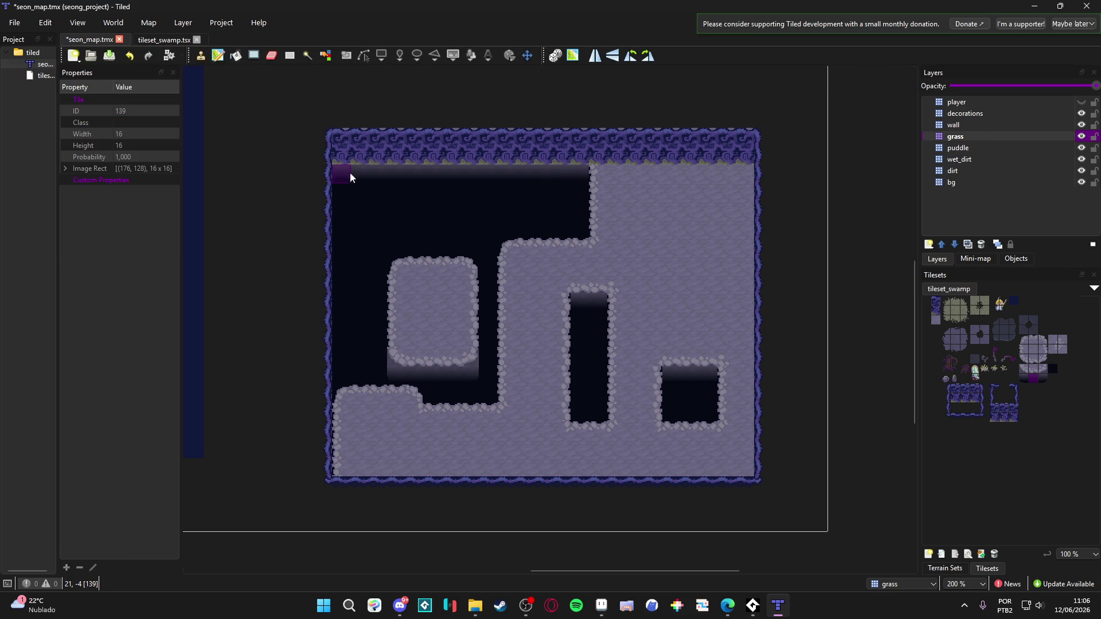
key("ctrl+z")
left_click(1036, 359)
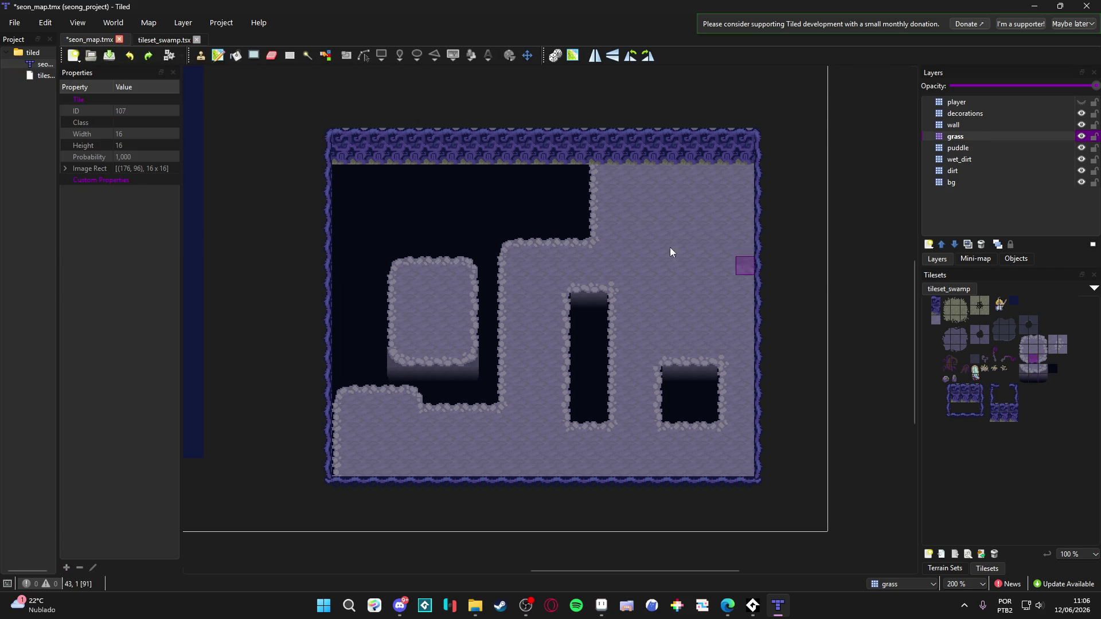
left_click_drag(575, 175, 378, 175)
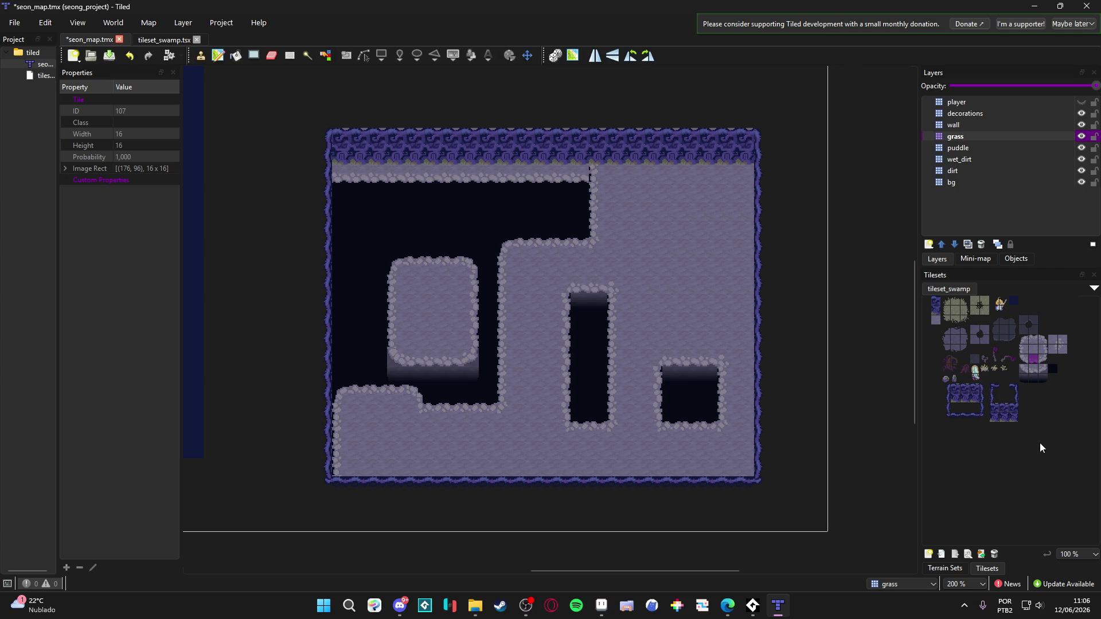
Paint a shadow gradient strip below the cobblestone ledge and finish its corner with a wall tile
left_click(1035, 378)
left_click_drag(573, 191, 477, 187)
left_click(1032, 369)
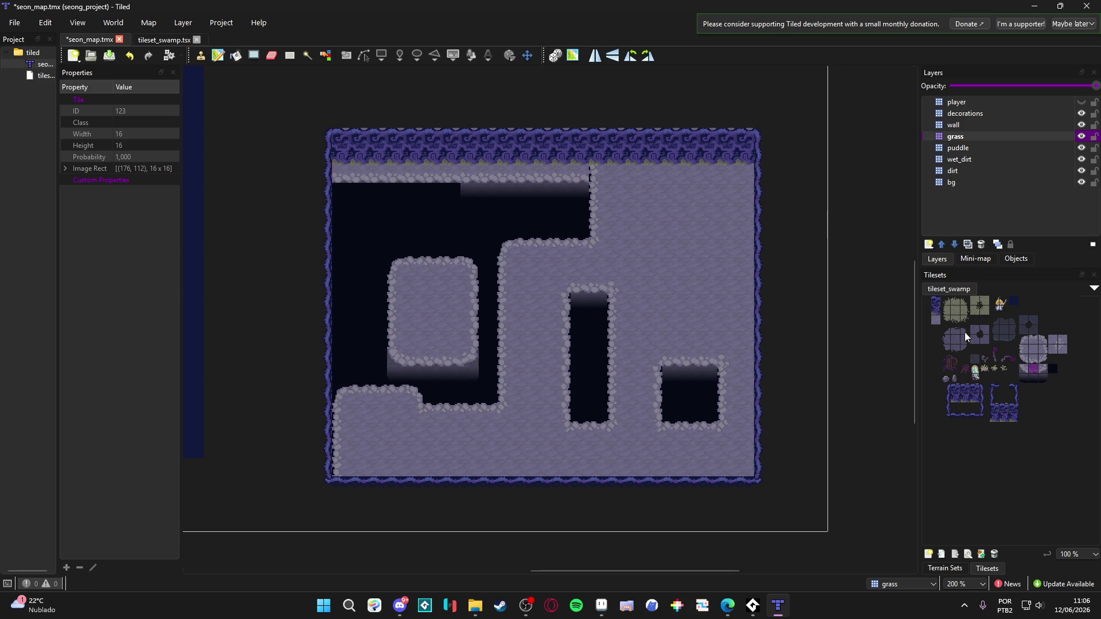
left_click_drag(455, 194, 366, 188)
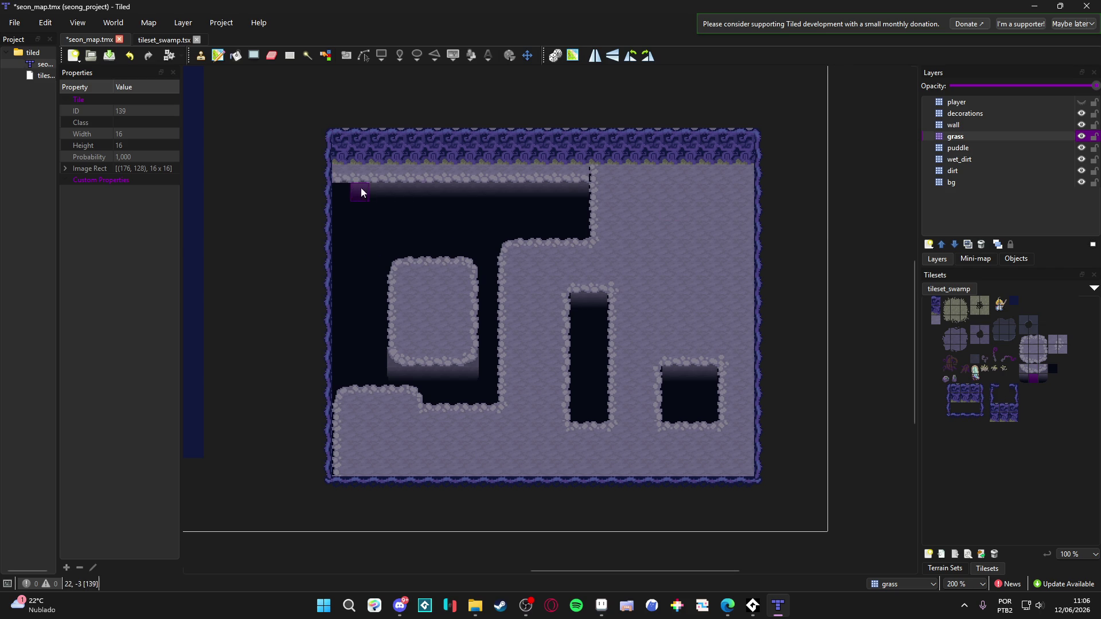
left_click(591, 169)
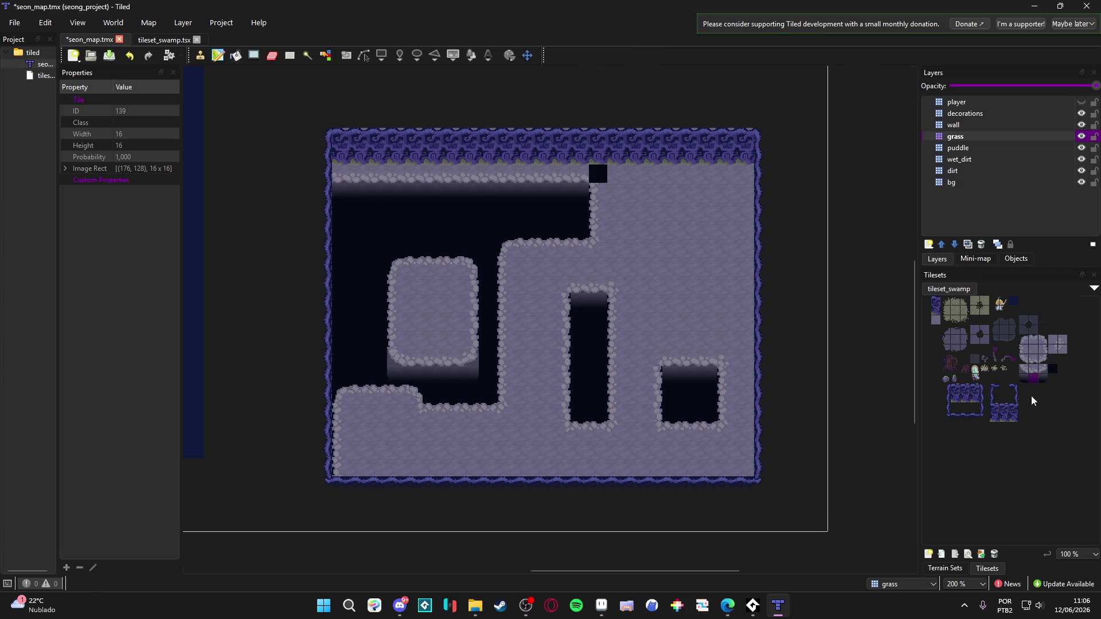
left_click(1062, 342)
left_click(597, 169)
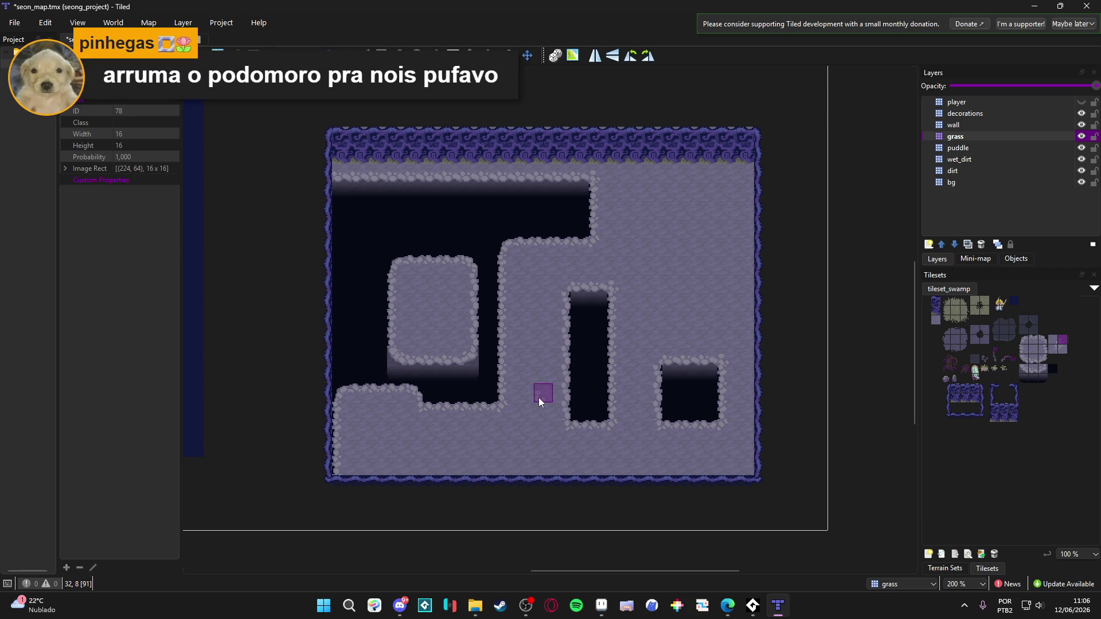
Save the map, then erase a 2x2 block from the top wall border on the wall layer
scroll(433, 380, "left", 1)
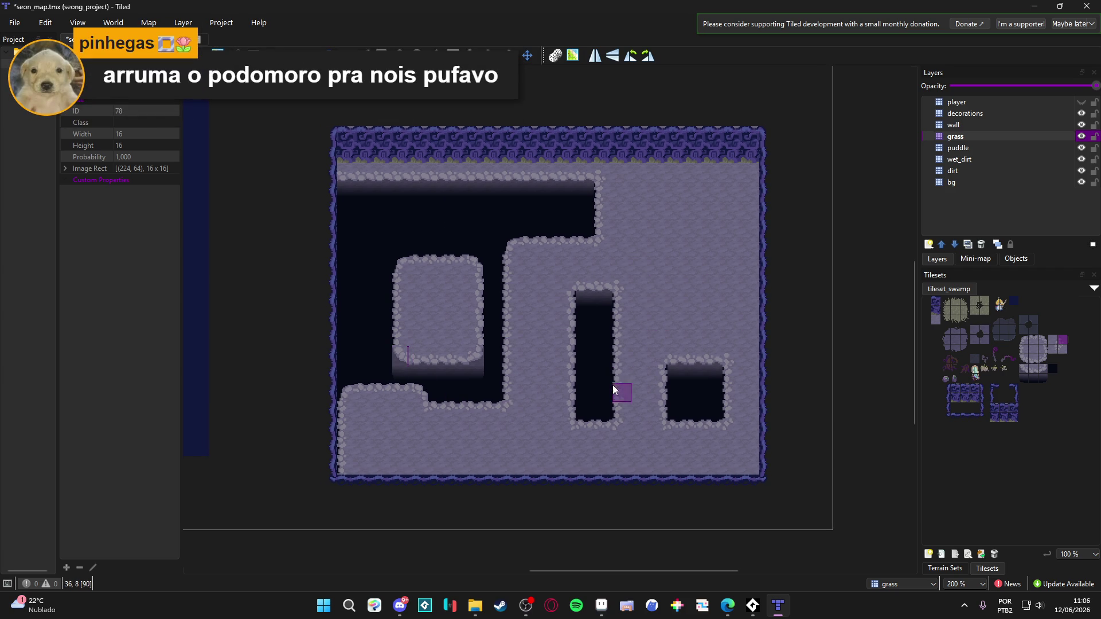
key("ctrl+s")
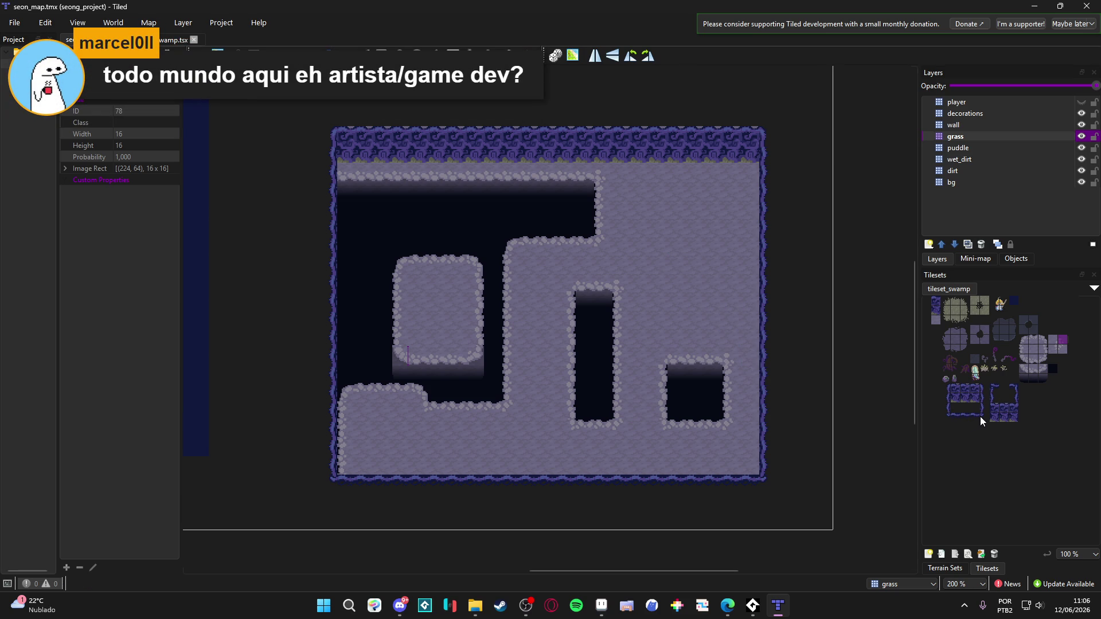
left_click(683, 147)
left_click(1003, 124)
mouse_move(665, 141)
left_mouse_down()
mouse_move(663, 152)
mouse_move(678, 148)
left_mouse_up()
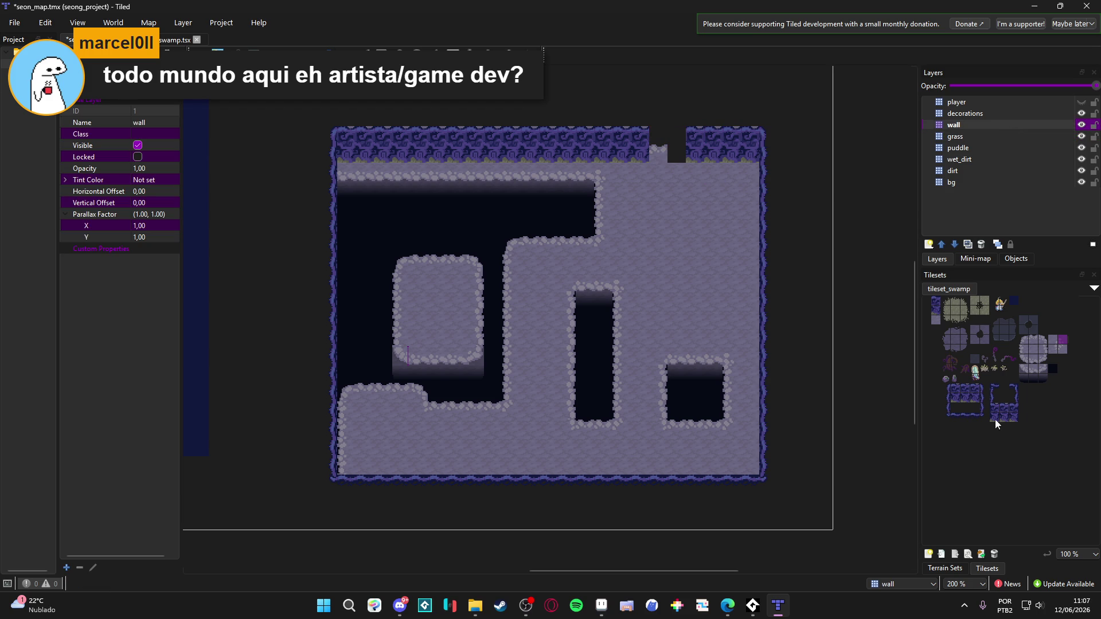
Try several wall-edge tiles in the top wall gap, stamping them into the opening
left_click(983, 406)
left_click(1016, 401)
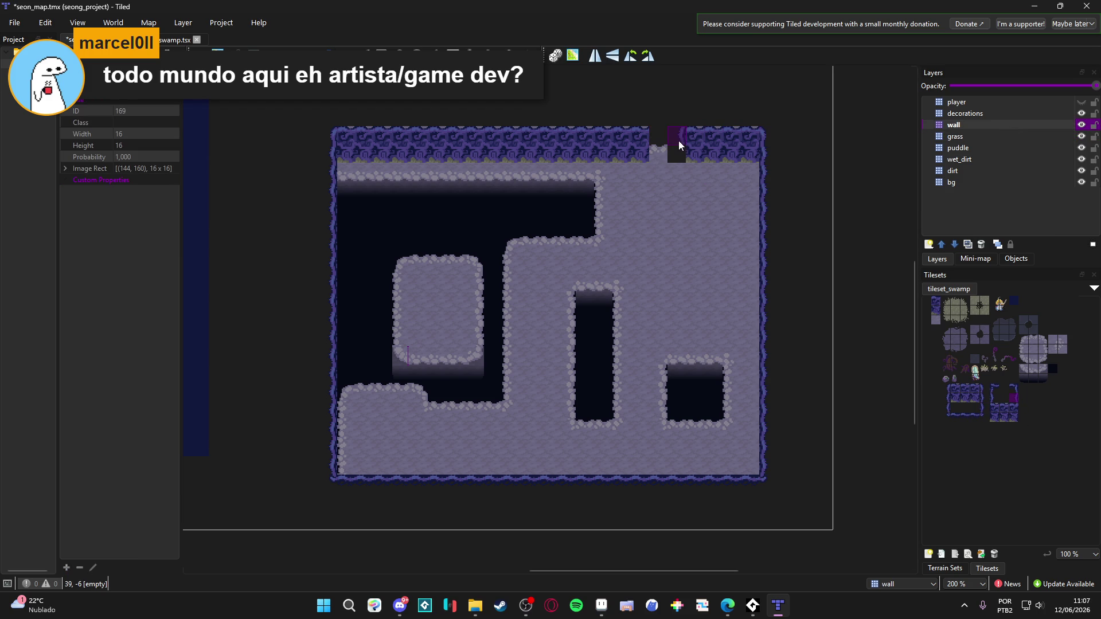
left_click(679, 125)
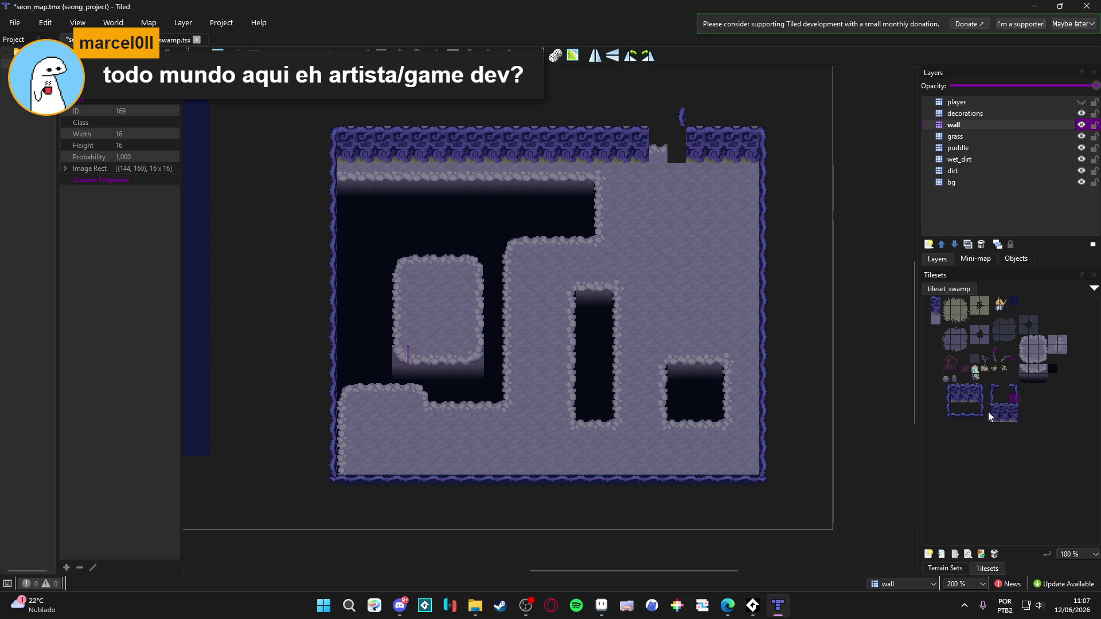
left_click(944, 418)
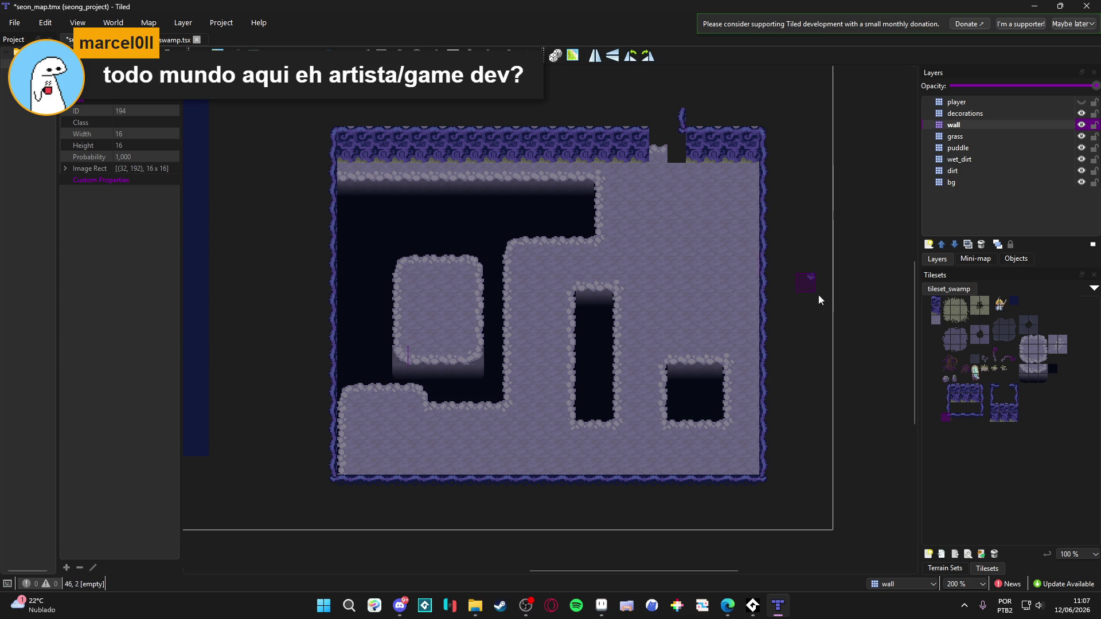
left_click(1016, 398)
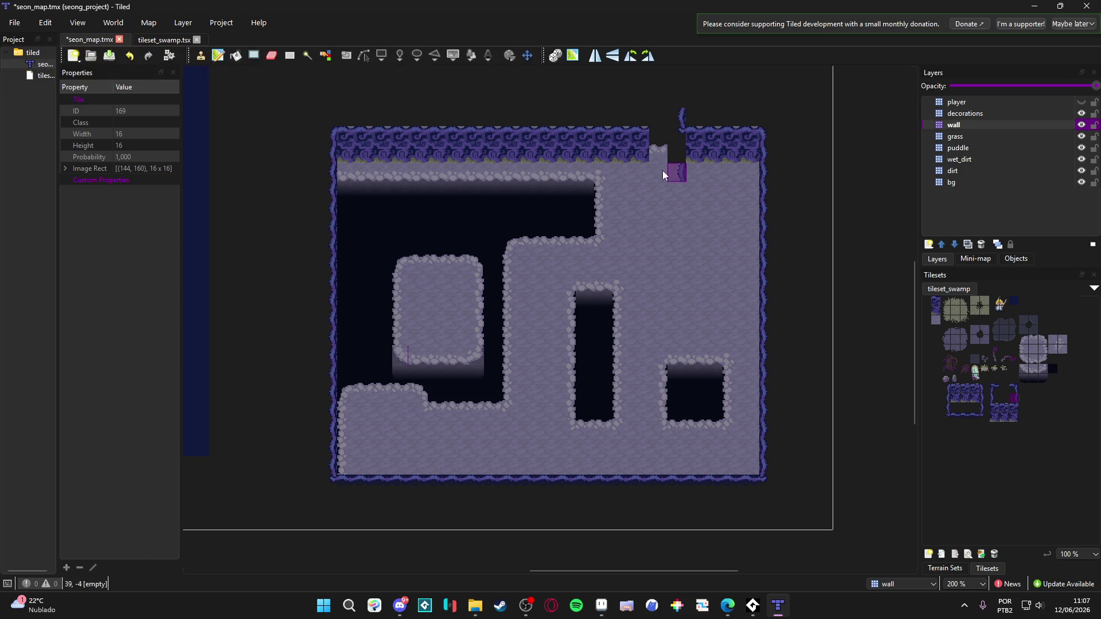
left_click(995, 397)
left_click(659, 114)
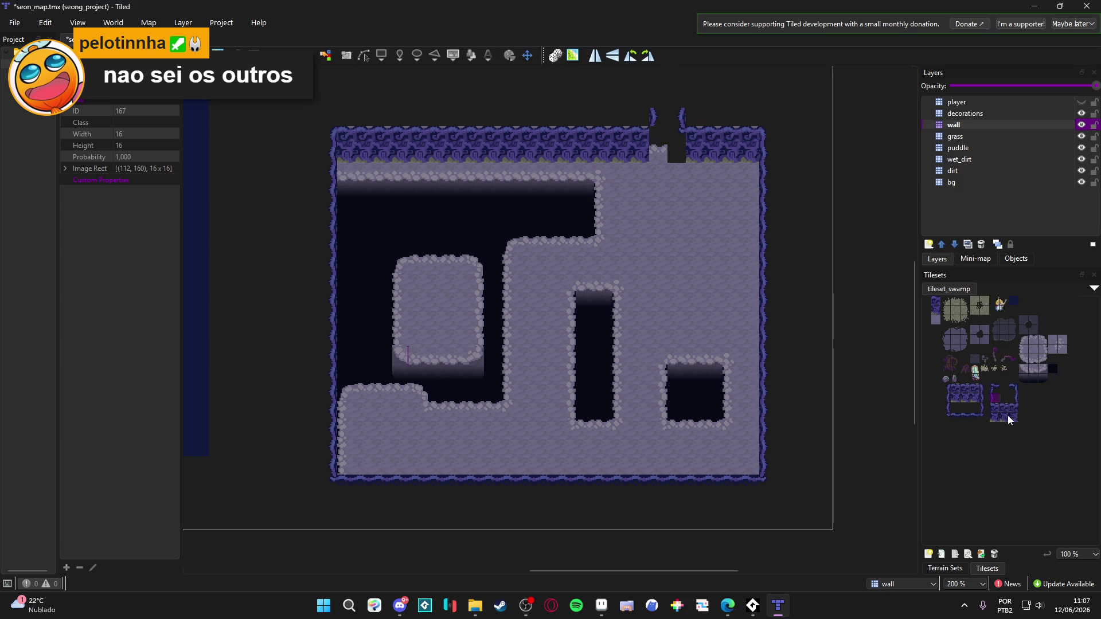
Select a vertical strip of wall tiles and stamp it beside the top wall gap
left_click(981, 418)
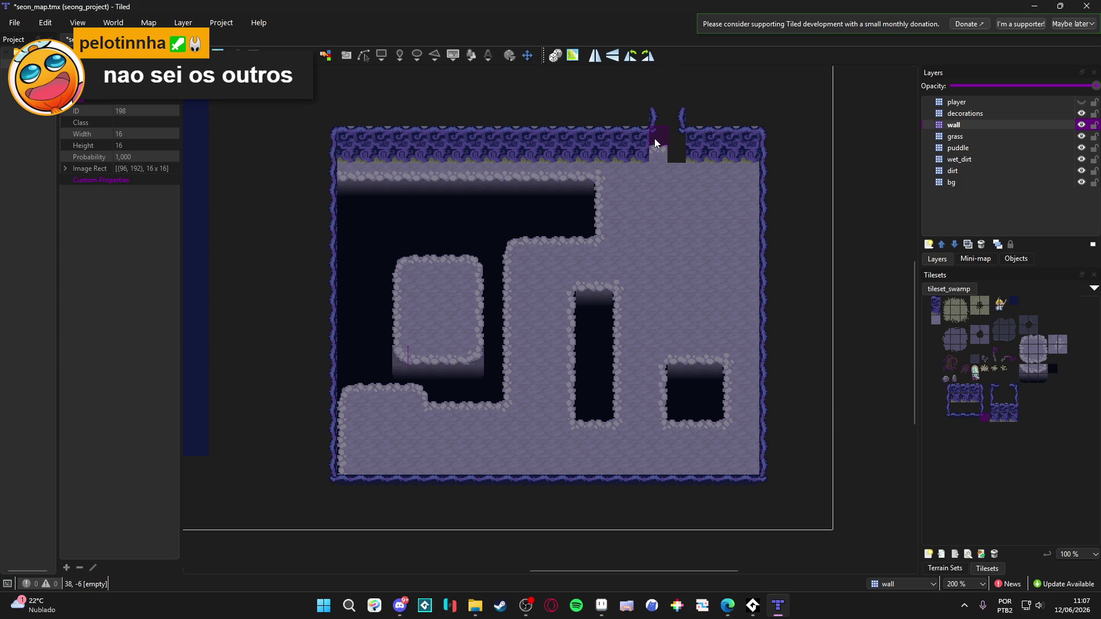
left_click(1016, 416)
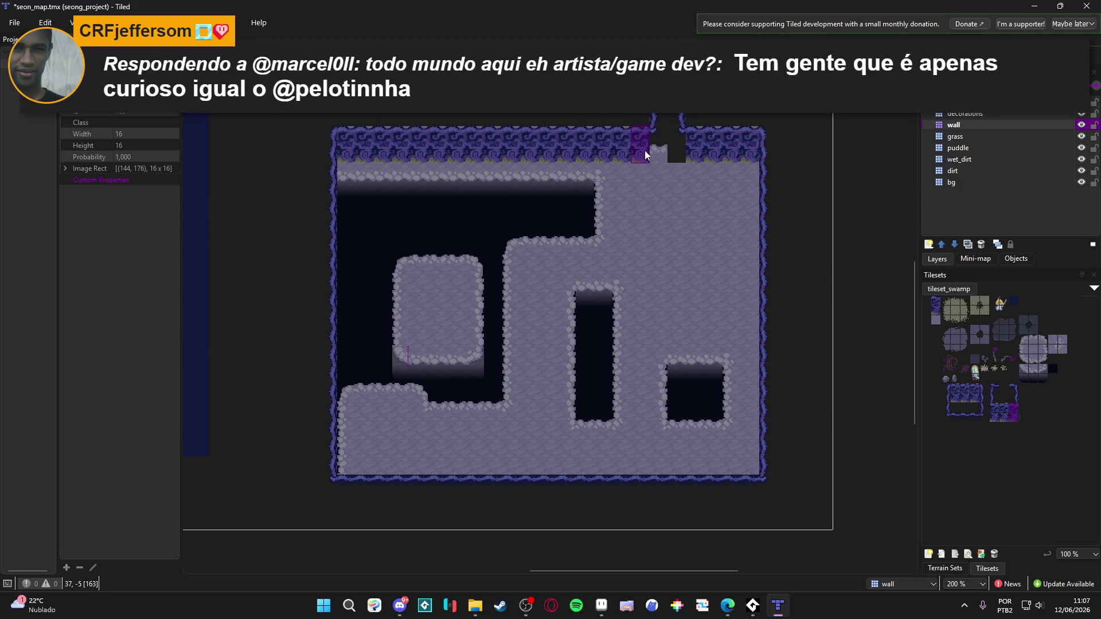
left_click(993, 414)
left_click_drag(989, 406, 993, 414)
left_click(995, 397)
left_click_drag(1014, 415, 1009, 395)
left_click(641, 133)
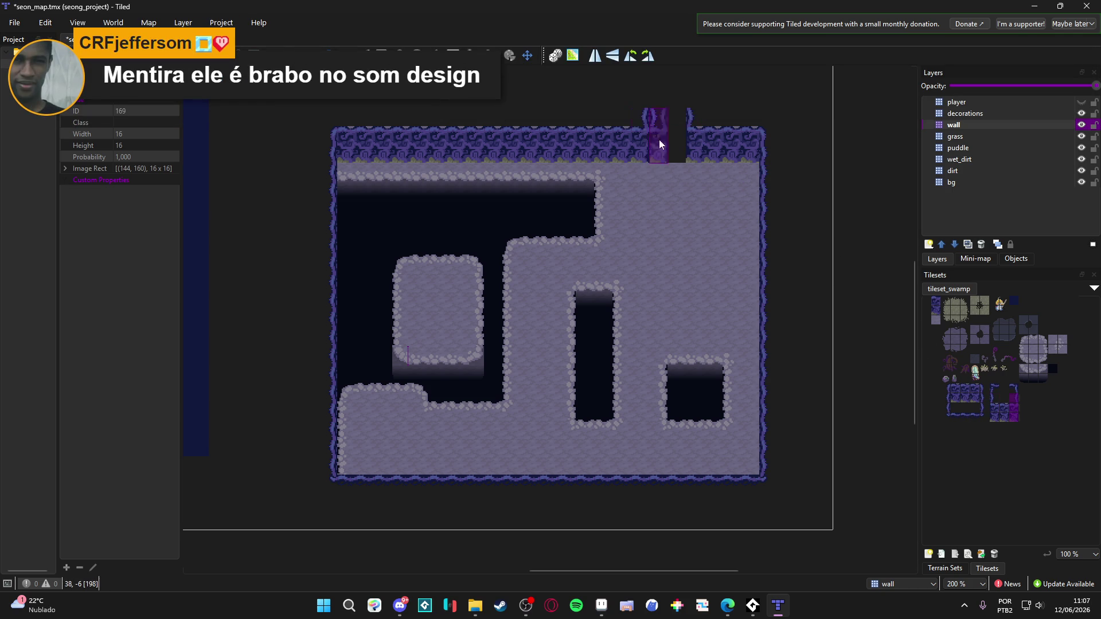
Pick the vertical wall strip again, then bring the tileset sheet up maximized in Aseprite
key("e")
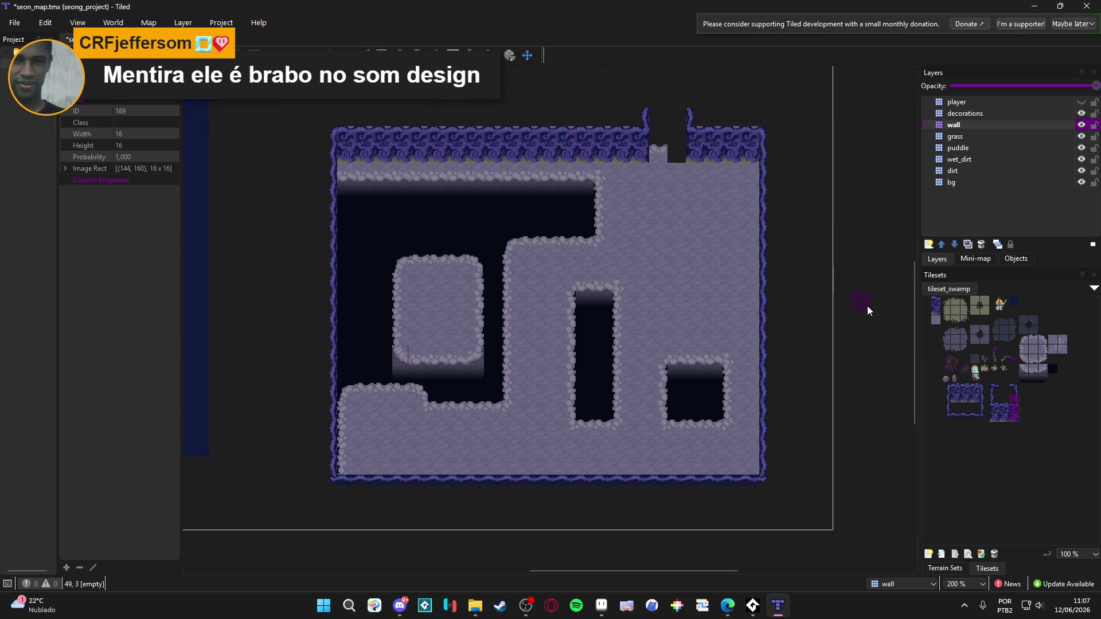
left_click_drag(1015, 415, 1012, 397)
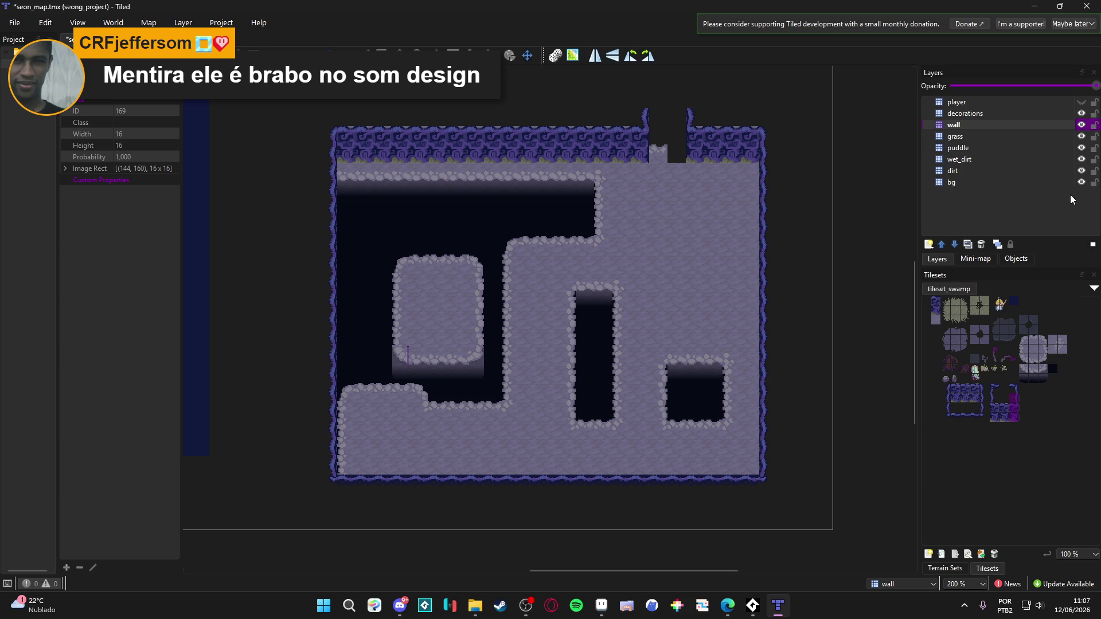
left_click(601, 604)
key("super+Up")
With a 2-pixel eraser, remove the olive fringe pixels along the wall tile's lower edge
scroll(380, 297, "down", 4)
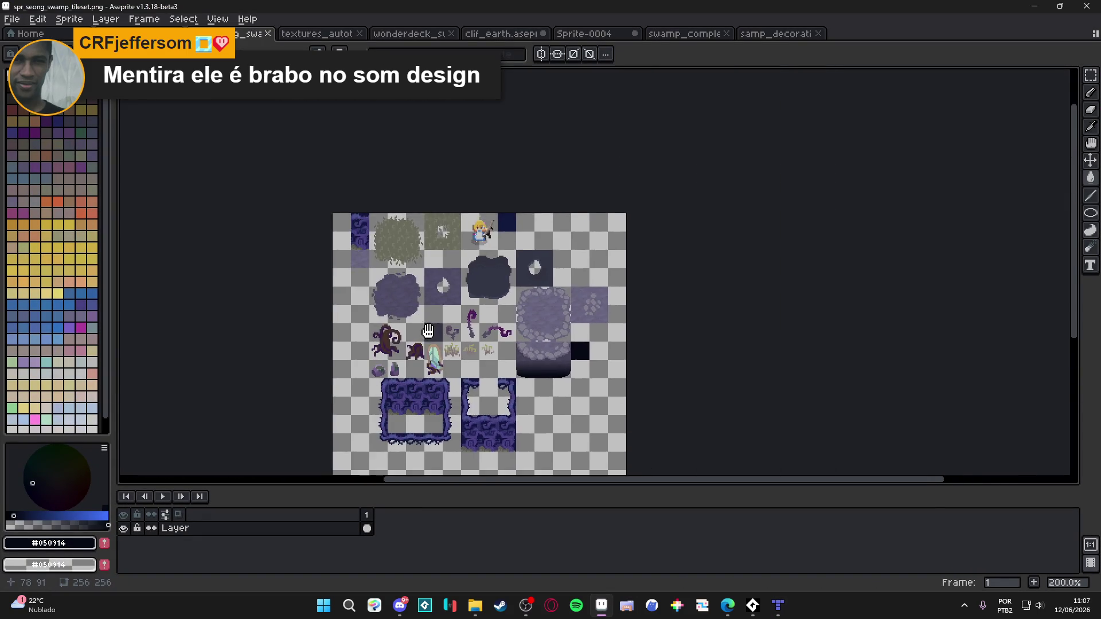
scroll(380, 298, "up", 10)
key("e")
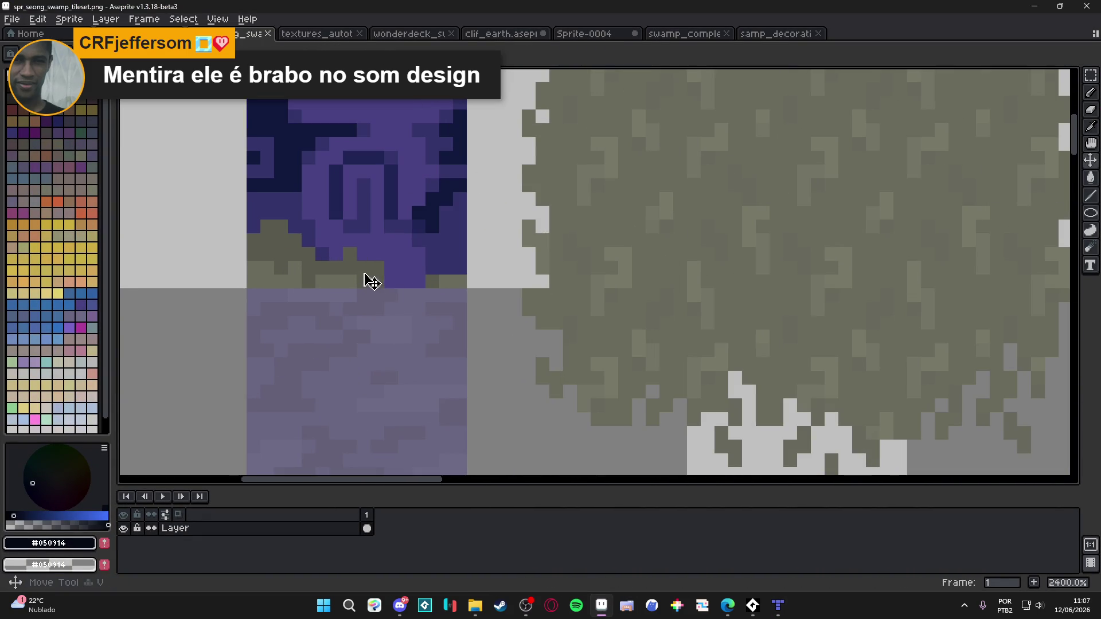
key("minus")
key("minus")
key("minus")
left_click_drag(373, 281, 340, 284)
left_click(350, 254)
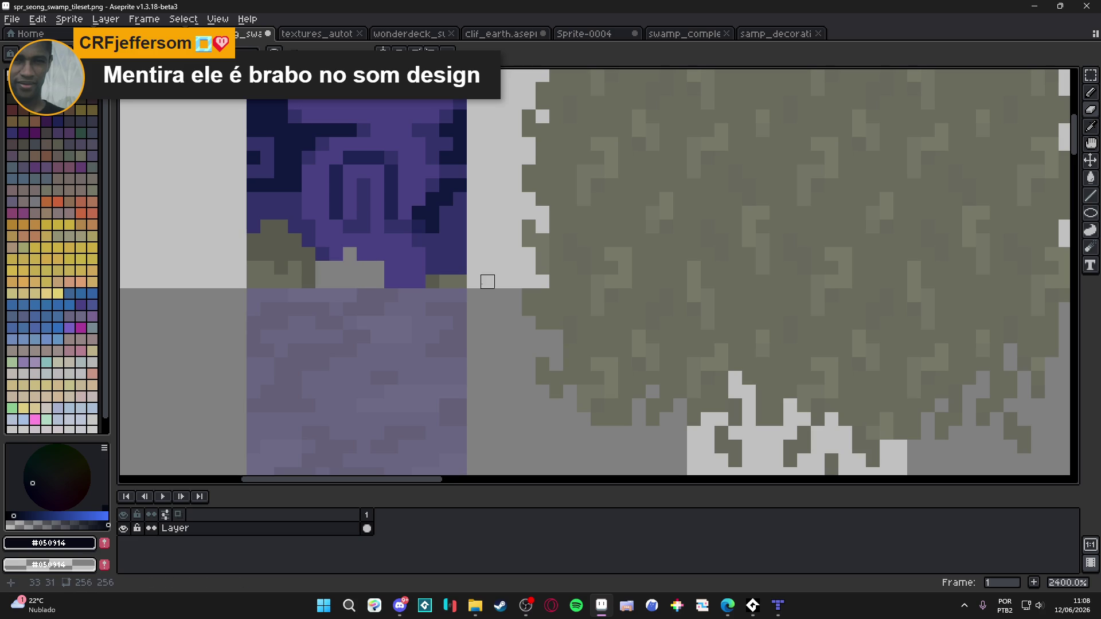
left_click_drag(433, 282, 460, 281)
Clear a column of olive fringe pixels beside the wall tile, then return to Tiled
left_click_drag(318, 290, 401, 322)
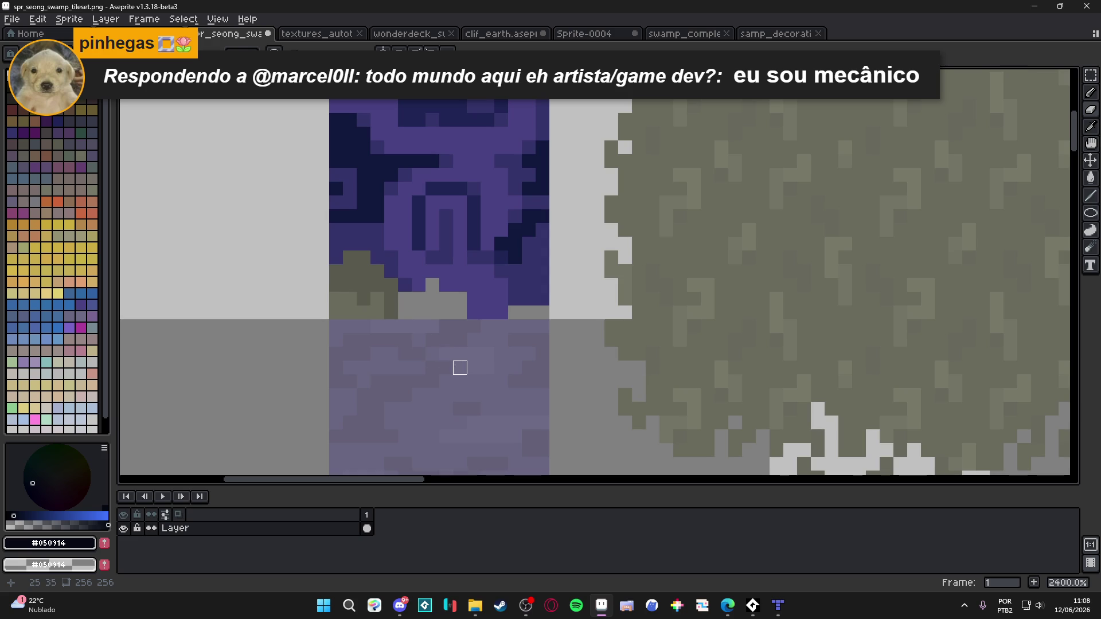
scroll(378, 312, "up", 1)
mouse_move(344, 235)
left_mouse_down()
mouse_move(351, 298)
mouse_move(376, 294)
mouse_move(374, 266)
mouse_move(369, 302)
mouse_move(388, 287)
mouse_move(394, 303)
mouse_move(376, 312)
mouse_move(342, 301)
mouse_move(356, 267)
left_mouse_up()
scroll(447, 324, "down", 4)
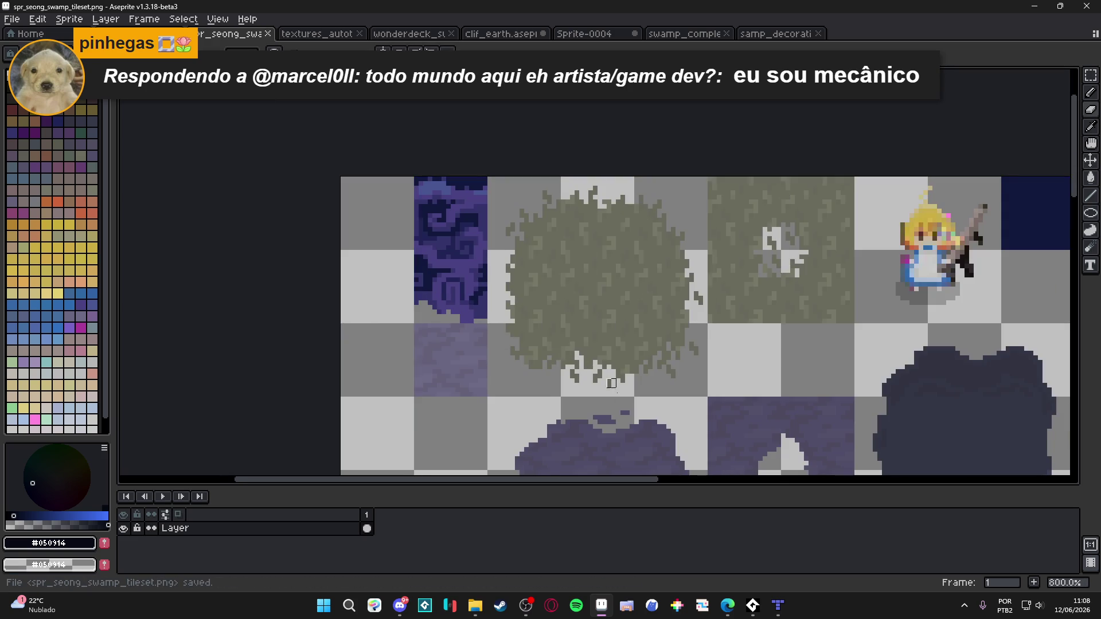
scroll(579, 358, "down", 1)
left_click(777, 605)
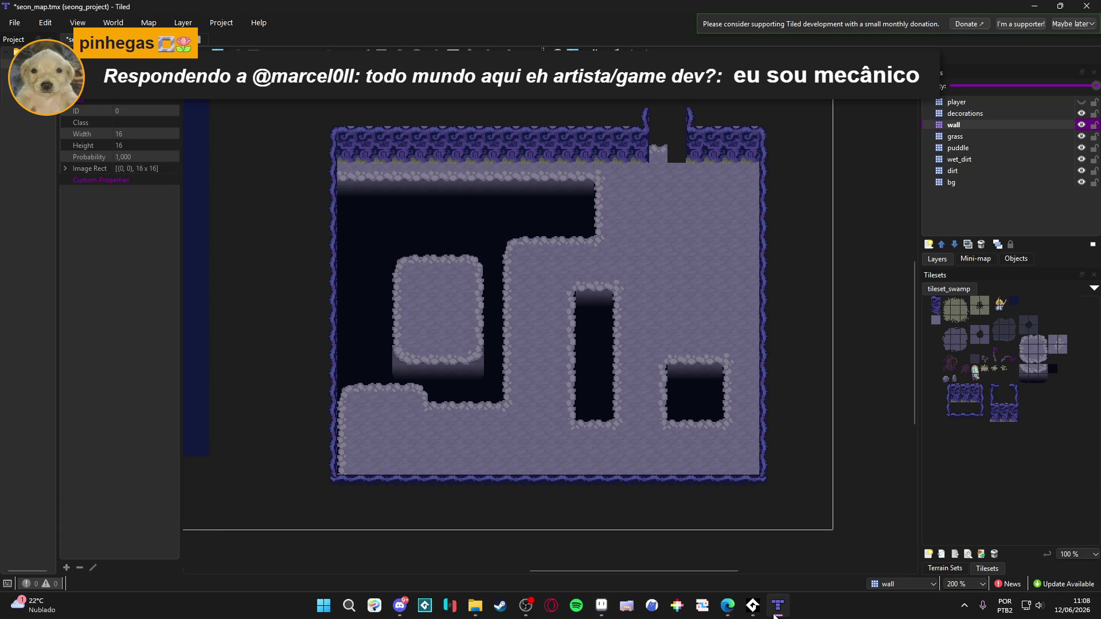
Save the map in Tiled and go back to the tileset in Aseprite
key("ctrl+s")
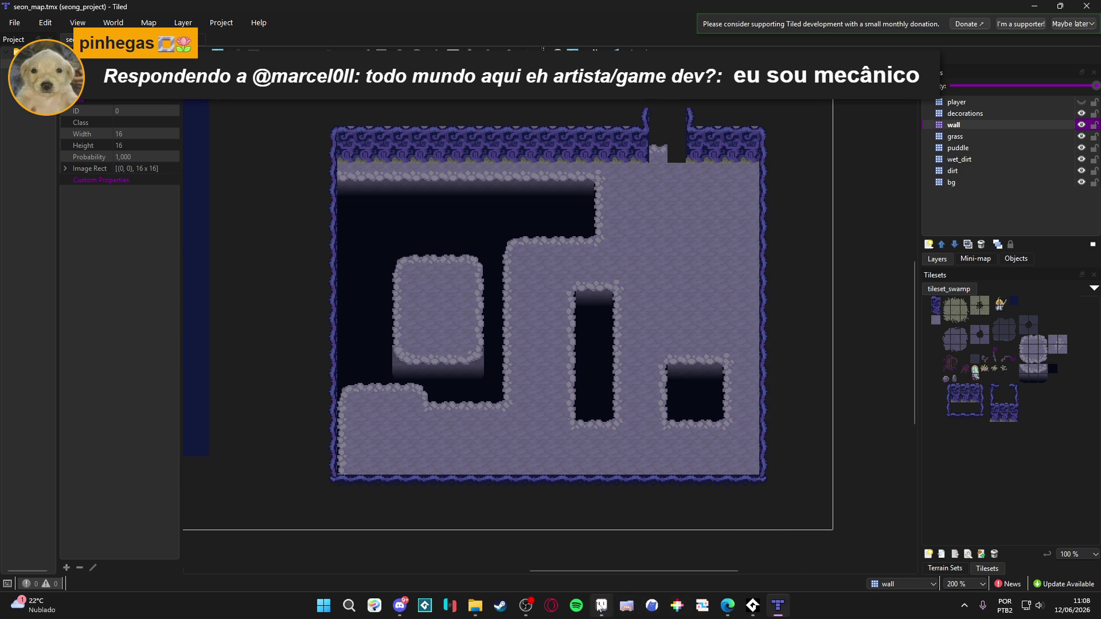
left_click(600, 606)
scroll(435, 337, "down", 2)
scroll(564, 233, "up", 1)
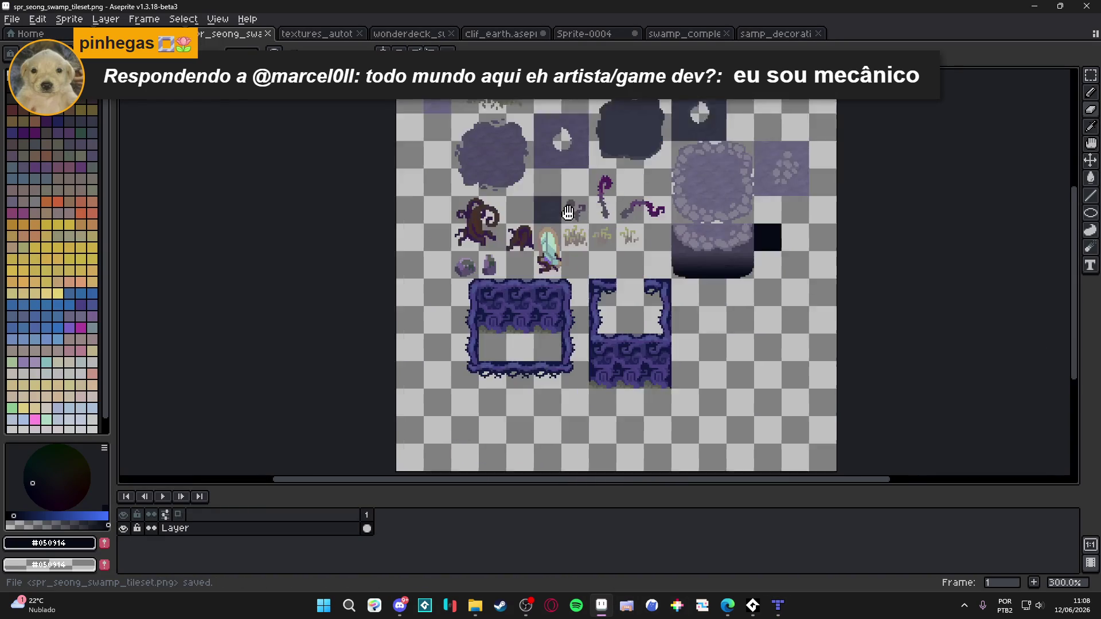
scroll(551, 284, "up", 5)
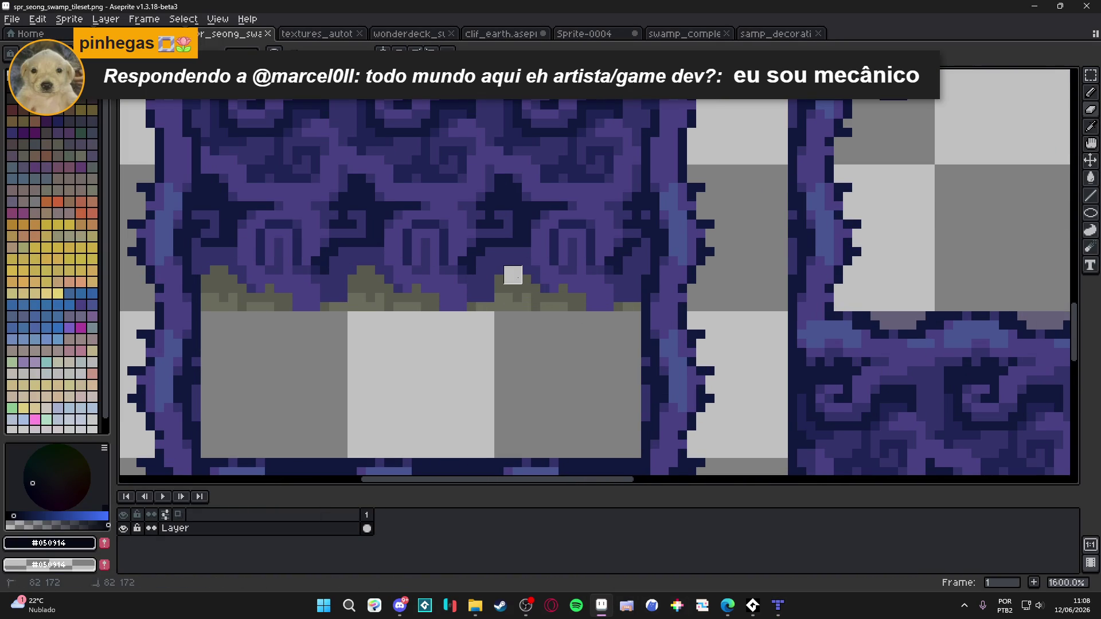
Replace the olive fringe colour within the left wall frame's top tile row
key("m")
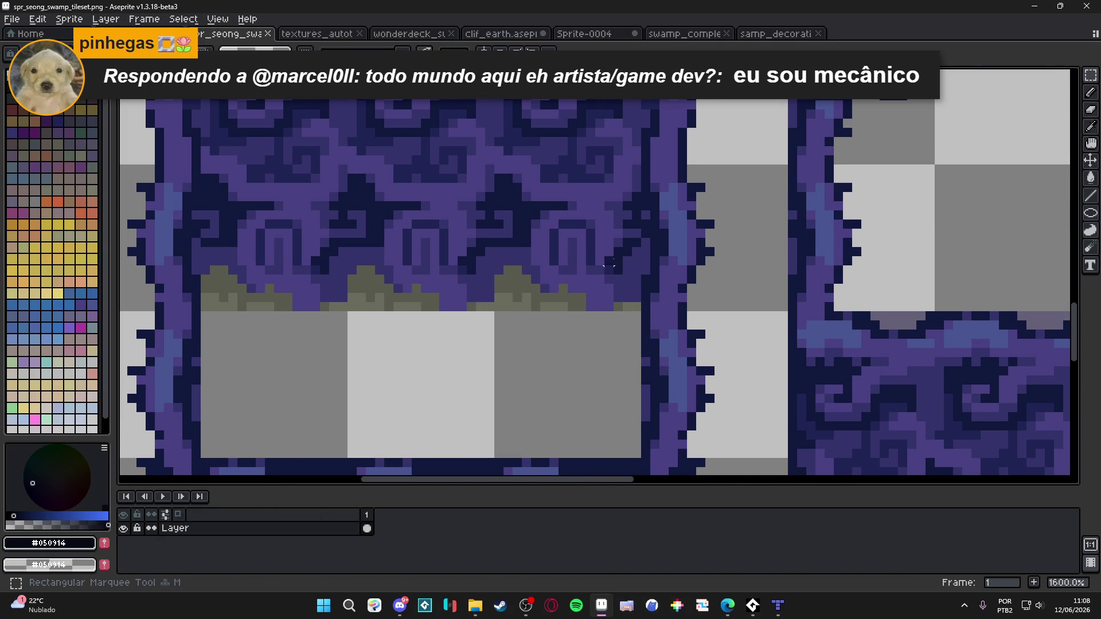
mouse_move(617, 206)
left_mouse_down()
mouse_move(347, 311)
mouse_move(200, 312)
left_mouse_up()
left_click(302, 310, "alt")
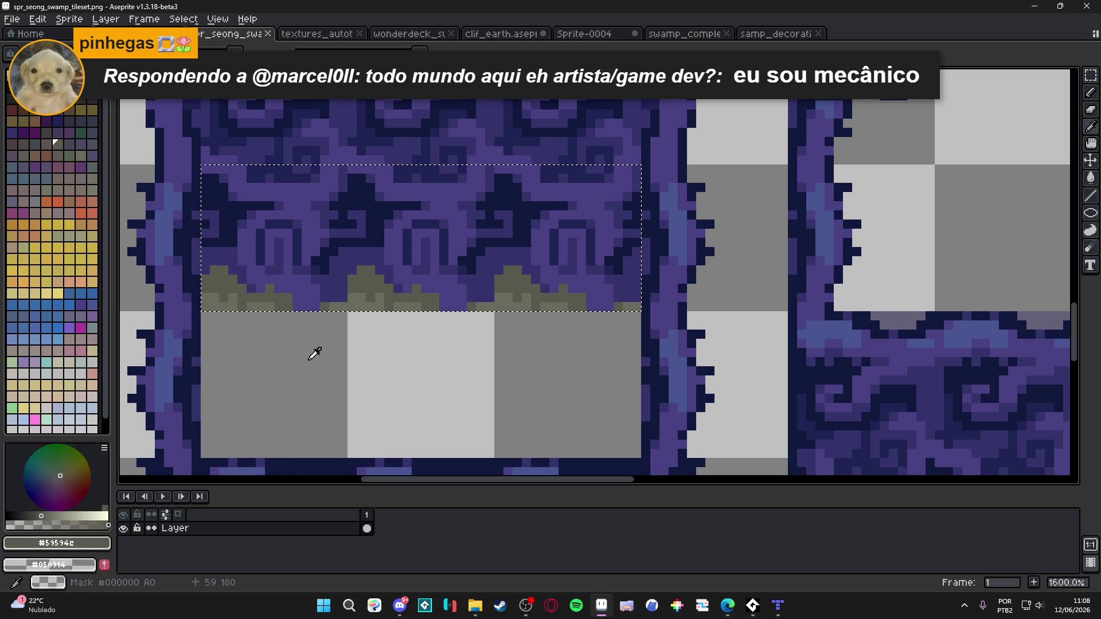
key("shift+r")
key("Return")
Replace the olive colour within the right wall frame's bottom tile row, then return to Tiled
scroll(537, 259, "down", 4)
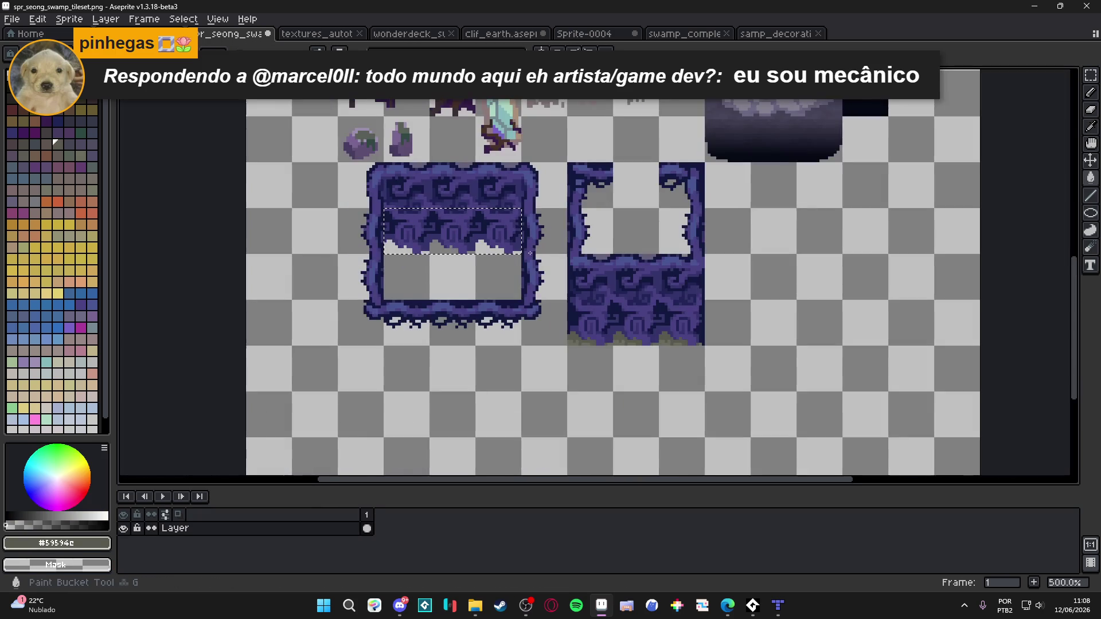
left_click_drag(559, 338, 654, 332)
scroll(659, 352, "up", 2)
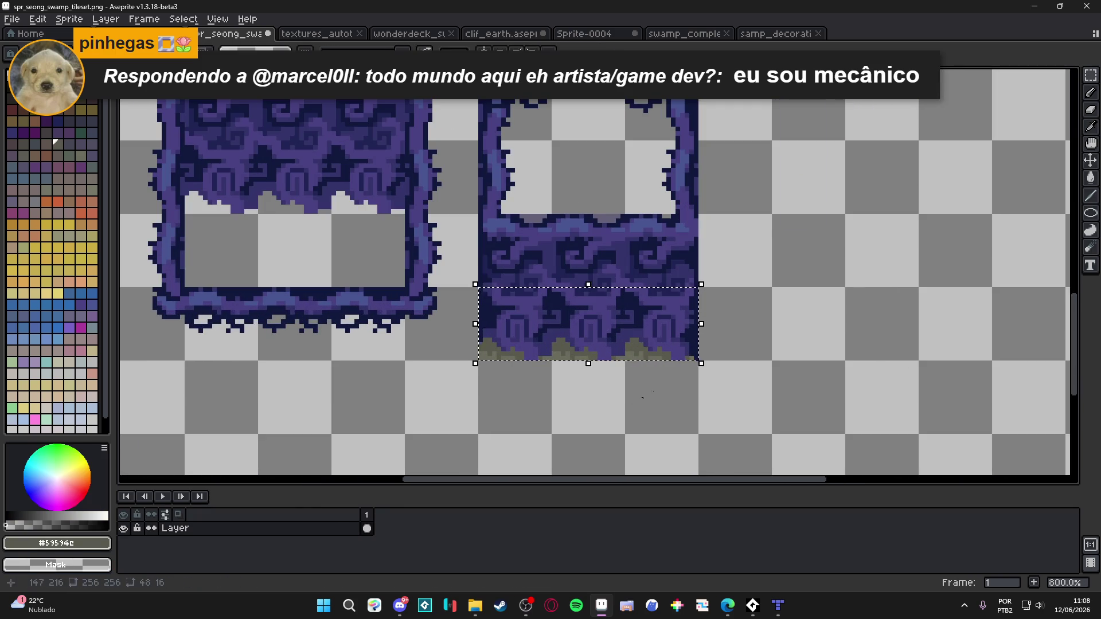
key("shift+r")
left_click(774, 158)
scroll(559, 347, "down", 3)
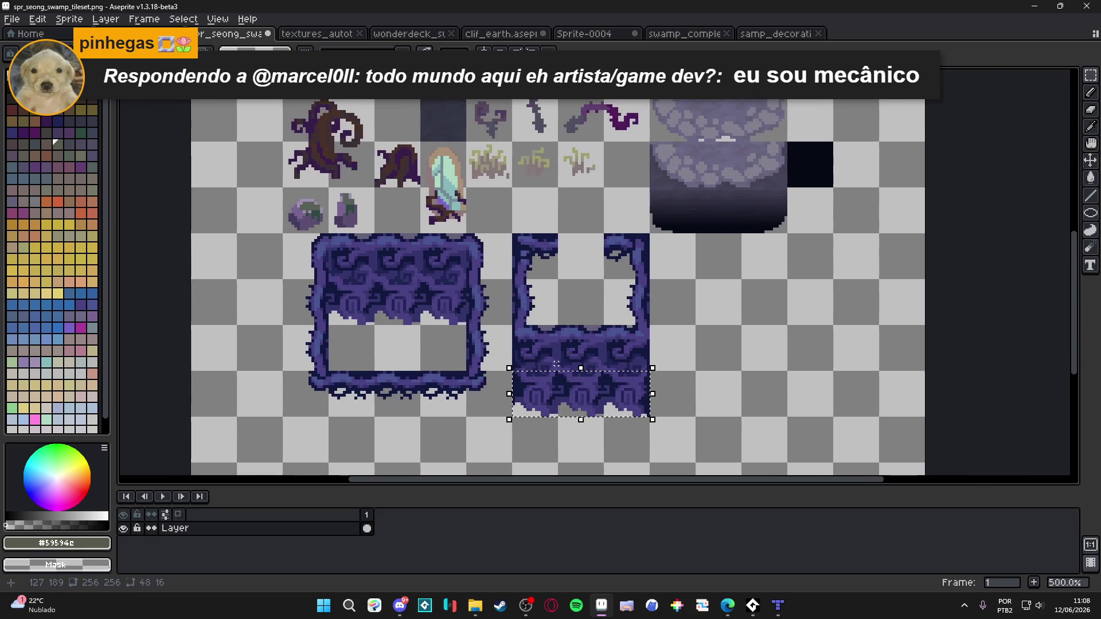
scroll(559, 347, "down", 1)
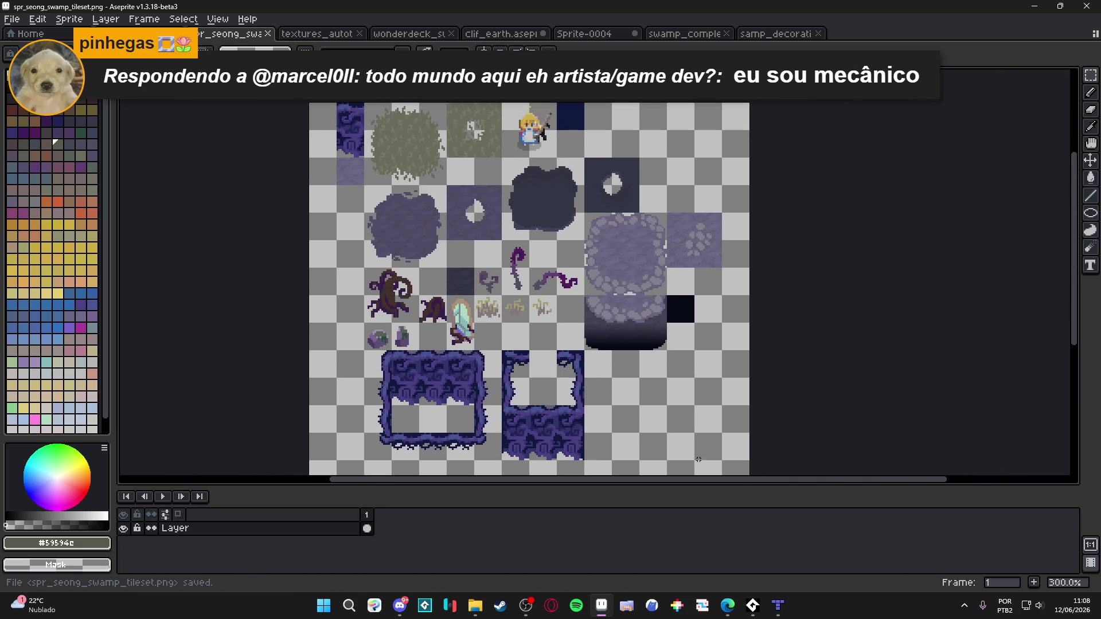
left_click(778, 605)
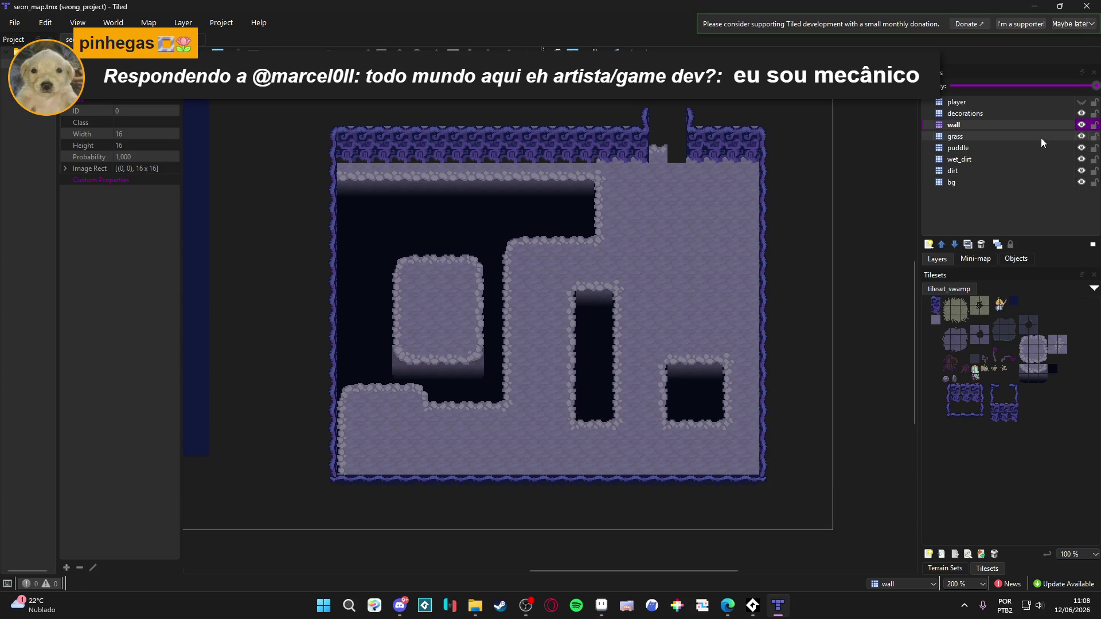
Stamp a cobbled floor tile into the top wall gap, select the grass layer, and return to Aseprite
left_click(1031, 339)
left_click(683, 154)
left_click(1024, 344)
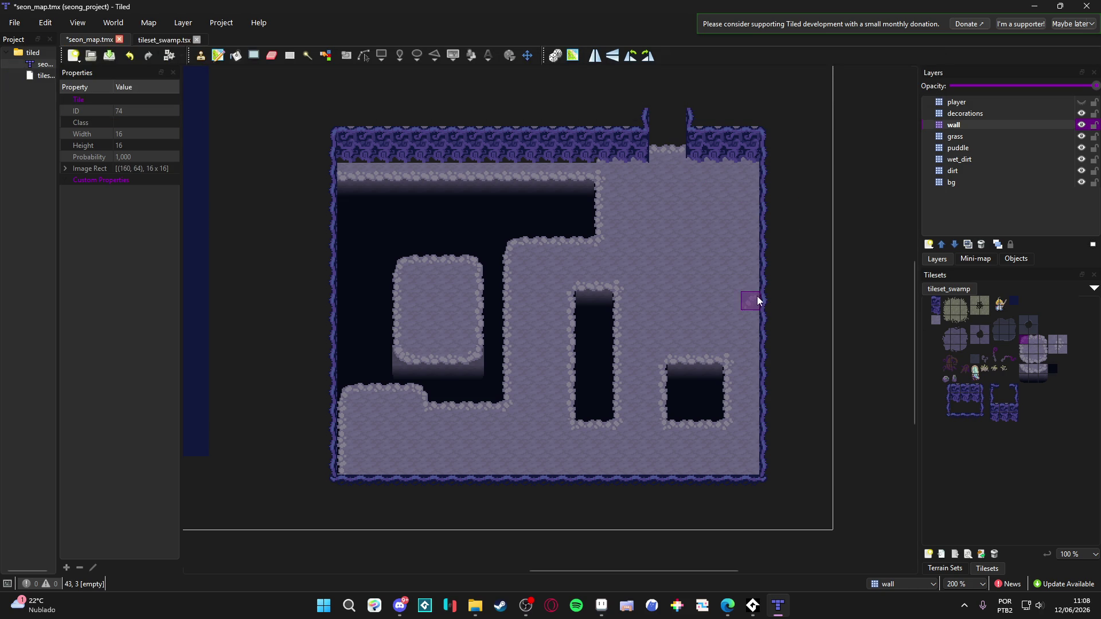
left_click(1033, 348)
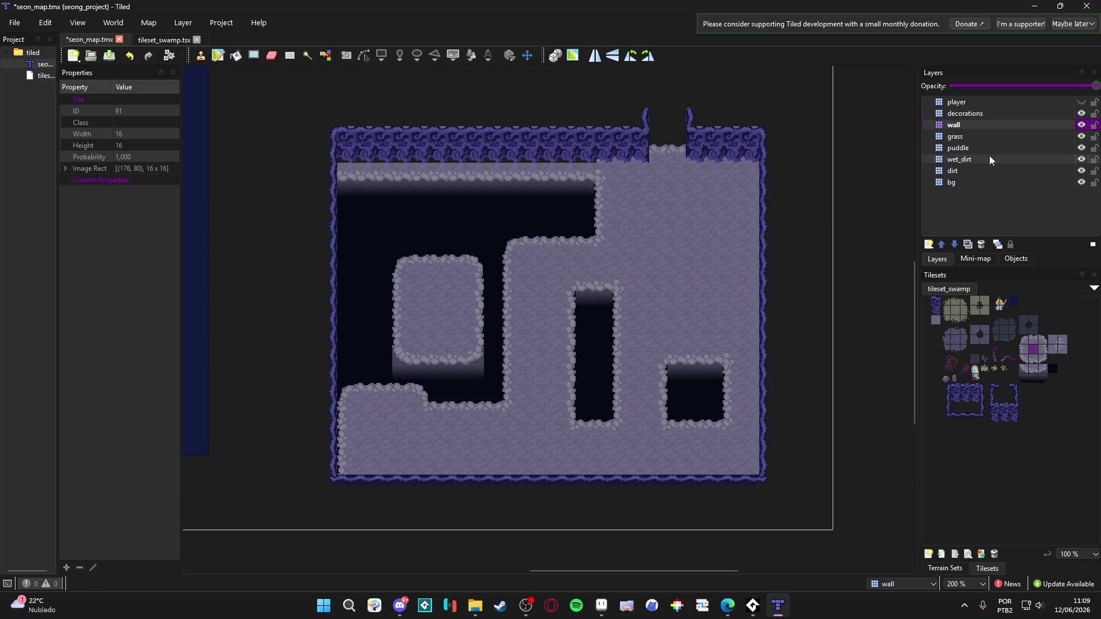
left_click(999, 135)
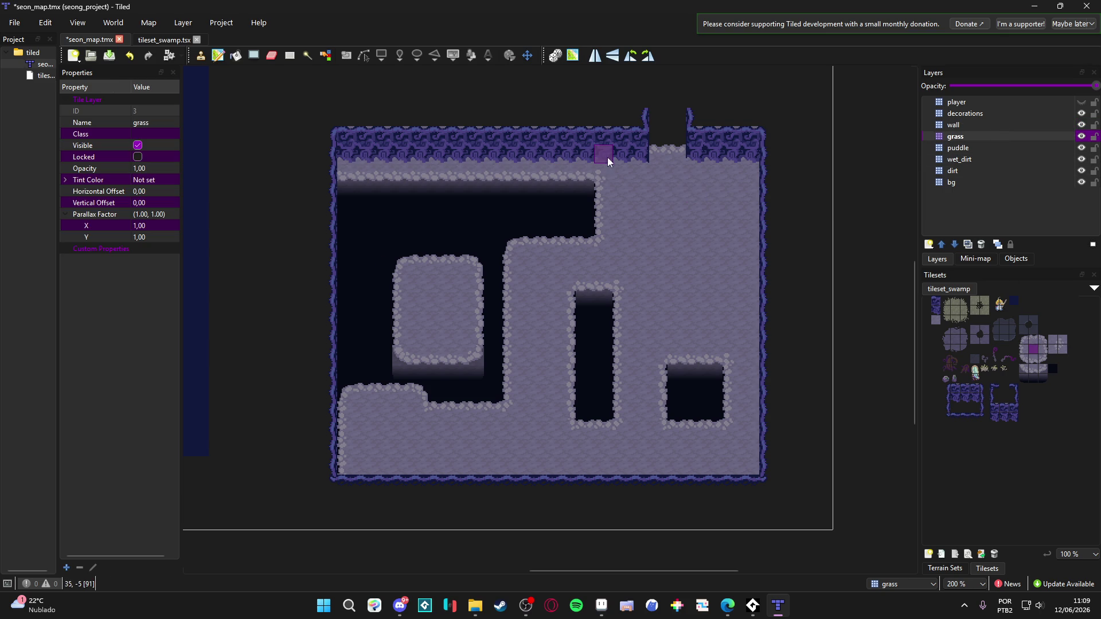
left_click(601, 605)
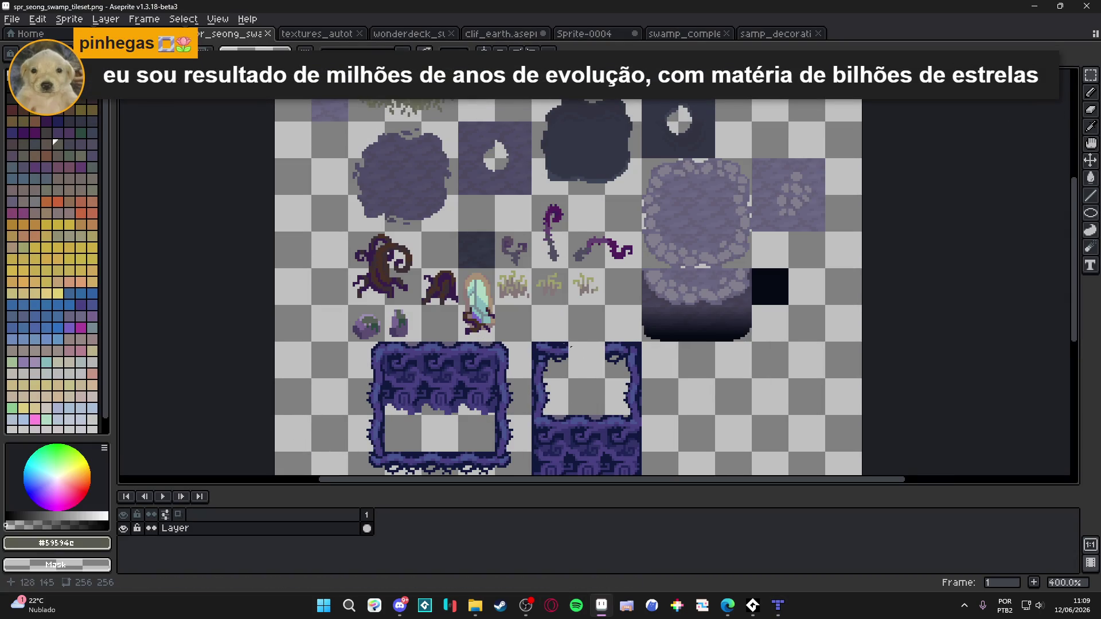
Compare the map in Tiled against the tileset sheet in Aseprite
scroll(494, 422, "up", 1)
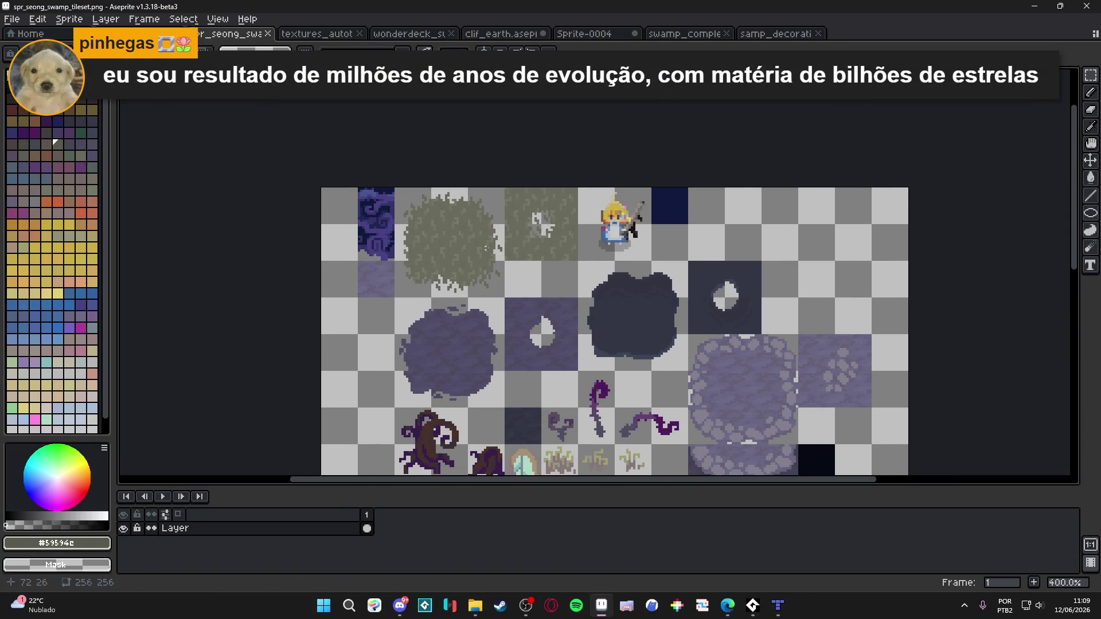
key("alt+Tab")
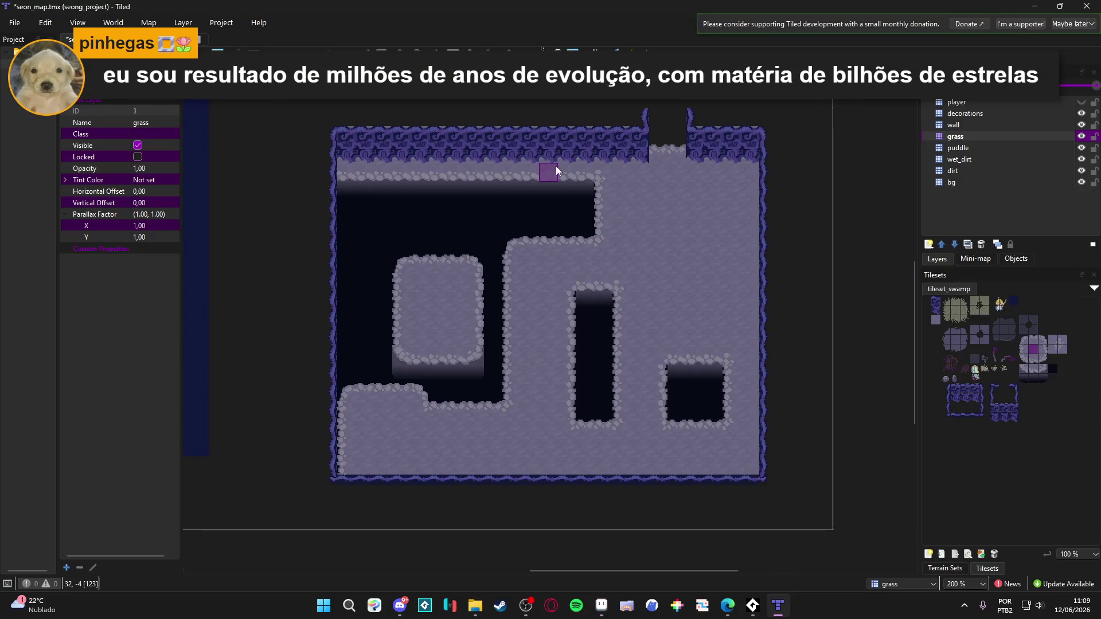
scroll(597, 204, "up", 3)
scroll(653, 219, "down", 2)
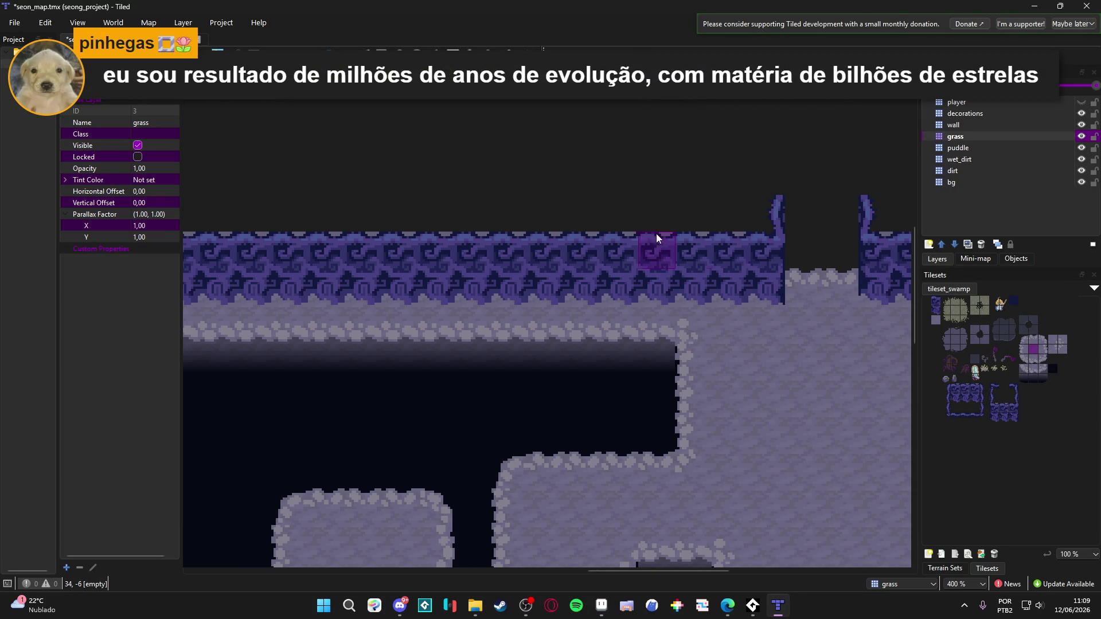
scroll(752, 247, "up", 1)
scroll(967, 392, "up", 4)
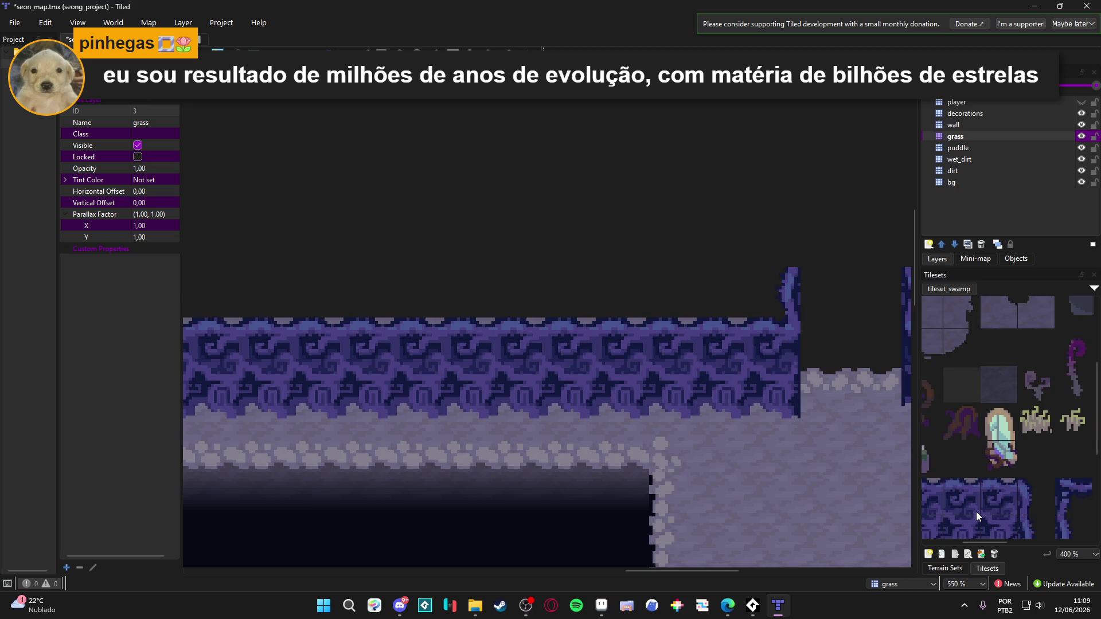
key("alt+Tab")
scroll(482, 147, "down", 2)
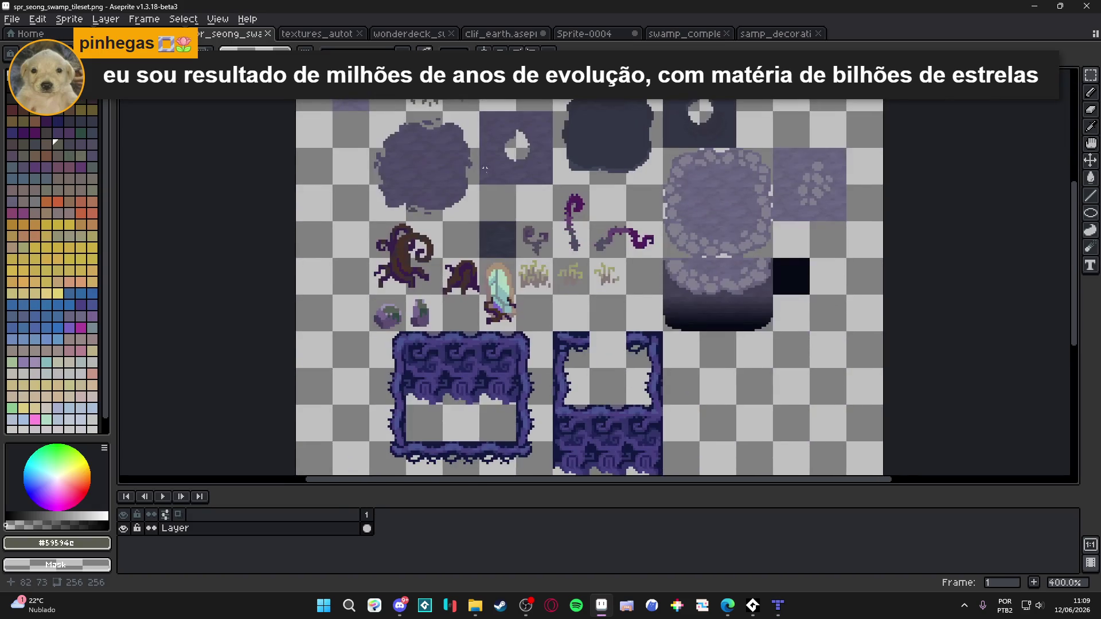
scroll(512, 324, "up", 5)
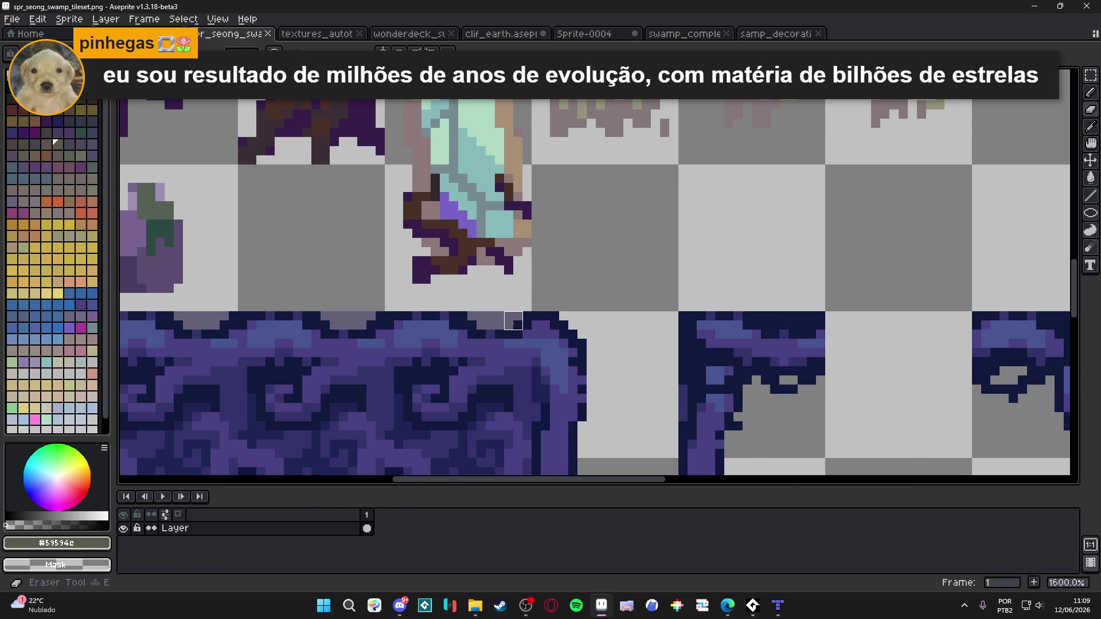
scroll(513, 321, "down", 2)
Replace the fringe colour in the left wall frame's top row, then return to Tiled
key("m")
mouse_move(579, 388)
left_mouse_down()
mouse_move(430, 321)
mouse_move(354, 308)
left_mouse_up()
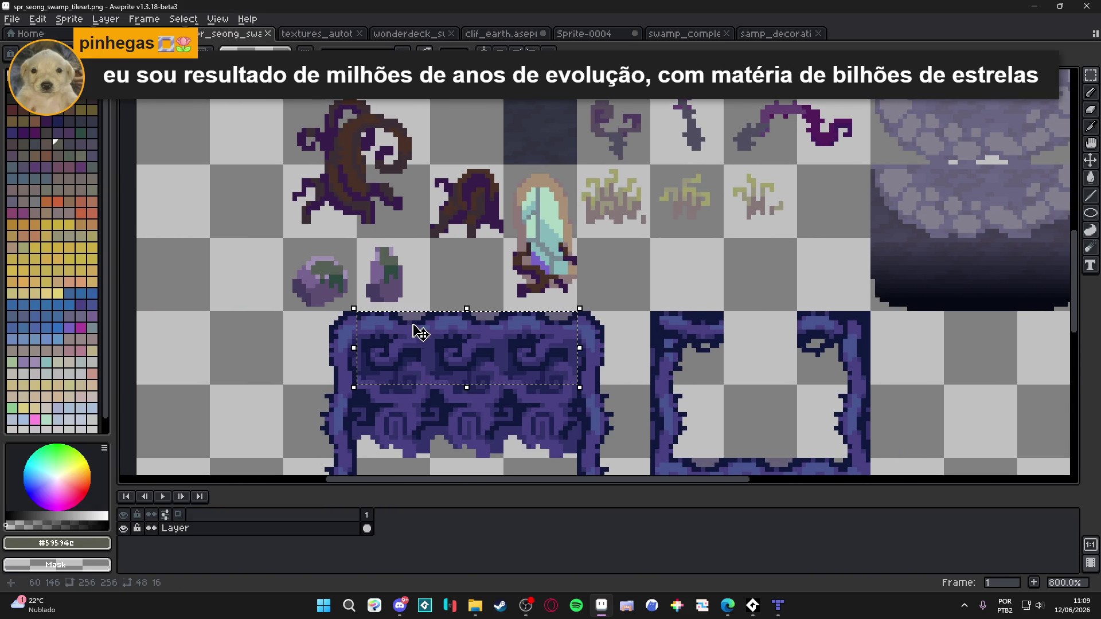
scroll(419, 320, "up", 1)
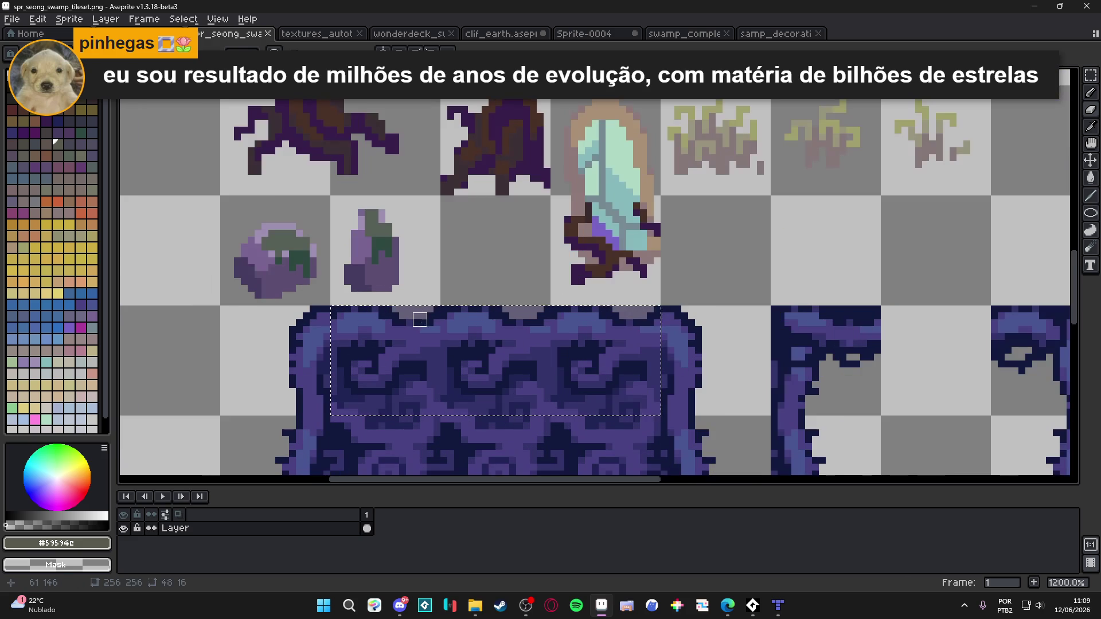
left_click(419, 320, "alt")
key("shift+r")
left_click(787, 124)
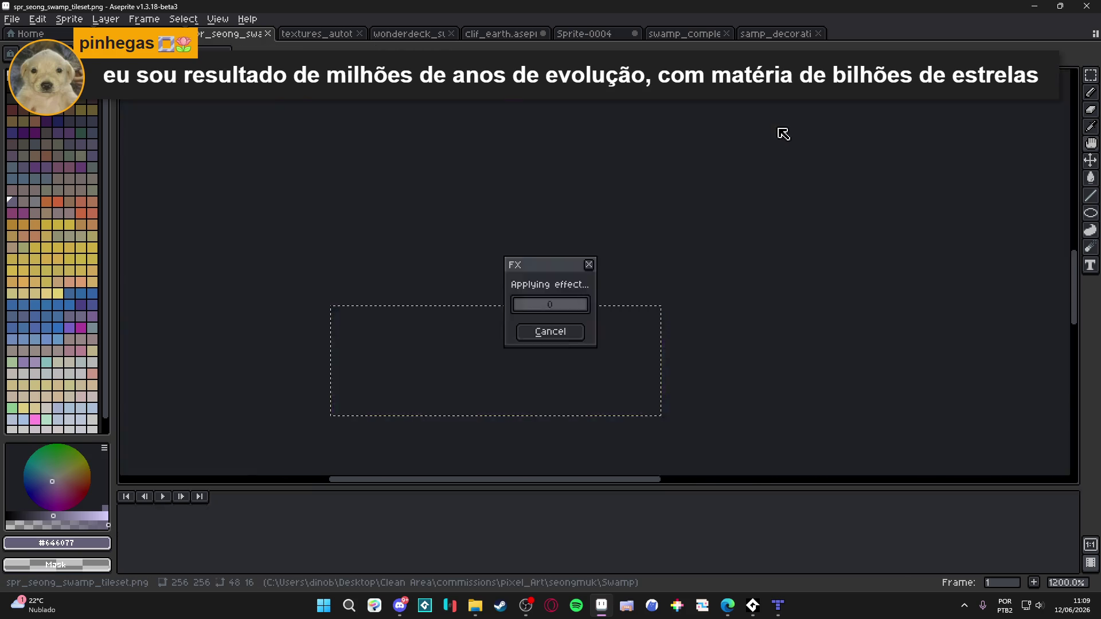
scroll(787, 123, "down", 3)
scroll(787, 123, "up", 1)
key("alt+Tab")
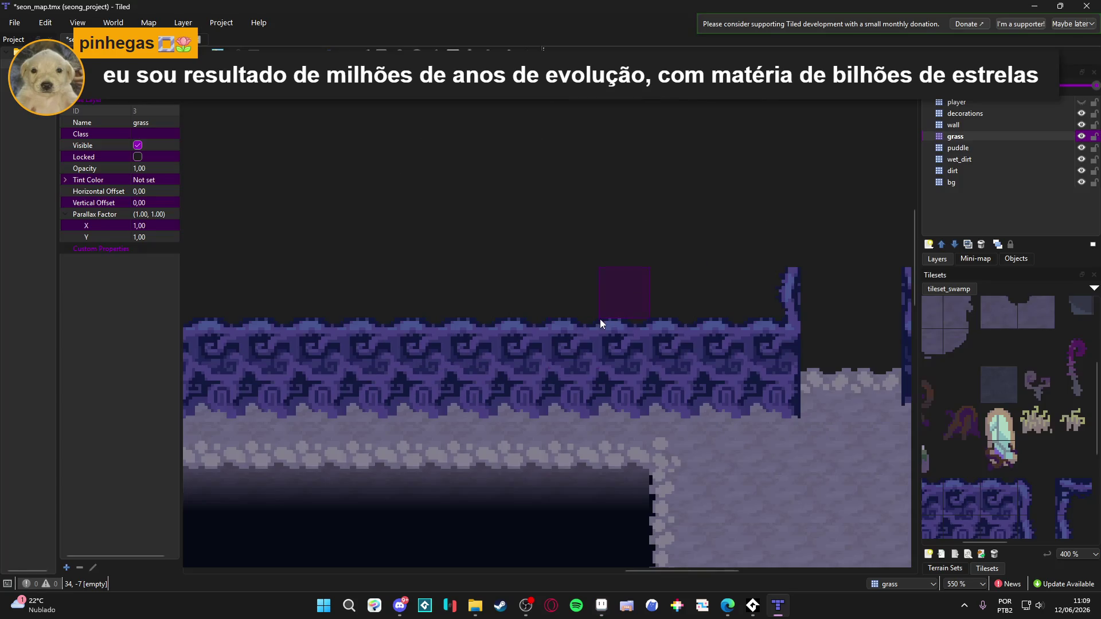
Zoom out, toggle the grass layer's visibility, and erase its tiles across a large rectangle
scroll(623, 309, "down", 4)
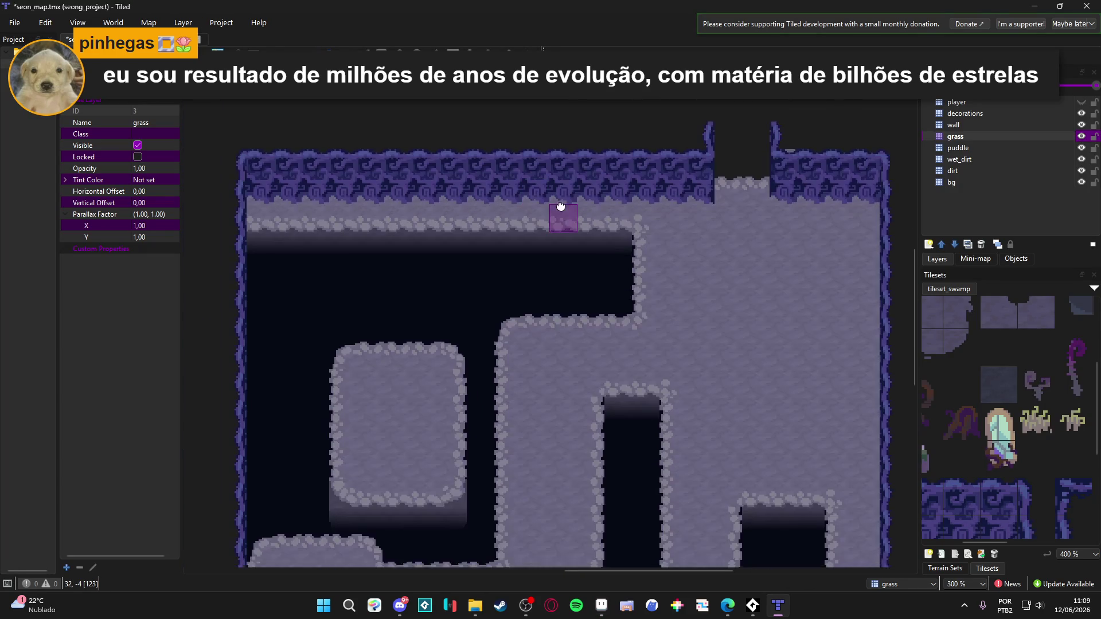
scroll(560, 216, "down", 1)
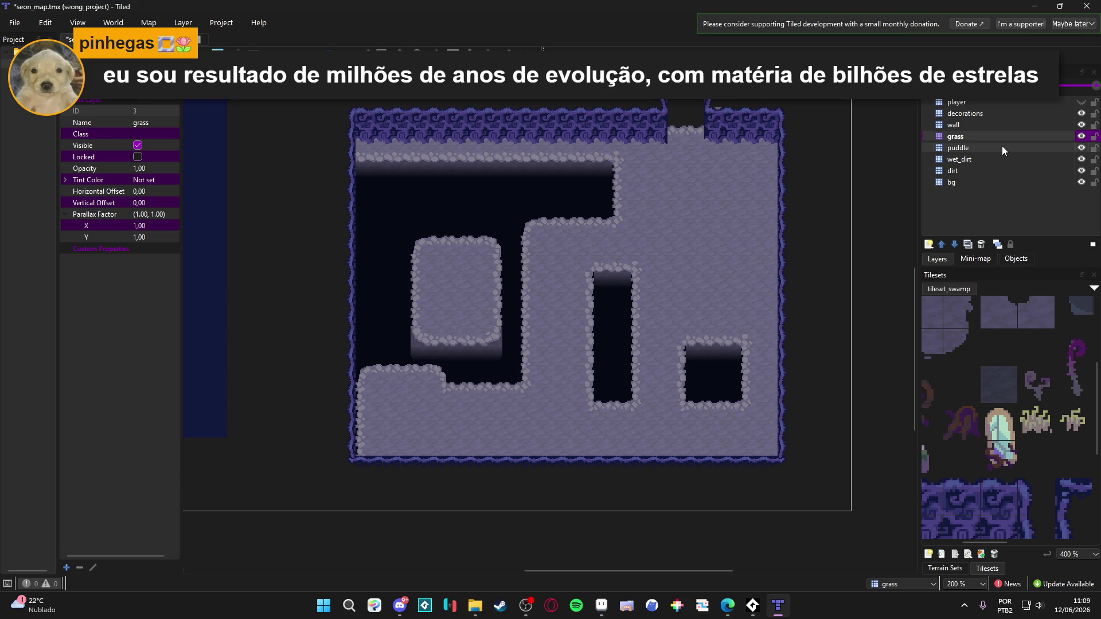
left_click(1081, 136)
left_click(1081, 136)
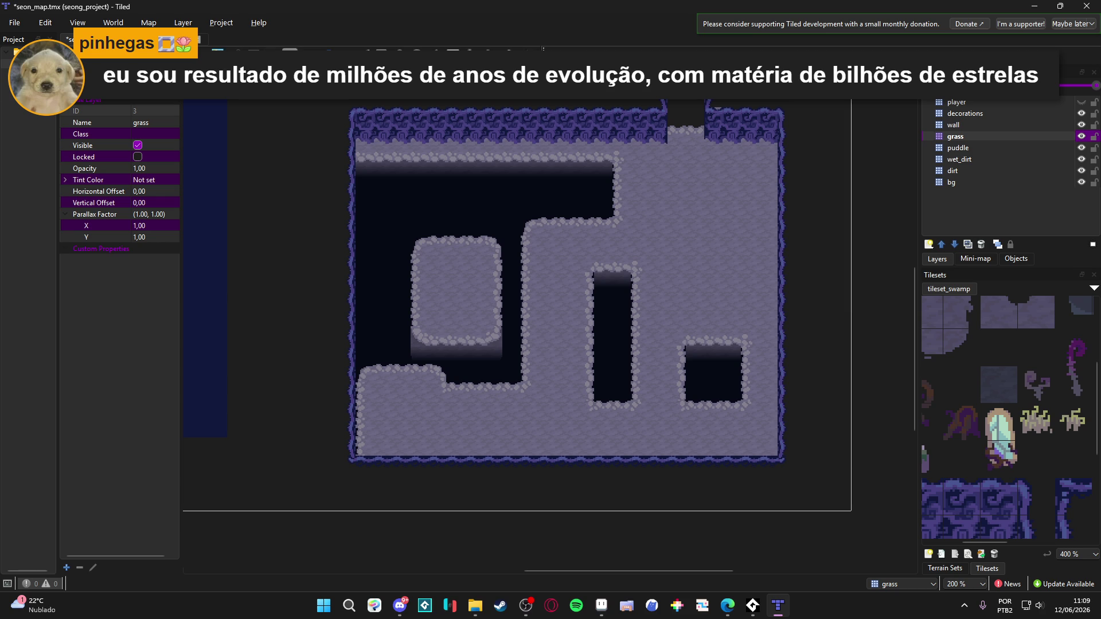
mouse_move(357, 135)
left_mouse_down()
mouse_move(454, 275)
mouse_move(743, 453)
mouse_move(777, 454)
left_mouse_up()
Cycle through the dirt, wet_dirt and wall layers back to grass, then show the Terrain Sets
left_click(992, 171)
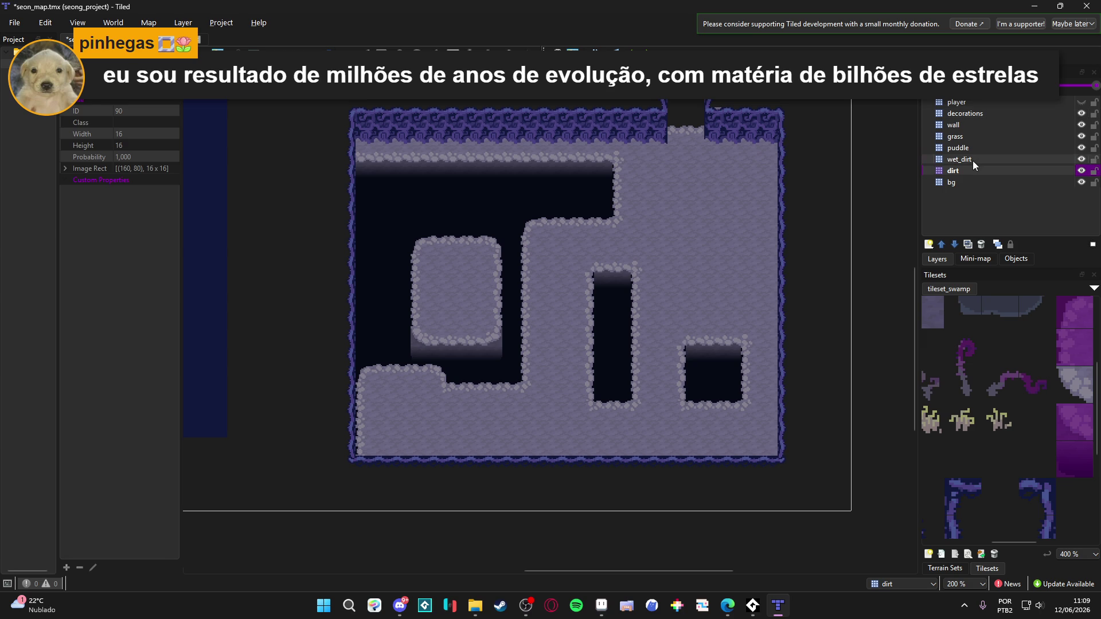
left_click(972, 160)
left_click(989, 125)
left_click(992, 136)
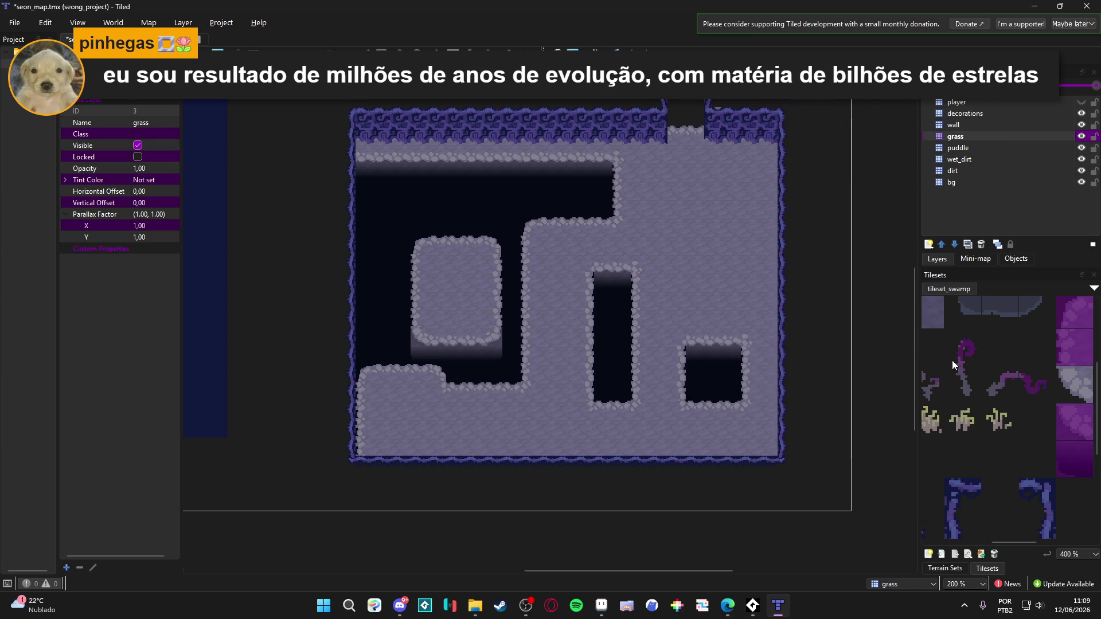
mouse_move(1003, 545)
left_mouse_down()
mouse_move(954, 541)
mouse_move(964, 535)
left_mouse_up()
scroll(992, 431, "down", 1, "ctrl")
scroll(993, 431, "down", 2, "ctrl")
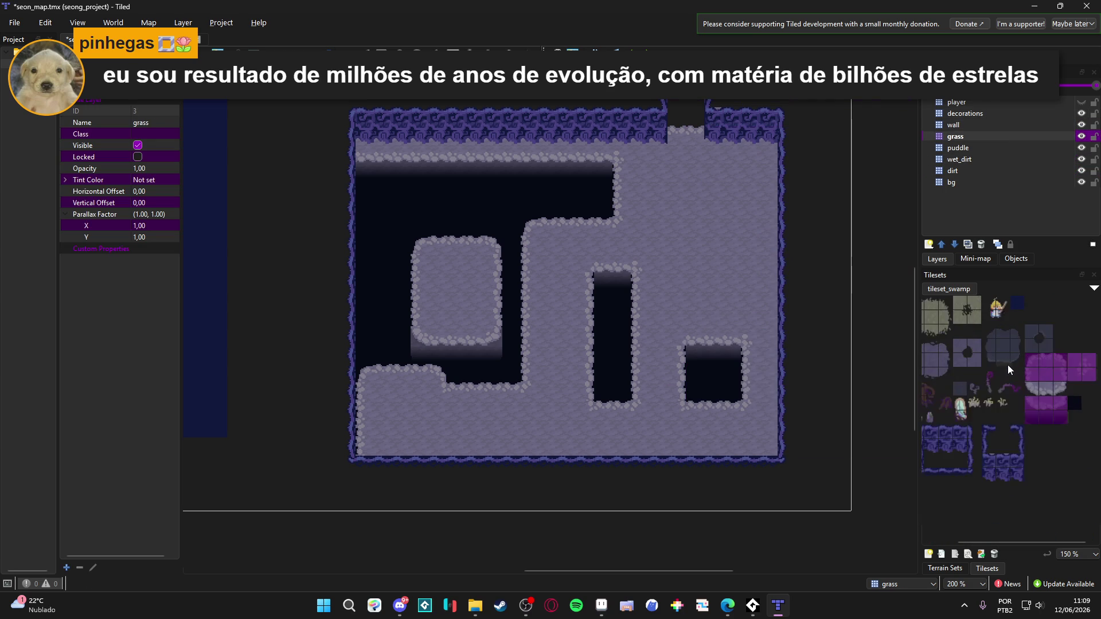
left_click(945, 568)
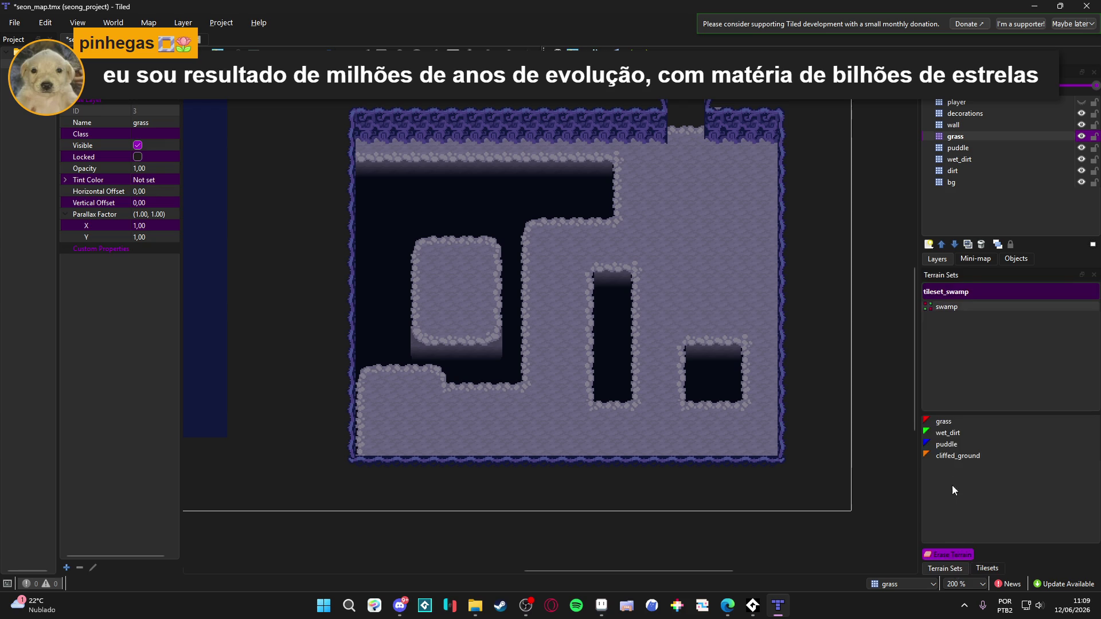
Paint wet_dirt terrain patches along the bottom and right side of the floor
left_click(969, 435)
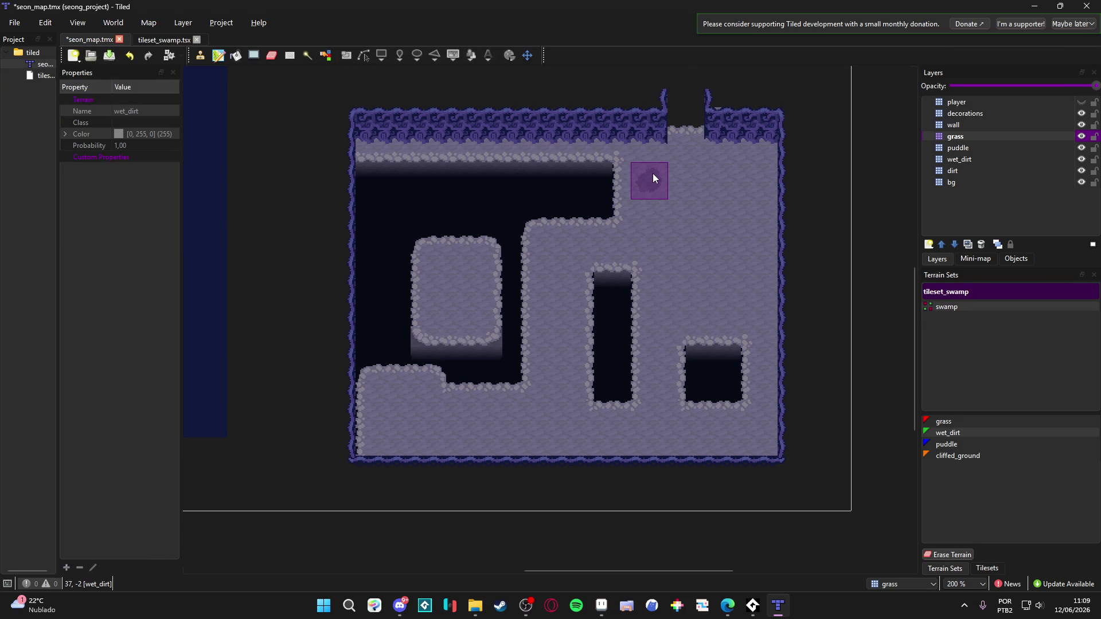
left_click_drag(653, 174, 685, 224)
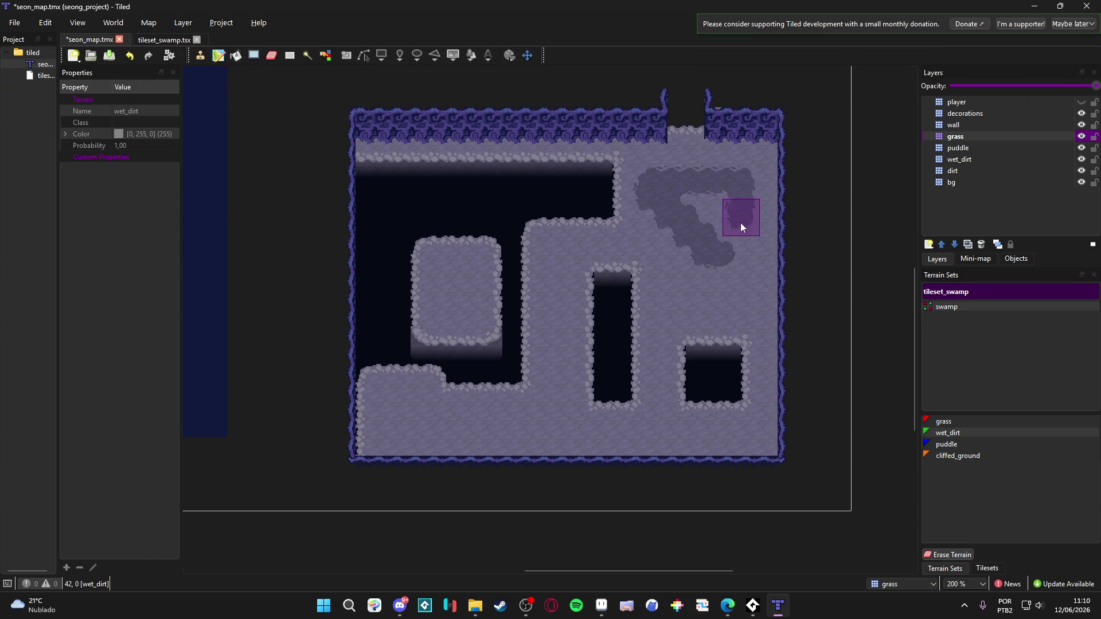
key("ctrl+z")
mouse_move(397, 413)
left_mouse_down()
mouse_move(512, 419)
mouse_move(407, 407)
left_mouse_up()
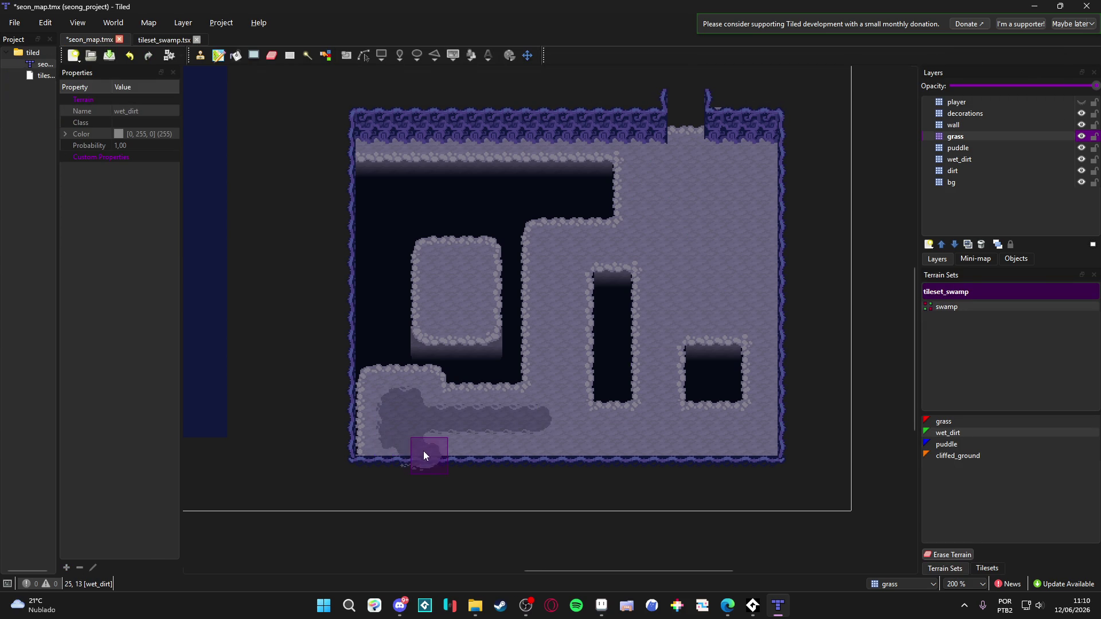
mouse_move(400, 444)
left_mouse_down()
mouse_move(504, 438)
mouse_move(411, 457)
left_mouse_up()
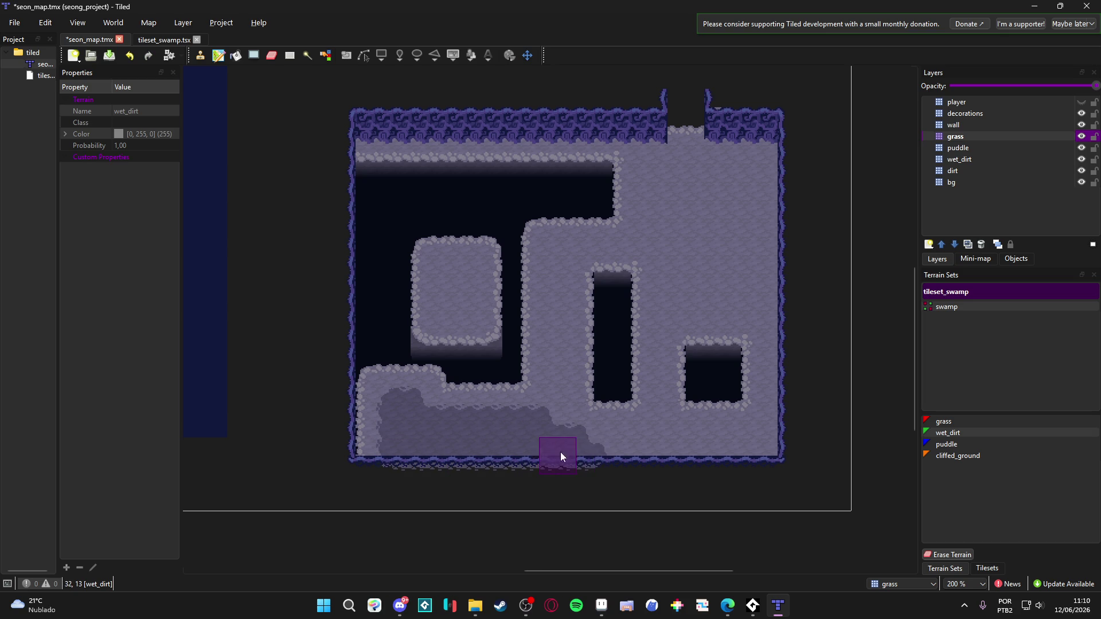
mouse_move(552, 411)
left_mouse_down()
mouse_move(554, 383)
mouse_move(527, 422)
left_mouse_up()
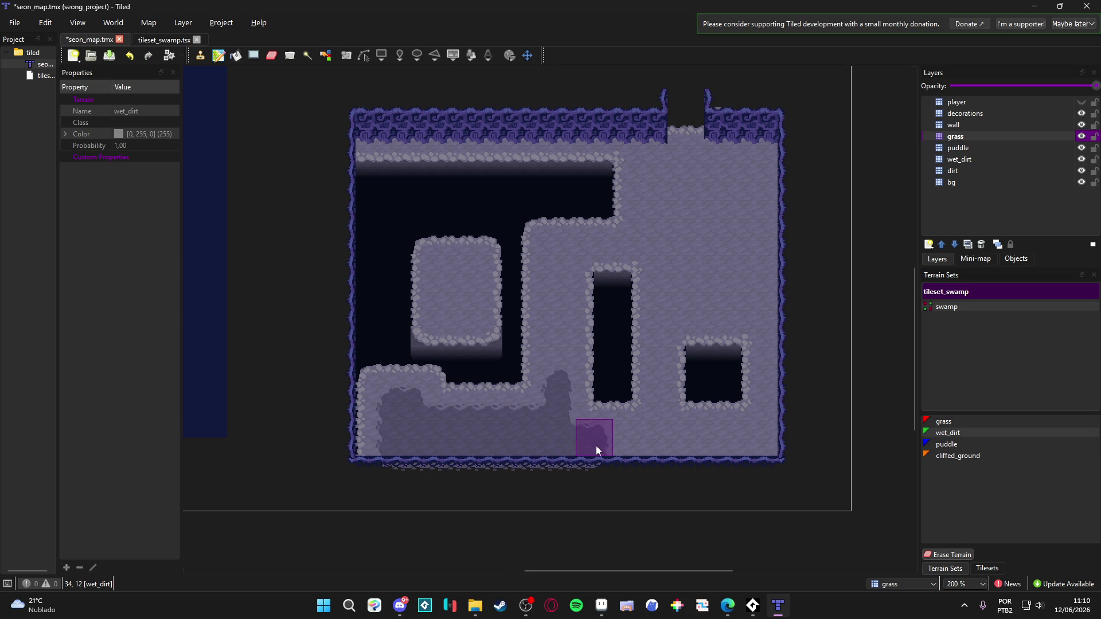
left_click_drag(665, 421, 675, 339)
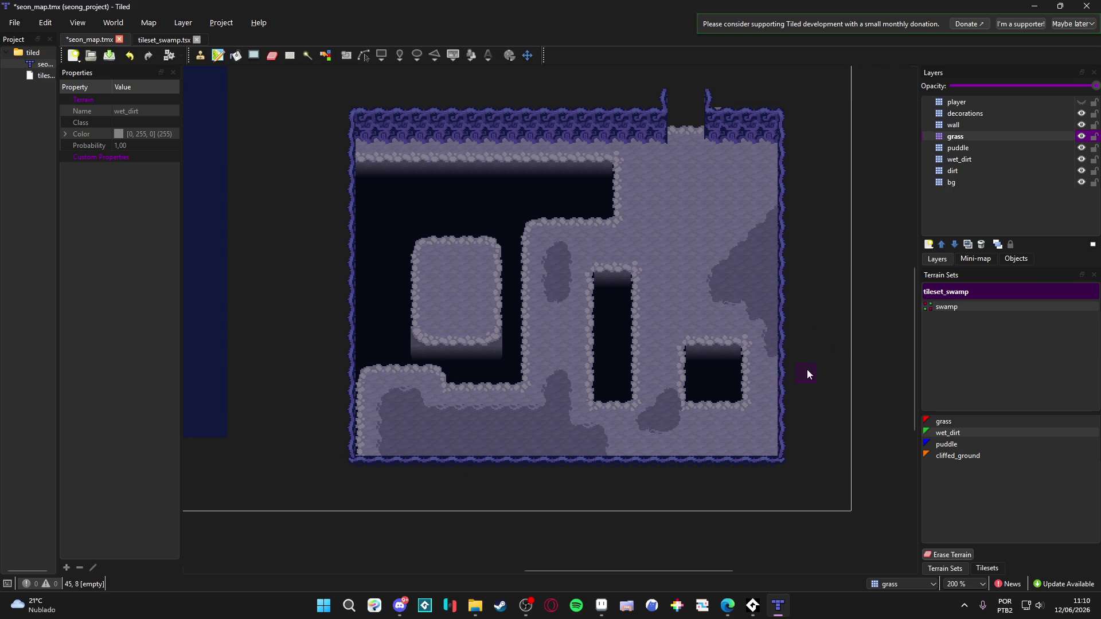
Rectangle-select the painted wet_dirt area, delete it from the grass layer, and select the puddle layer
left_click(292, 56)
left_click_drag(785, 204, 345, 472)
key("Delete")
left_click(993, 145)
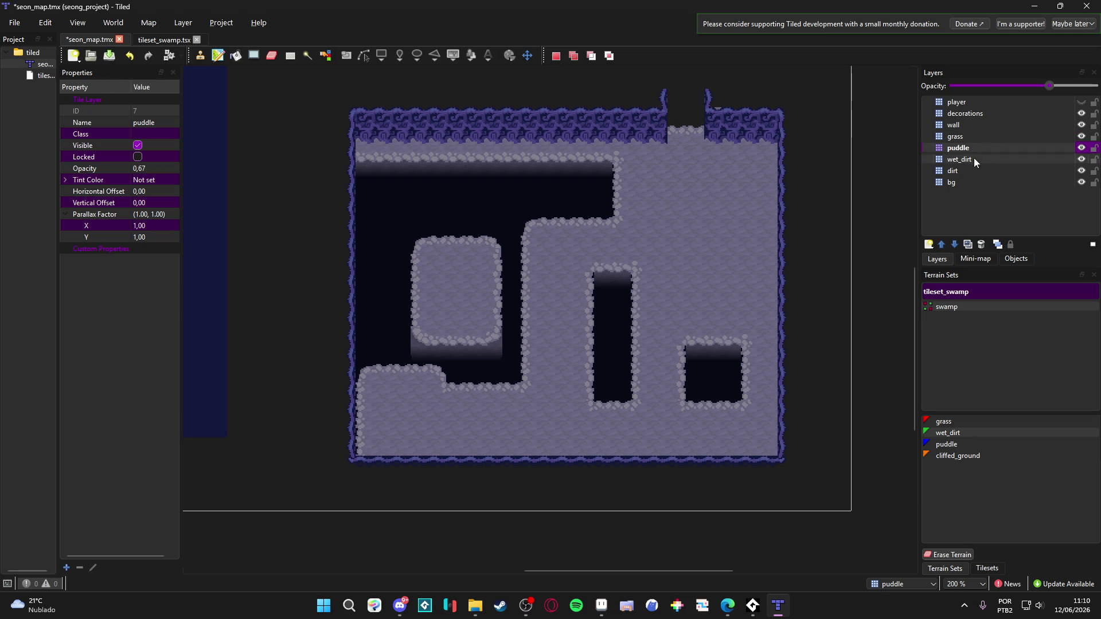
Paste the wet_dirt patches back in place on the wet_dirt layer
left_click(993, 158)
key("ctrl+v")
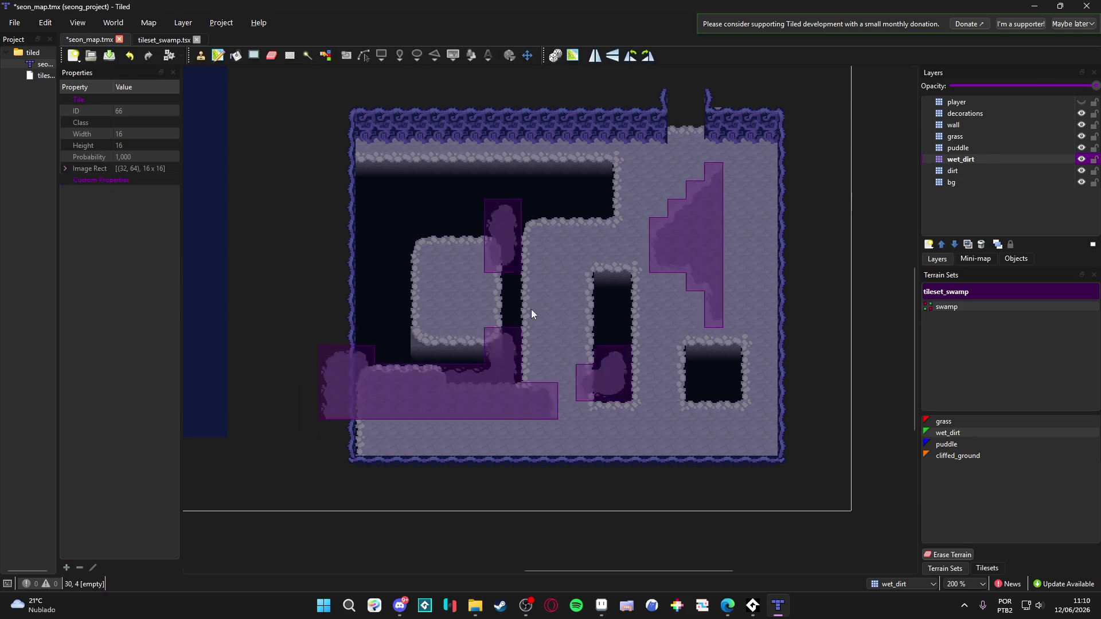
left_click(582, 338)
On the grass layer, paint grass terrain across the upper-right floor and the left rock platform
left_click(999, 138)
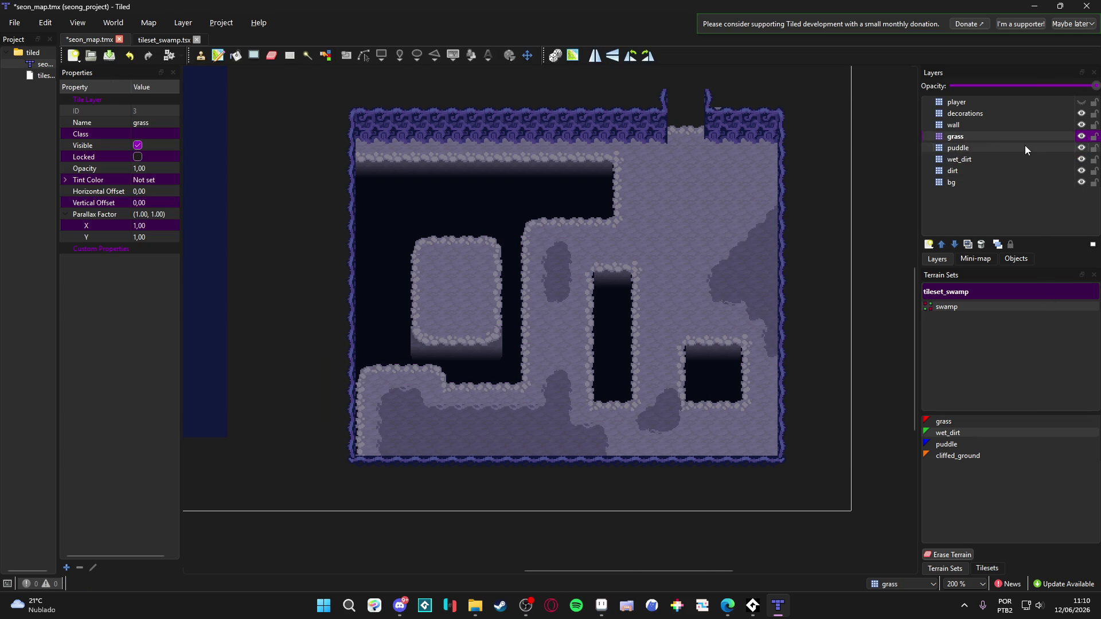
left_click(946, 421)
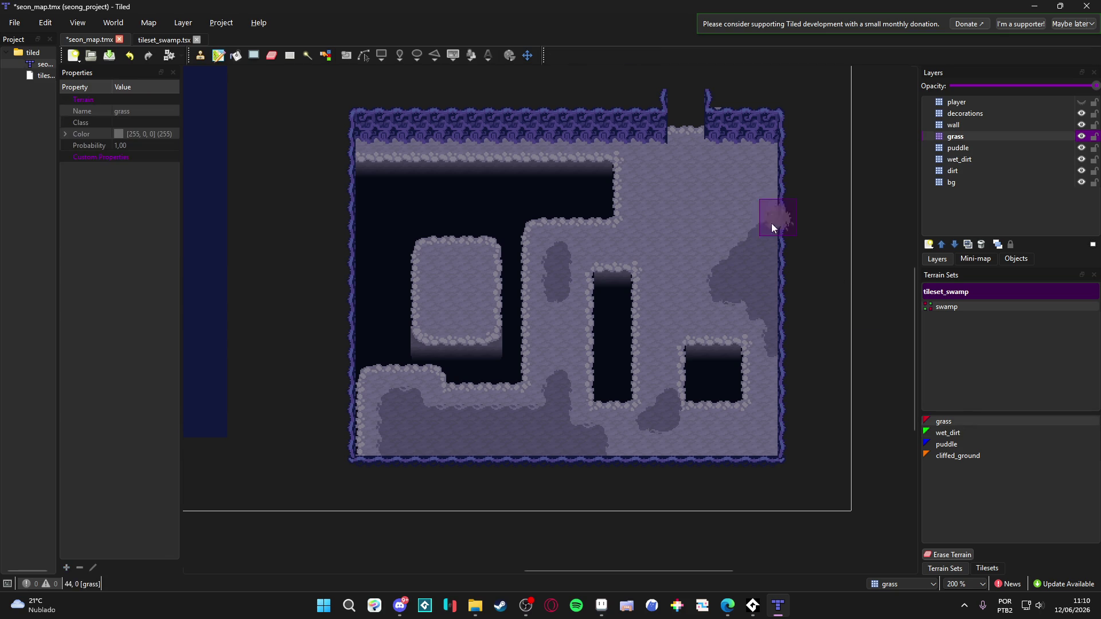
mouse_move(672, 204)
left_mouse_down()
mouse_move(673, 243)
mouse_move(721, 197)
mouse_move(724, 171)
mouse_move(655, 212)
left_mouse_up()
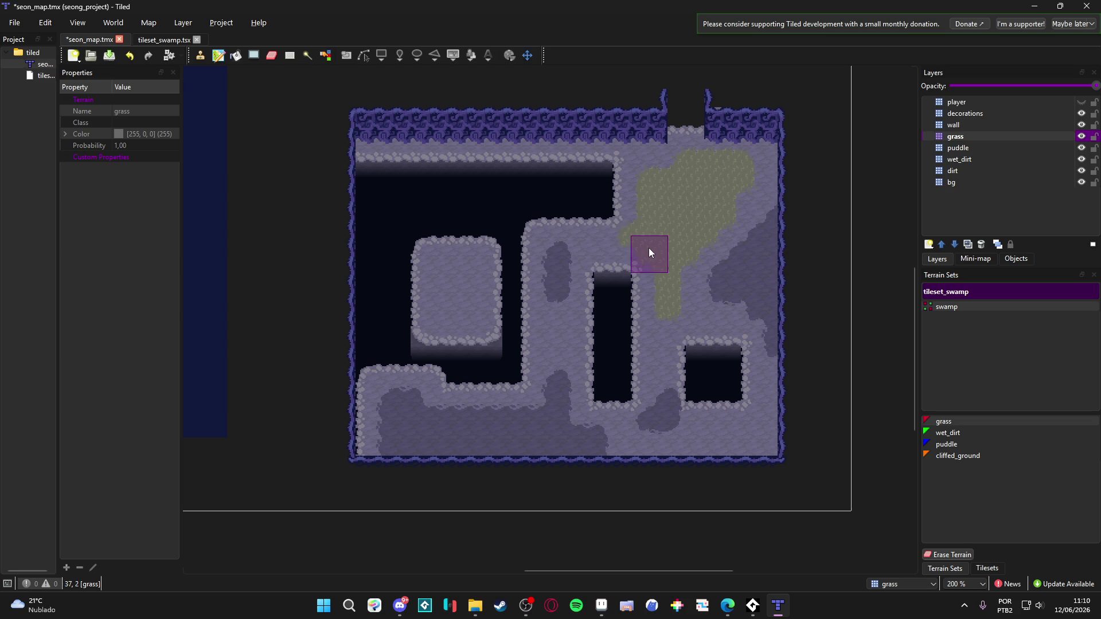
left_click_drag(606, 243, 728, 186)
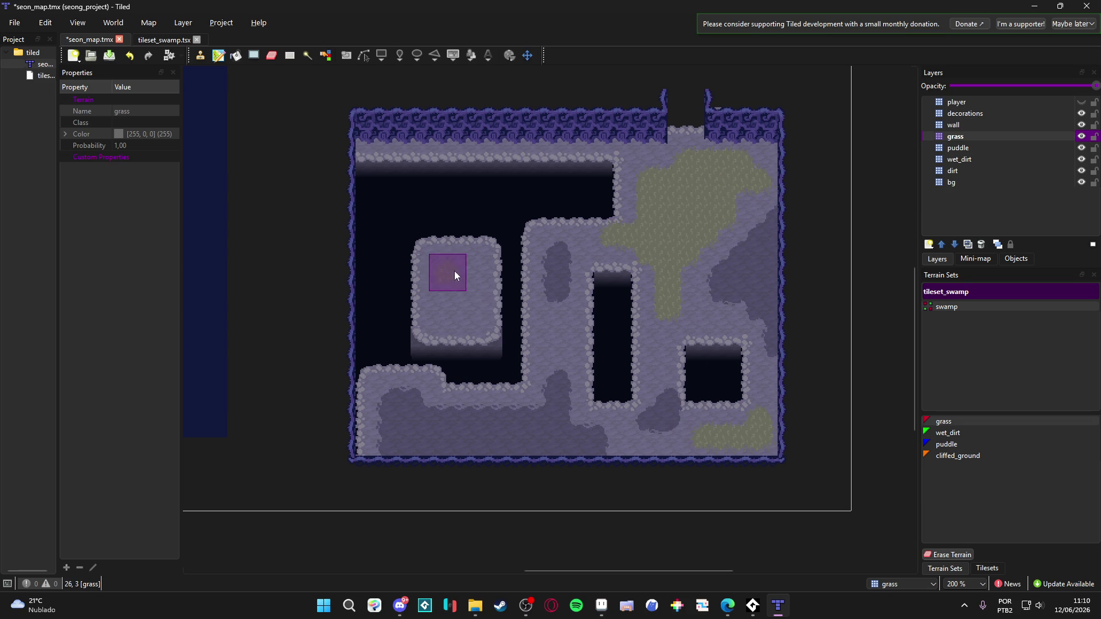
left_click(438, 281)
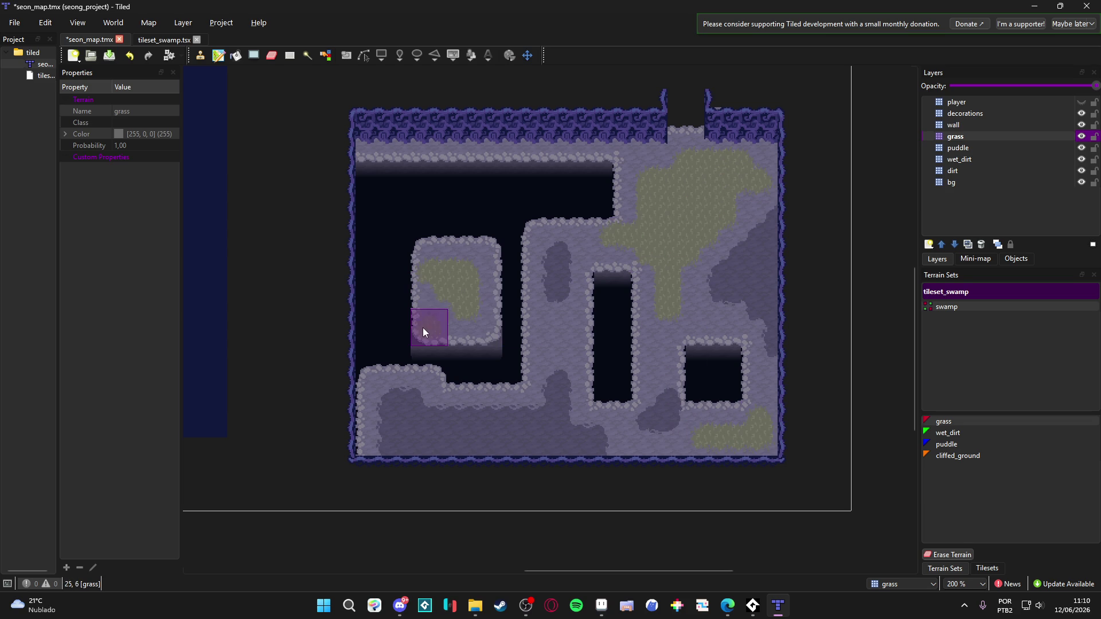
left_click(487, 335)
left_click(487, 249)
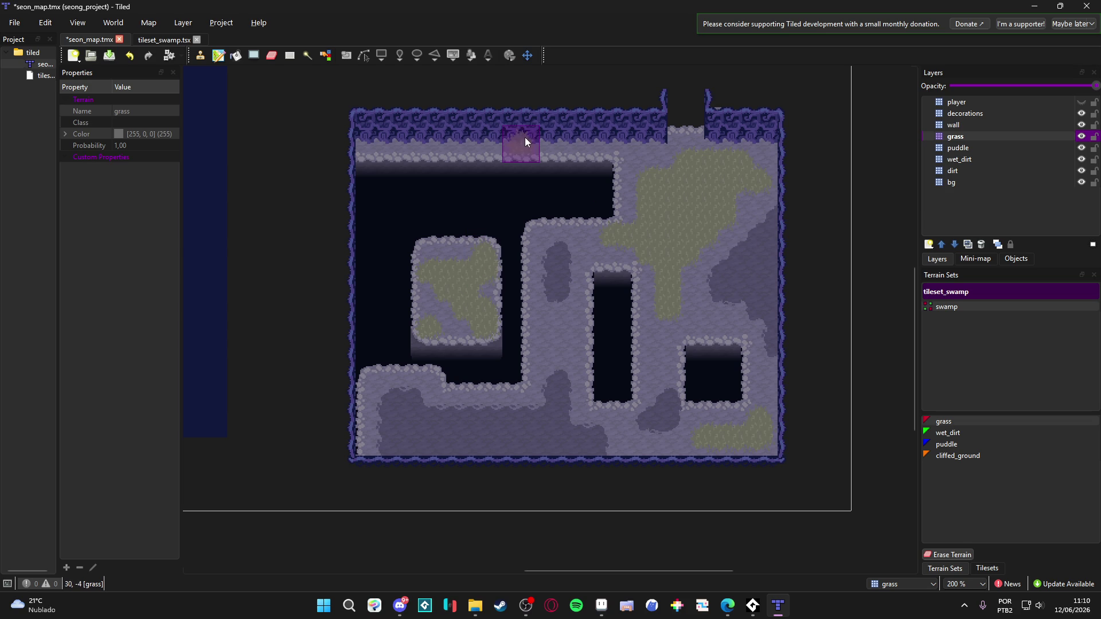
Add grass along the top wall, the top-left corner, left of the pillar and the bottom edge
left_click(615, 146)
left_click(383, 156)
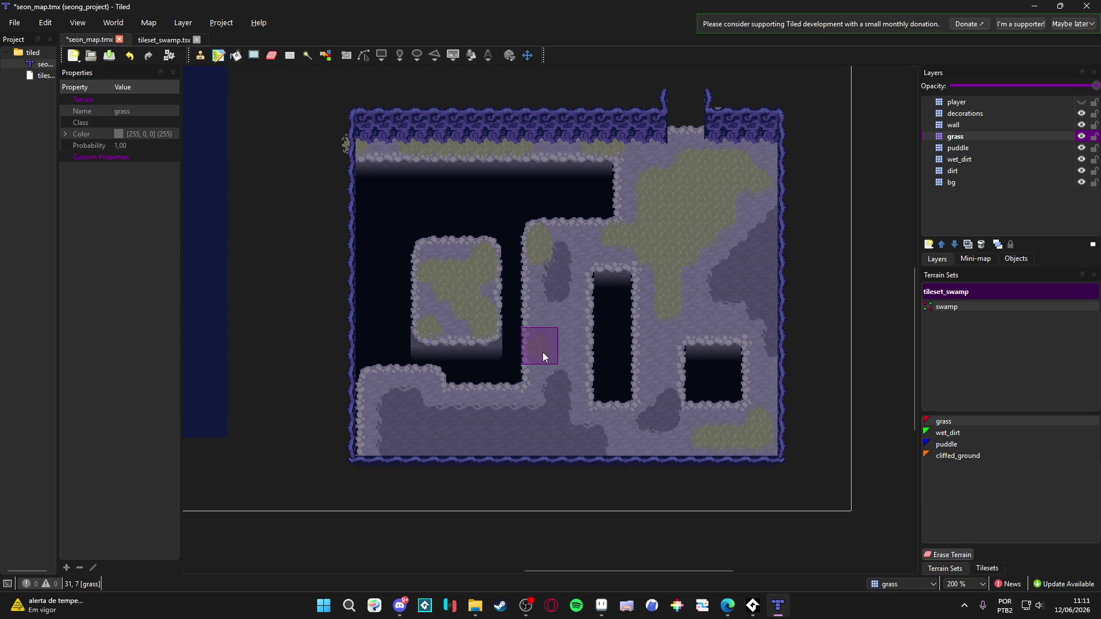
left_click(575, 350)
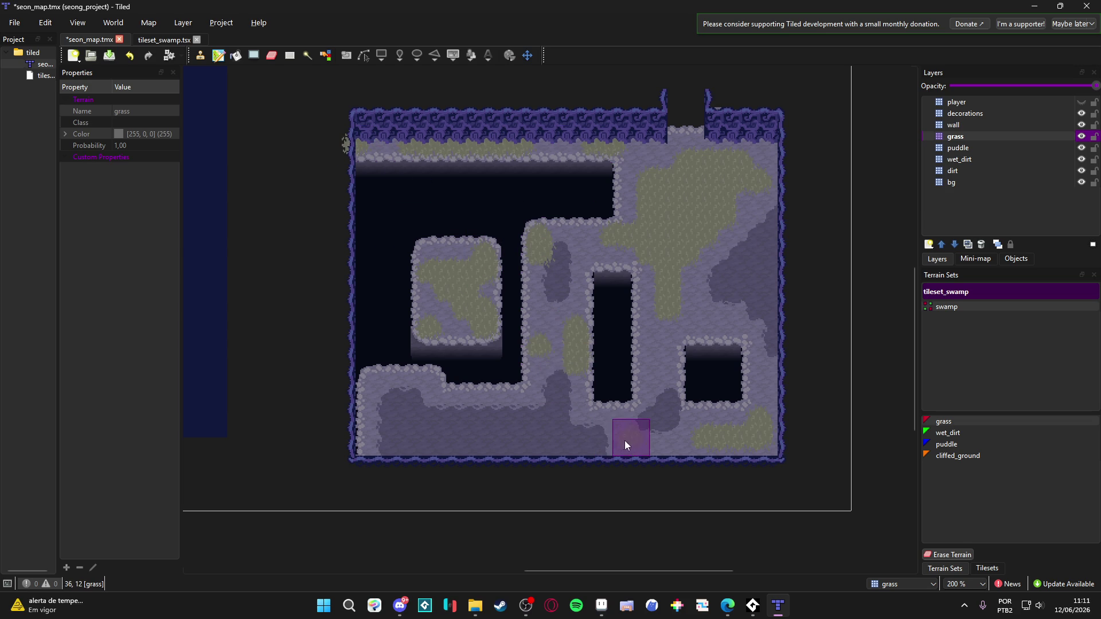
left_click(665, 452)
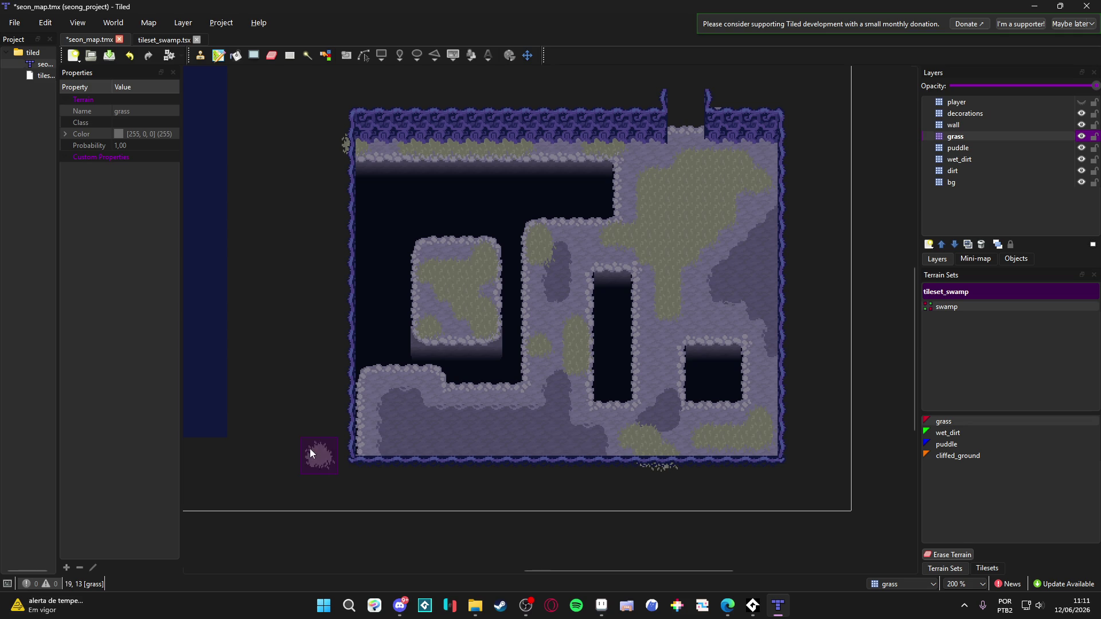
left_click(500, 424)
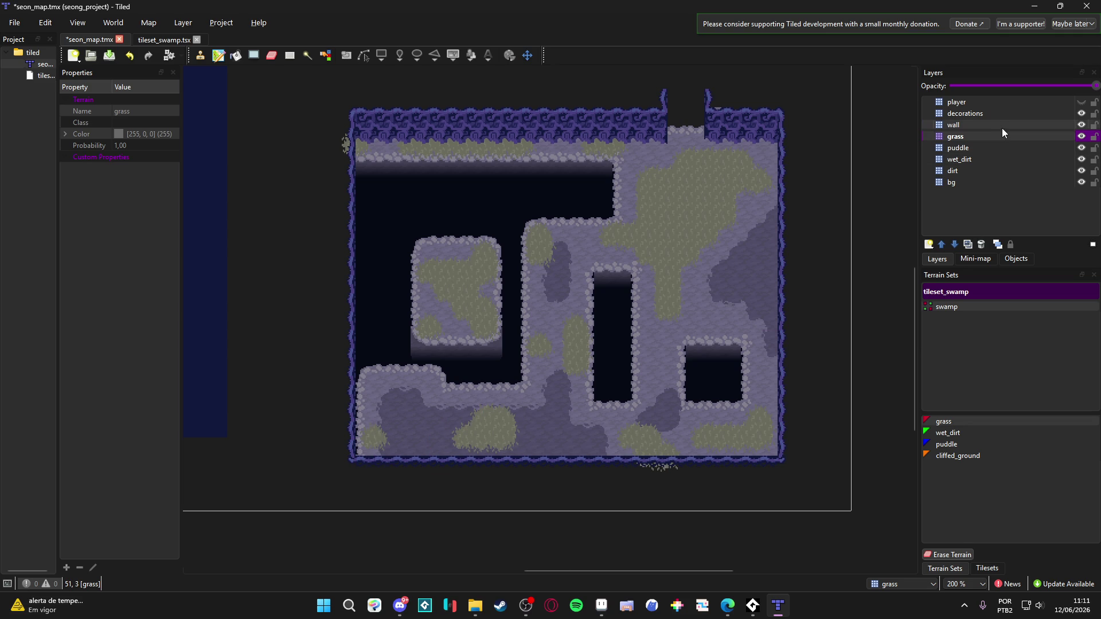
left_click(1032, 114)
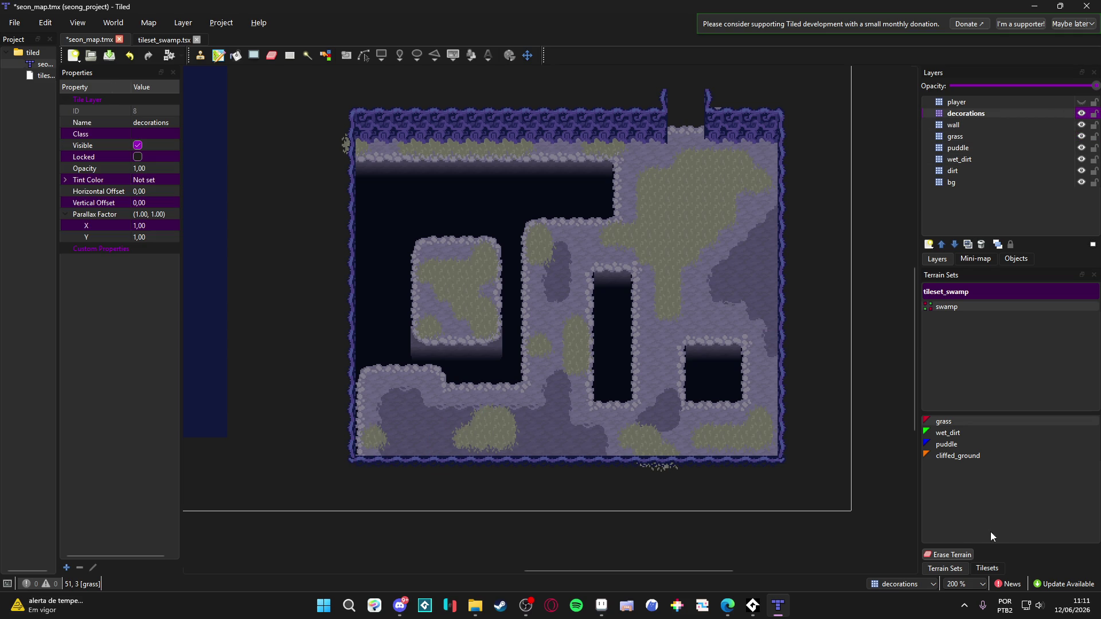
Pick the three grass tuft tiles with random stamping and dot tufts over the upper-right grass
left_click(988, 568)
left_click_drag(1016, 400, 1044, 400)
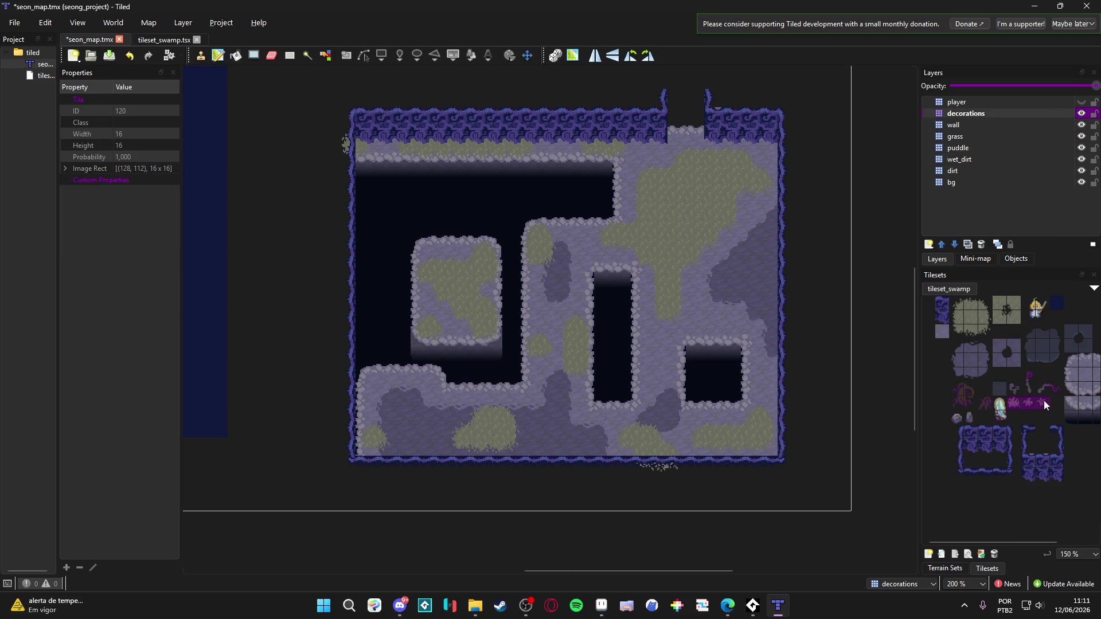
left_click(555, 55)
left_click(658, 189)
left_click(622, 246)
left_click(658, 262)
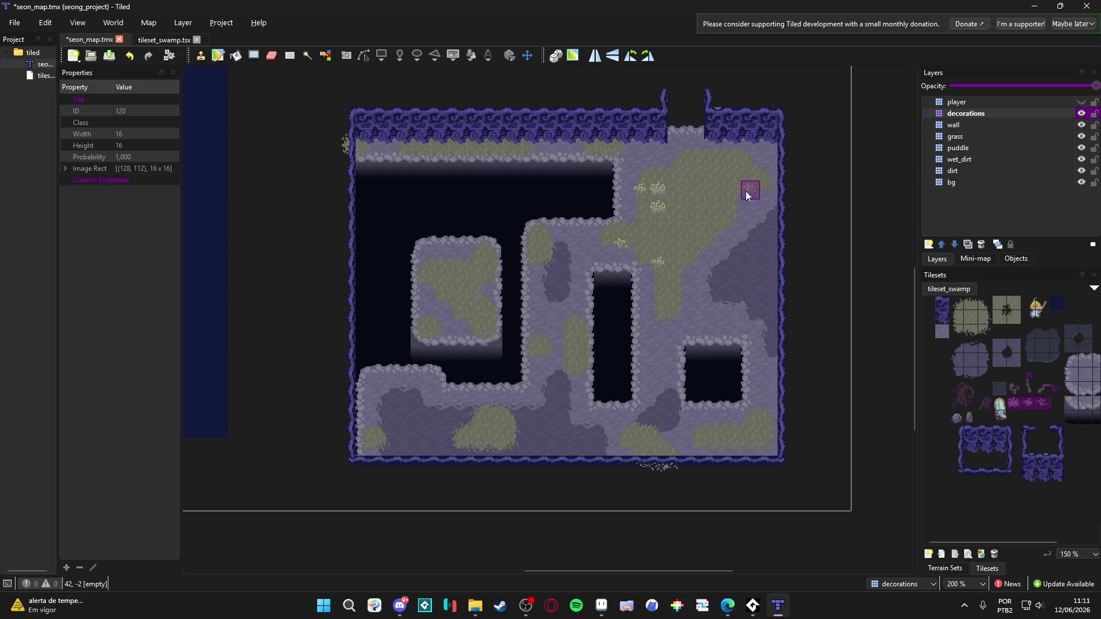
left_click(707, 216)
Add grass tufts along the bottom strip and the lower-left map edge
left_click(751, 446)
left_click(639, 429)
left_click(493, 429)
left_click(364, 429)
left_click(364, 446)
Scatter grass tufts across the left platform and the middle grass area
left_click(437, 281)
left_click(456, 281)
left_click(457, 298)
left_click(476, 298)
left_click(493, 263)
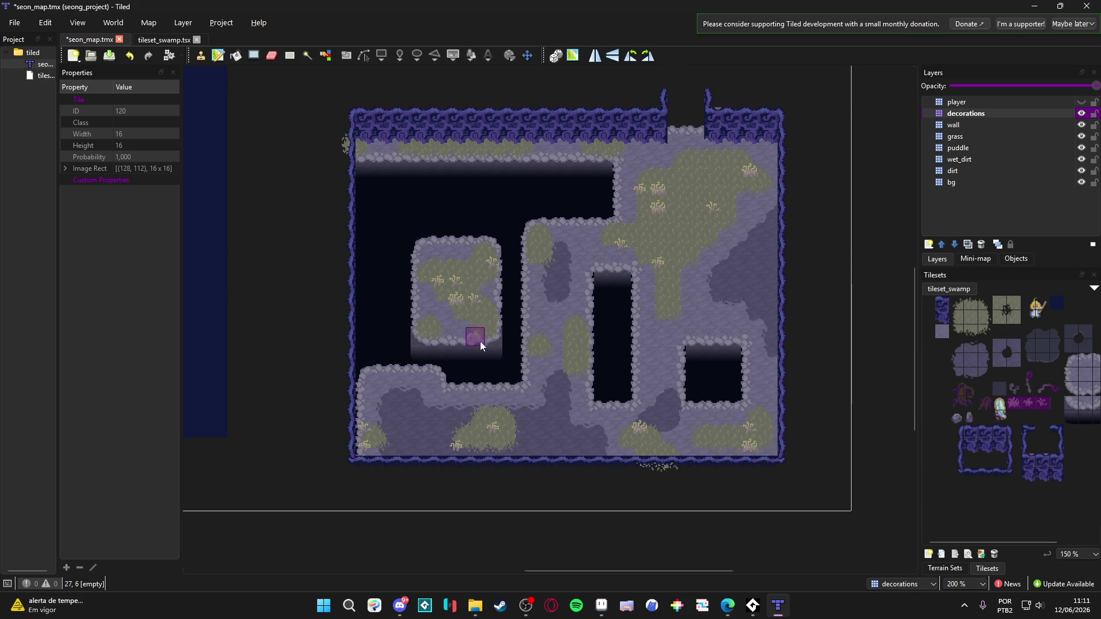
left_click(584, 356)
left_click(566, 337)
left_click(549, 338)
Stamp grass tufts along the top ledge and on the right grass patches
left_click(478, 153)
left_click(493, 153)
left_click(601, 150)
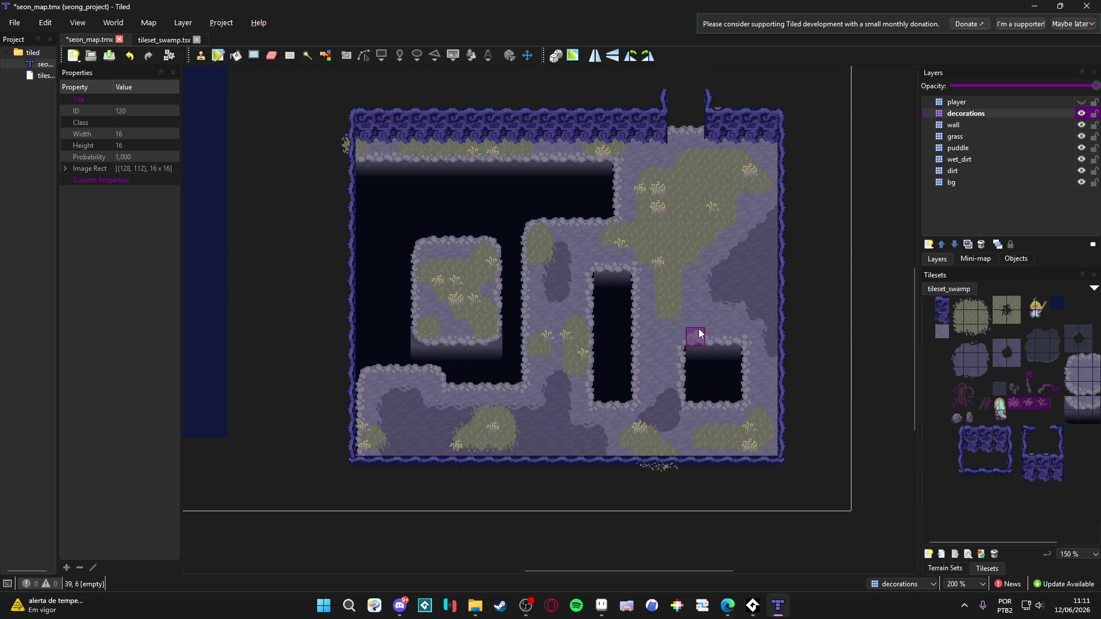
left_click(696, 233)
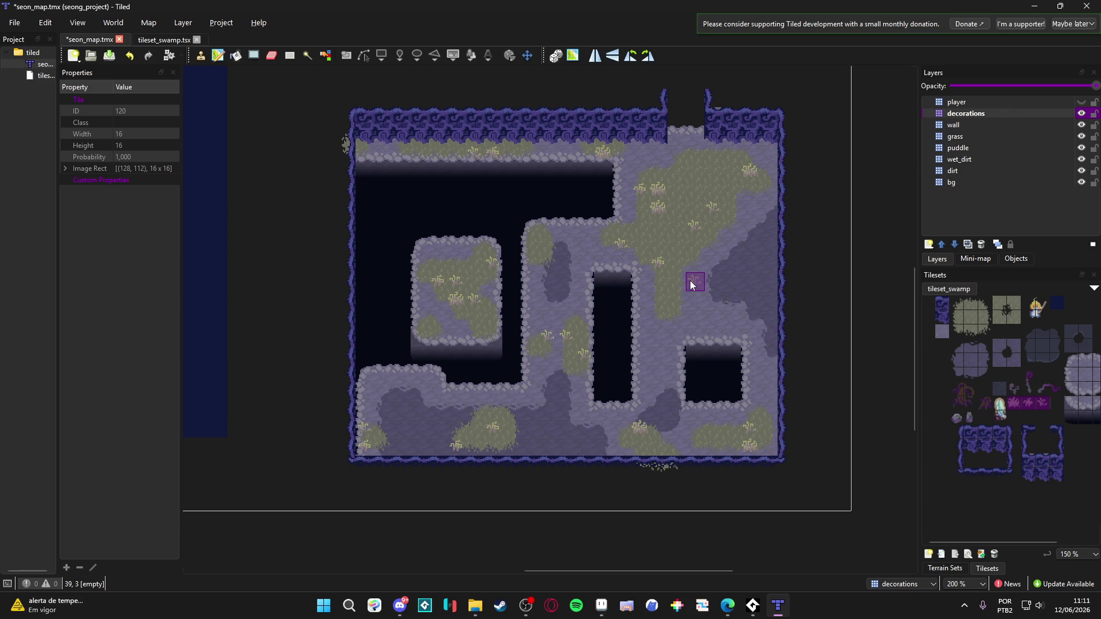
left_click(732, 315)
Fill in more tufts on the lower floor, bottom centre, right side and top edge
left_click(651, 382)
left_click(535, 385)
left_click(607, 411)
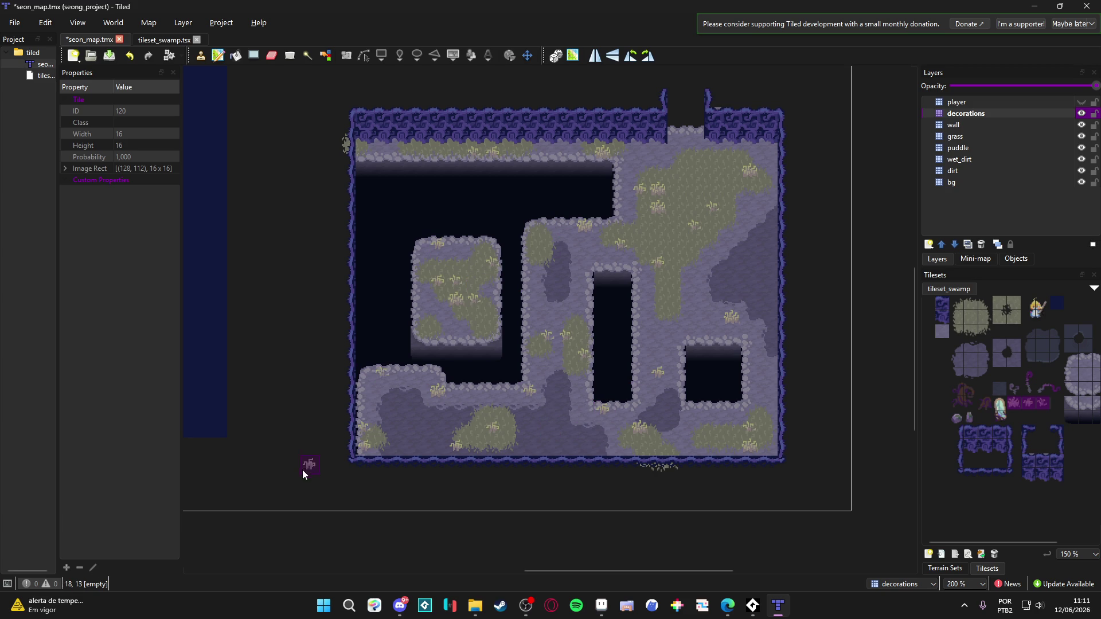
left_click(401, 409)
left_click(578, 447)
left_click(762, 366)
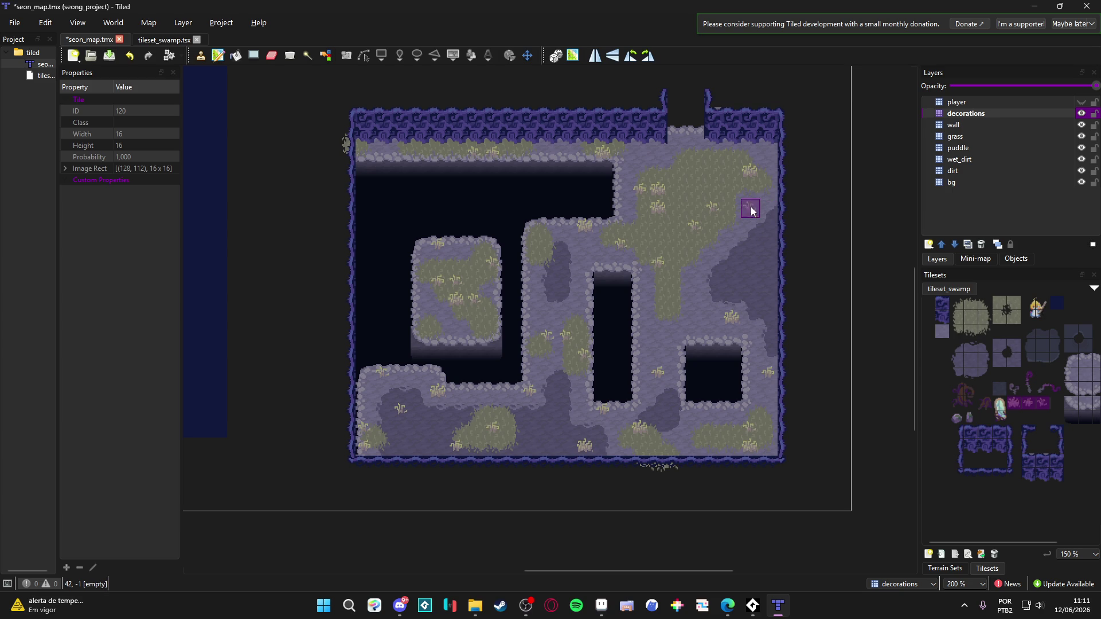
left_click(648, 159)
left_click(758, 249)
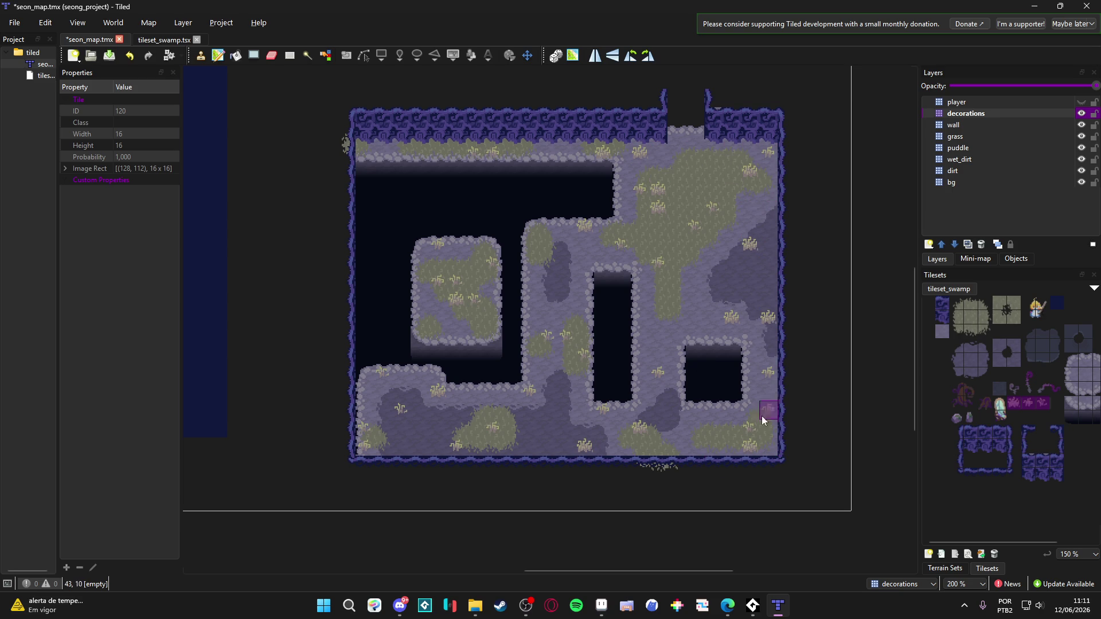
left_click_drag(971, 419, 950, 416)
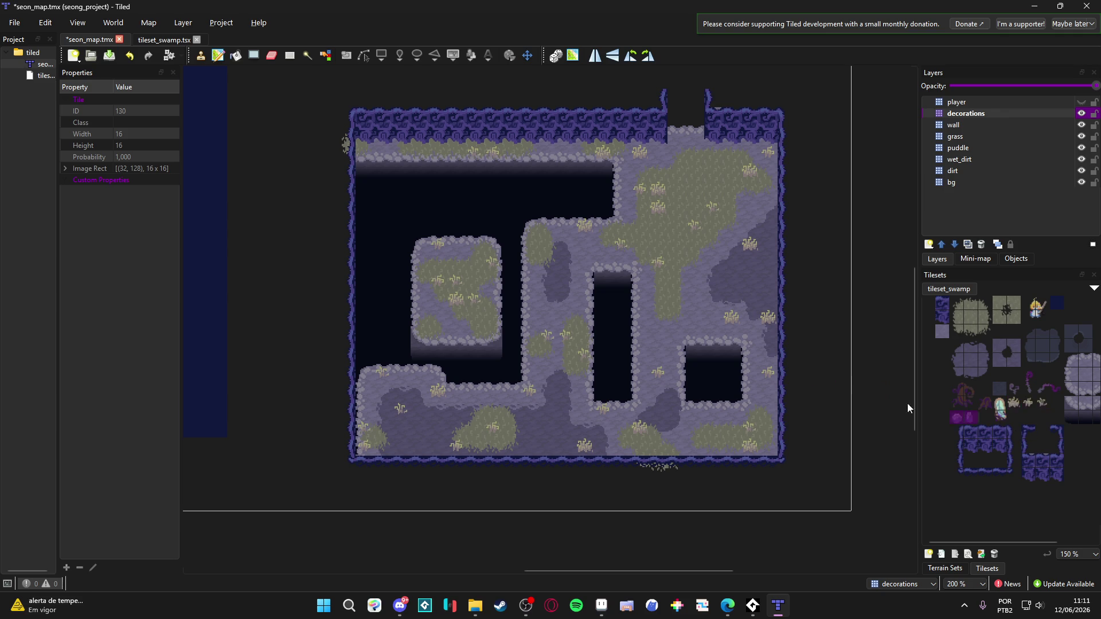
Stamp purple decorations on the right, middle, lower floor, island edge and top ledge
left_click(725, 260)
left_click(643, 304)
left_click(769, 394)
left_click(479, 396)
left_click(401, 411)
left_click(422, 325)
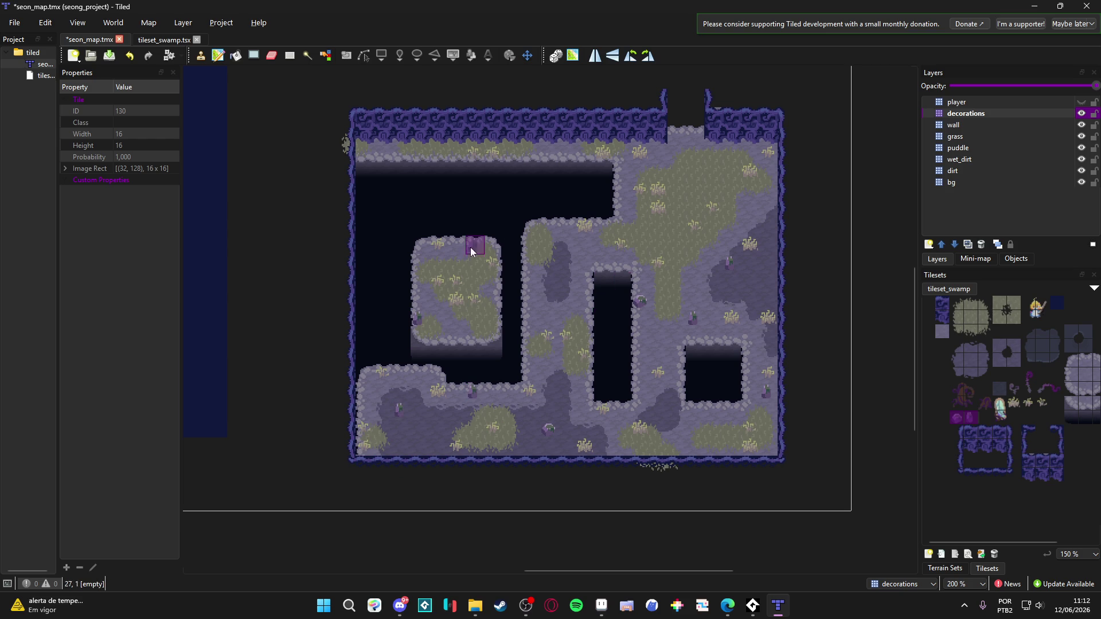
left_click(415, 154)
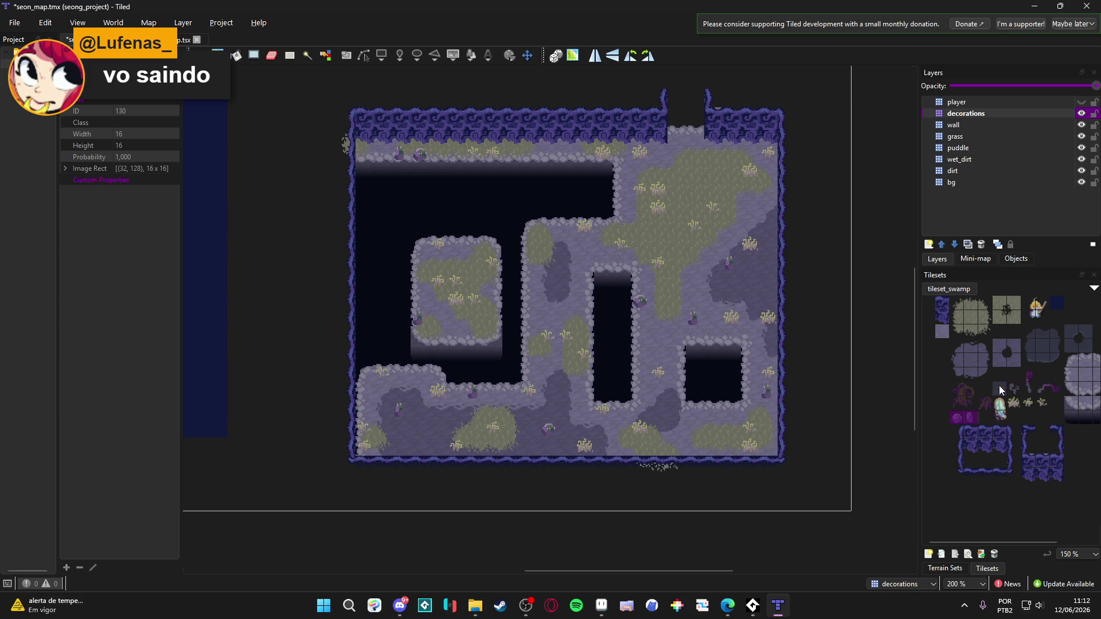
Place the 2x2 dark tree on the left island, then select the stump and glowing figure tiles
left_click_drag(955, 391, 969, 404)
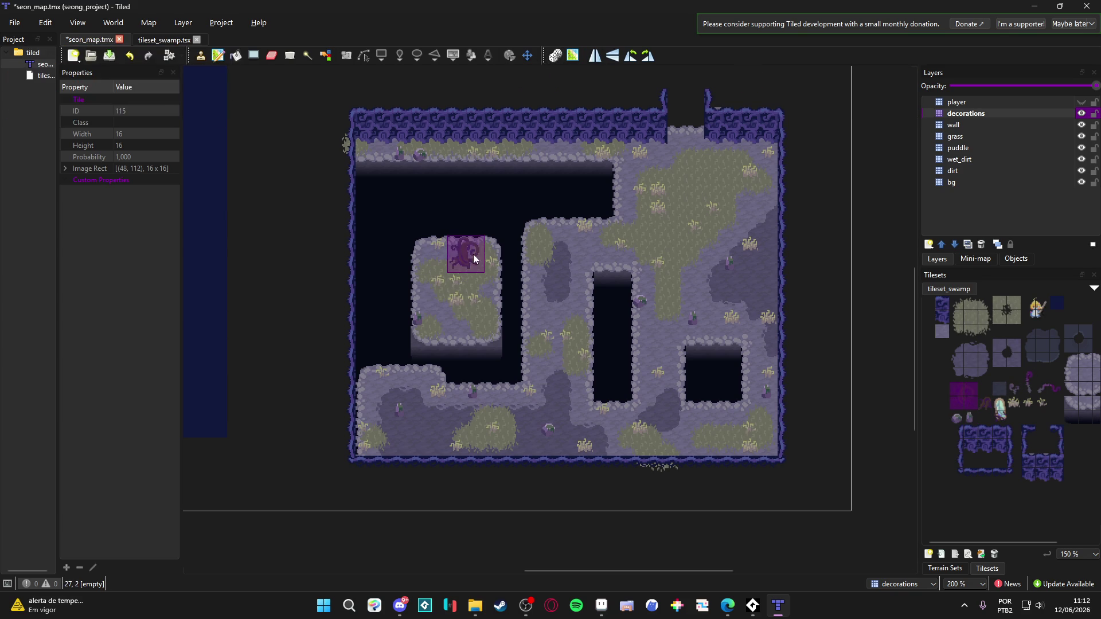
left_click(473, 252)
left_click(987, 404)
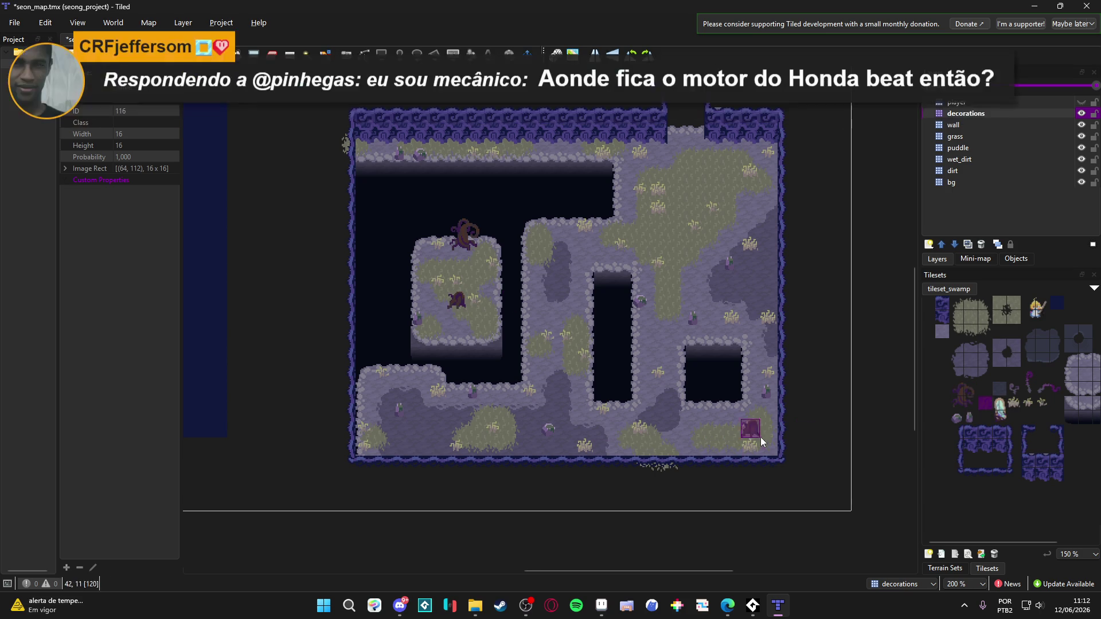
left_click(1002, 421)
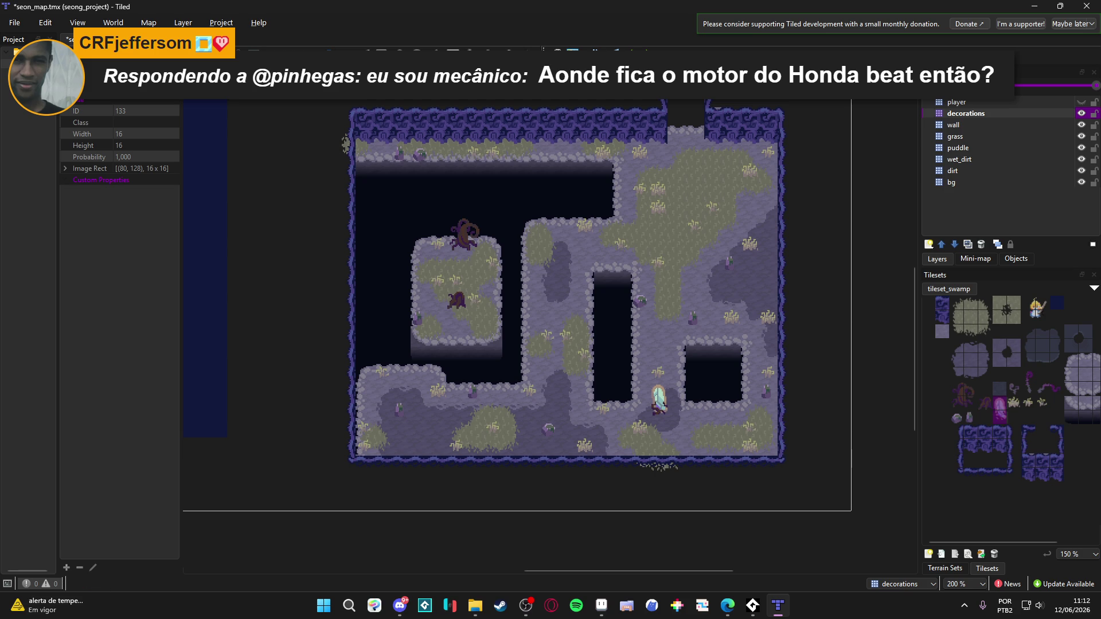
scroll(549, 309, "down", 2)
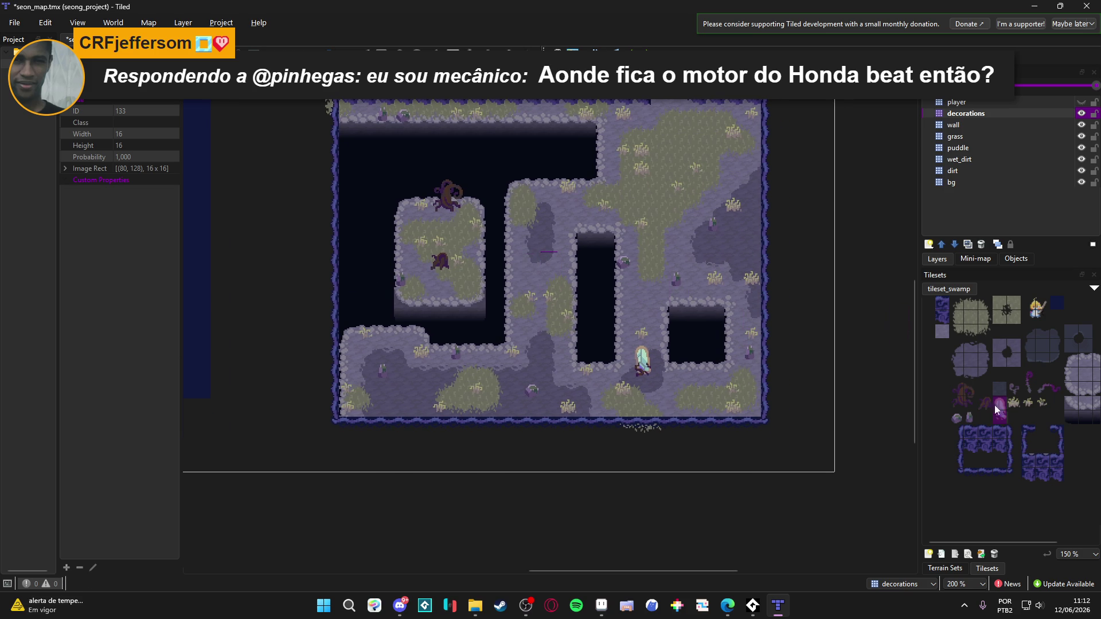
Add small purple plants around the island, bottom row and upper area, plus a tall plant on the island
left_click(1017, 395)
left_click(470, 286)
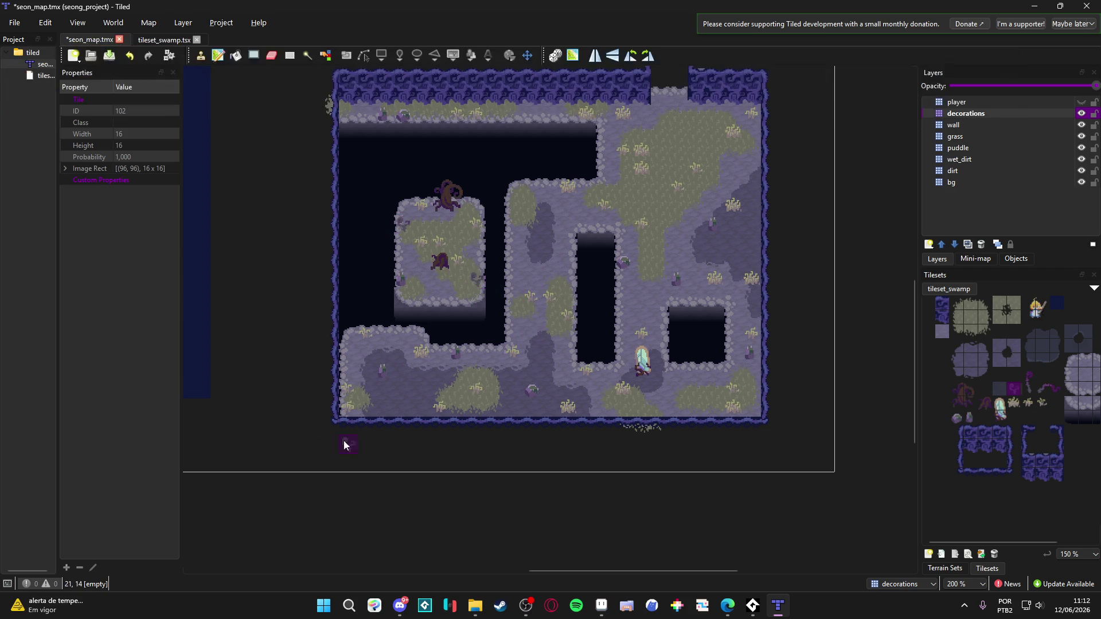
left_click(400, 337)
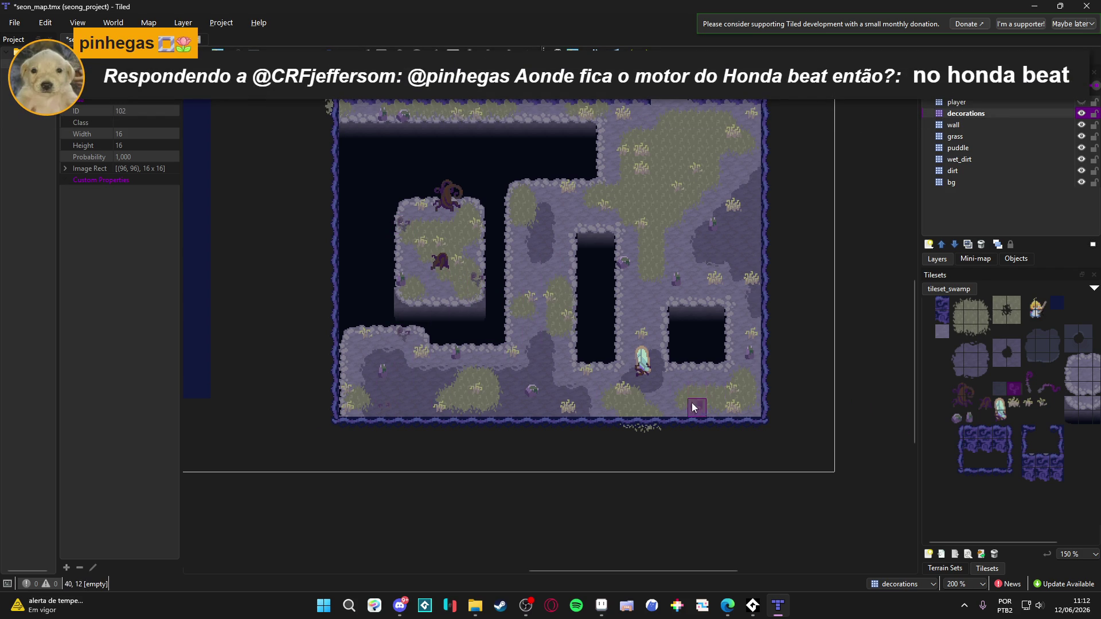
left_click(662, 409)
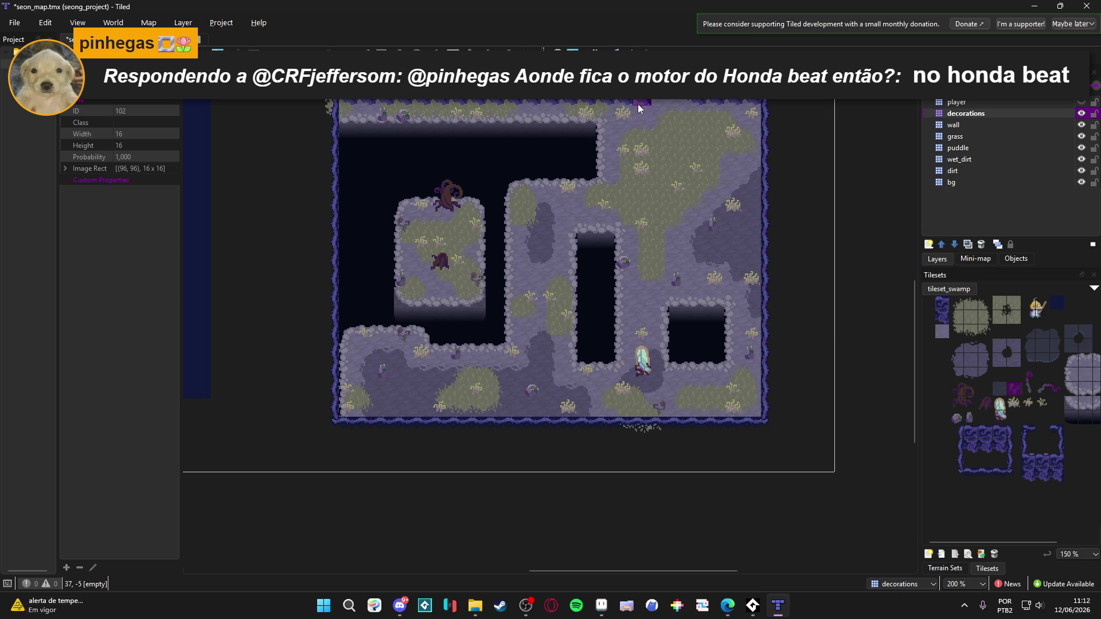
left_click(697, 241)
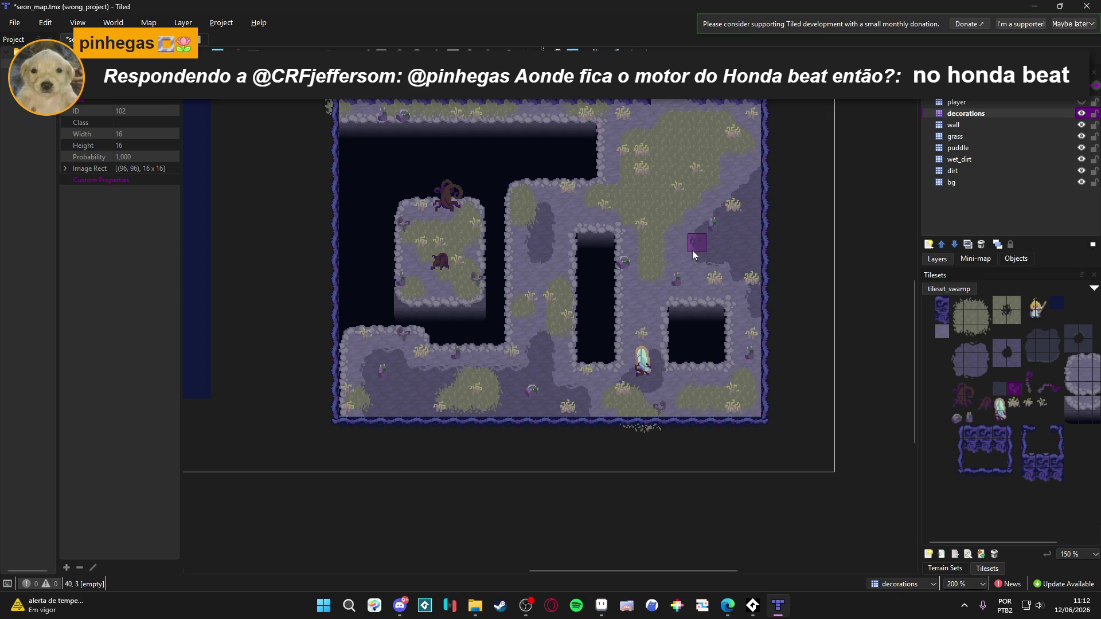
left_click(514, 261)
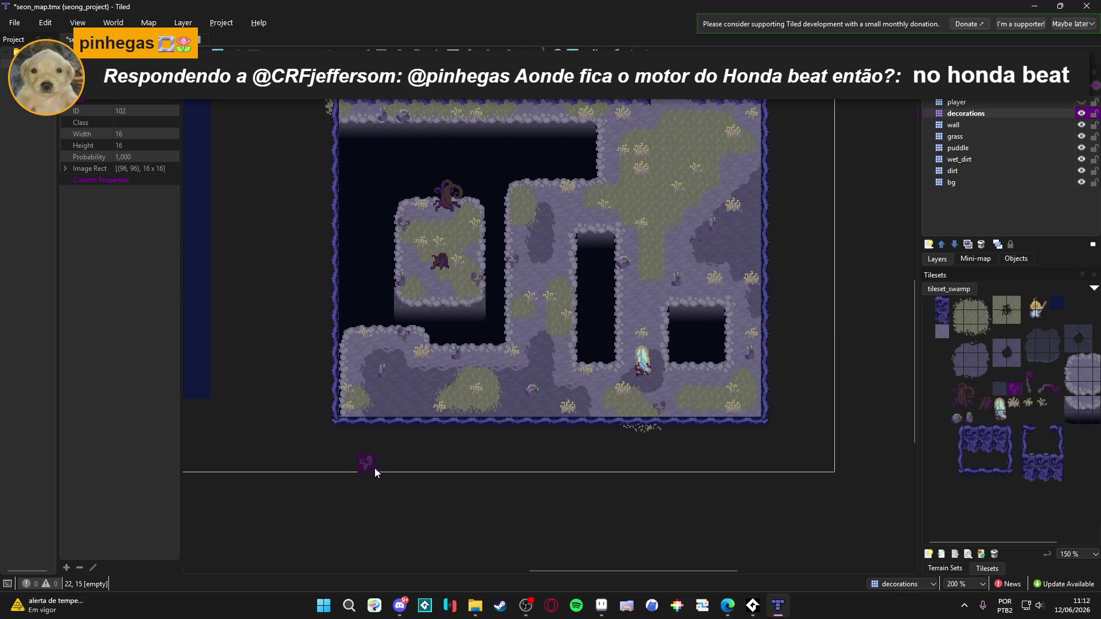
left_click(1031, 384)
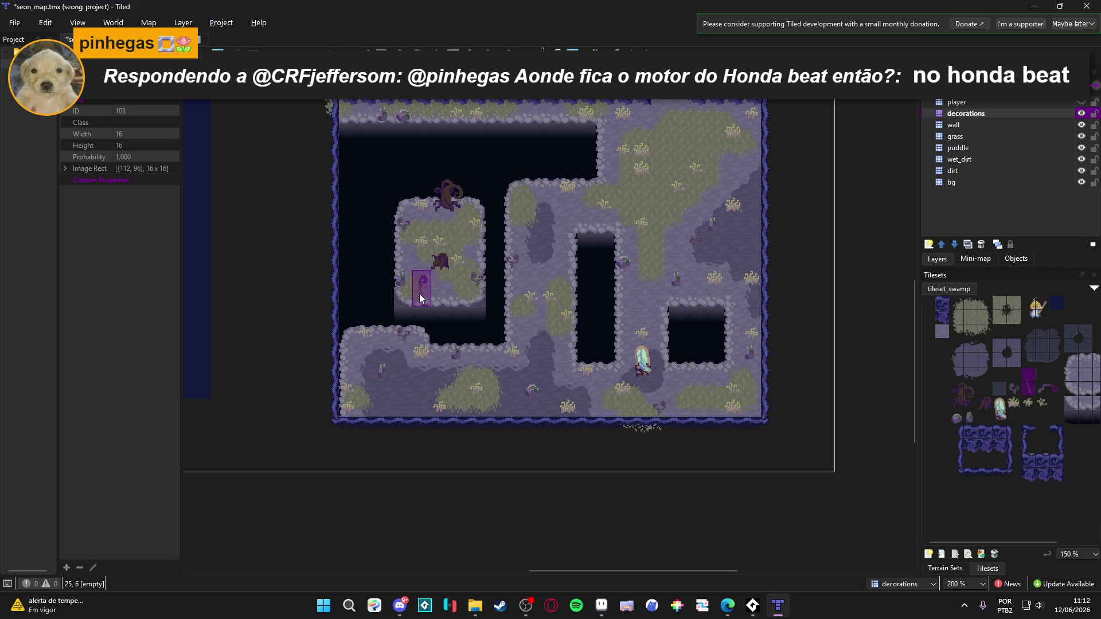
left_click(419, 278)
Place two-tile purple vines in the middle, right, top and lower-left, plus one small plant
left_click_drag(1041, 387, 1058, 391)
left_click(582, 354)
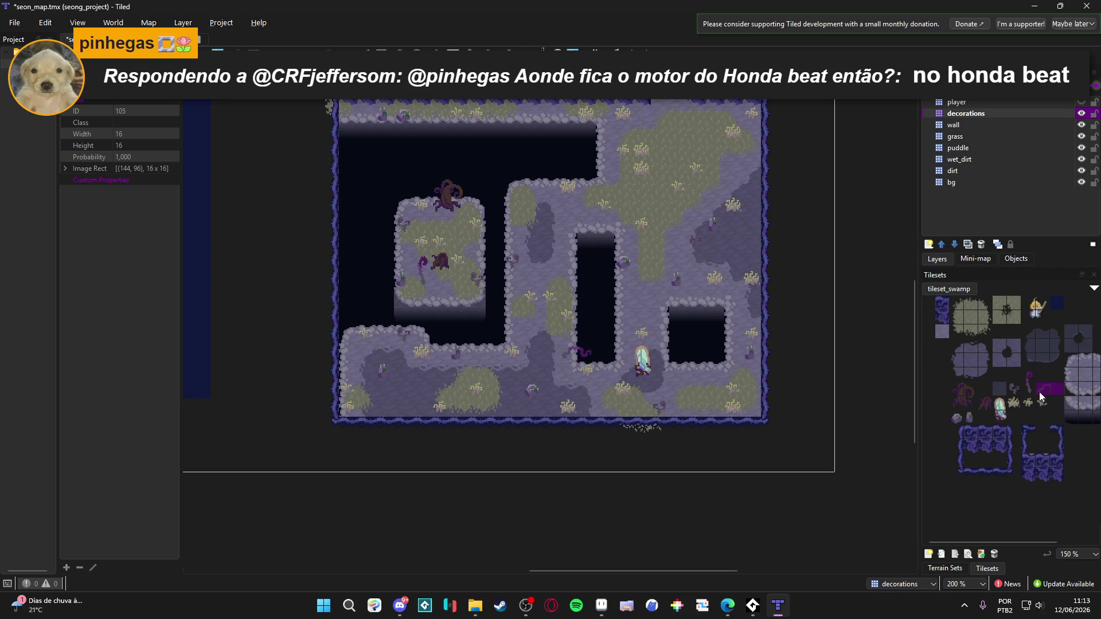
left_click(731, 318)
left_click(731, 114)
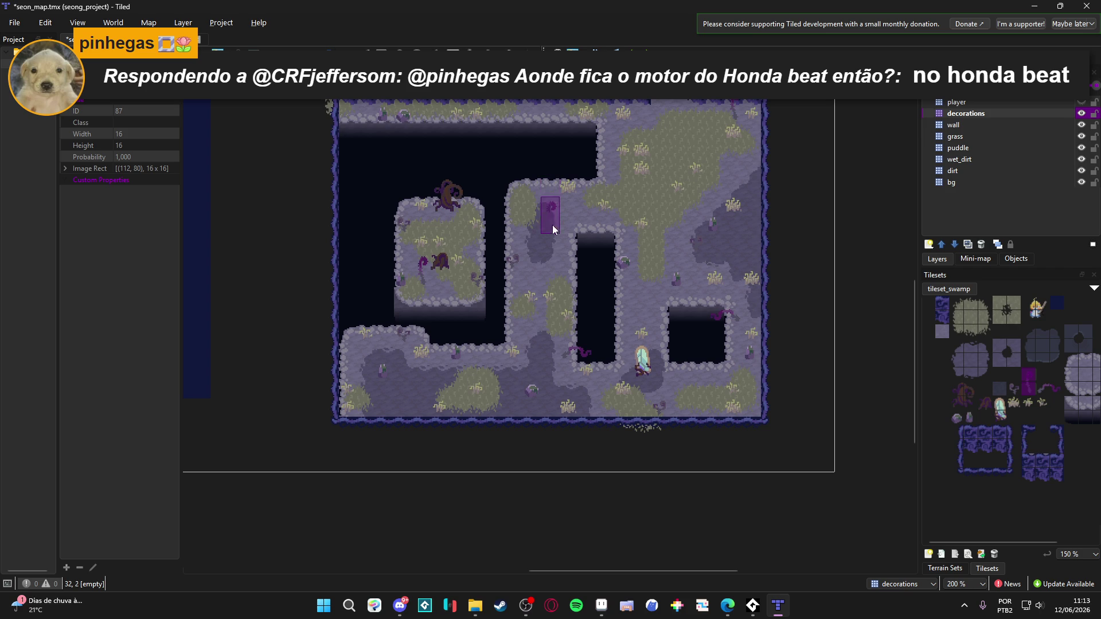
left_click(401, 385)
left_click_drag(1042, 393, 1058, 393)
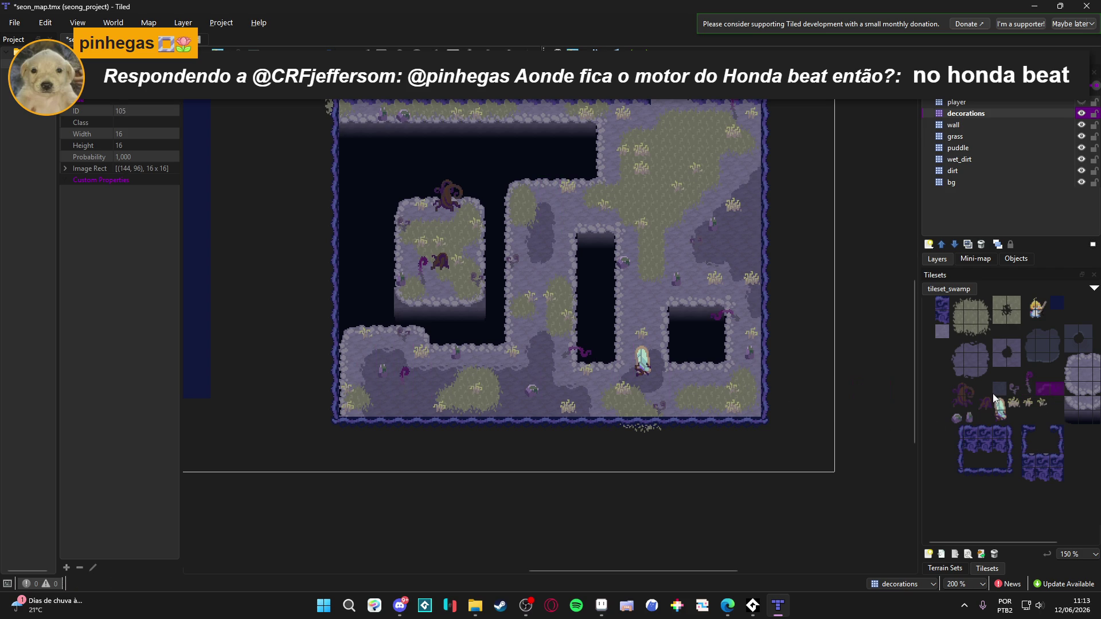
left_click(391, 395)
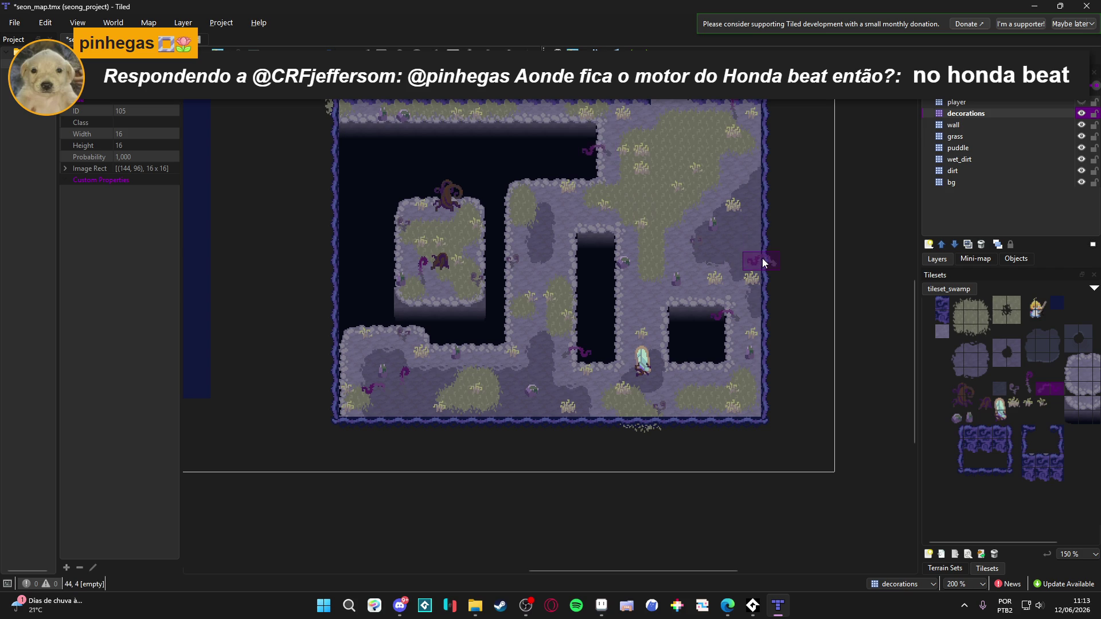
left_click(615, 151)
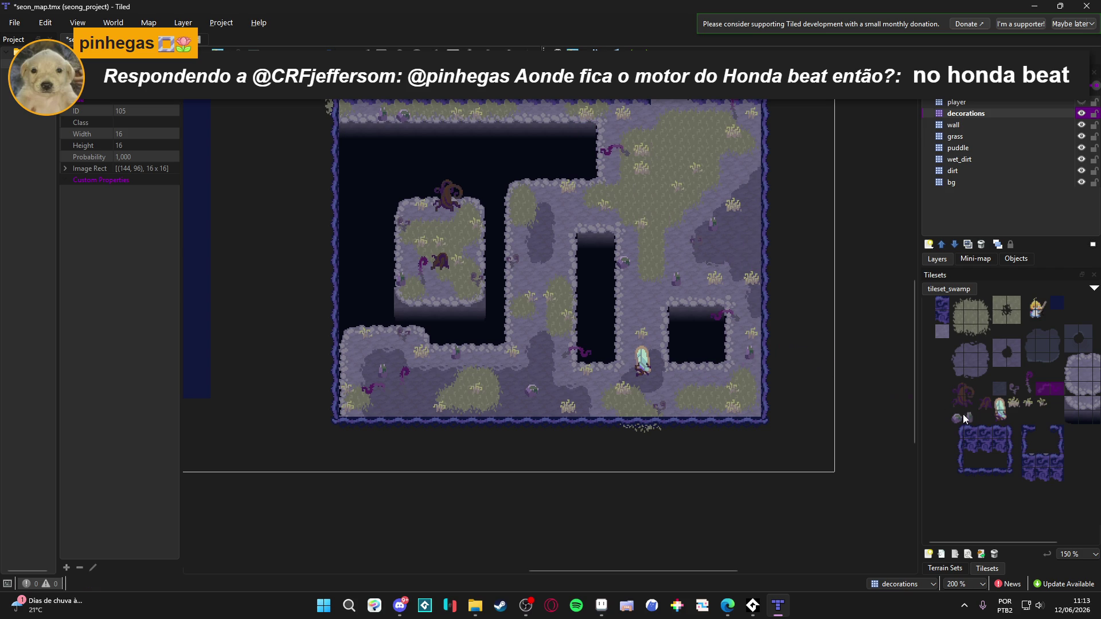
left_click(1016, 389)
left_click(543, 191)
left_click(983, 148)
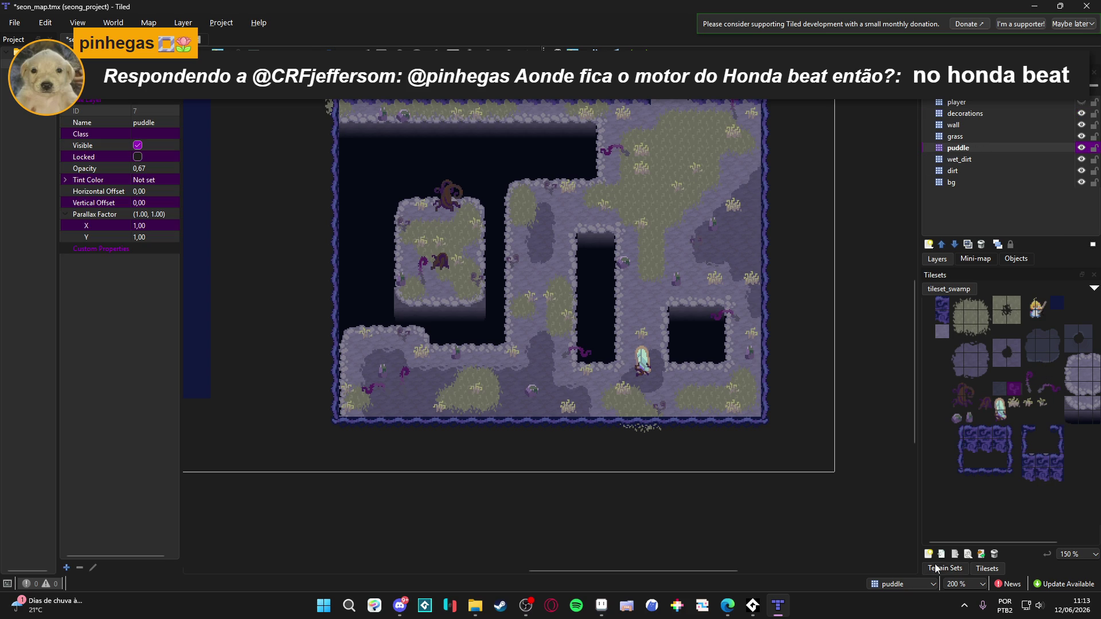
Select the puddle terrain, switch to the grass layer, and save seon_map.tmx with Ctrl+S
left_click(950, 569)
left_click(966, 445)
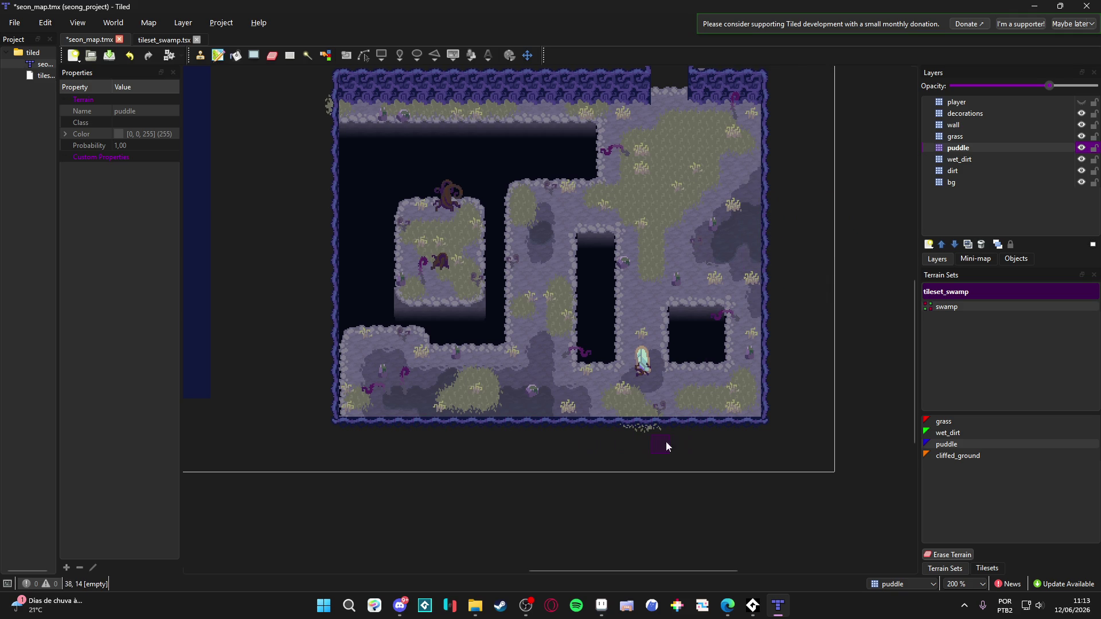
left_click(986, 137)
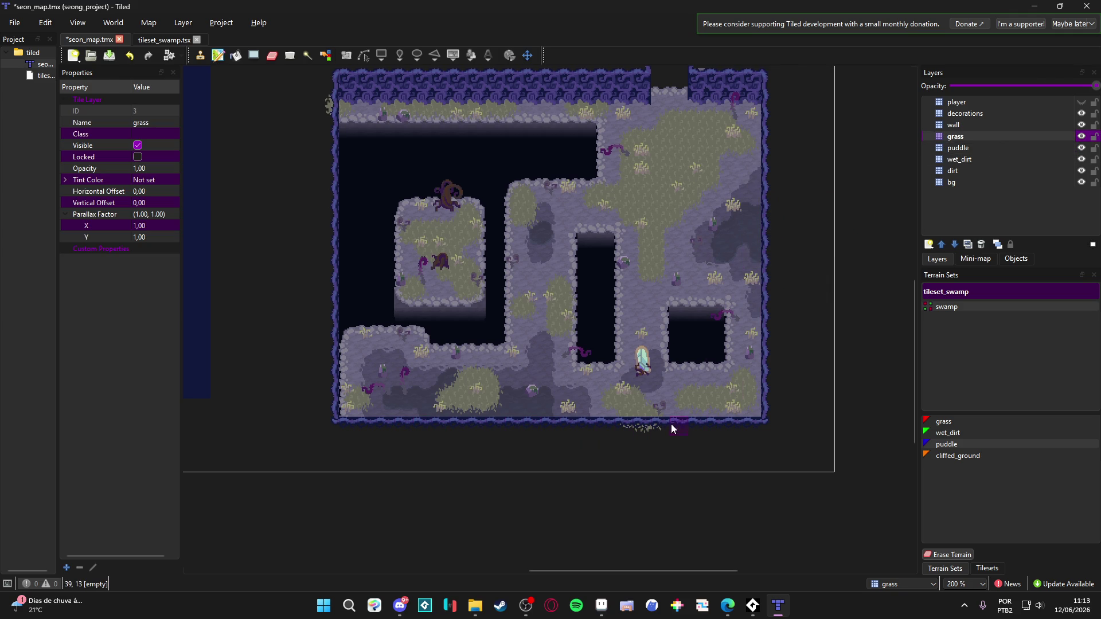
left_click_drag(588, 202, 591, 212)
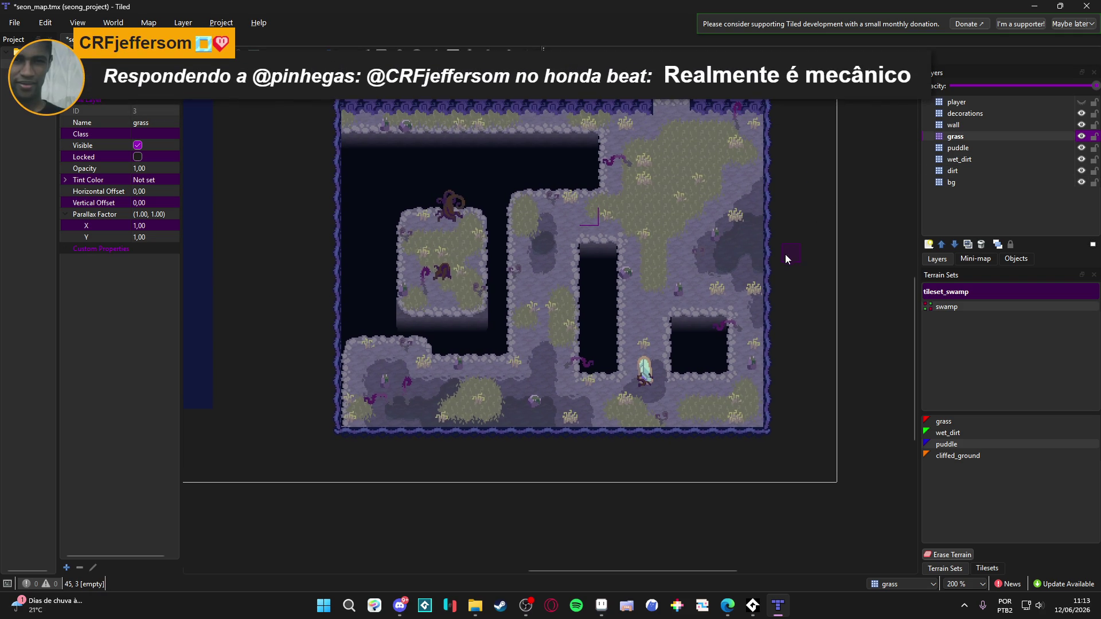
key("ctrl+s")
mouse_move(505, 316)
left_mouse_down()
mouse_move(792, 408)
mouse_move(514, 367)
left_mouse_up()
scroll(624, 352, "right", 1)
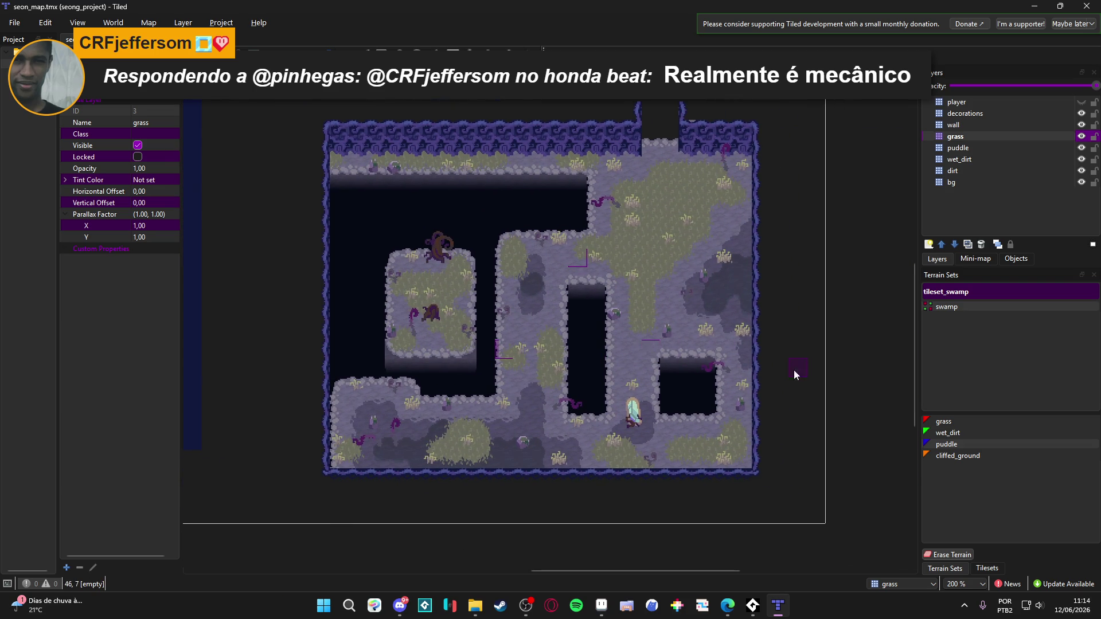
left_click(991, 568)
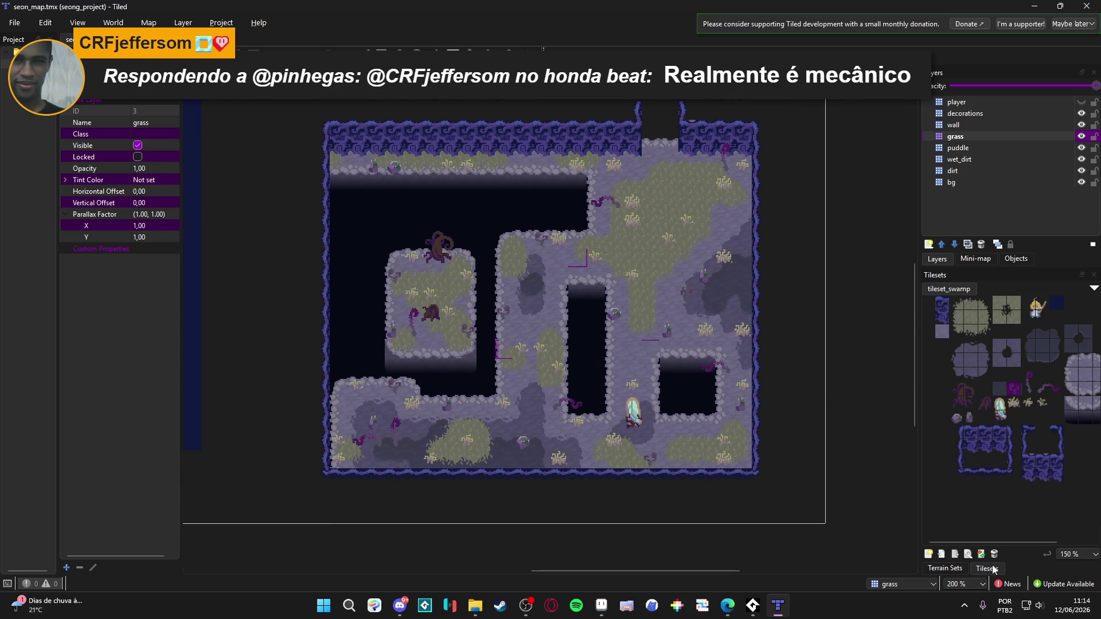
On the decorations layer, place a dark stump on the right and a vine on the left
left_click(981, 404)
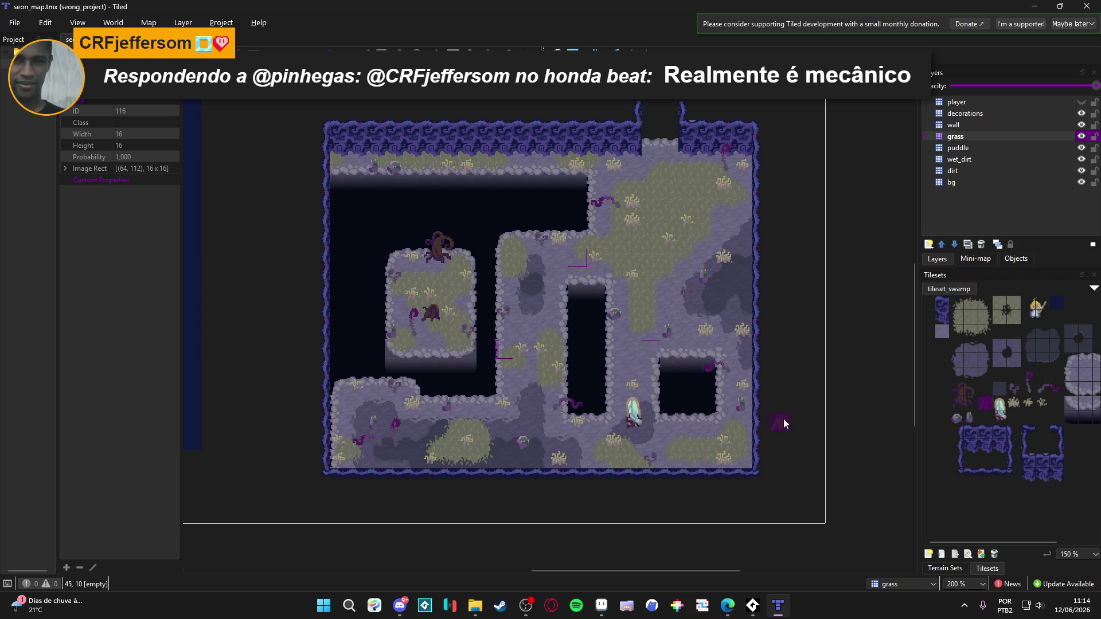
left_click(1000, 114)
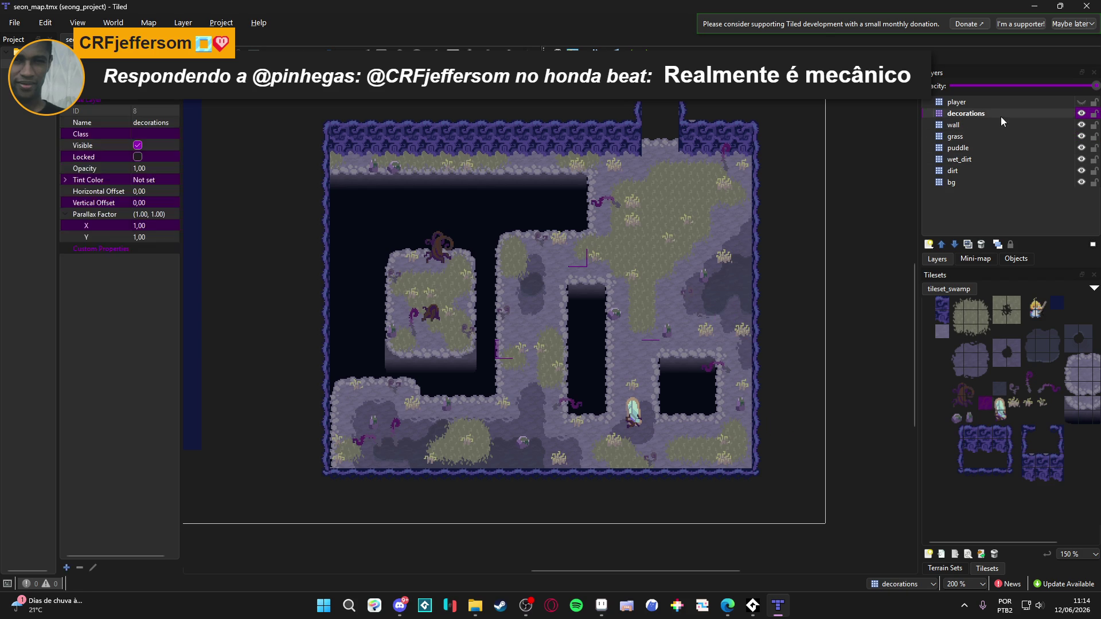
left_click(732, 237)
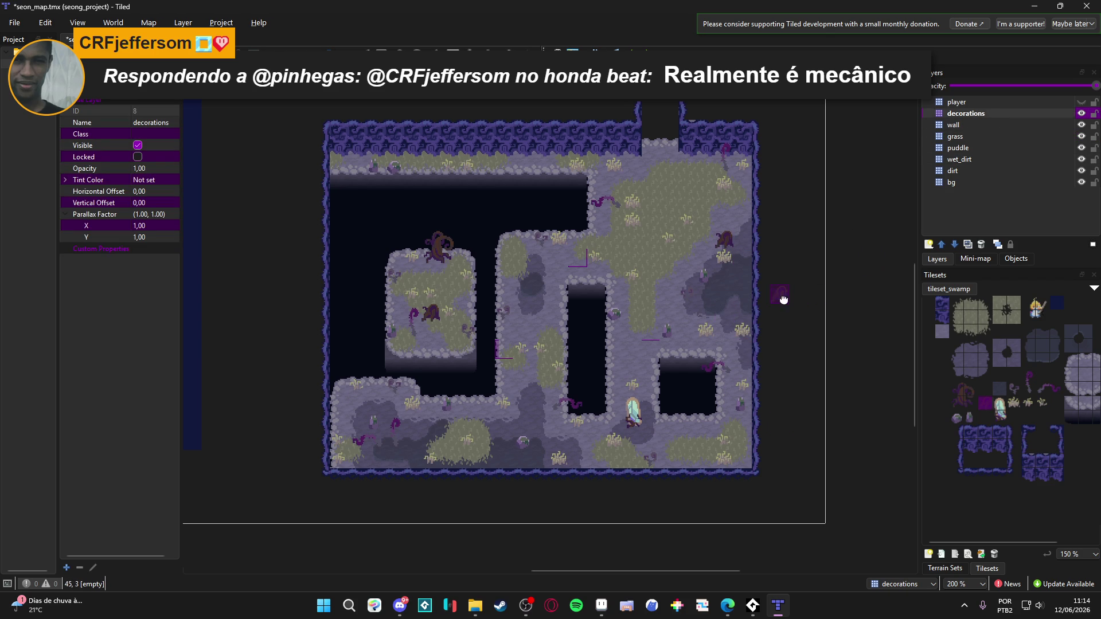
scroll(789, 297, "up", 1)
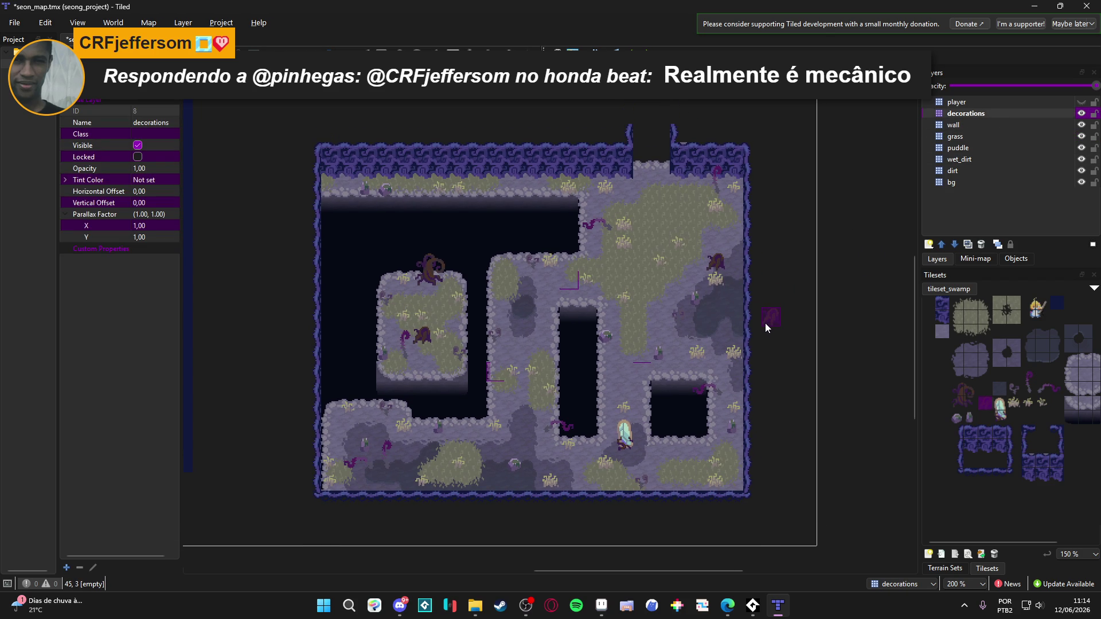
left_click(1027, 380)
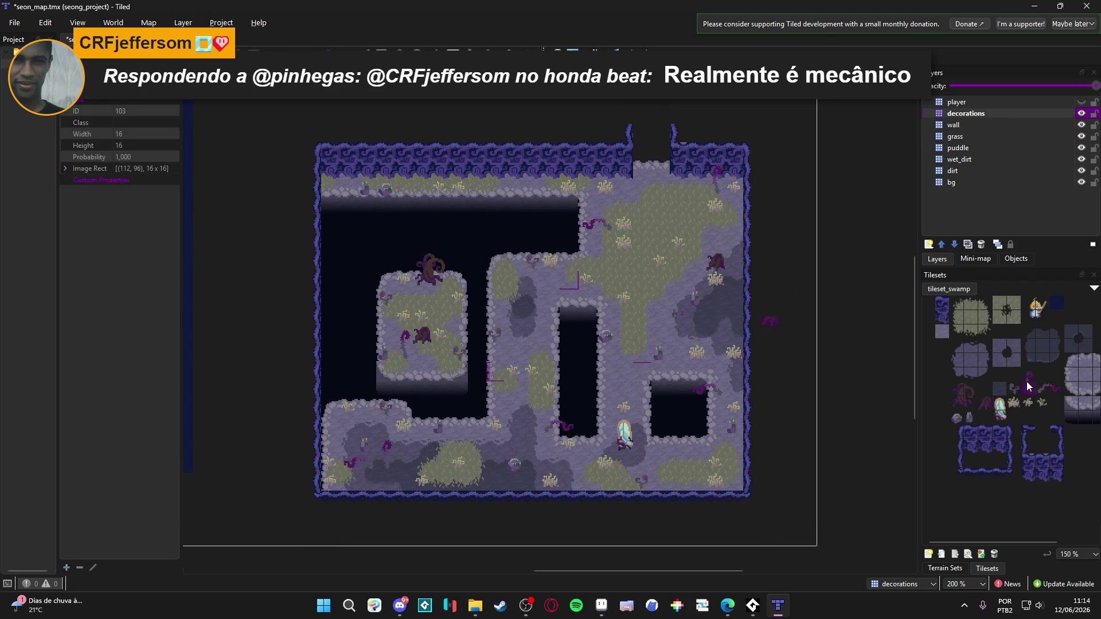
left_click(349, 280)
Frame the map and snip the whole map to the clipboard with Win+Shift+S
left_click(1015, 391)
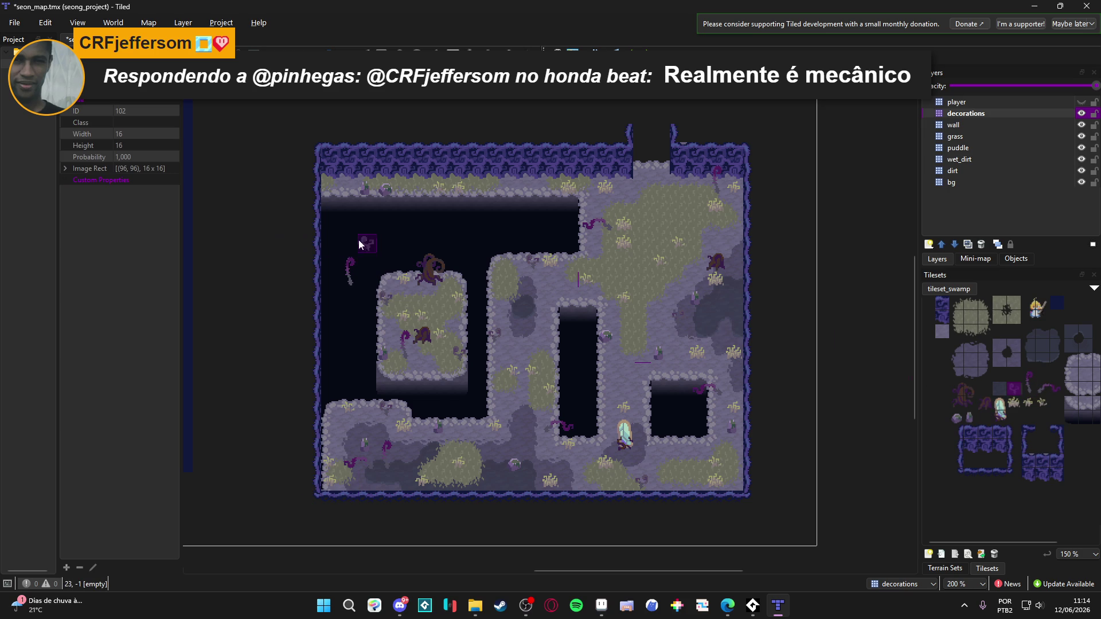
scroll(364, 340, "up", 2)
scroll(365, 337, "down", 2)
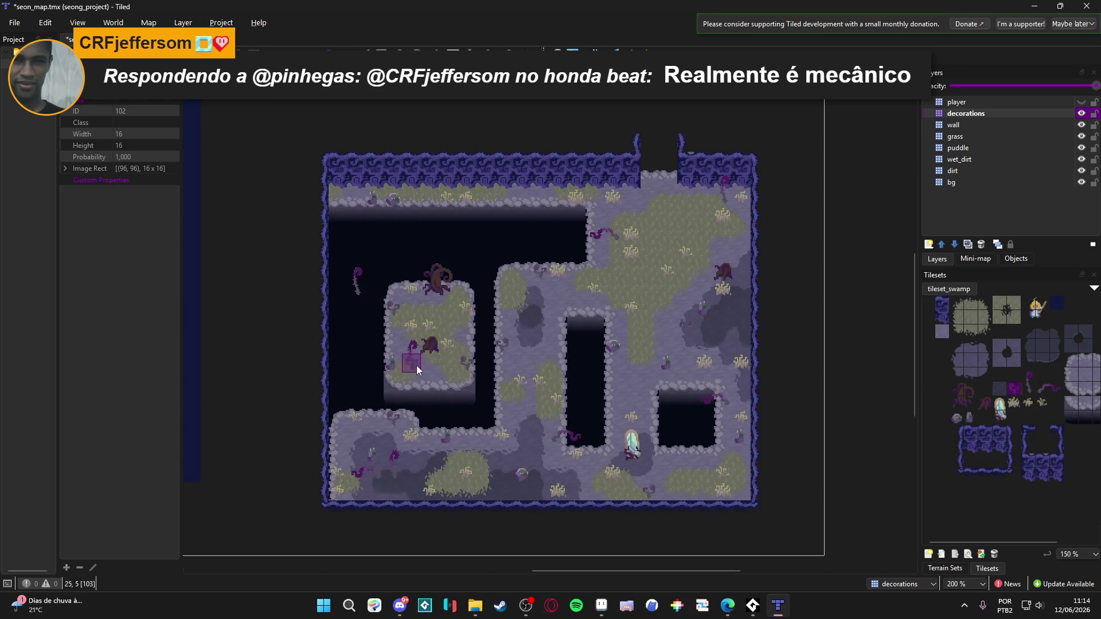
left_click_drag(549, 358, 555, 355)
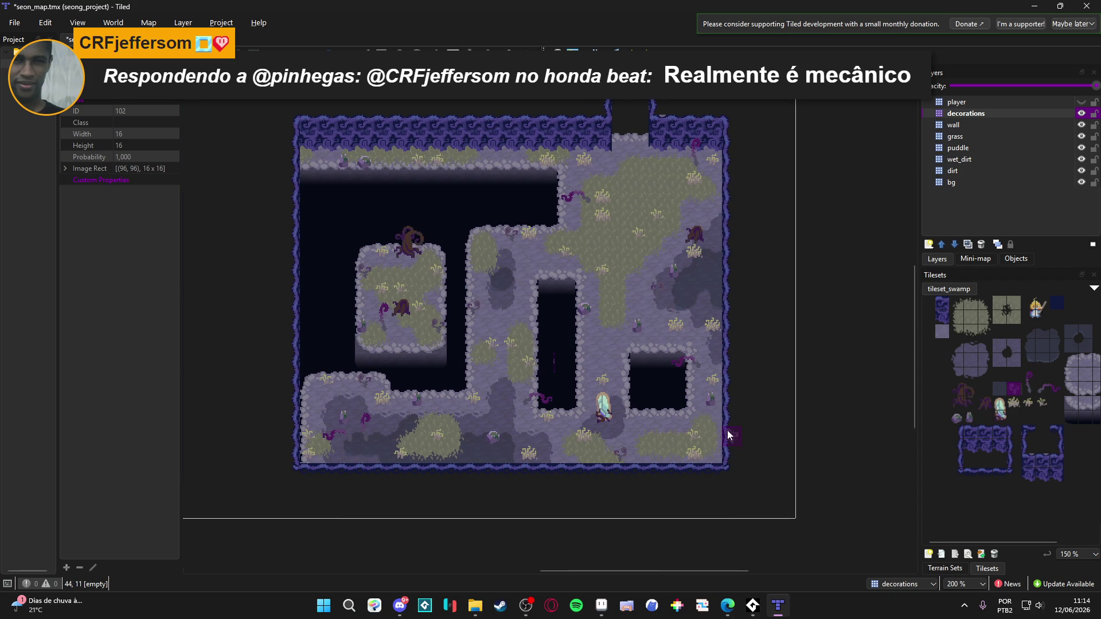
scroll(692, 348, "up", 1)
scroll(731, 368, "down", 1)
left_click_drag(809, 371, 797, 364)
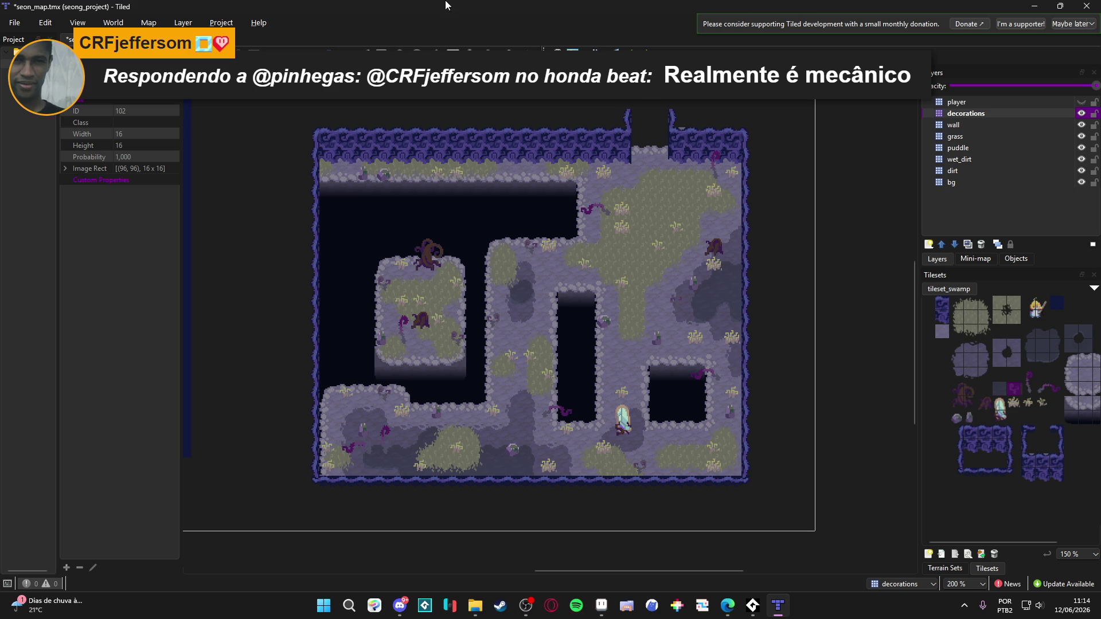
key("super+shift+s")
mouse_move(270, 98)
left_mouse_down()
mouse_move(716, 422)
mouse_move(793, 516)
left_mouse_up()
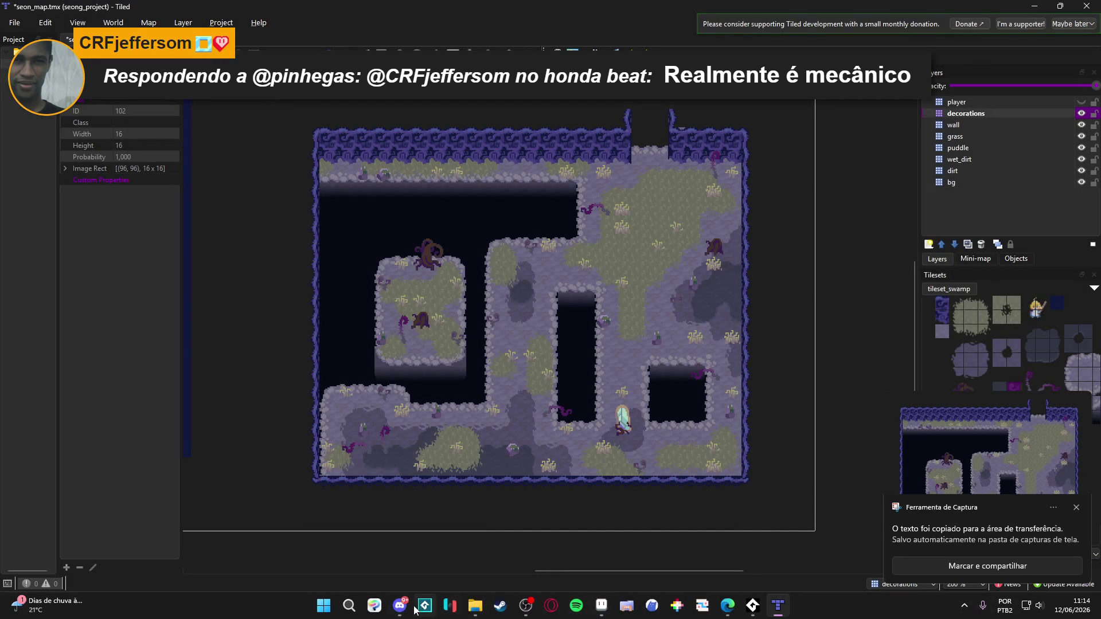
Create a new 1280x769 canvas, paste the map screenshot and centre it both ways
mouse_move(480, 591)
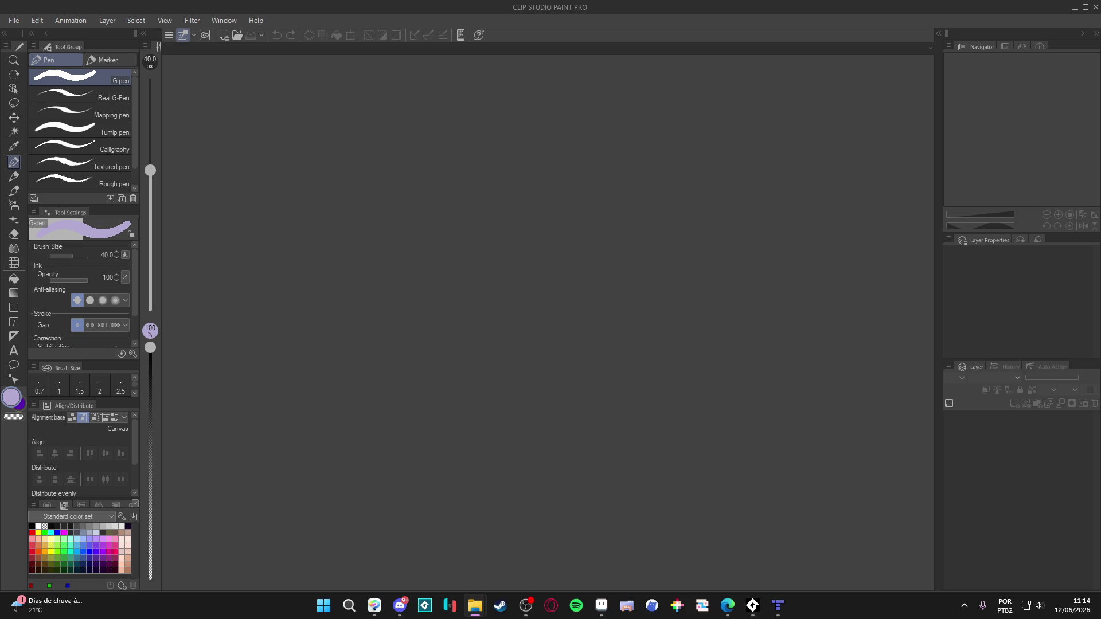
left_click(14, 20)
left_click(28, 31)
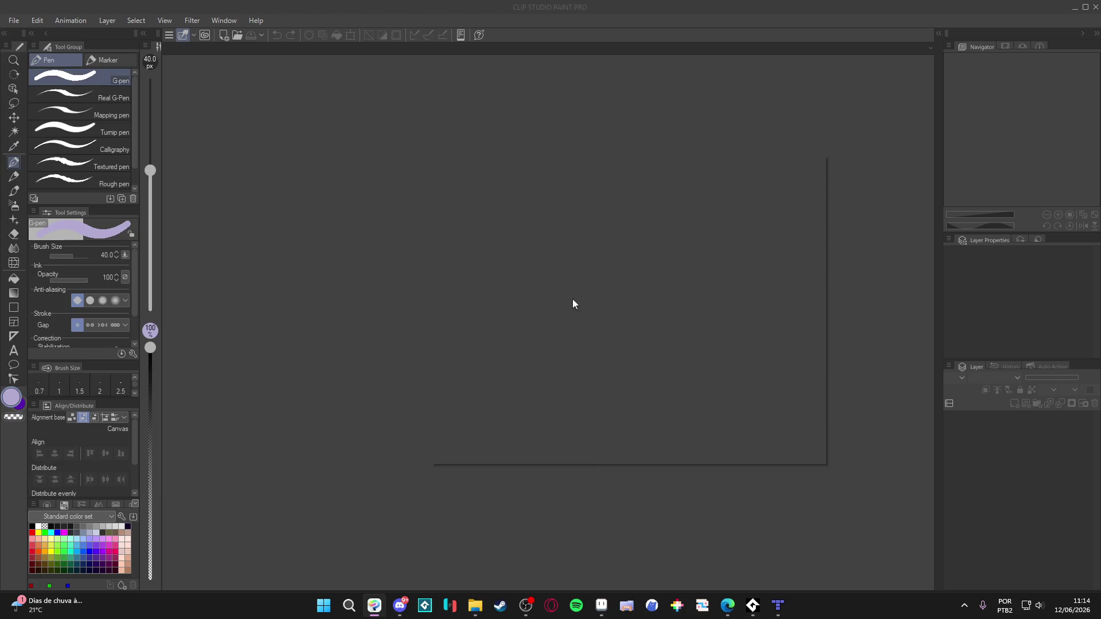
key("Return")
key("ctrl+v")
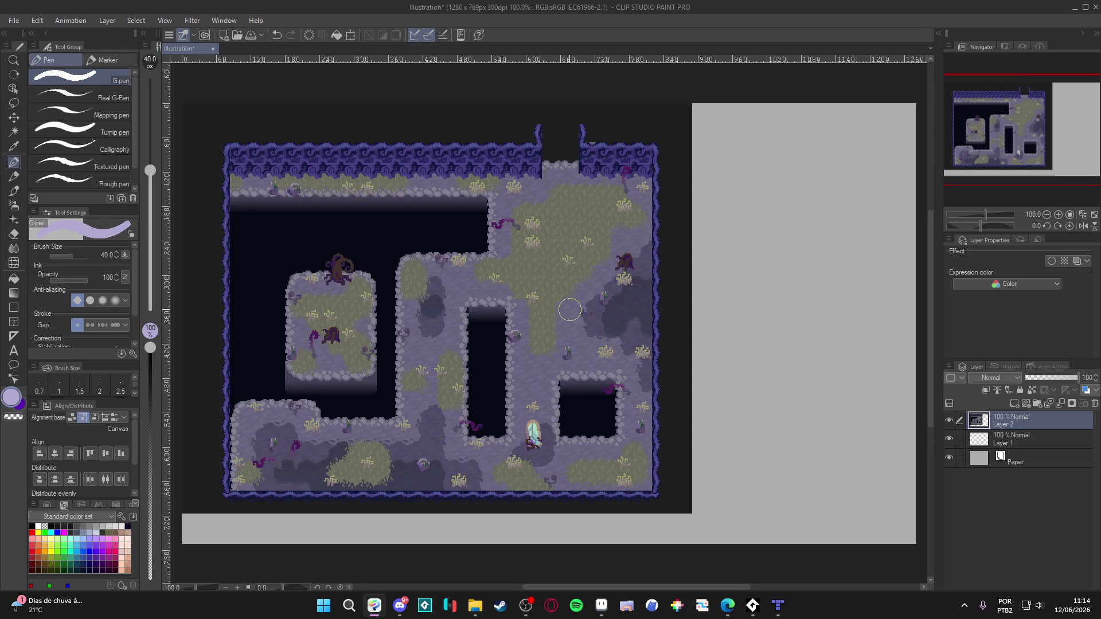
left_click(106, 454)
left_click(55, 453)
Select Layer 1 with the fill tool and sample the map's dark navy colour
left_click(786, 435, "alt")
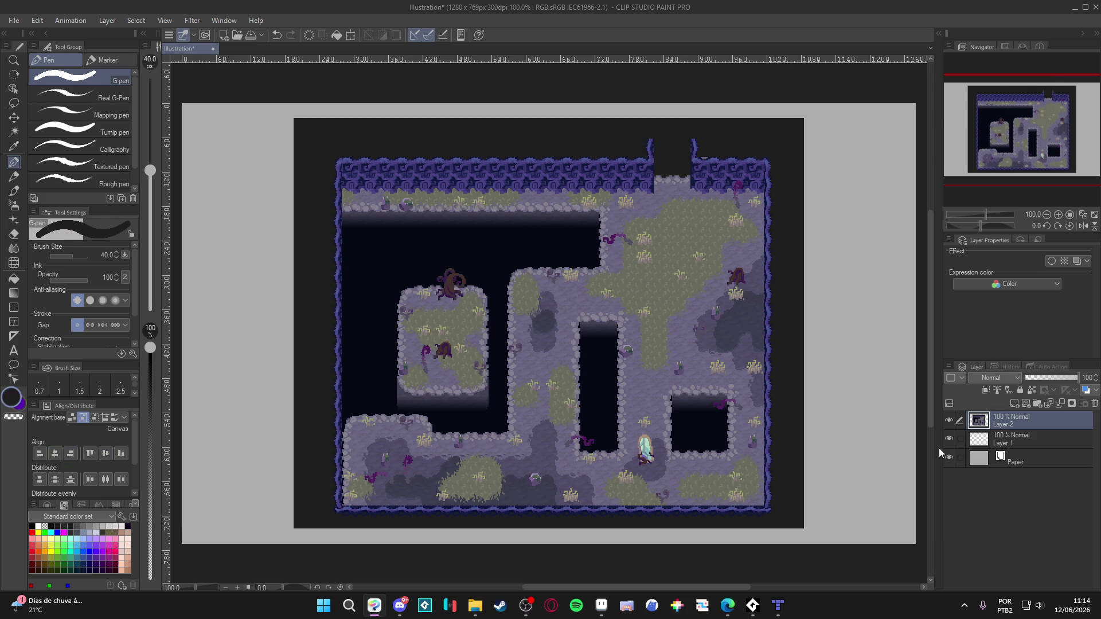
left_click(1003, 441)
key("g")
left_click(836, 442)
left_click(700, 439, "alt")
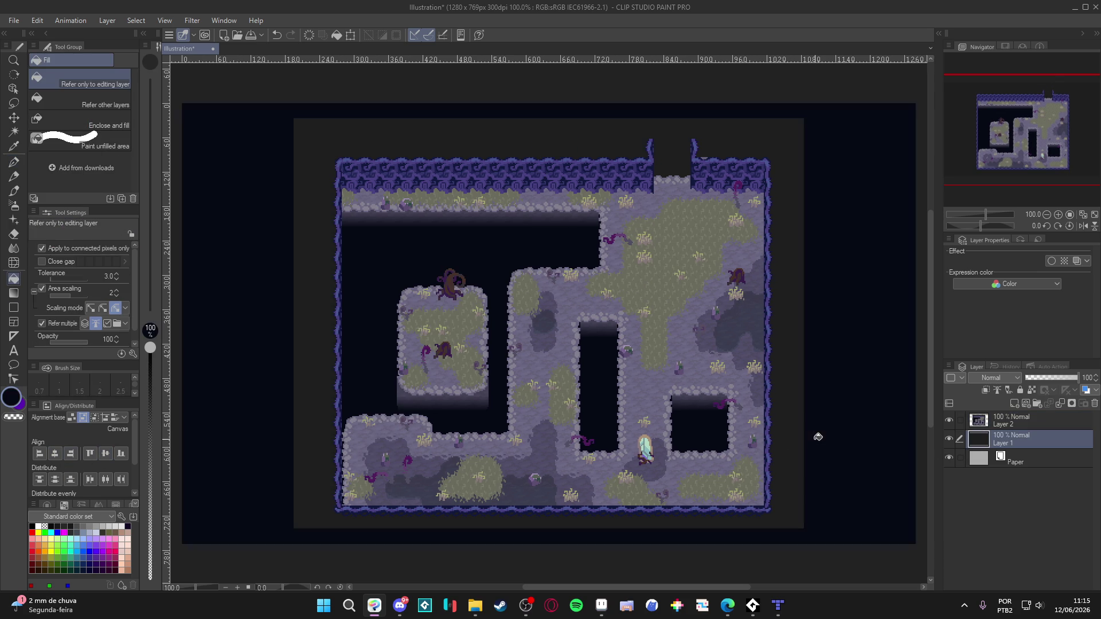
Fill Layer 1 and the grey border on Layer 2 with dark navy
left_click(791, 439)
left_click(1010, 424)
left_click(798, 435)
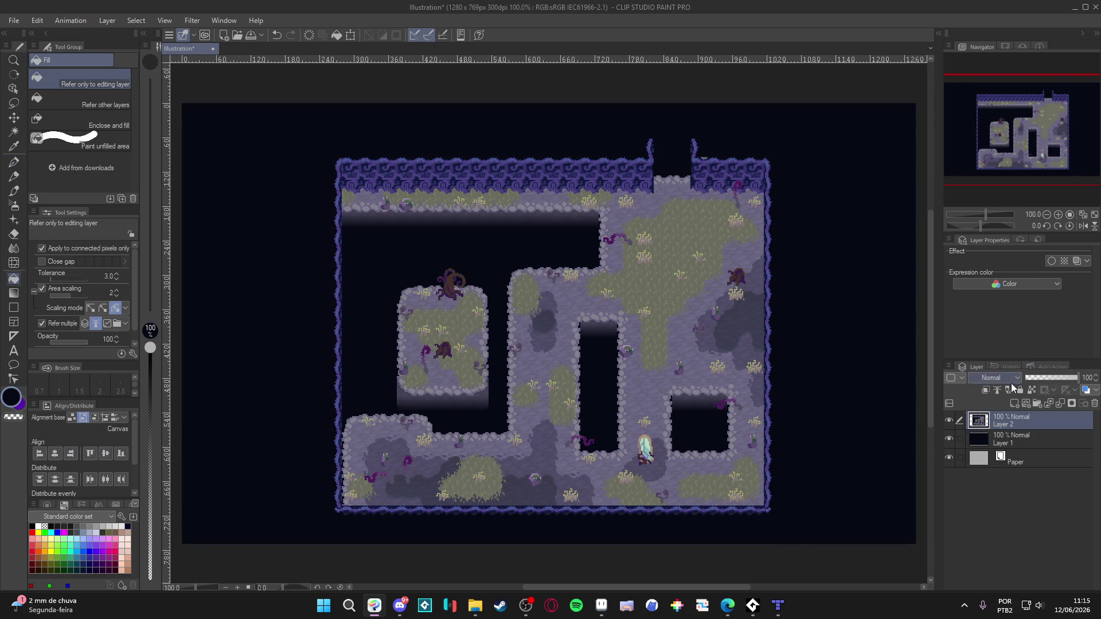
scroll(816, 425, "down", 2)
scroll(815, 425, "up", 1)
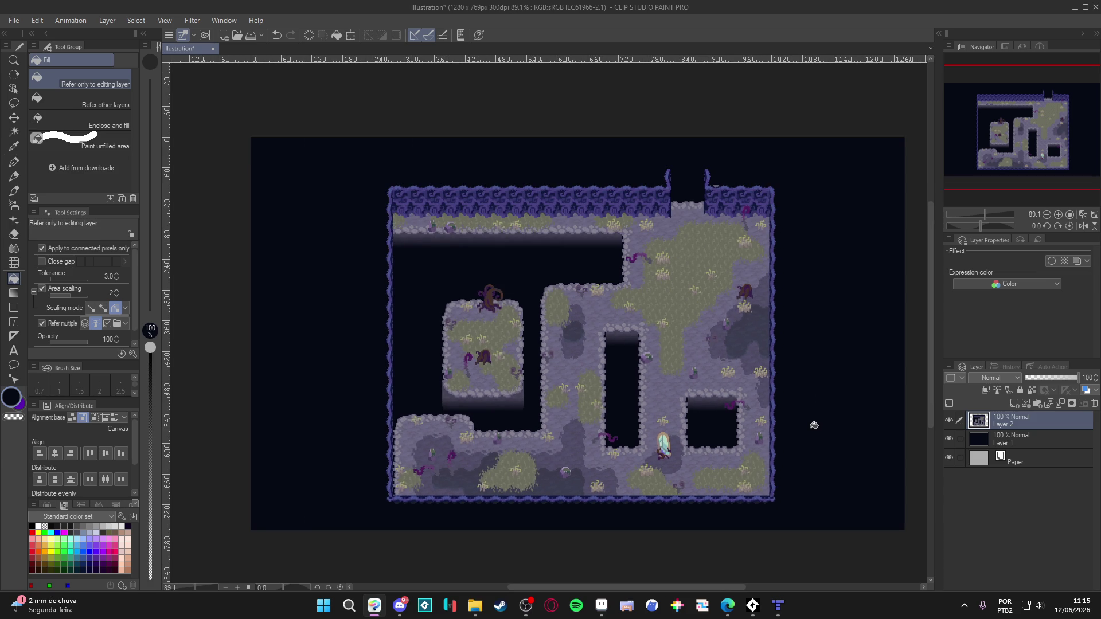
scroll(814, 426, "up", 1)
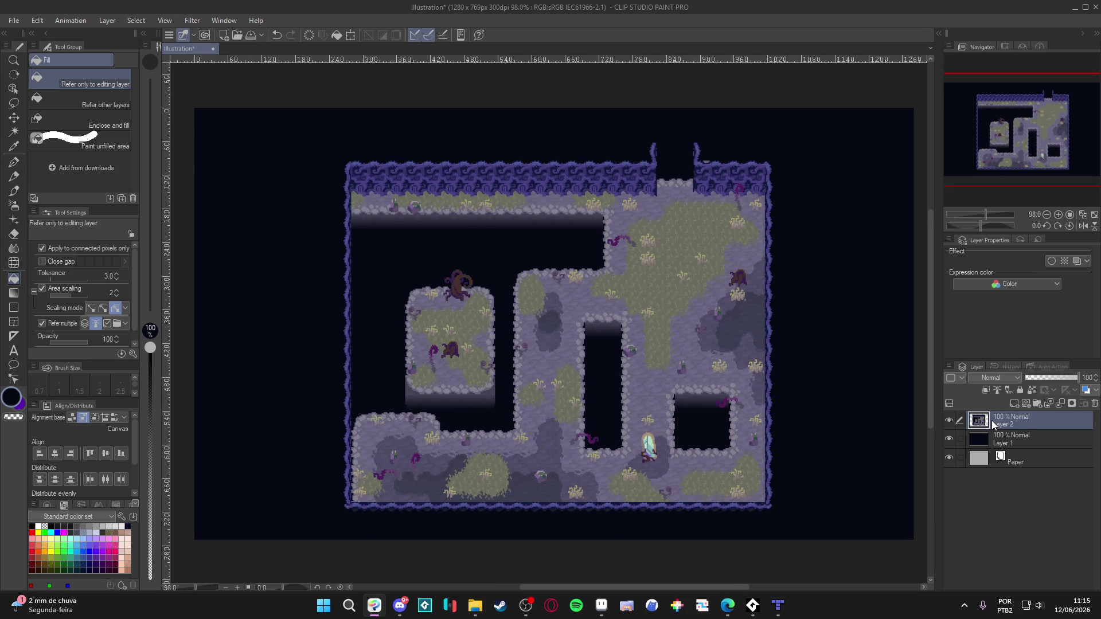
Duplicate the map layer and give the copy a Gaussian blur of 6.00
key("ctrl+c")
key("ctrl+v")
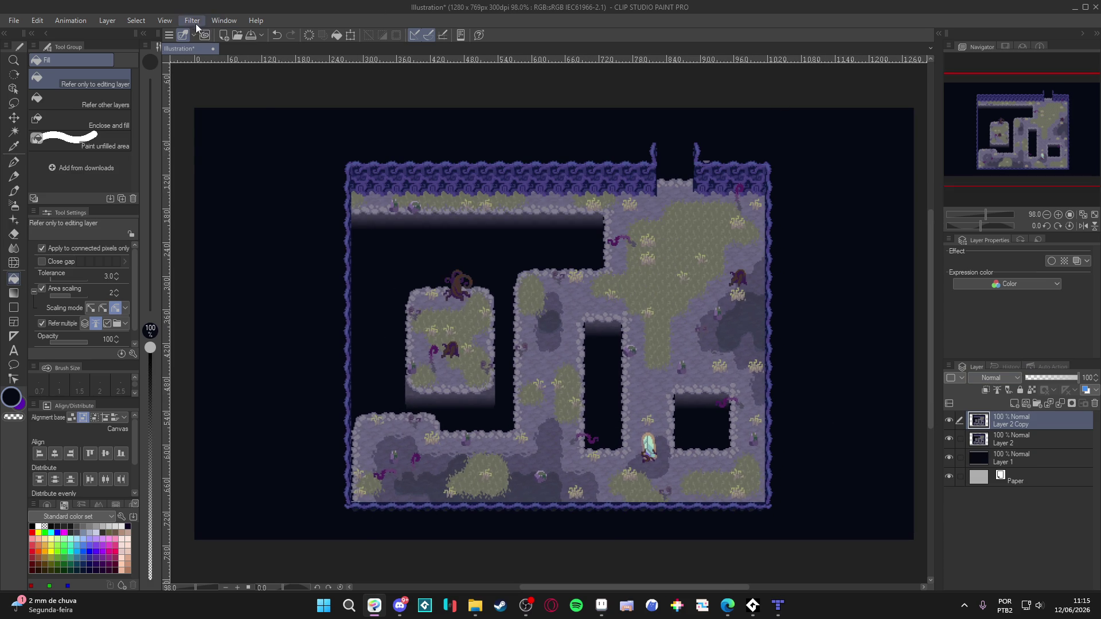
left_click(192, 20)
mouse_move(229, 67)
left_click(301, 96)
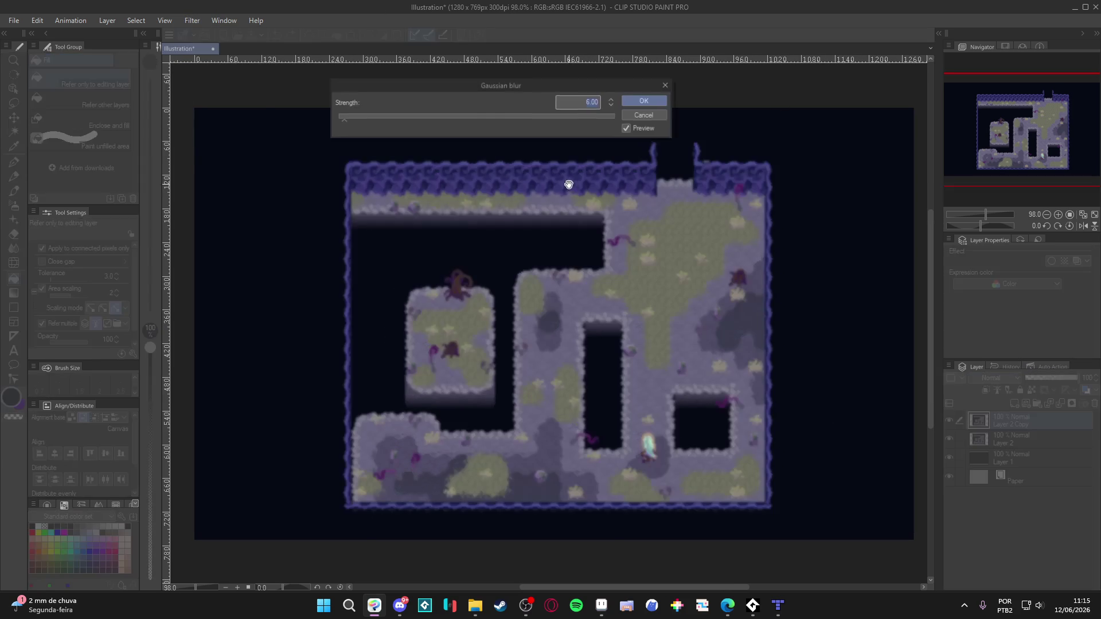
left_click(645, 101)
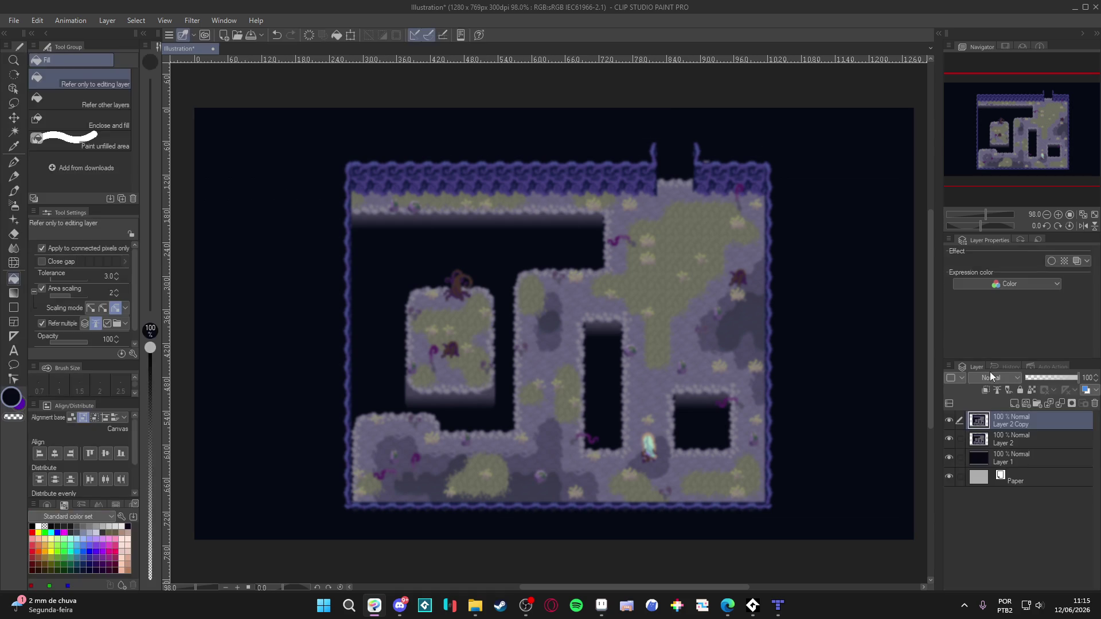
Set the blurred copy to Add (Glow) at 12% opacity and compare it on and off
left_click(995, 378)
left_click(1003, 189)
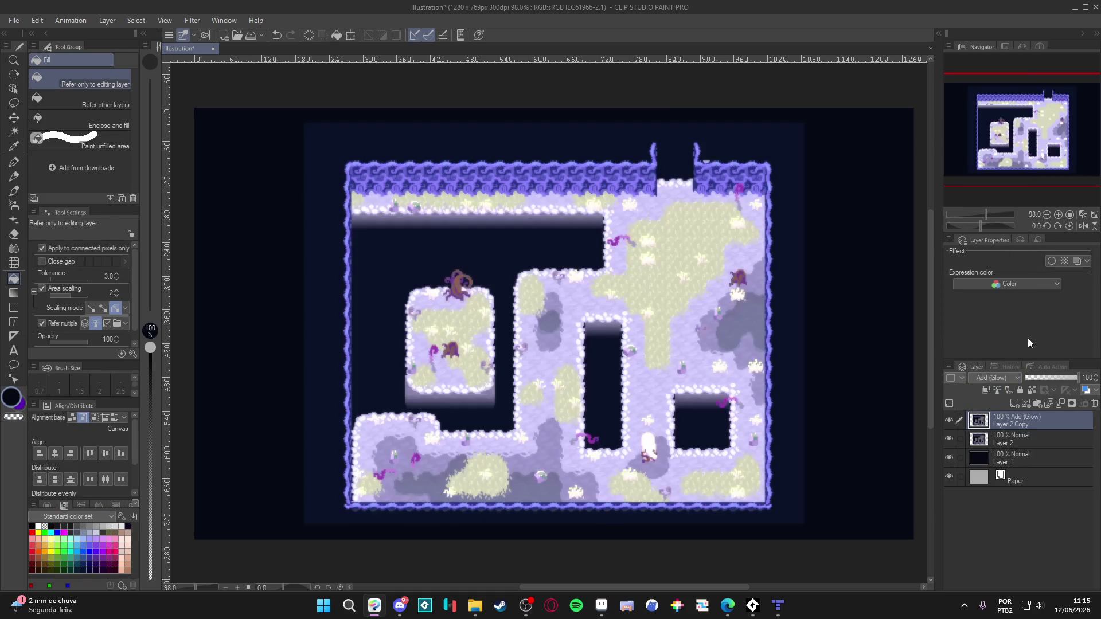
left_click(1030, 380)
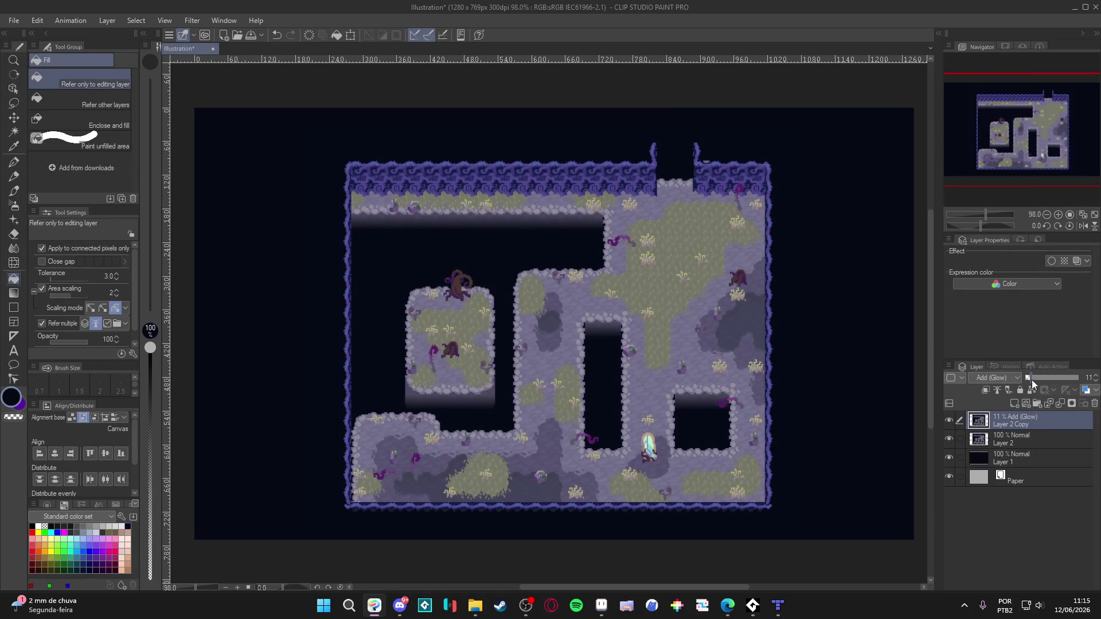
scroll(645, 428, "up", 1)
left_click(950, 420)
left_click(950, 420)
scroll(703, 379, "down", 1)
scroll(731, 384, "down", 1)
scroll(731, 383, "up", 1)
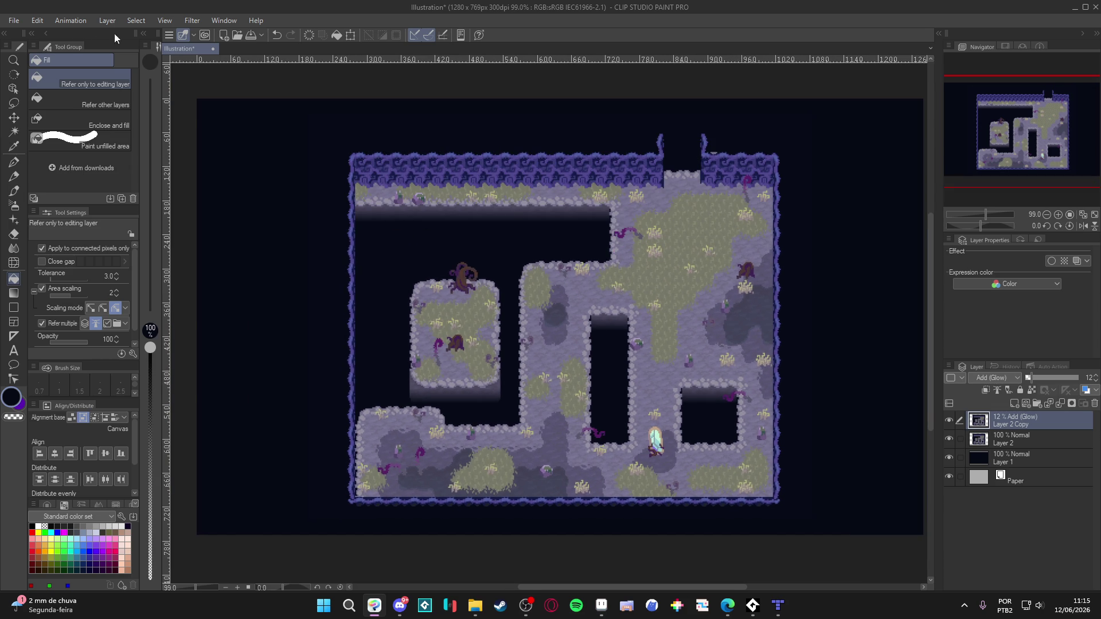
left_click(15, 21)
Save As with PNG file type, navigating up to the pixel_Art folder
left_click(62, 122)
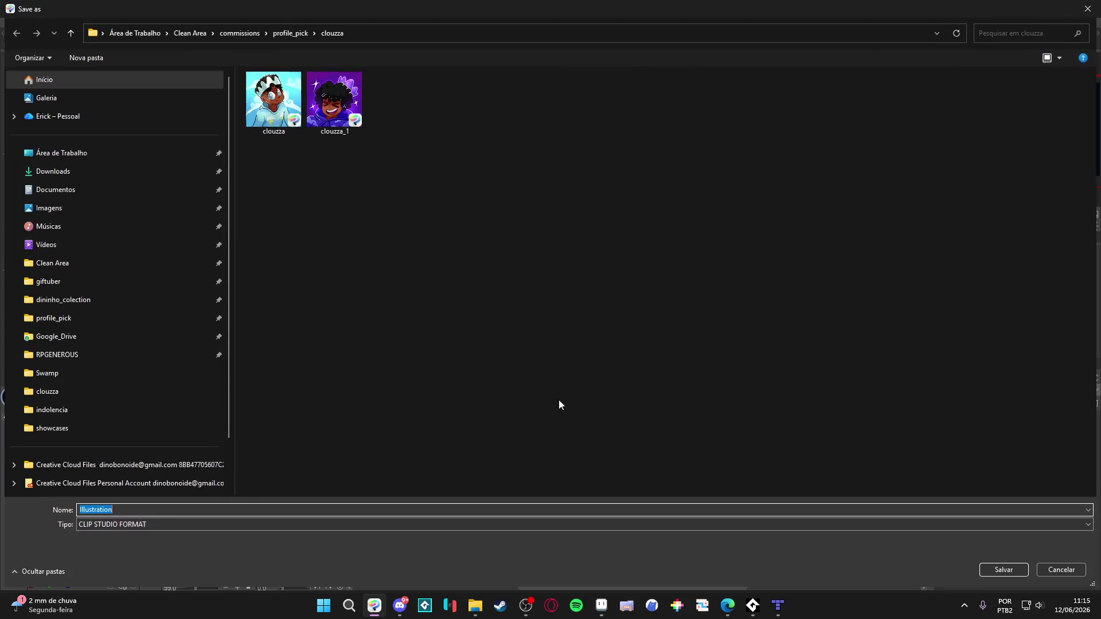
left_click(126, 523)
left_click(111, 566)
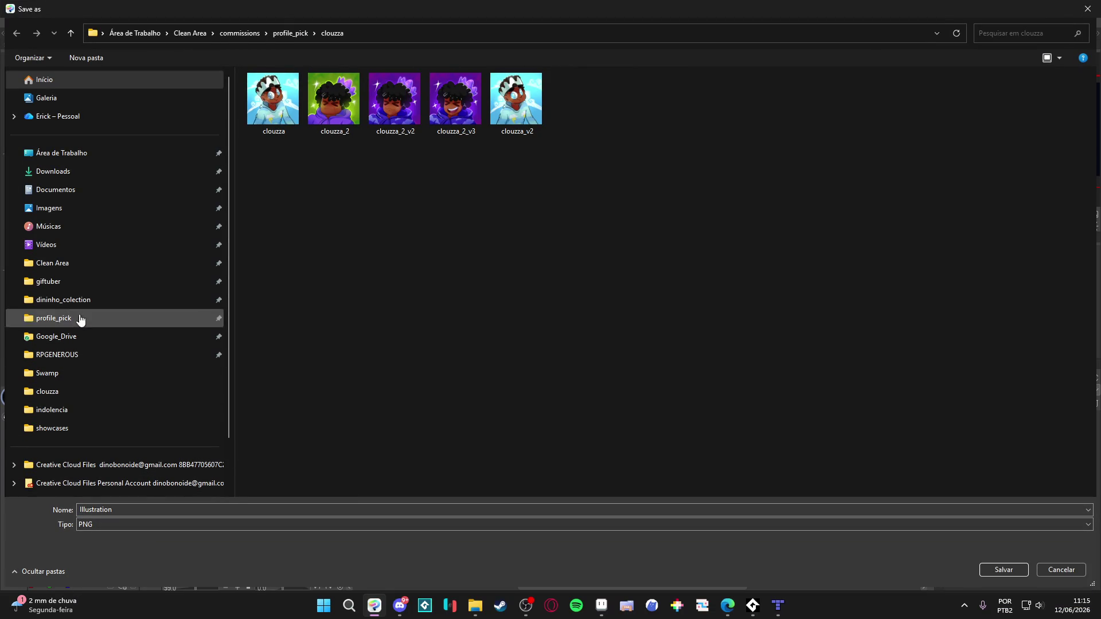
left_click(74, 414)
left_click(333, 32)
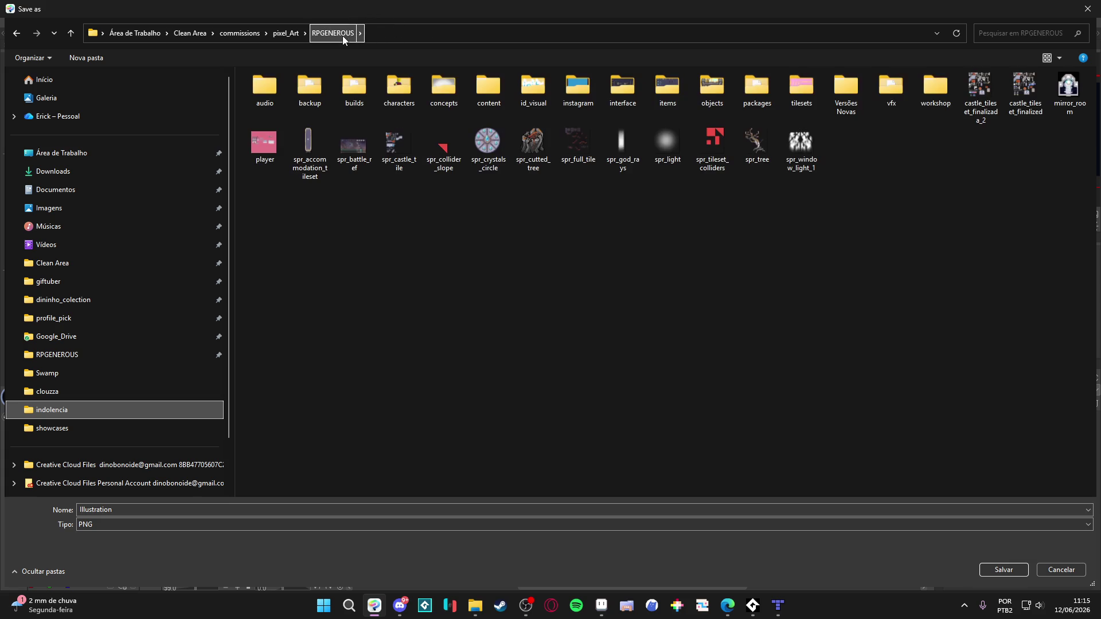
left_click(281, 33)
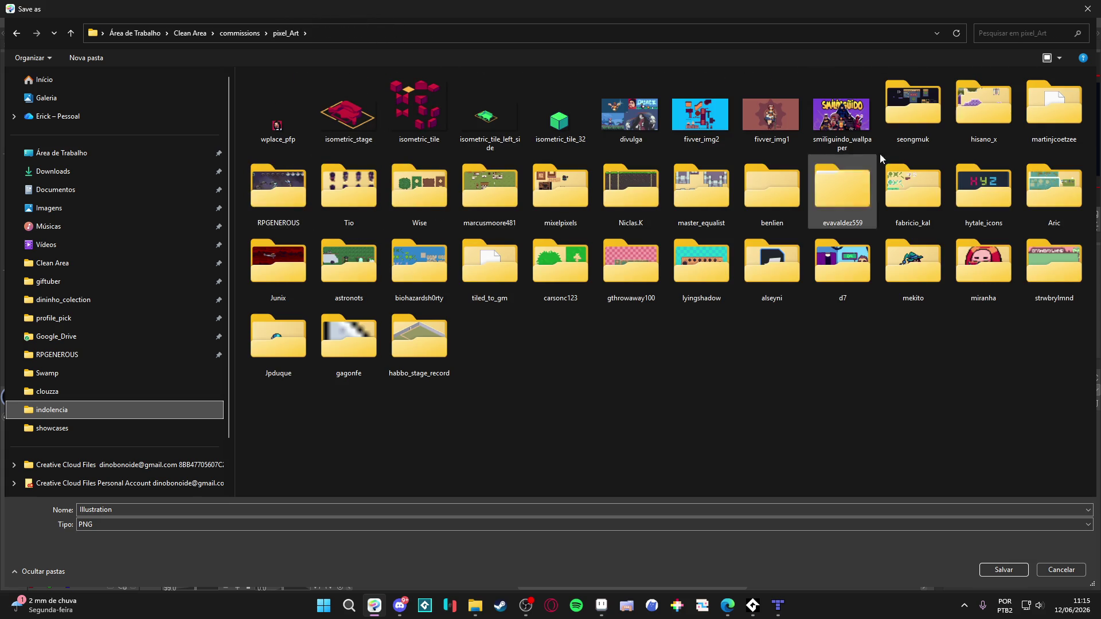
Overwrite showcase_swamp.png in seongmuk/showcases, then minimize Clip Studio Paint and Tiled
double_click(912, 106)
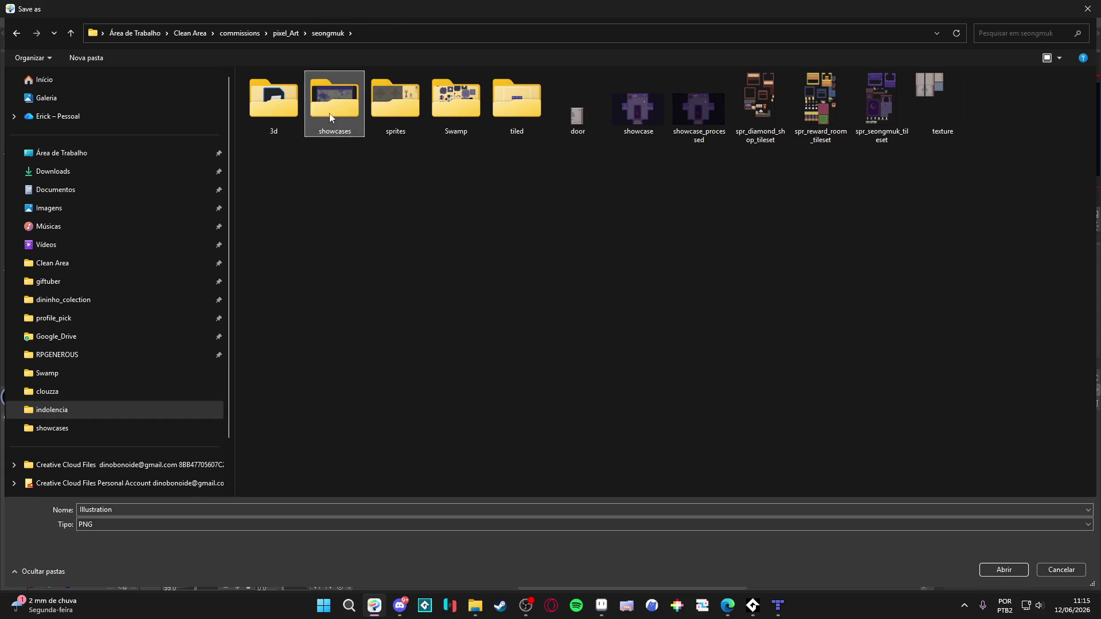
double_click(329, 112)
double_click(401, 117)
left_click(576, 302)
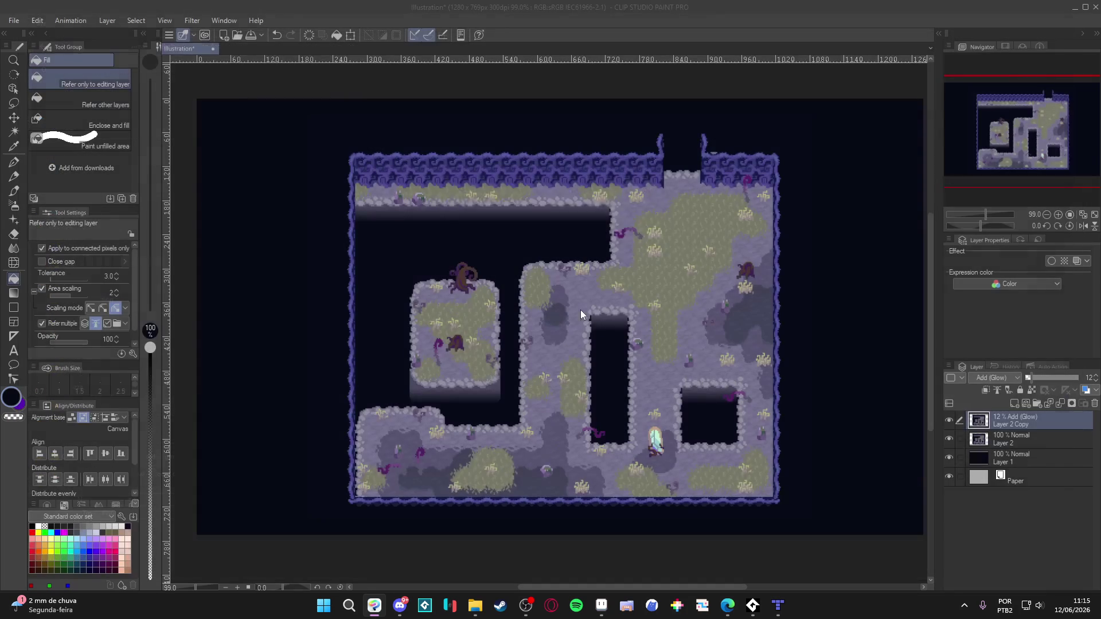
left_click(593, 236)
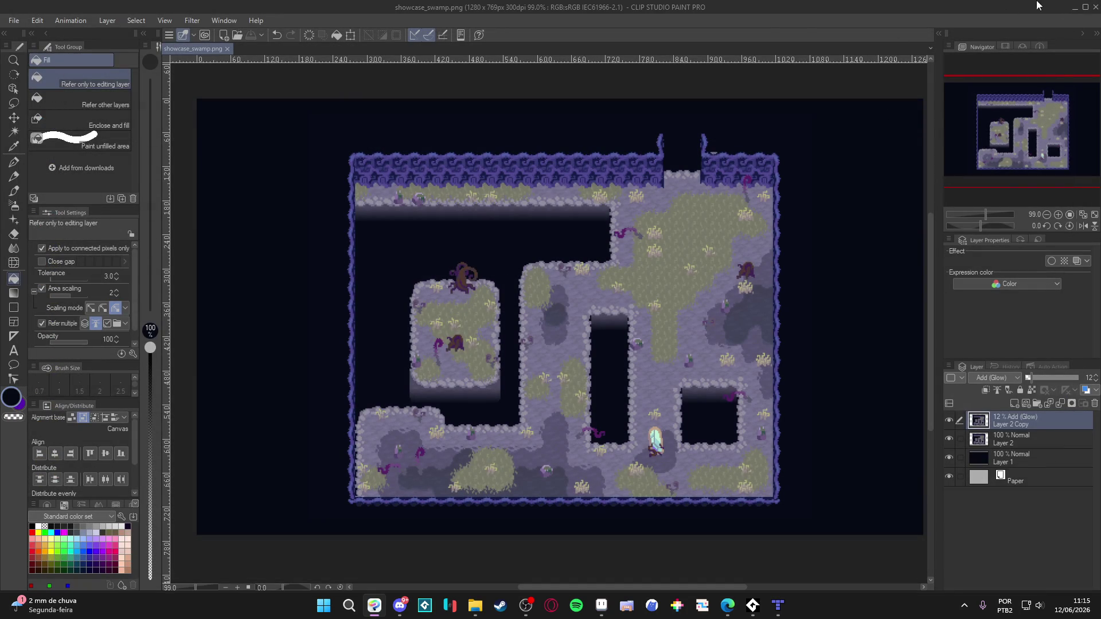
left_click(1075, 11)
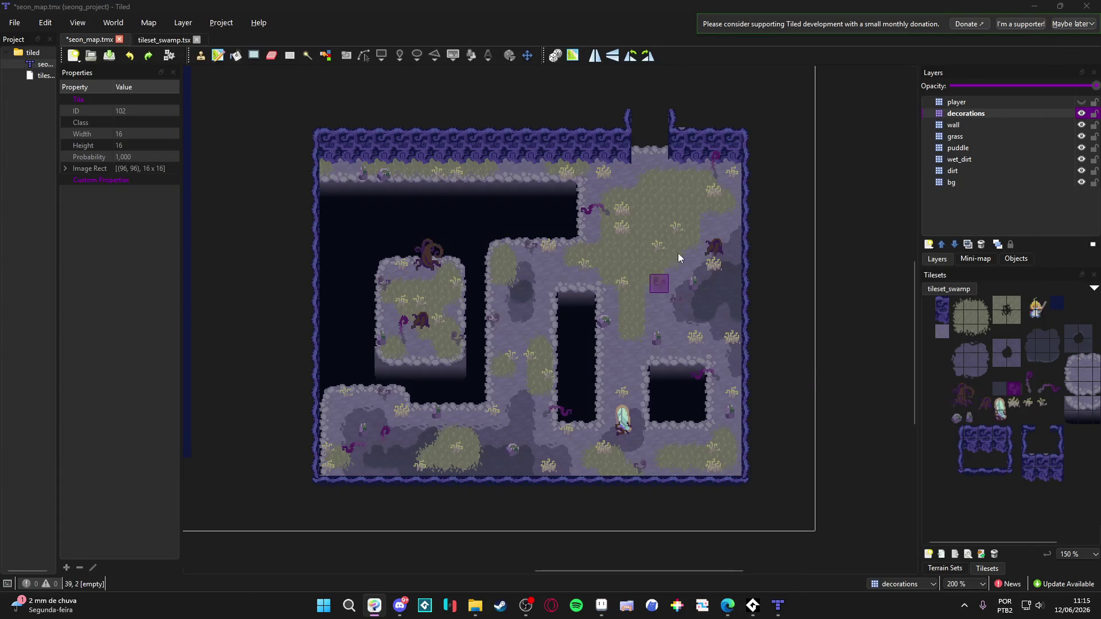
left_click(1034, 6)
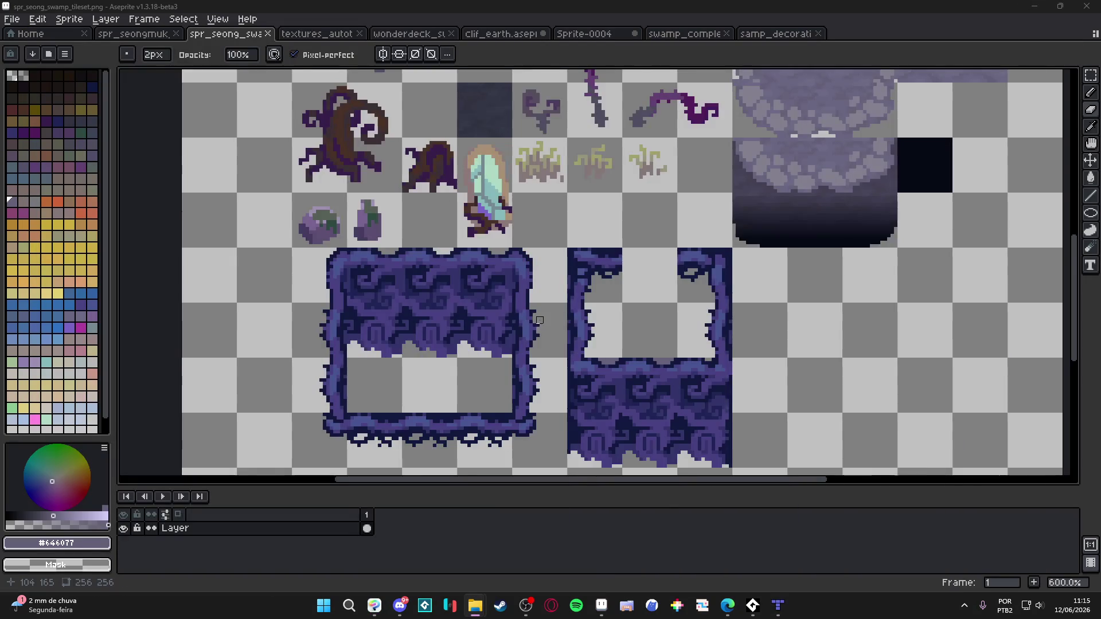
Marquee-select the two purple wall-frame tiles, then show the tile grid in swamp_completed
scroll(539, 320, "down", 2)
key("m")
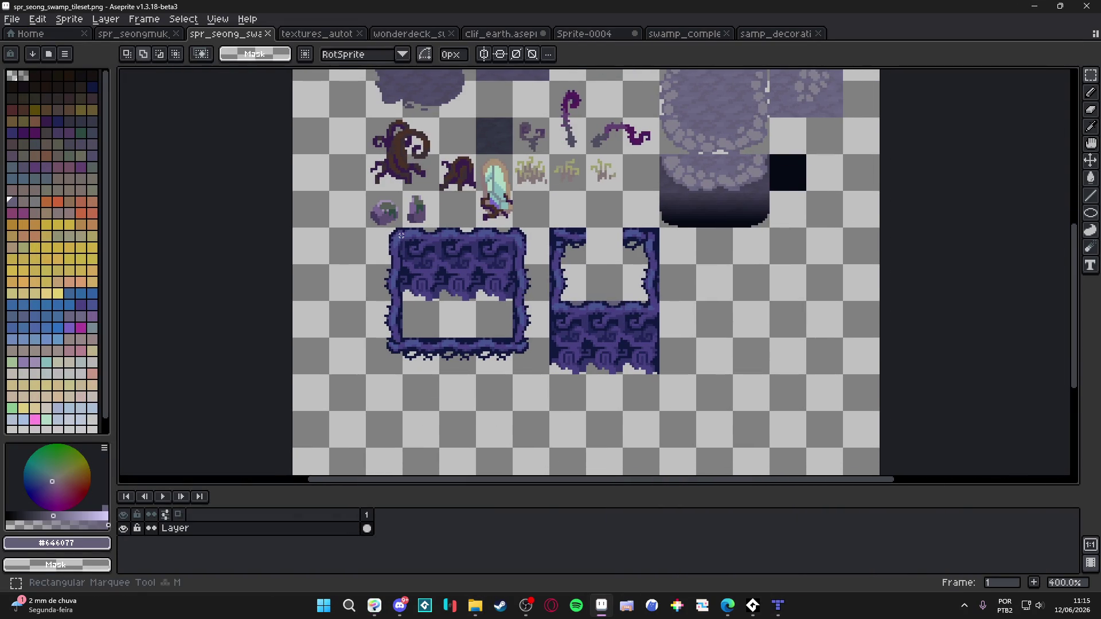
mouse_move(394, 238)
left_mouse_down()
mouse_move(511, 373)
mouse_move(659, 375)
left_mouse_up()
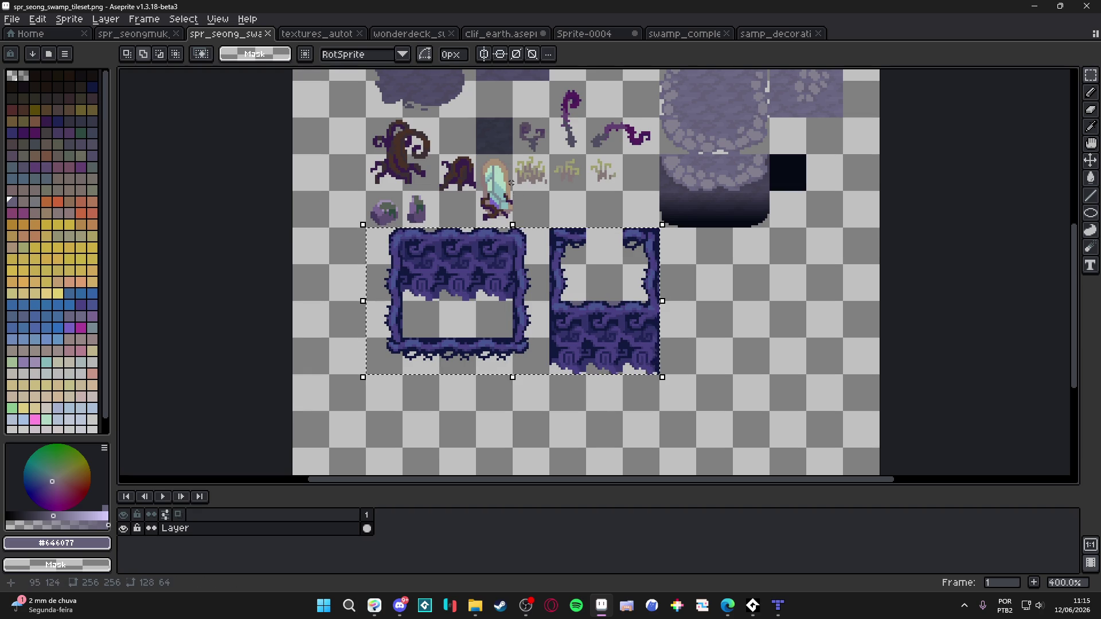
left_click(682, 34)
scroll(697, 254, "down", 4)
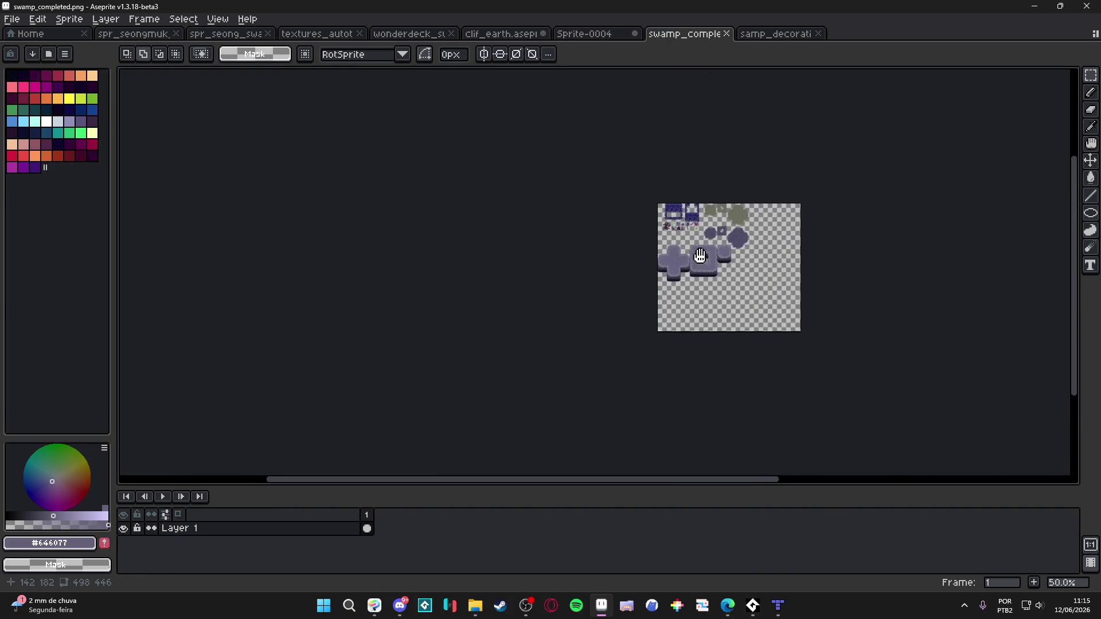
scroll(697, 254, "up", 7)
key("v")
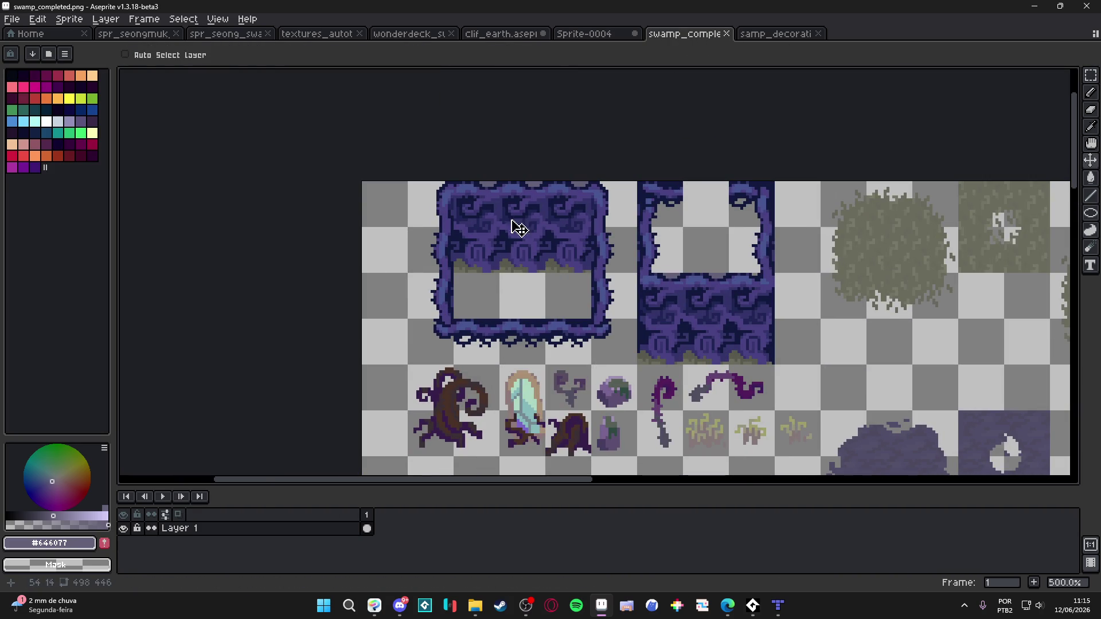
key("m")
key("ctrl+apostrophe")
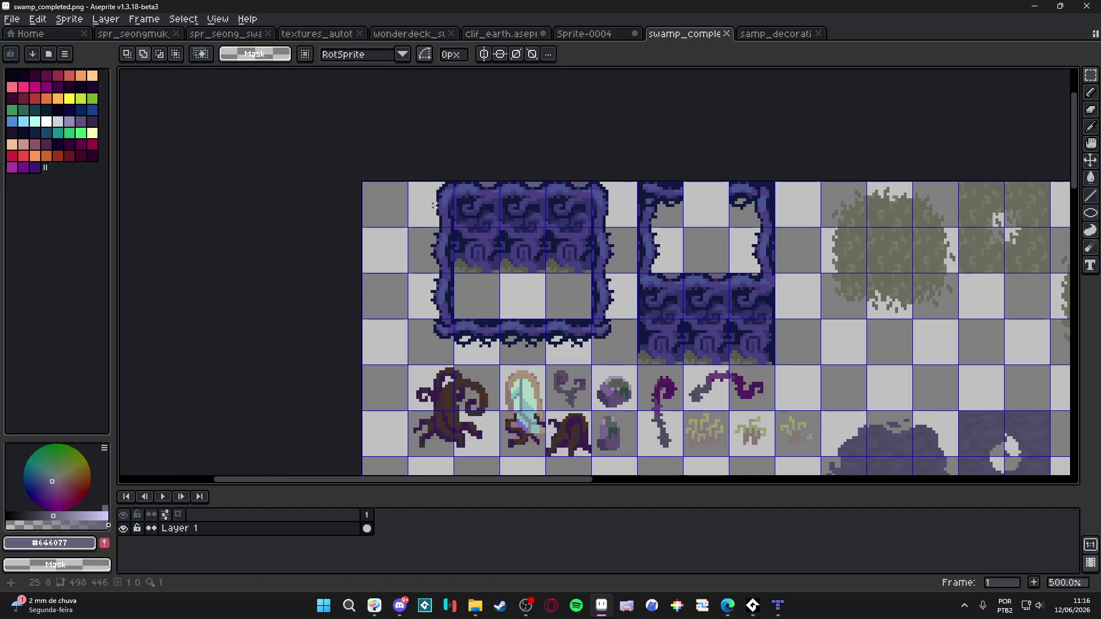
Cut and re-paste the 128x64 wall-frame block one tile right, snapped onto the grid
mouse_move(432, 205)
left_mouse_down()
mouse_move(724, 358)
mouse_move(771, 360)
mouse_move(762, 349)
left_mouse_up()
key("ctrl+x")
key("ctrl+v")
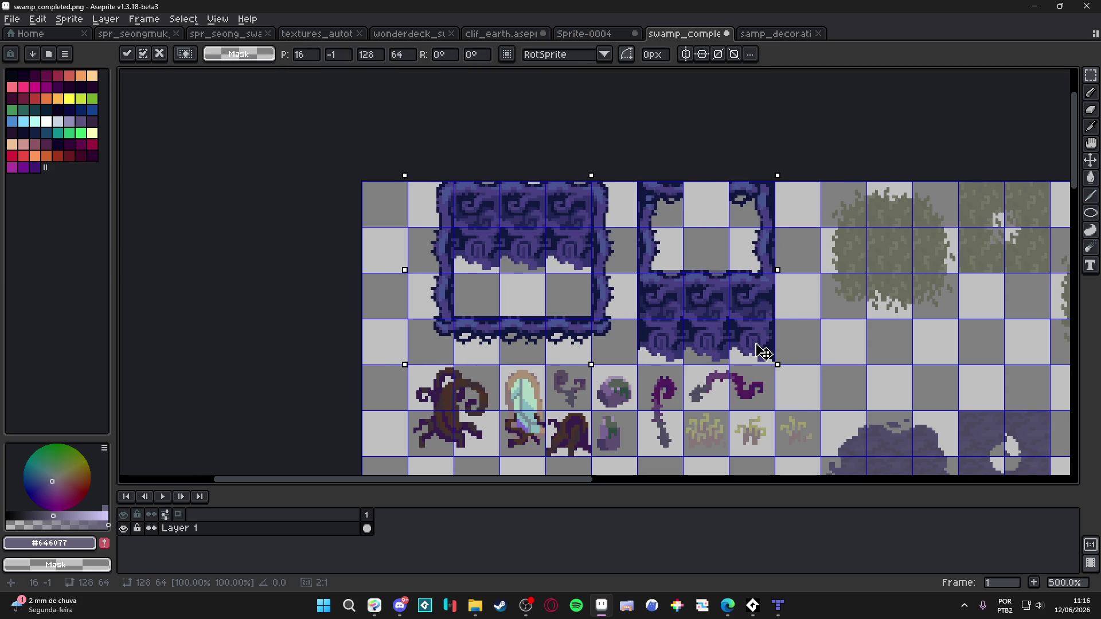
left_click_drag(763, 351, 763, 354)
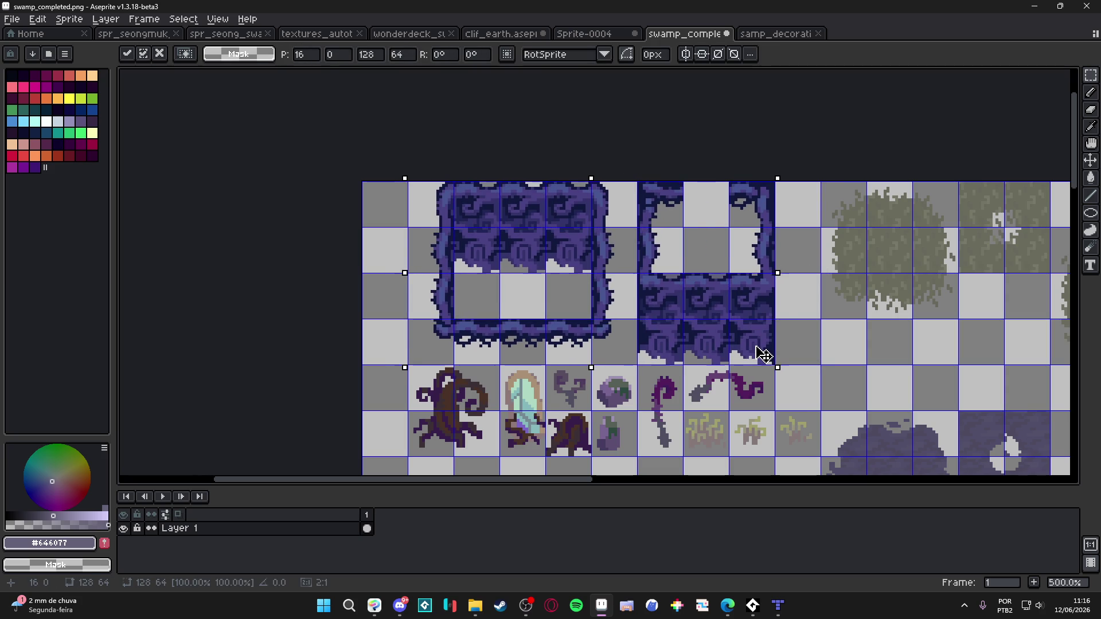
key("Return")
Switch via the decoration sample sprite to the Sprite-0004 document
scroll(763, 355, "down", 2)
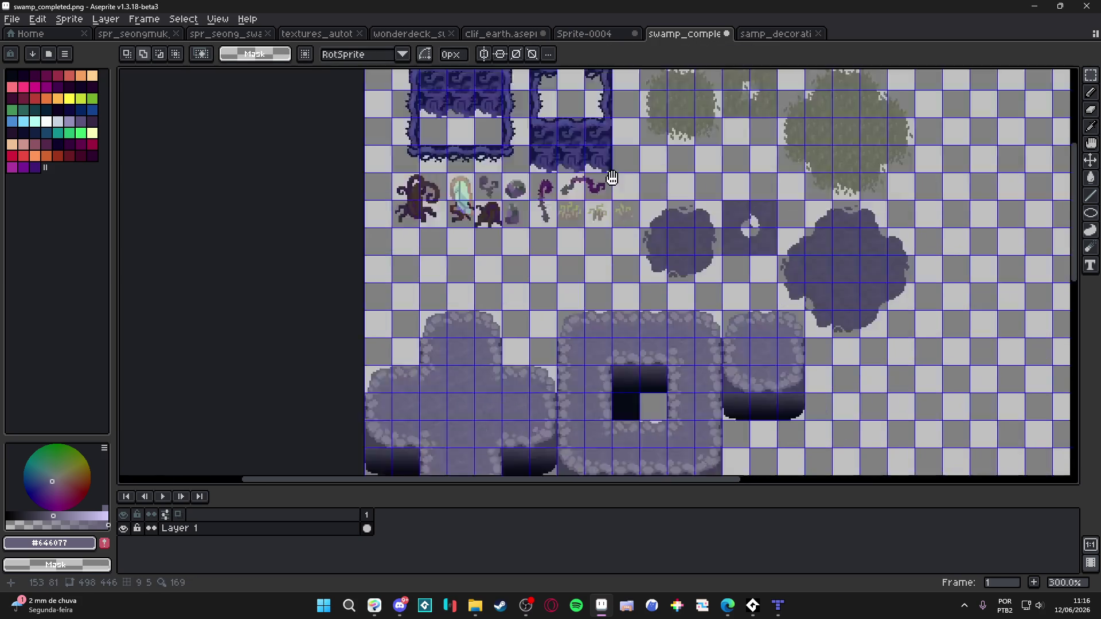
scroll(631, 175, "down", 1)
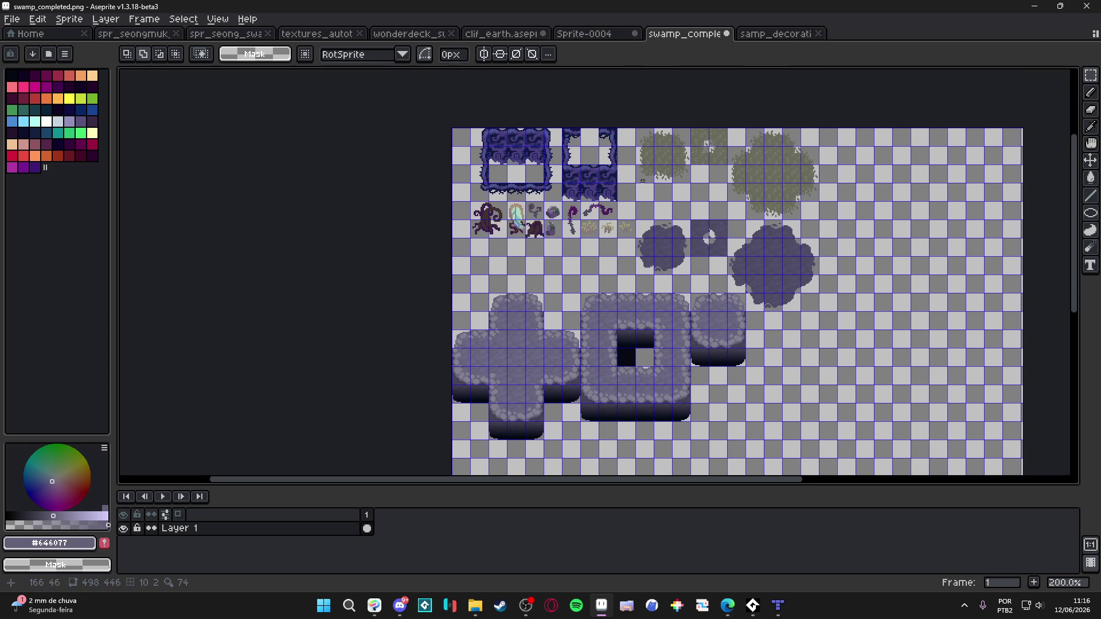
left_click(757, 34)
left_click(636, 36)
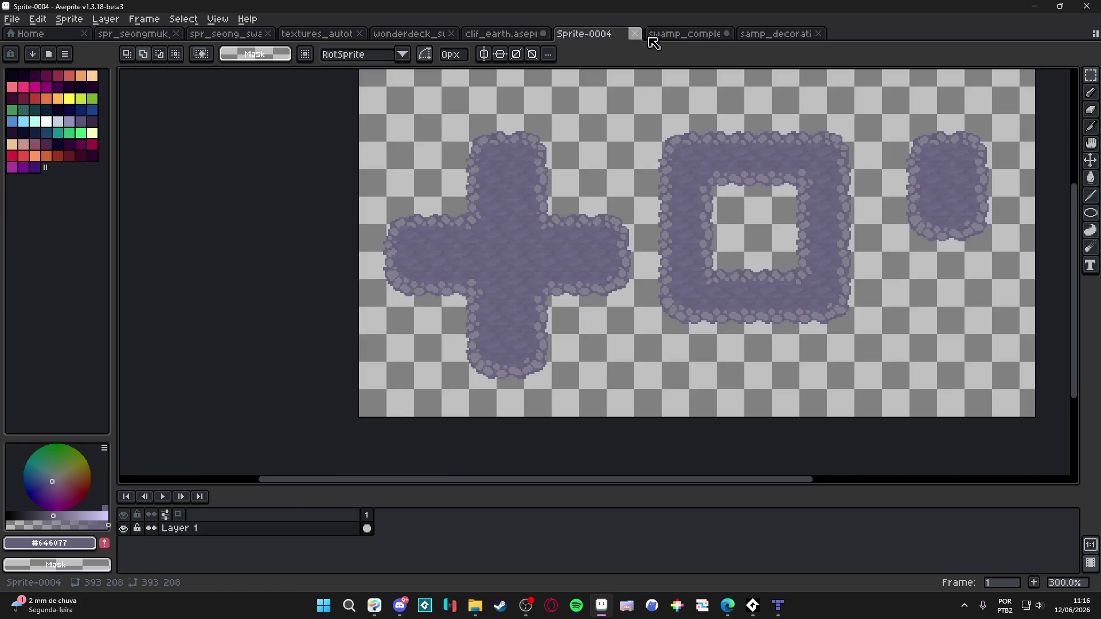
In swamp_completed, move the cross and holed-square cliff blocks up and save swamp_completed.png
left_click(654, 35)
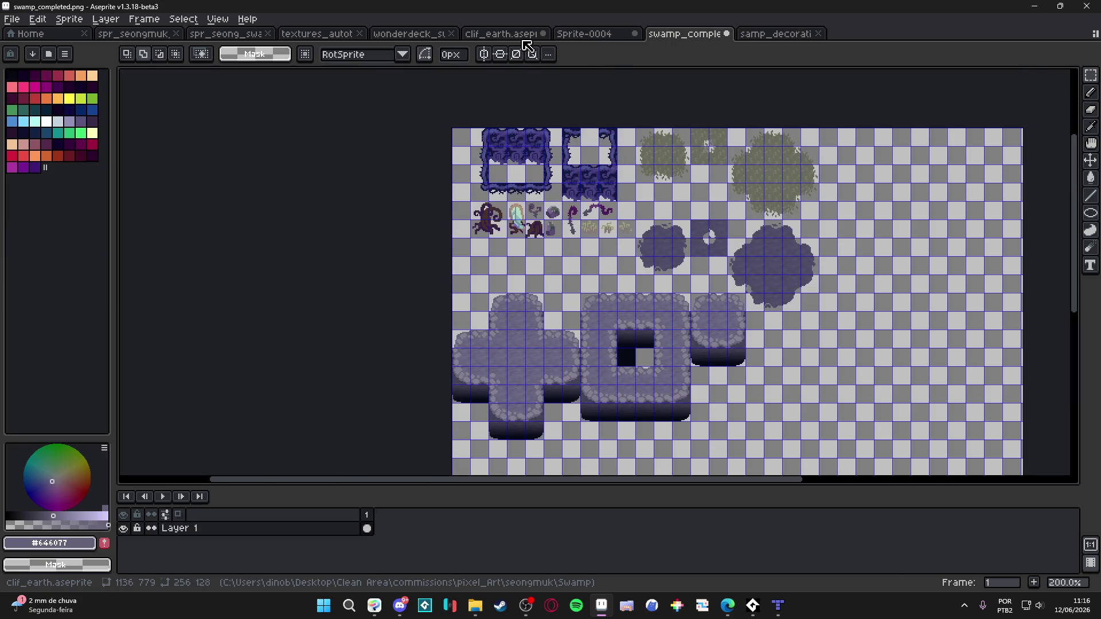
scroll(515, 318, "up", 1)
key("v")
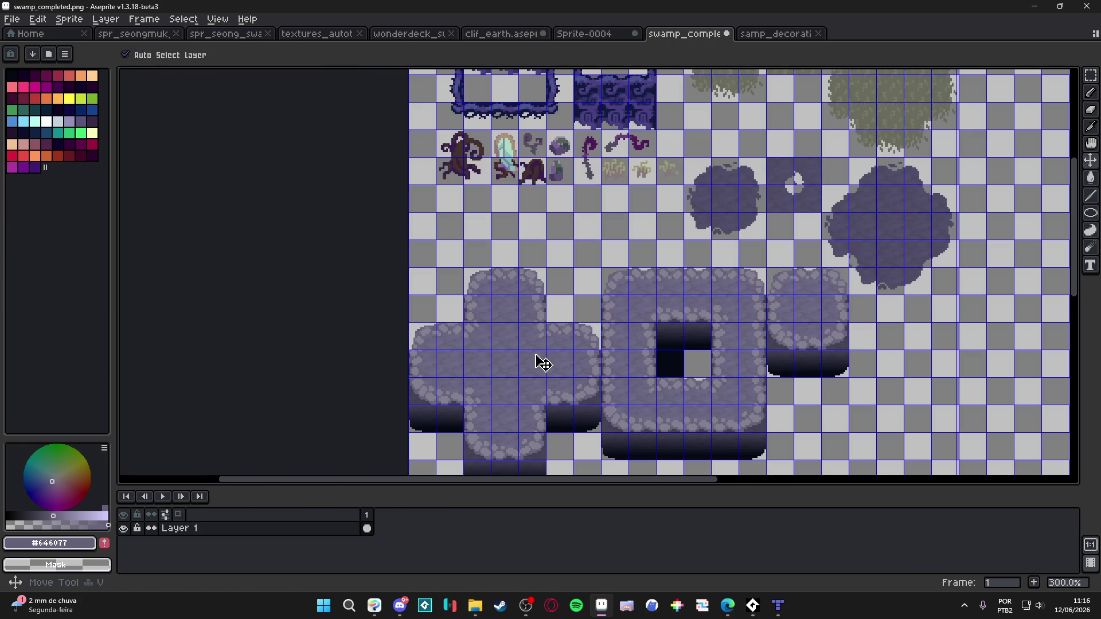
key("m")
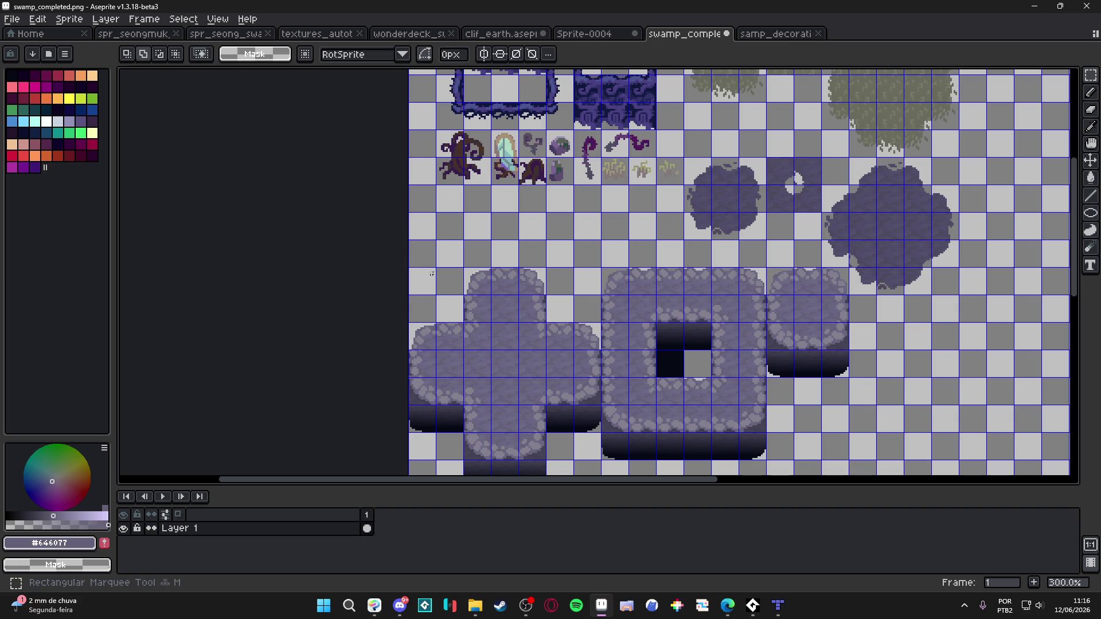
mouse_move(413, 254)
left_mouse_down()
mouse_move(574, 430)
mouse_move(597, 482)
mouse_move(595, 412)
left_mouse_up()
left_click(651, 435)
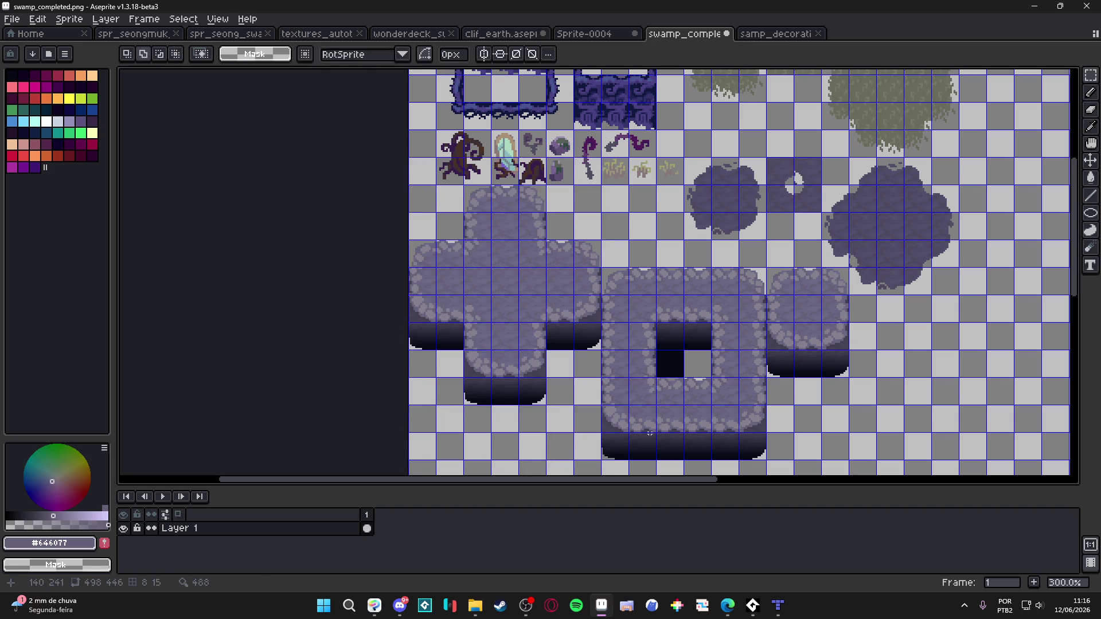
mouse_move(614, 277)
left_mouse_down()
mouse_move(759, 452)
mouse_move(760, 438)
left_mouse_up()
left_click(770, 423)
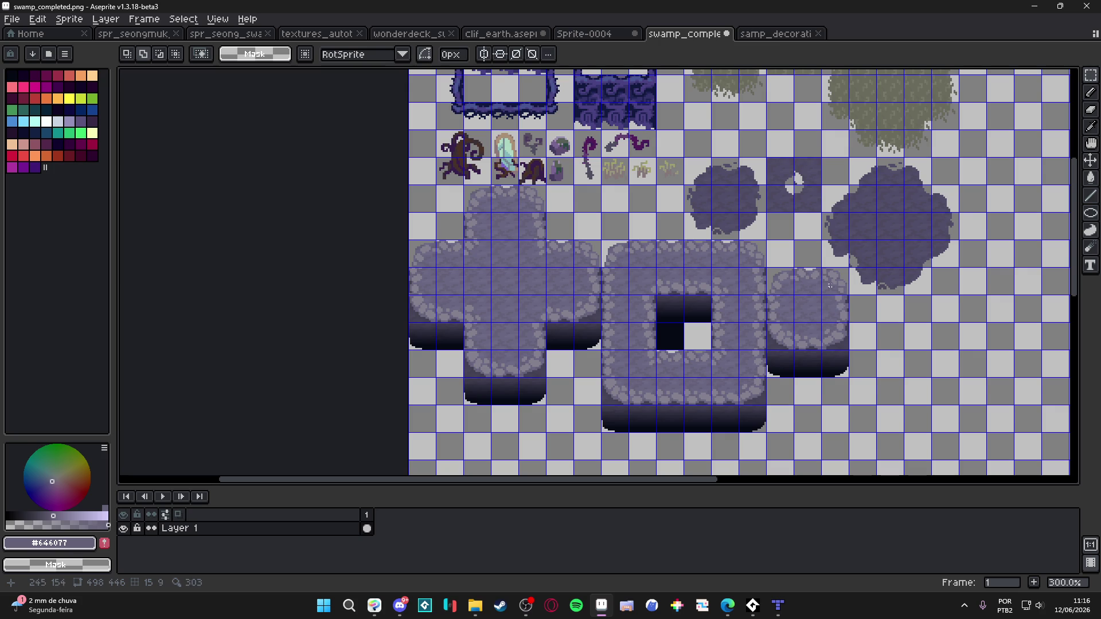
scroll(849, 253, "down", 2)
key("ctrl+s")
Close the decoration sample and Sprite-0004 without saving, leaving clif_earth.aseprite showing
left_click(749, 35)
left_click(719, 35)
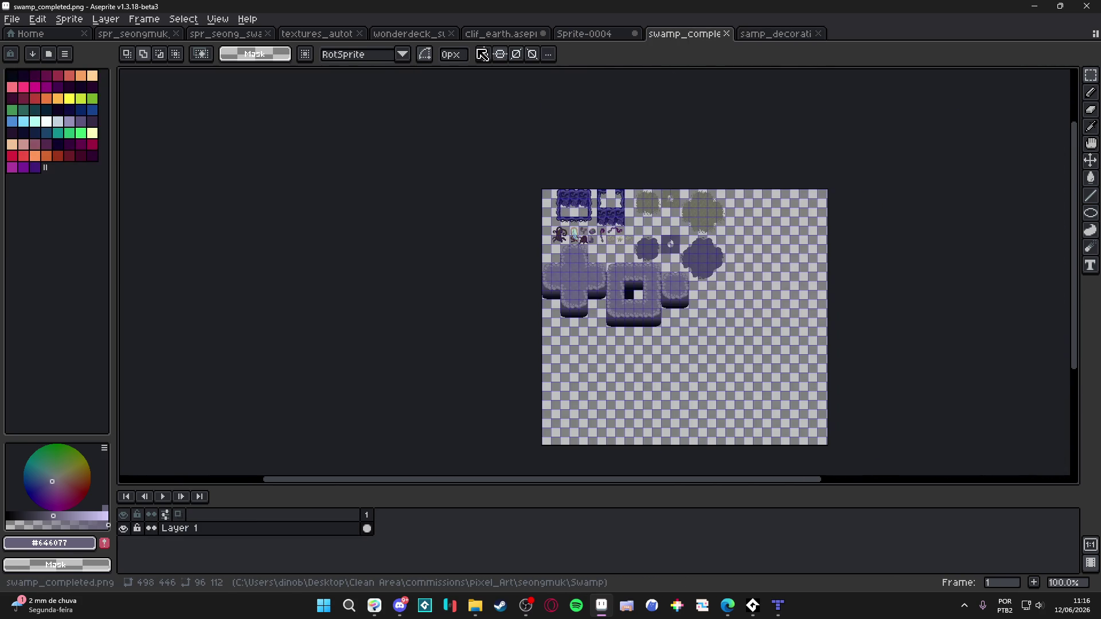
left_click(799, 34)
left_click(818, 33)
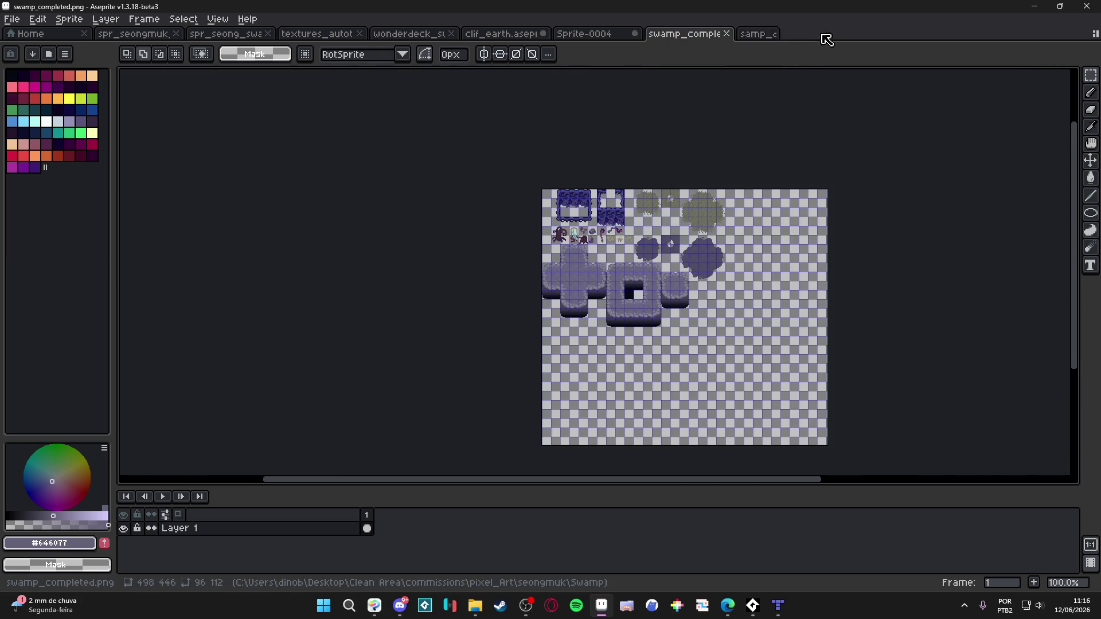
left_click(602, 36)
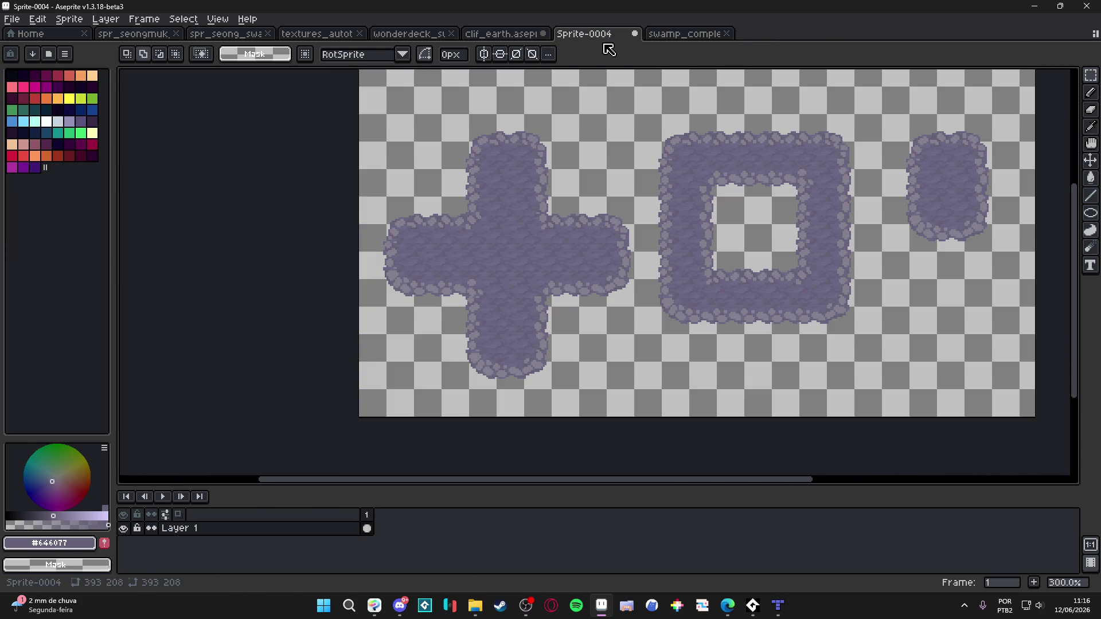
left_click(634, 33)
left_click(555, 328)
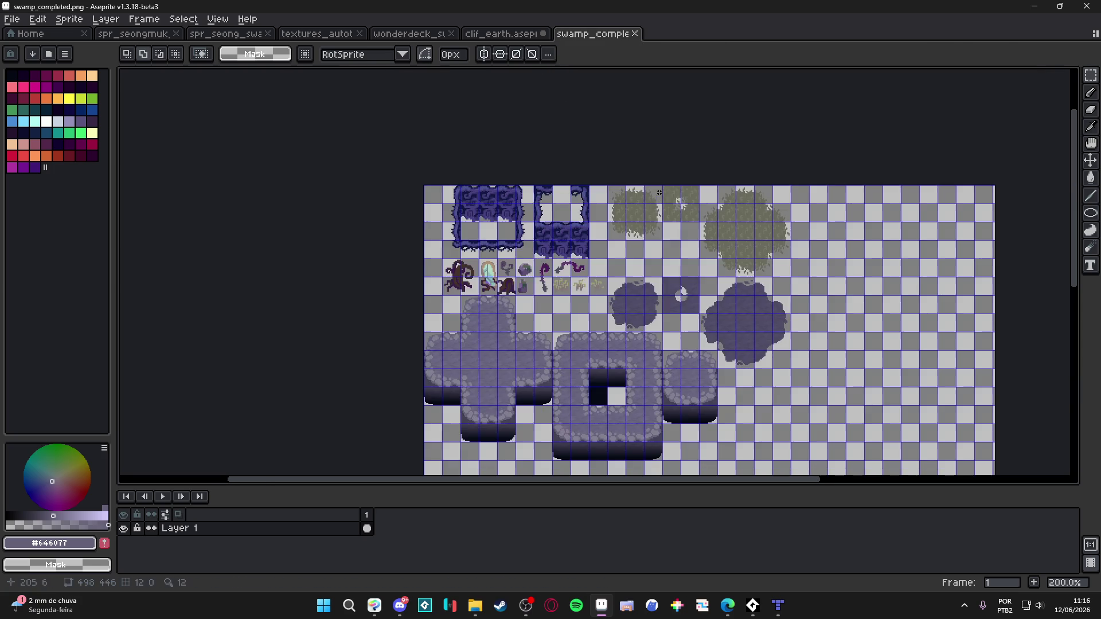
left_click(500, 35)
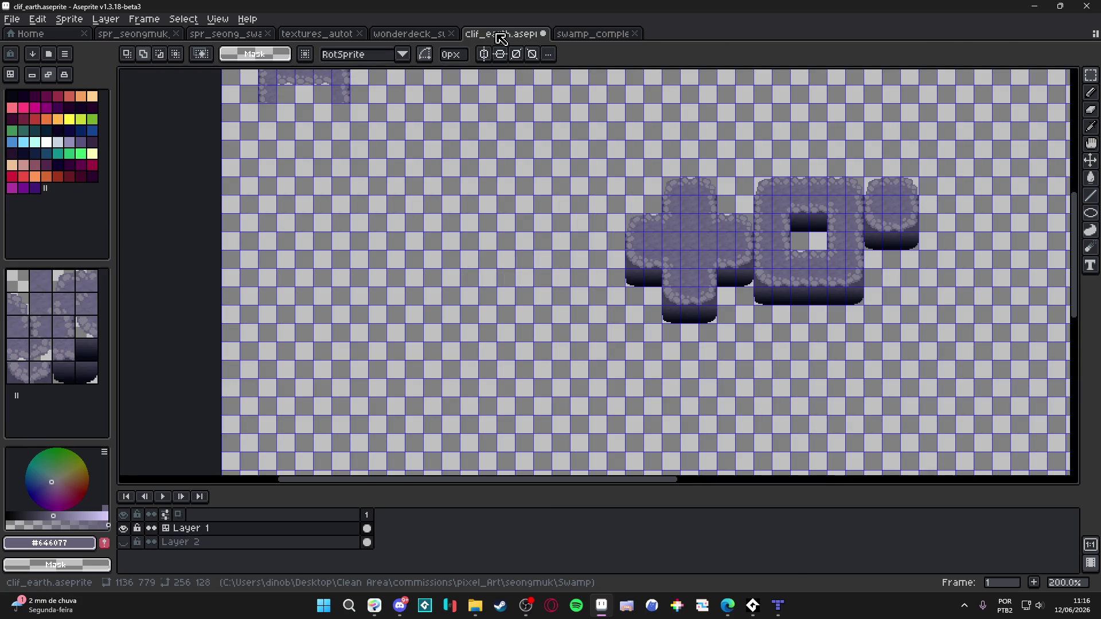
Close clif_earth.aseprite without saving its changes
key("minus")
left_click(545, 35)
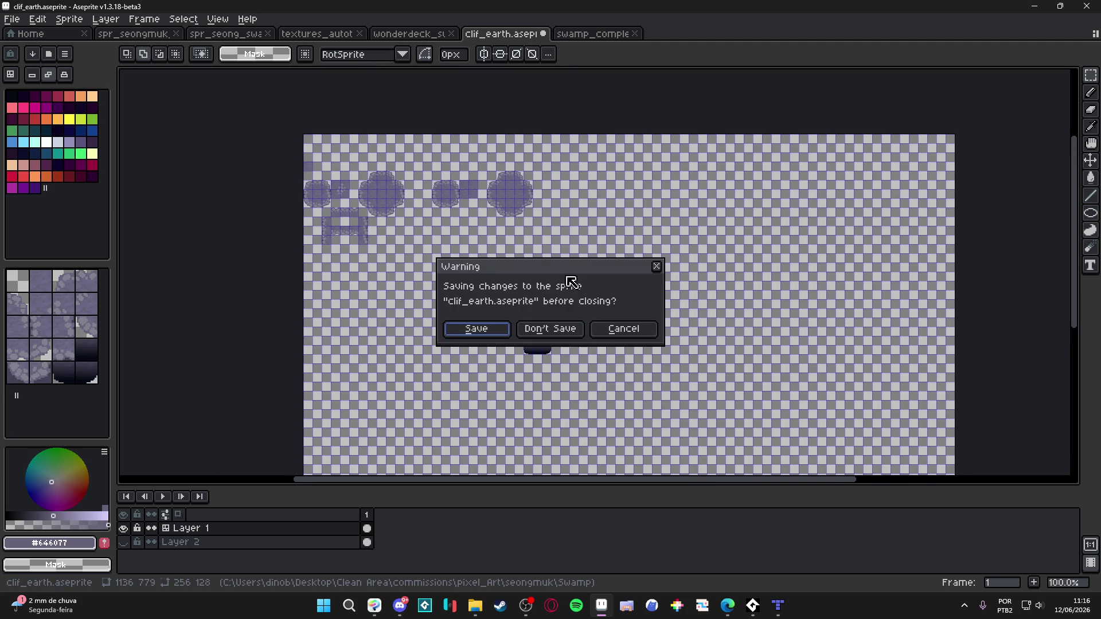
left_click(556, 332)
Return to the swamp_completed.png tileset, then bring the Tiled map editor to the front
left_click(401, 36)
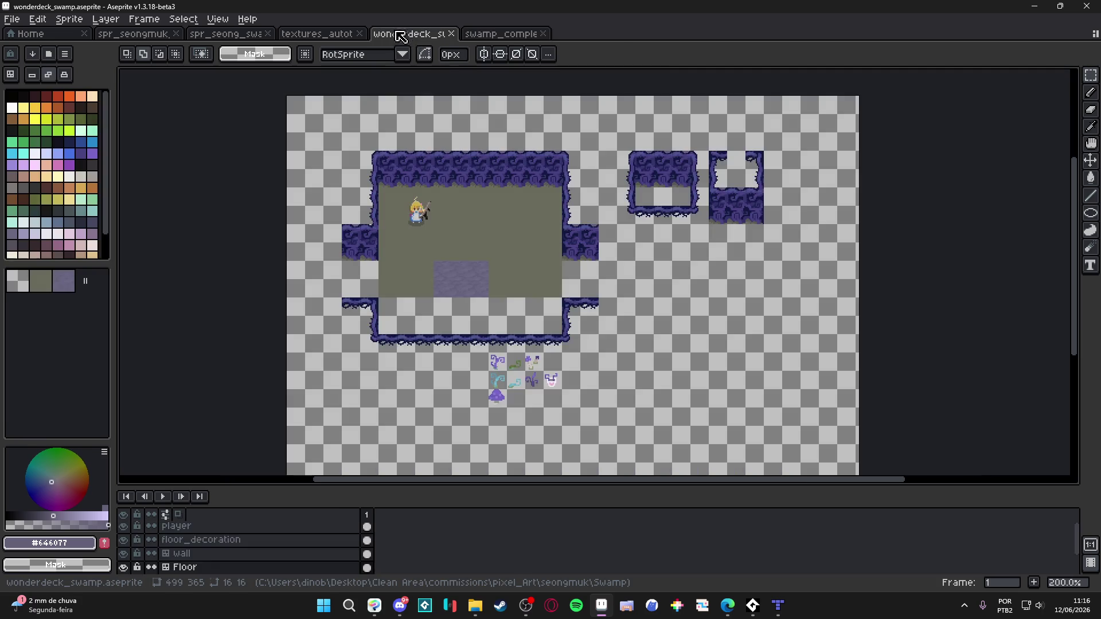
left_click(484, 35)
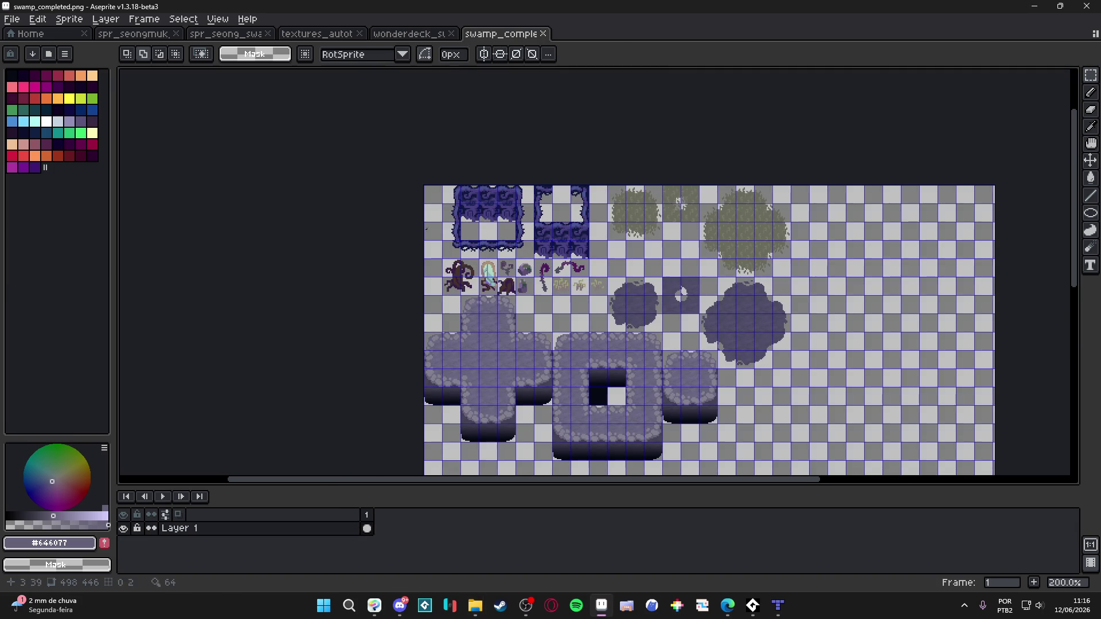
mouse_move(539, 284)
left_mouse_down()
mouse_move(487, 180)
mouse_move(499, 239)
mouse_move(485, 207)
left_mouse_up()
left_click(777, 608)
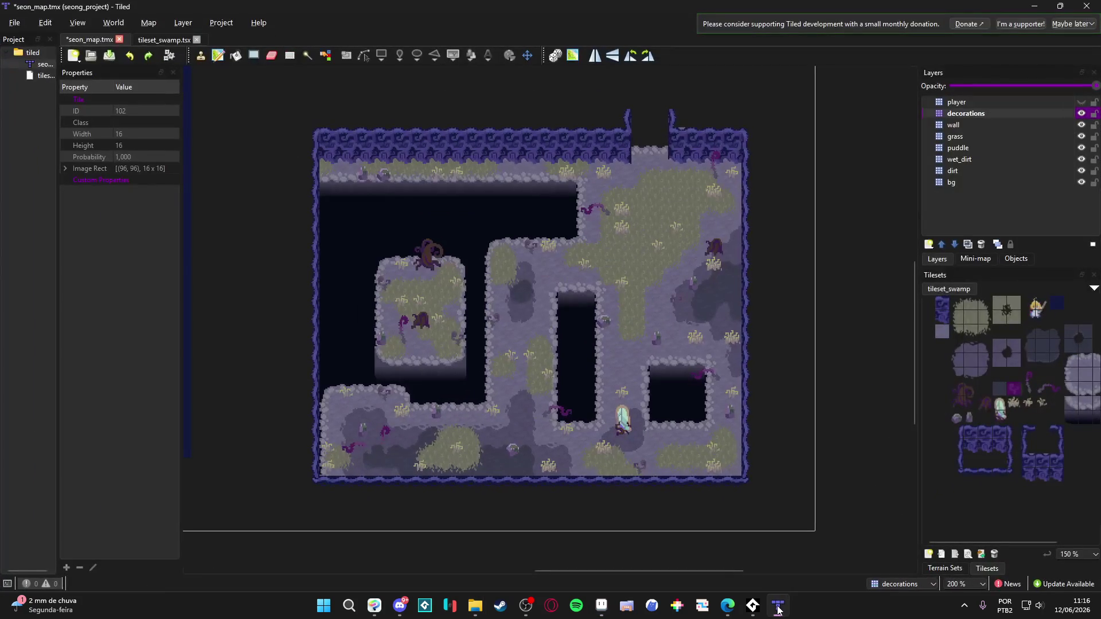